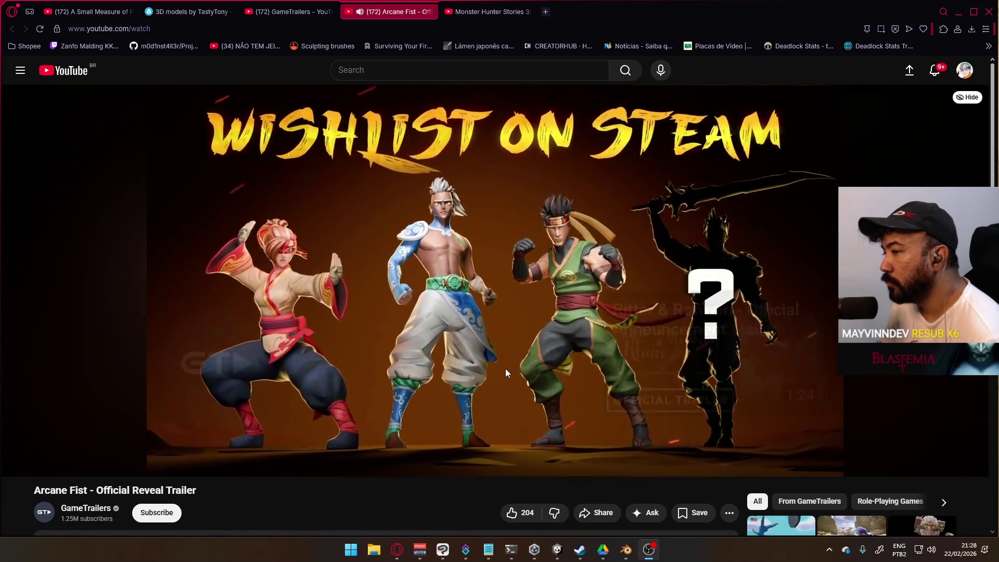
Close the Arcane Fist tab, then play the Monster Hunter trailer full screen, rewound and paused at 0:54.
click(429, 11)
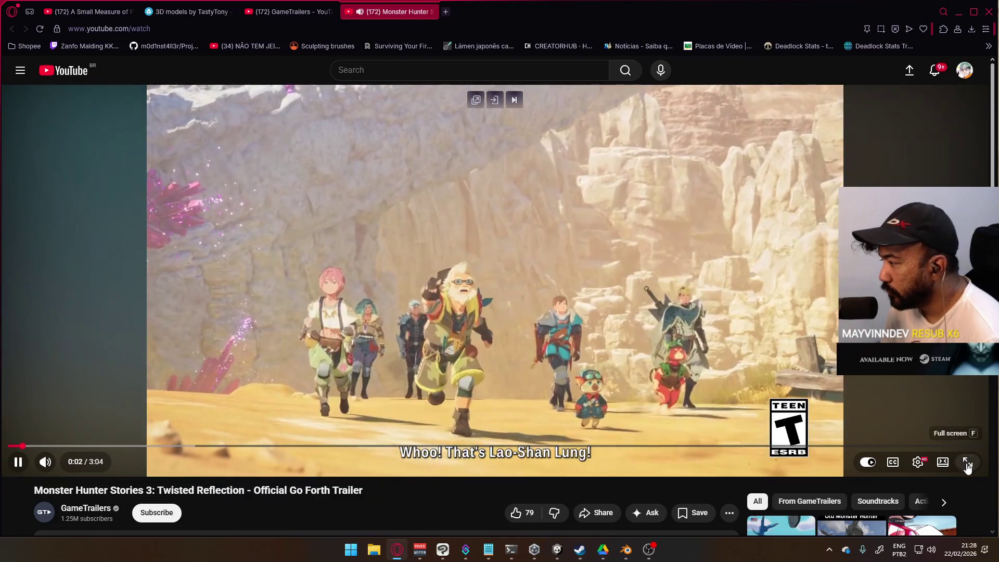
click(967, 464)
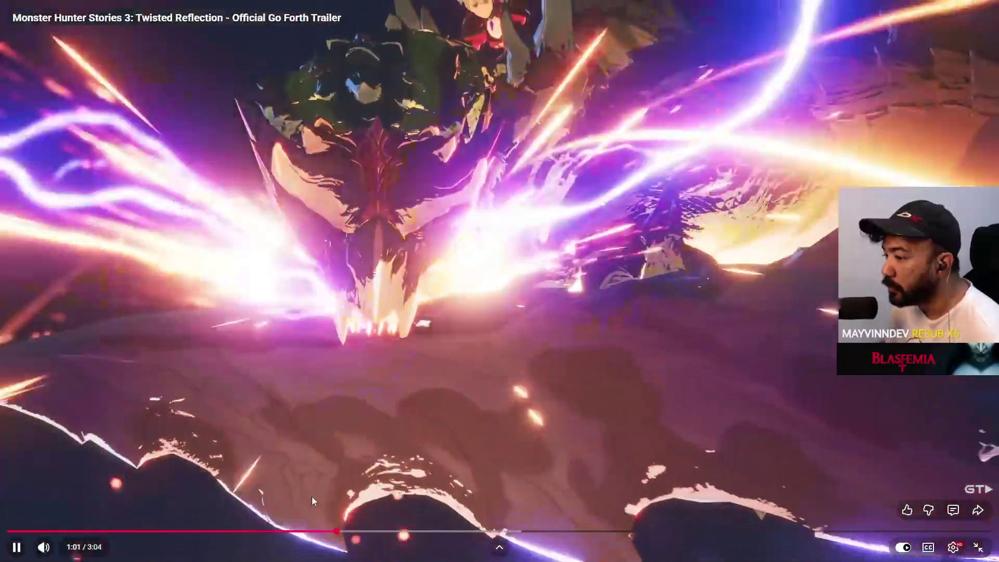
mouse_move(312, 531)
mouse_down()
mouse_move(256, 532)
mouse_move(272, 534)
mouse_up()
drag(277, 535, 278, 535)
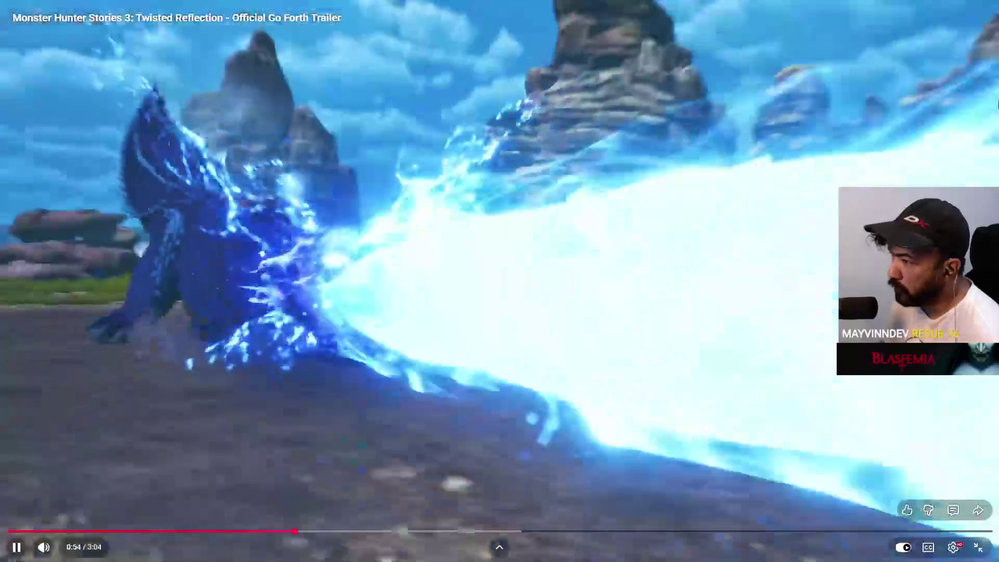
click(972, 103)
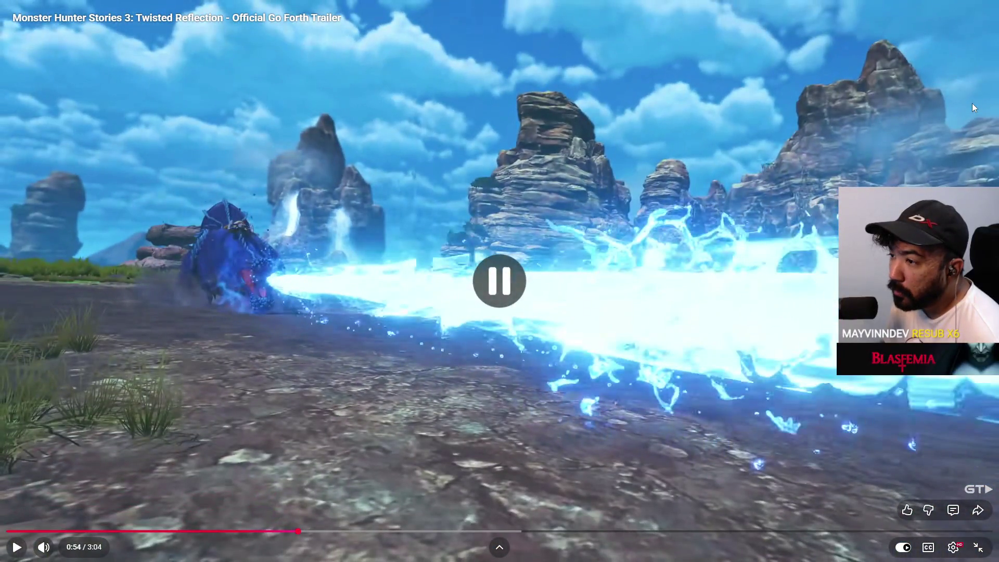
Resume the trailer and let it play to the Pre-Order Bonus slide at 2:46.
click(298, 235)
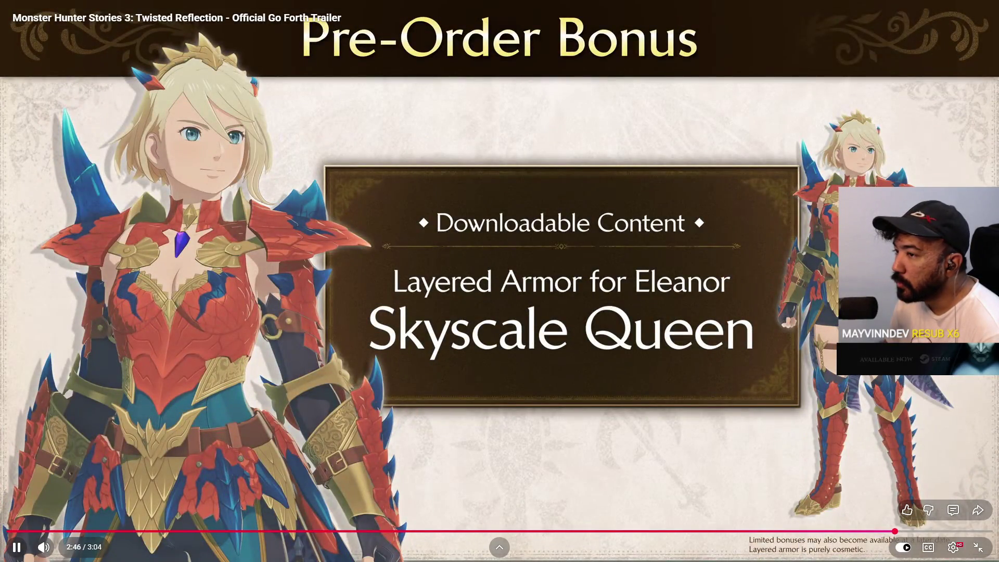
Pause the trailer on its save data bonuses screen.
key(space)
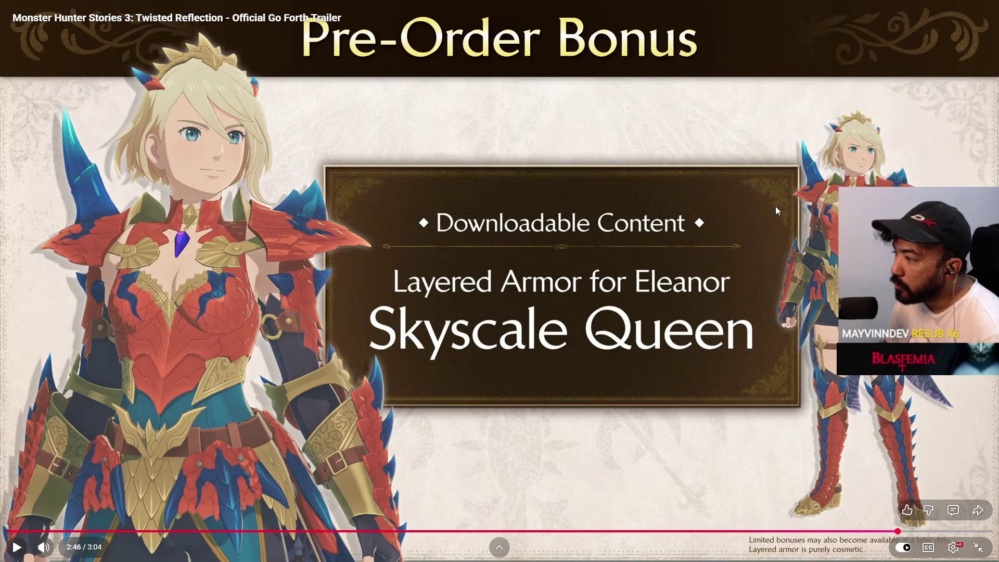
key(space)
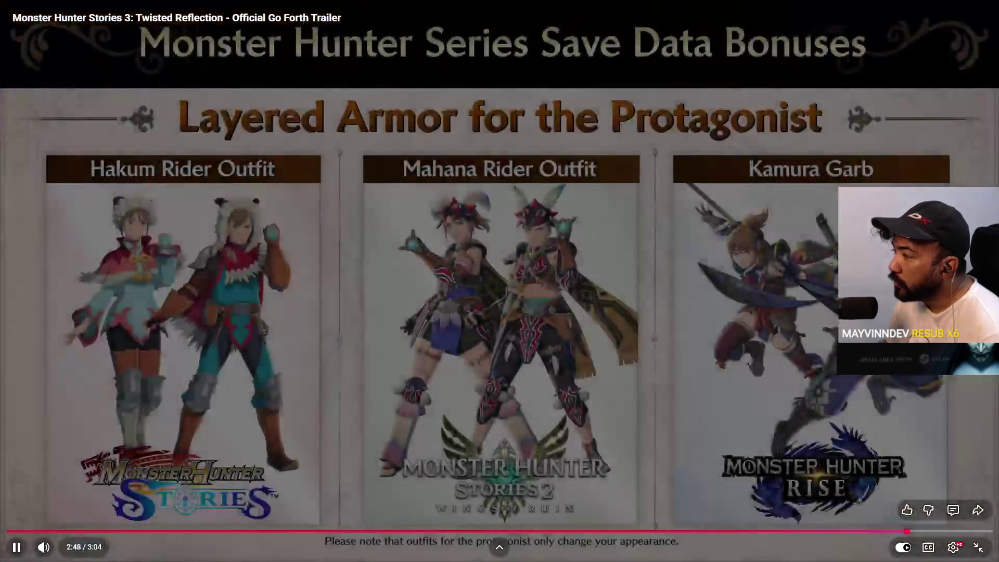
key(space)
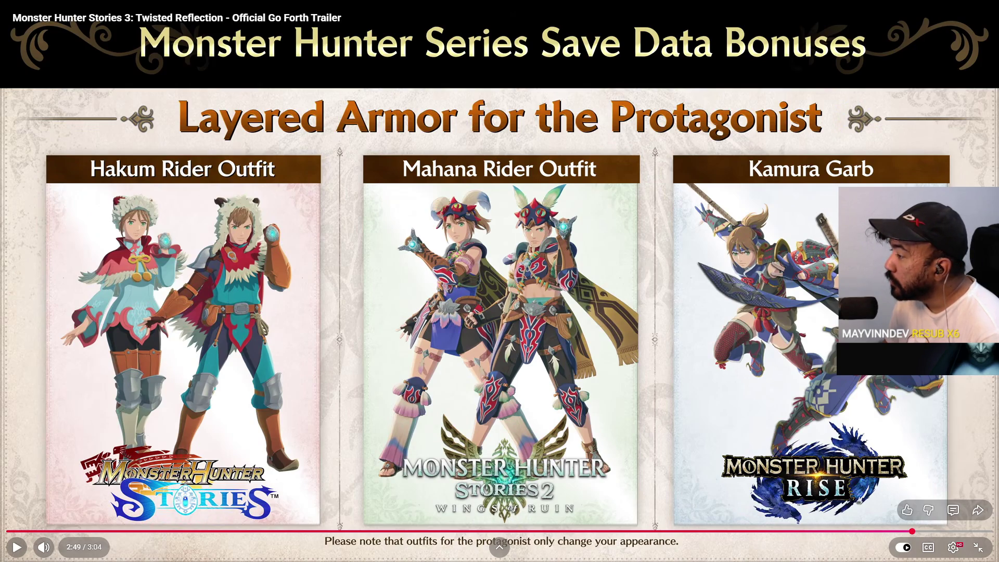
Pause on the Premium Deluxe Edition slide at 2:53 and leave full screen.
key(space)
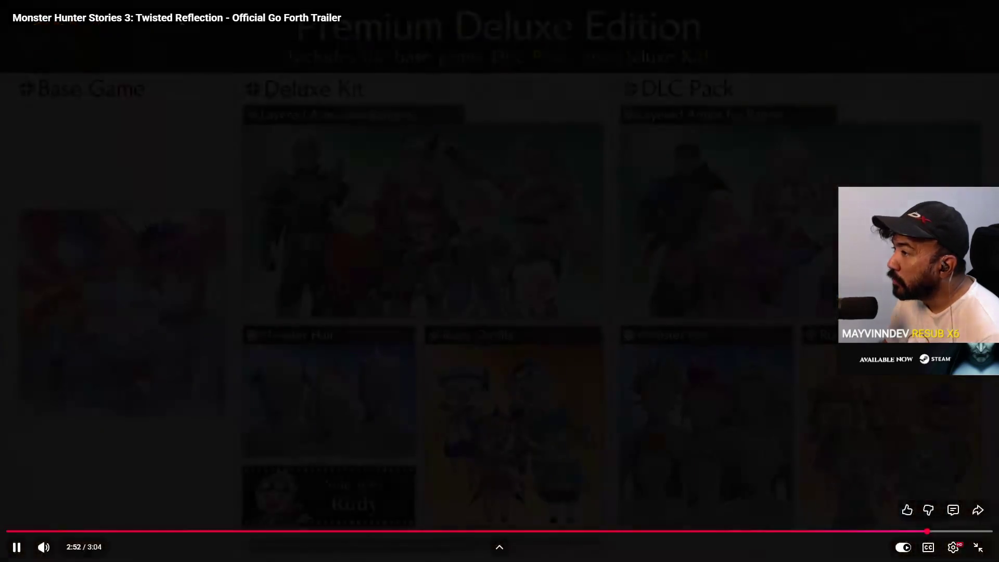
key(space)
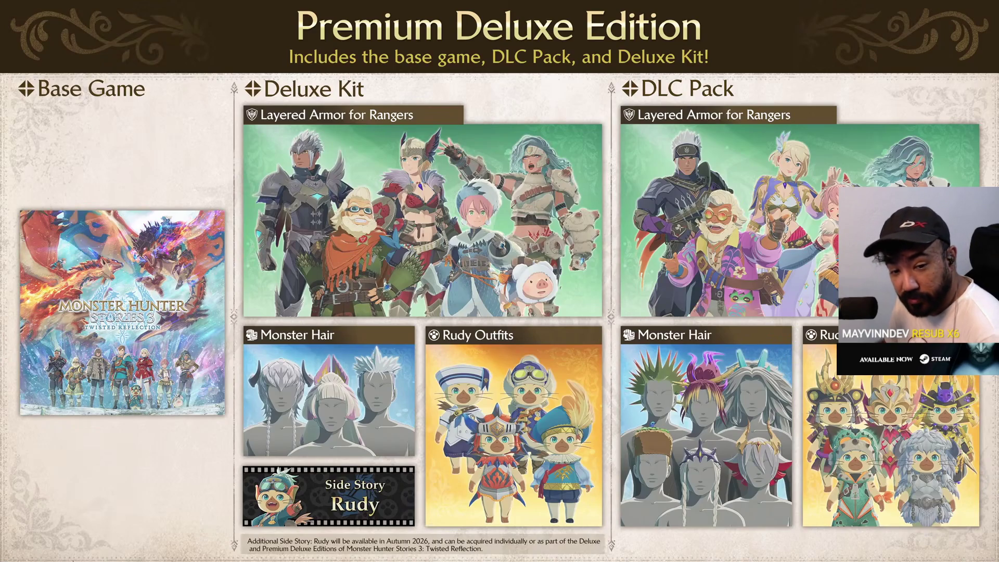
mouse_move(509, 289)
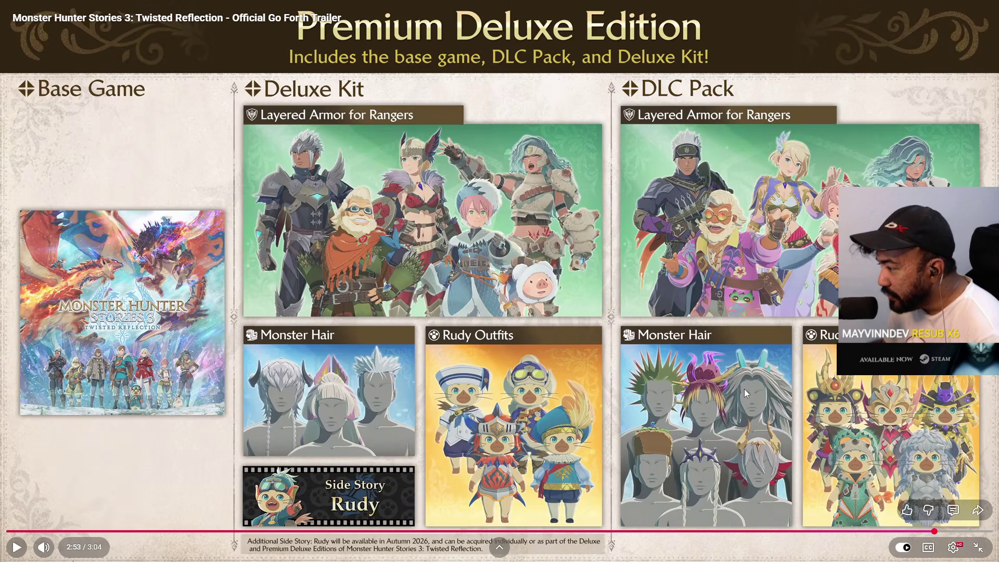
click(978, 547)
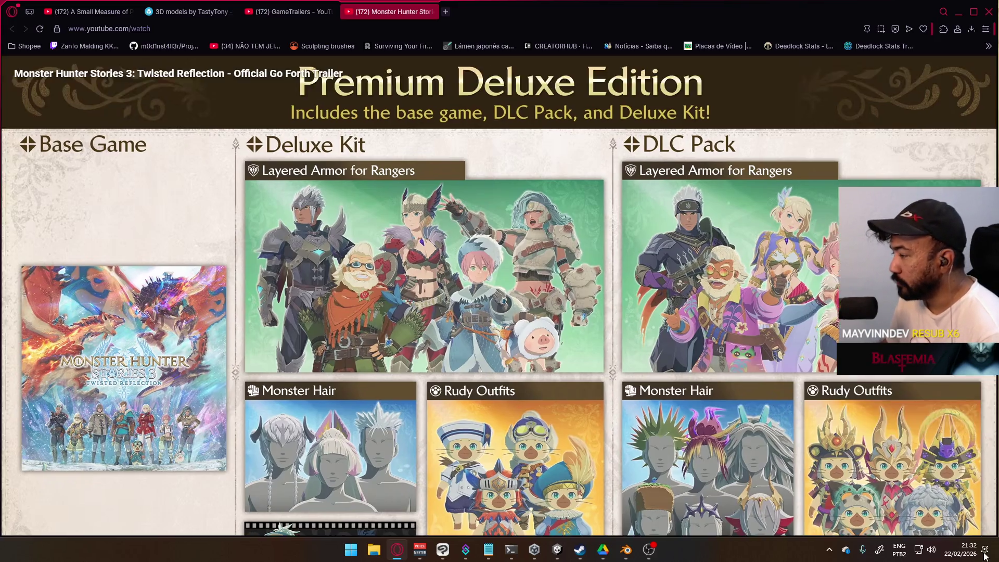
Close the Monster Hunter trailer tab and the GameTrailers channel page.
click(429, 12)
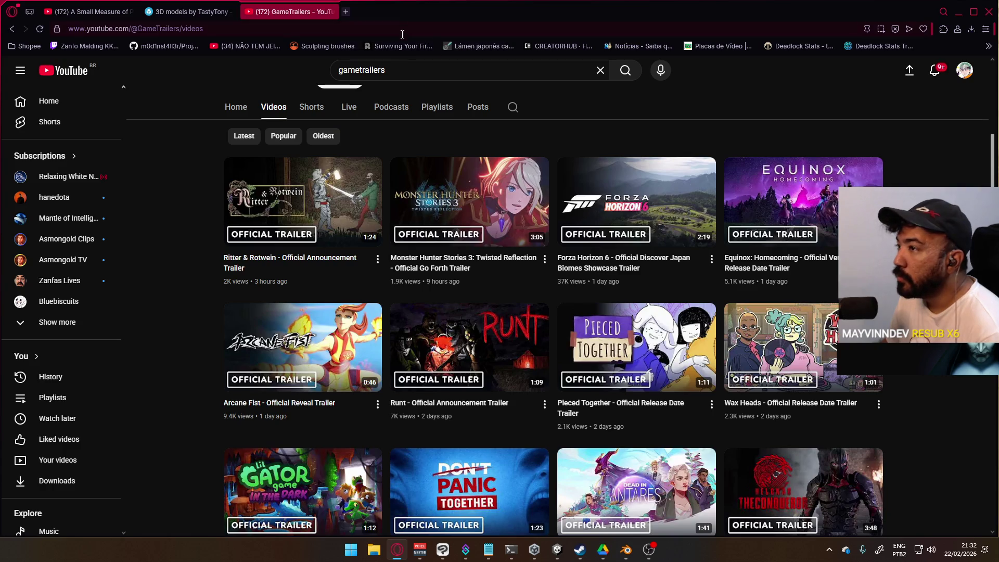
scroll(467, 210, down, 2)
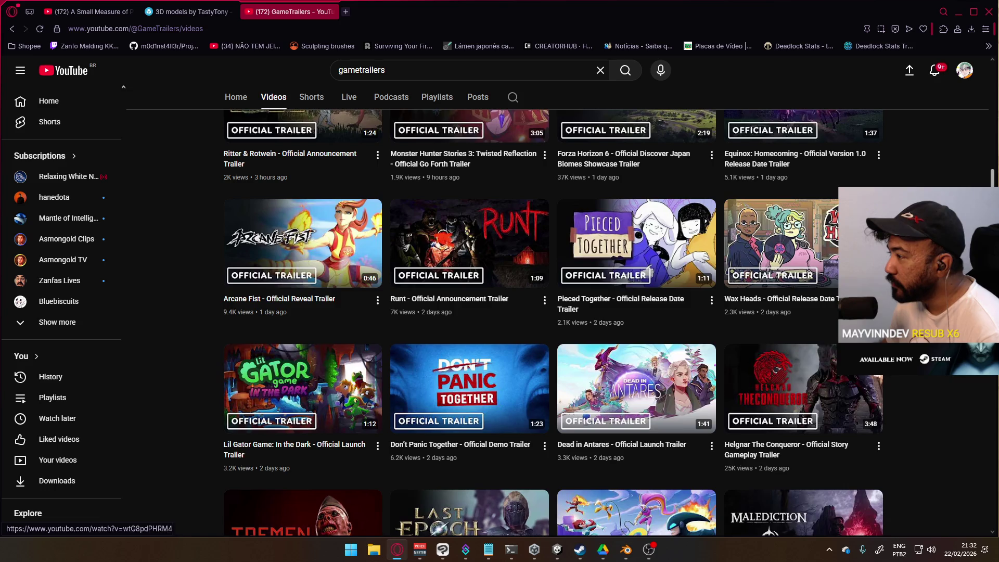
scroll(656, 265, down, 7)
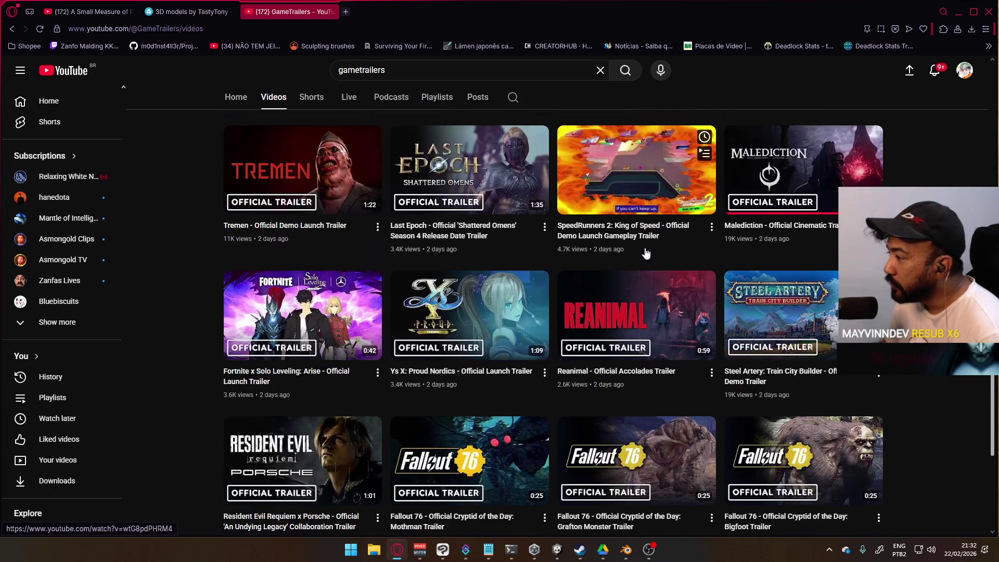
scroll(458, 210, down, 4)
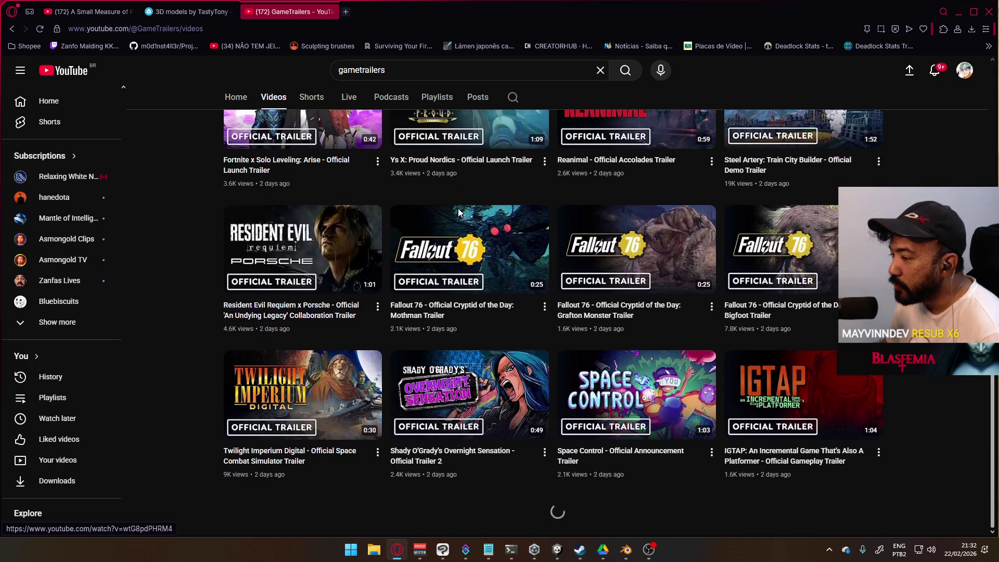
mouse_move(459, 214)
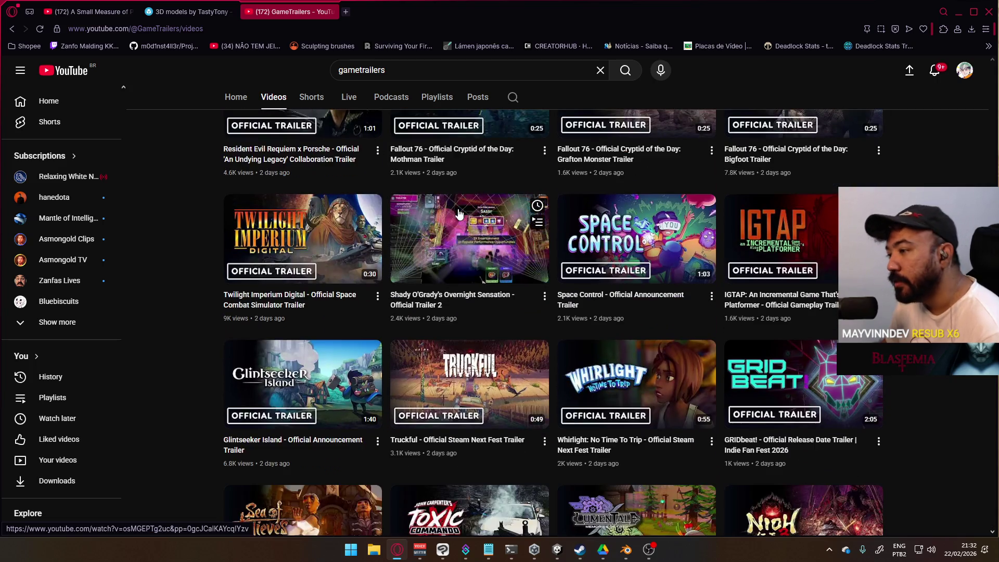
scroll(453, 217, down, 3)
scroll(447, 208, up, 15)
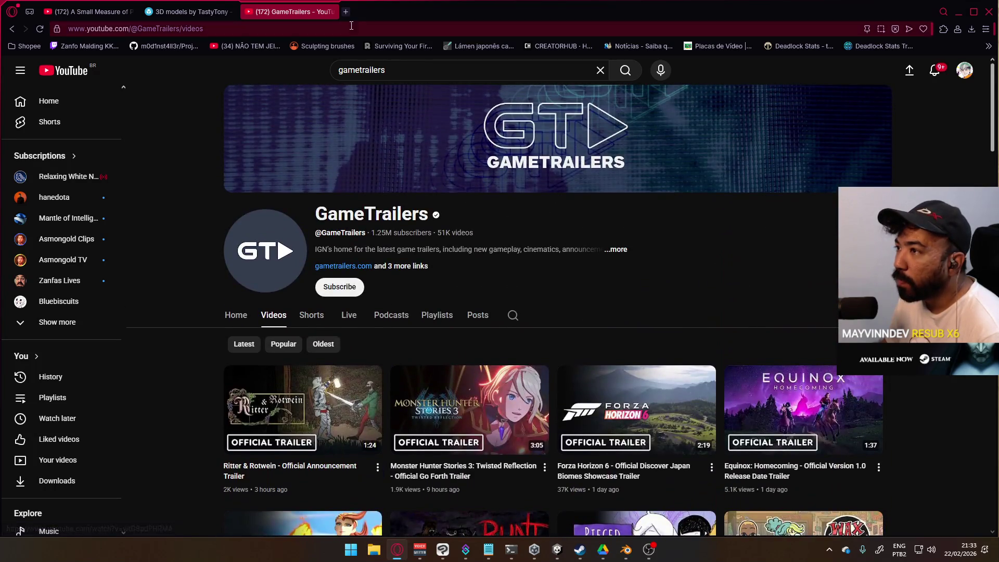
click(331, 11)
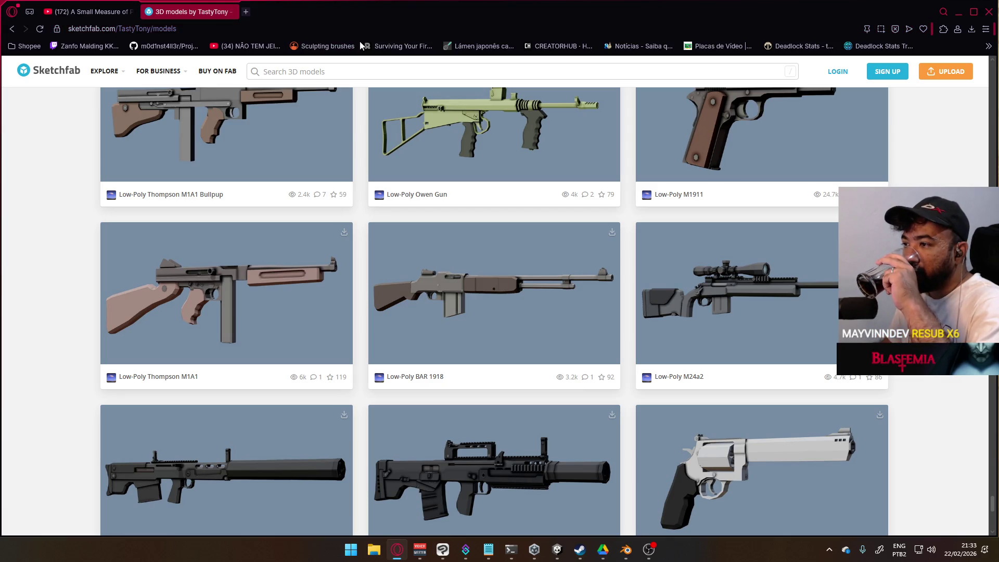
Open a new tab, switch to the A Small Measure of Peace video, minimize the browser, and return to Blender.
click(246, 11)
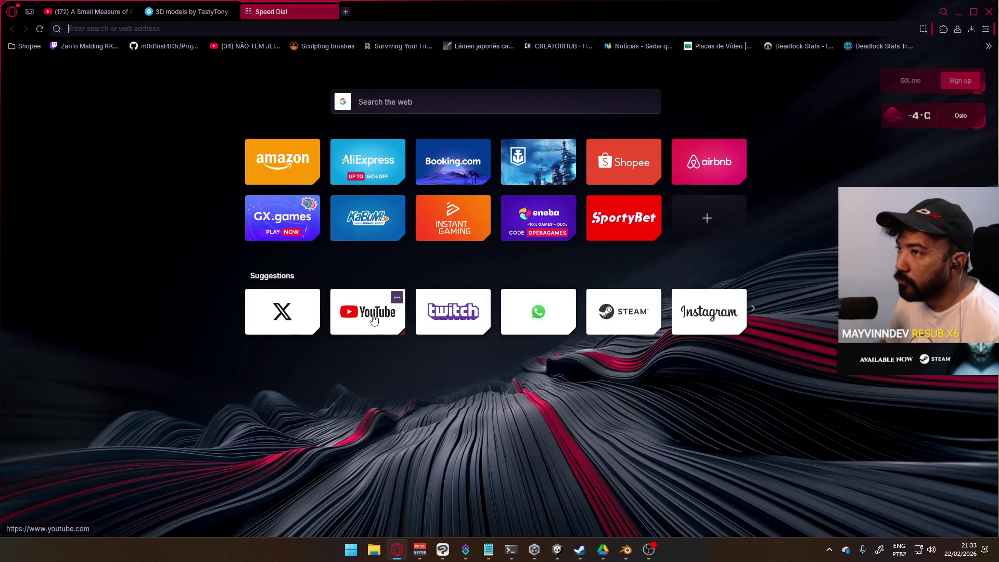
click(88, 5)
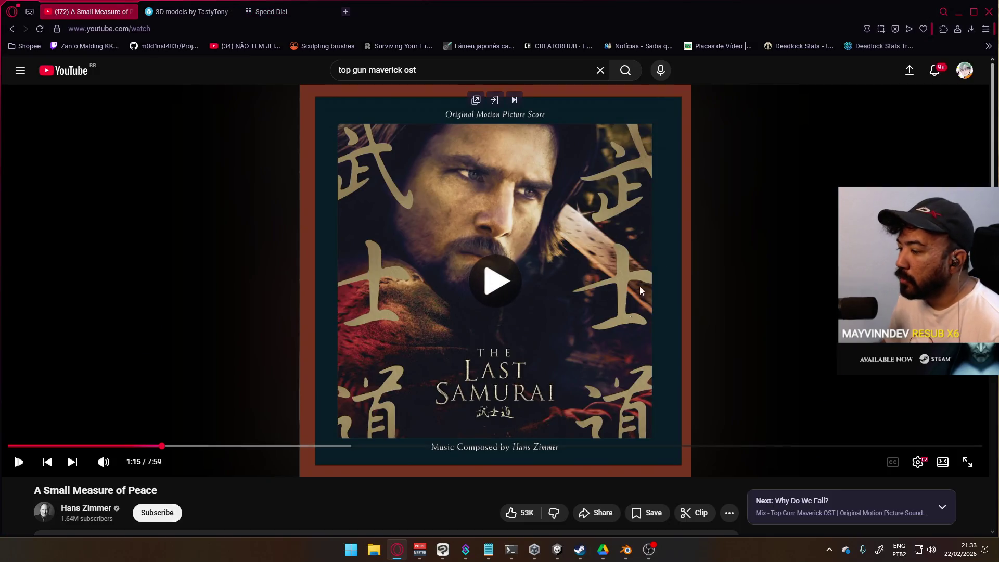
click(959, 11)
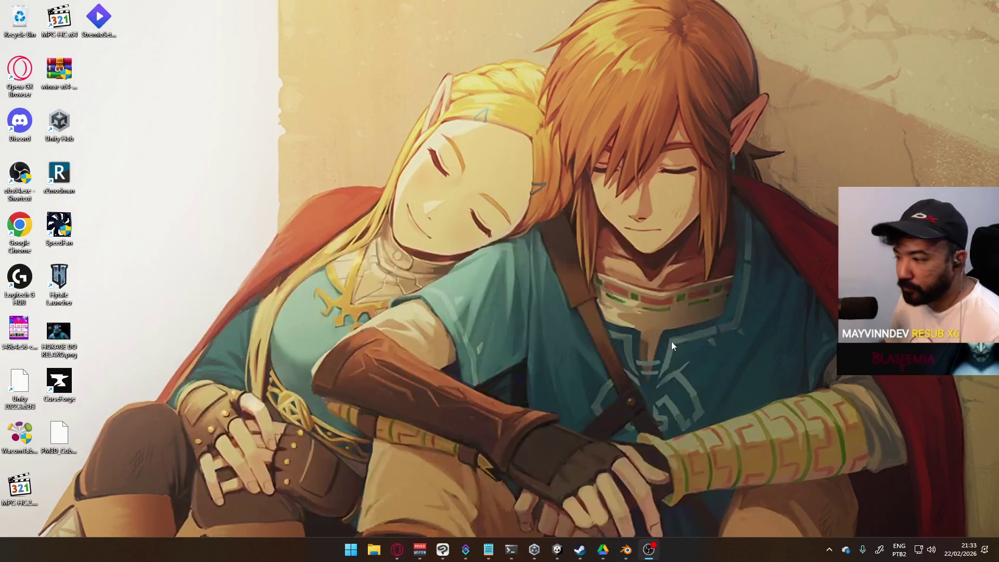
click(626, 550)
mouse_move(552, 270)
middle_down()
mouse_move(588, 222)
mouse_move(519, 246)
middle_up()
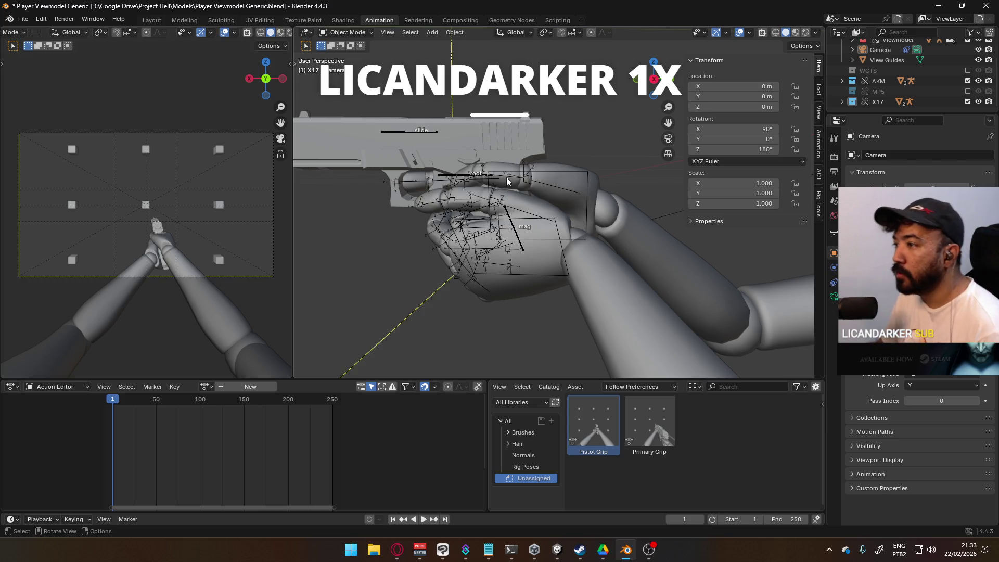
Switch to Right Orthographic view and save Player Viewmodel Generic.blend.
key(KP_3)
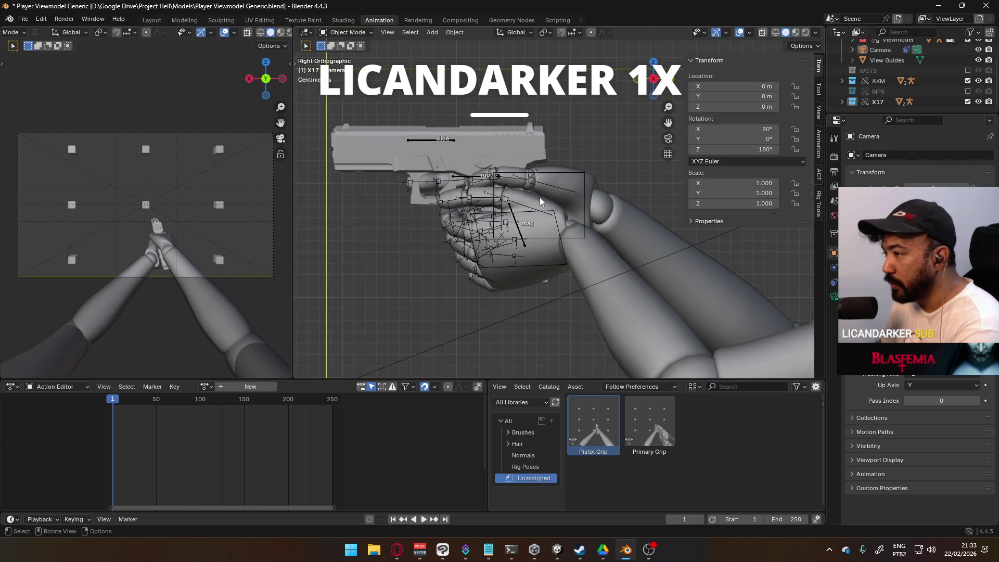
scroll(536, 223, down, 2)
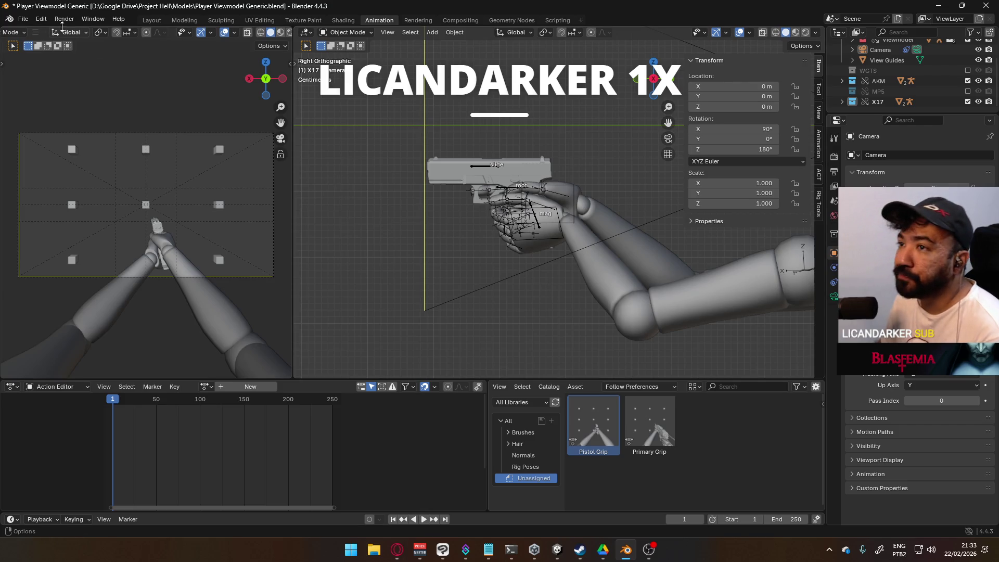
key(ctrl+s)
Open Weapon Library.blend from recent files and frame the AKM, MP5 and X17 rigs.
click(23, 19)
mouse_move(52, 51)
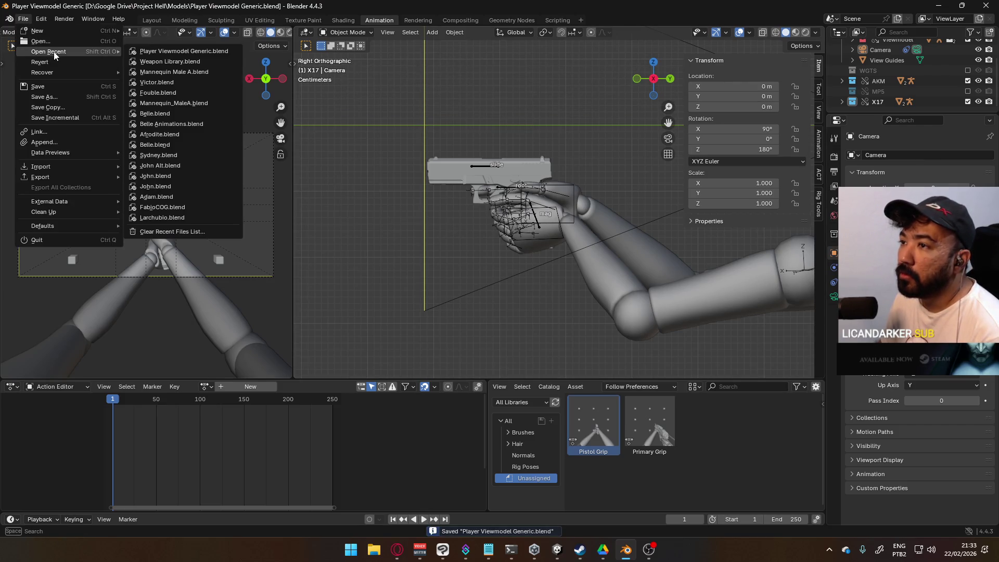
click(169, 61)
scroll(531, 279, up, 5)
mouse_move(527, 281)
shift+middle_down()
mouse_move(536, 142)
mouse_move(508, 99)
shift+middle_up()
scroll(527, 245, up, 5)
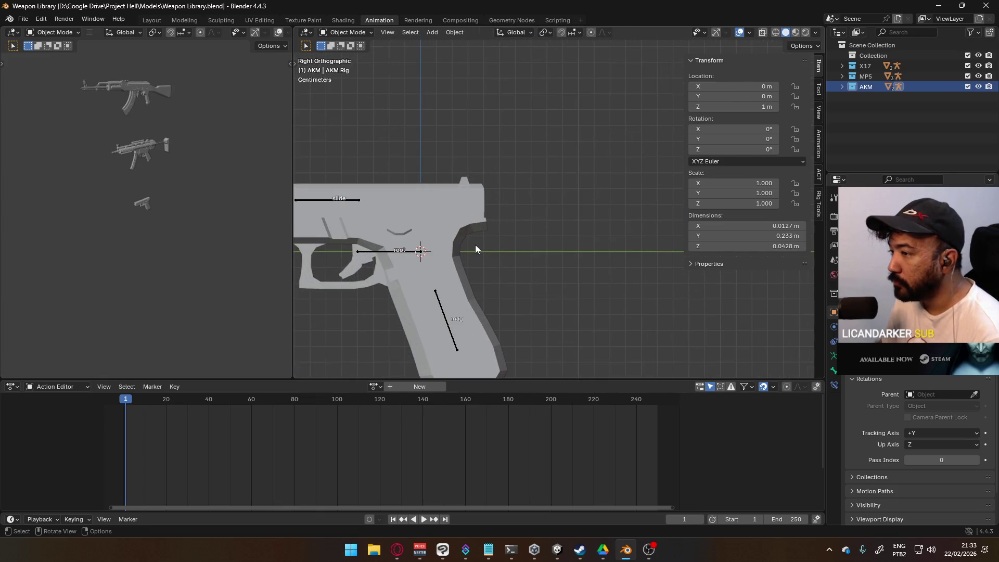
scroll(457, 257, down, 6)
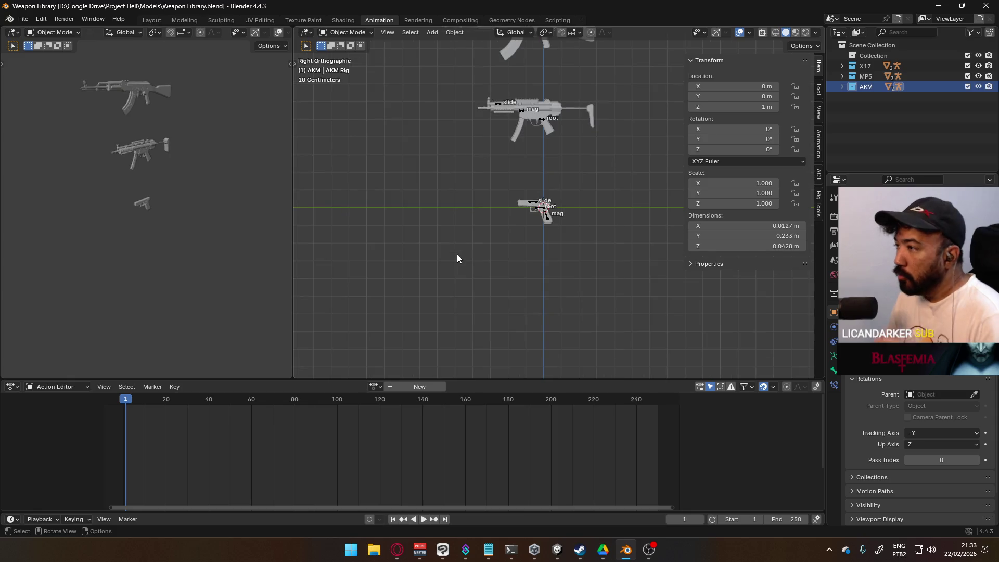
scroll(520, 161, down, 2)
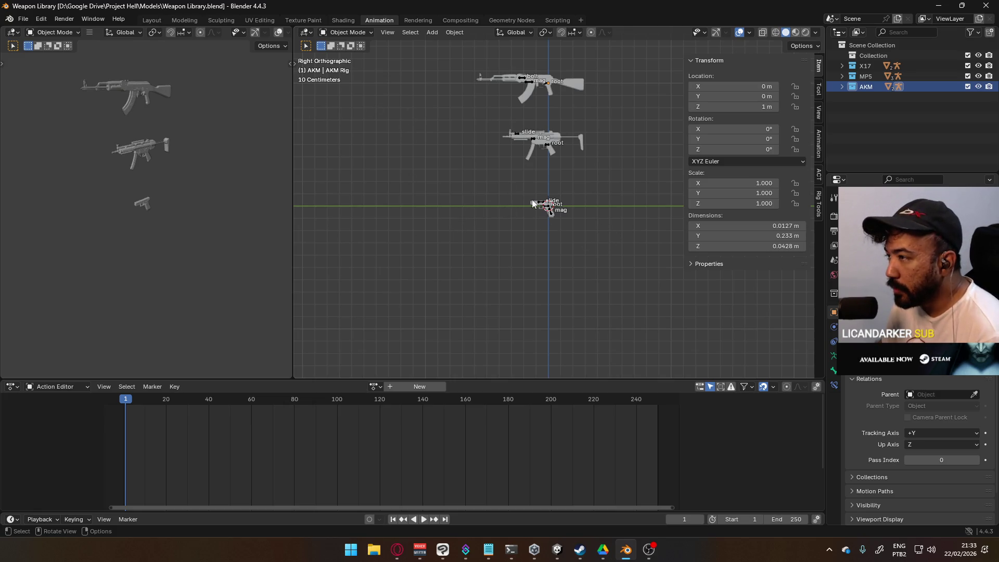
scroll(536, 232, up, 8)
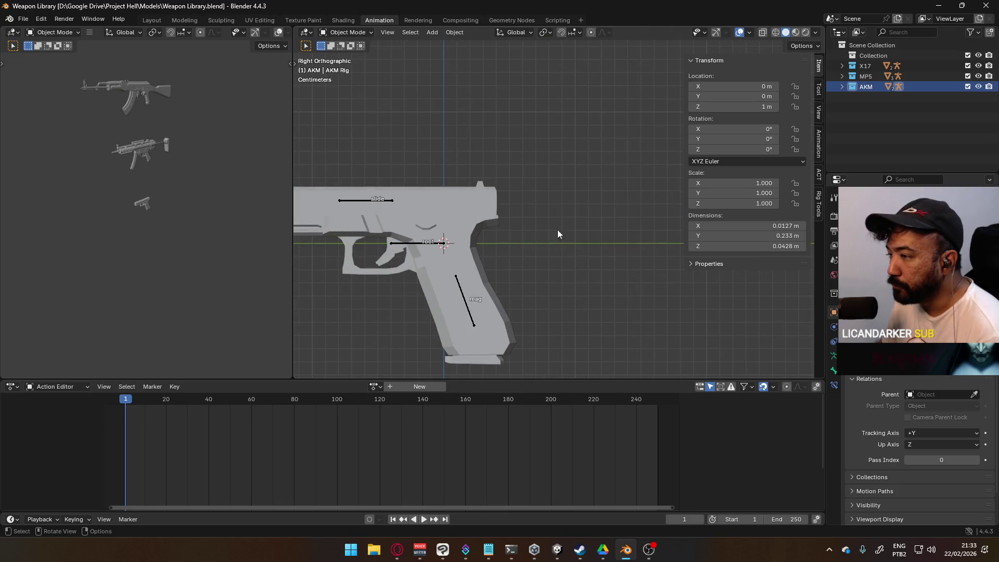
click(24, 19)
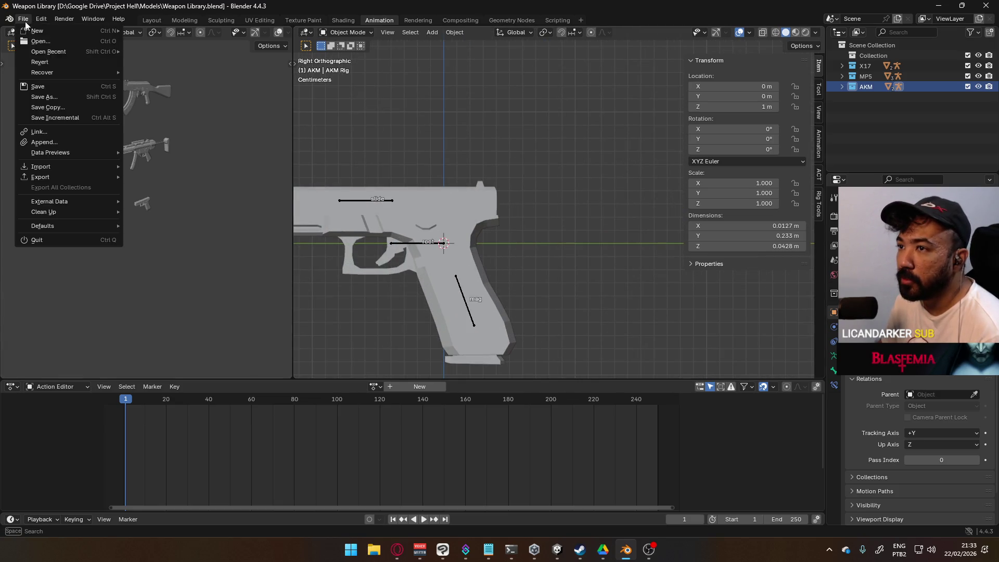
Open Mannequin Male A.blend from the recent files list.
mouse_move(53, 52)
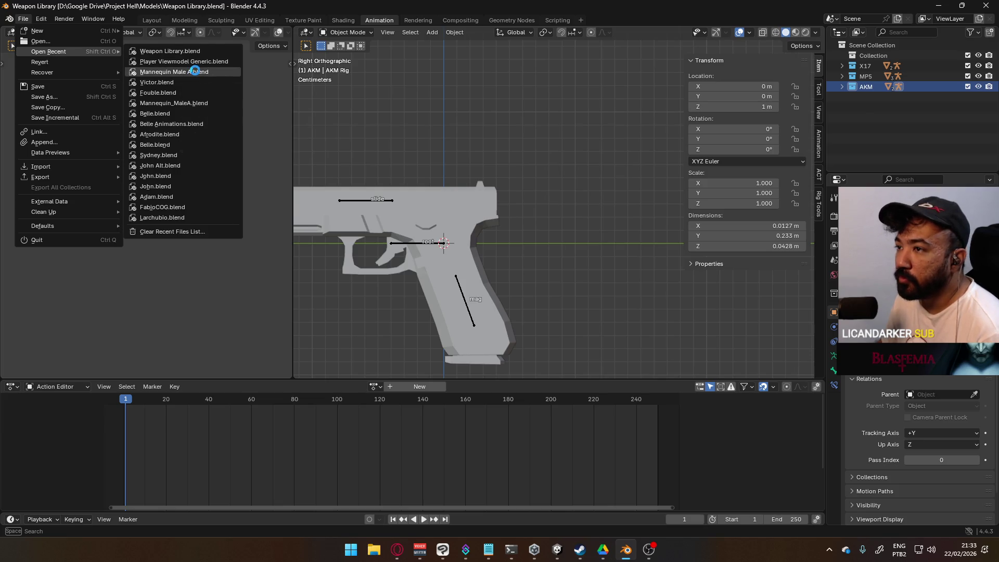
click(195, 71)
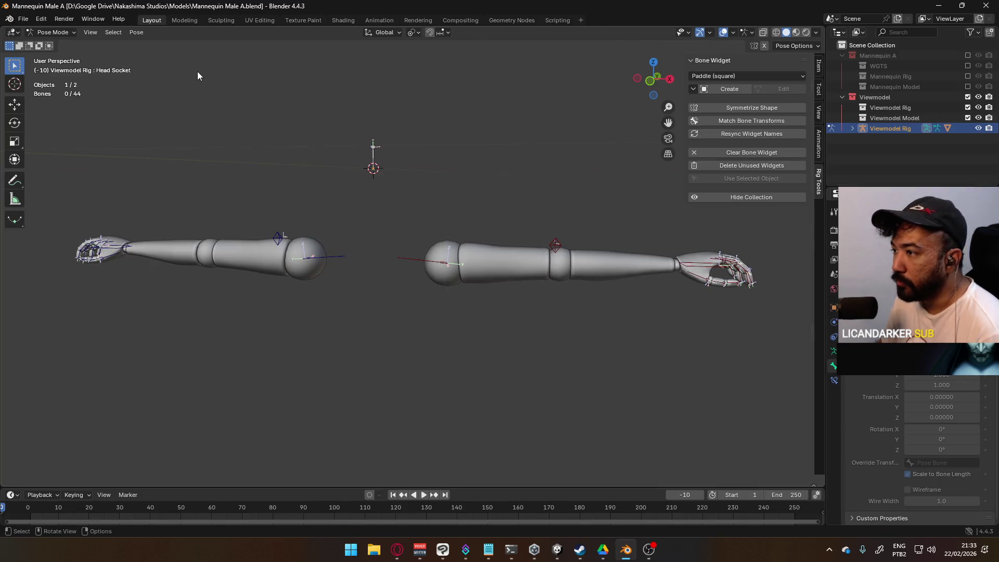
click(24, 19)
mouse_move(446, 213)
middle_down()
mouse_move(307, 208)
mouse_move(407, 178)
mouse_move(408, 210)
mouse_move(303, 297)
mouse_move(294, 286)
middle_up()
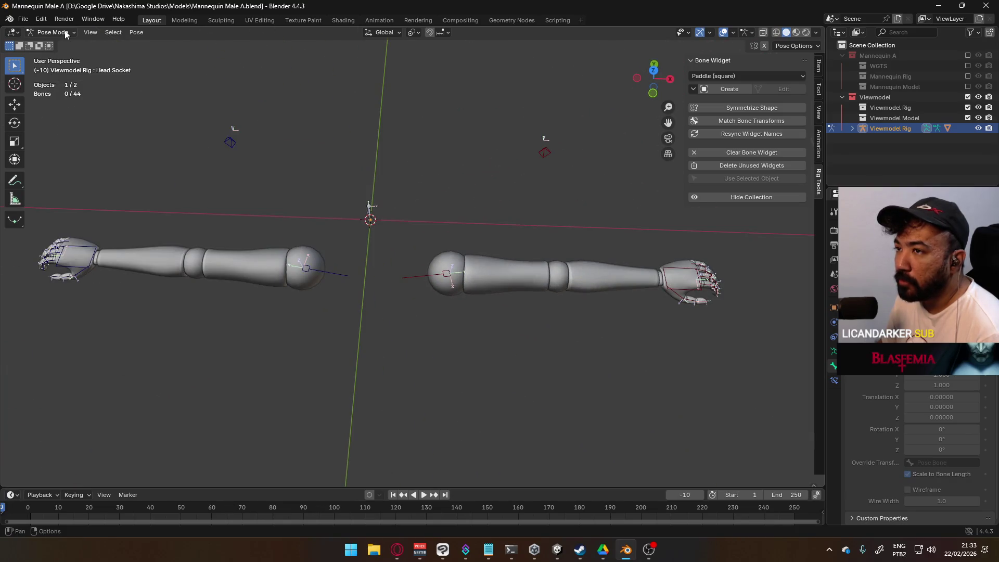
Switch to Top orthographic view and centre and zoom in on a hand.
click(7, 34)
scroll(428, 249, down, 6)
key(KP_7)
scroll(354, 255, up, 5)
shift+middle_drag(255, 237, 488, 228)
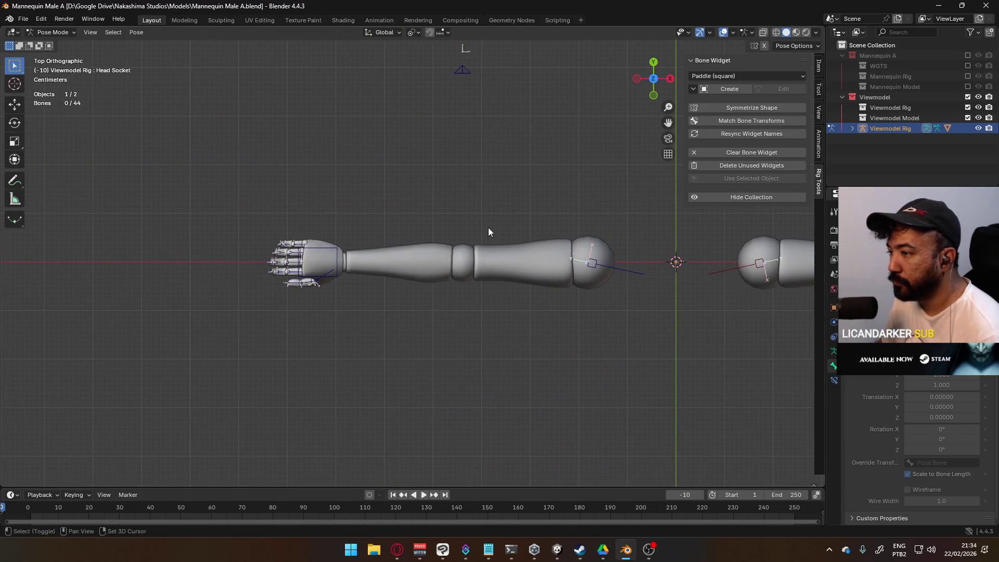
shift+middle_drag(279, 249, 392, 182)
scroll(415, 217, up, 6)
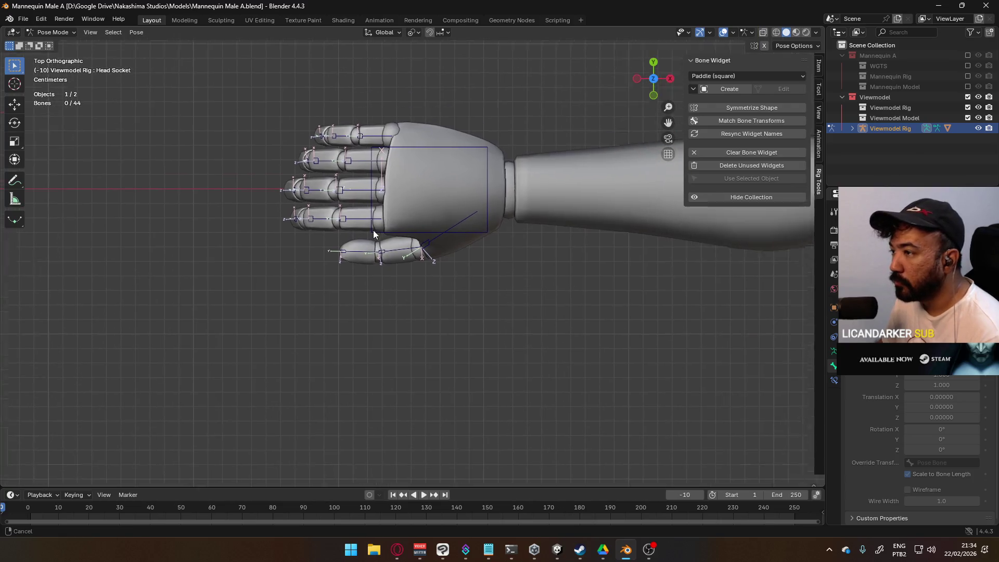
Switch the rig to Edit Mode and frame the hand in Front orthographic view.
click(51, 32)
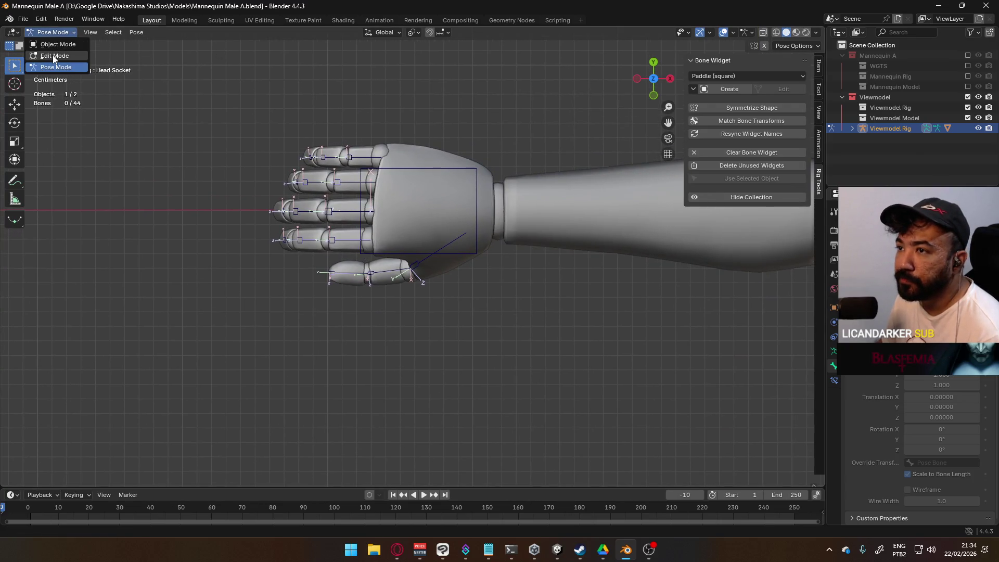
click(52, 55)
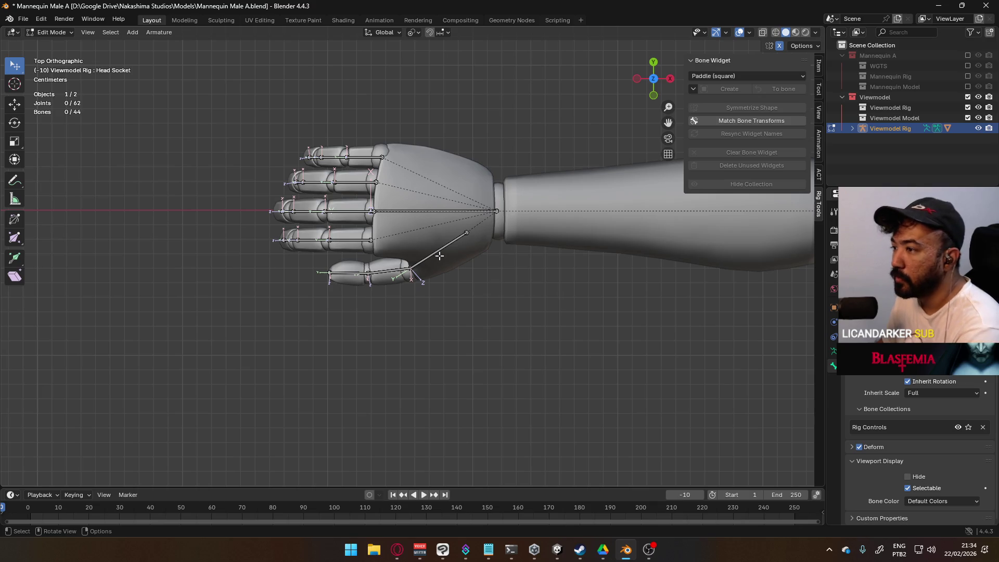
key(KP_1)
scroll(429, 249, down, 5)
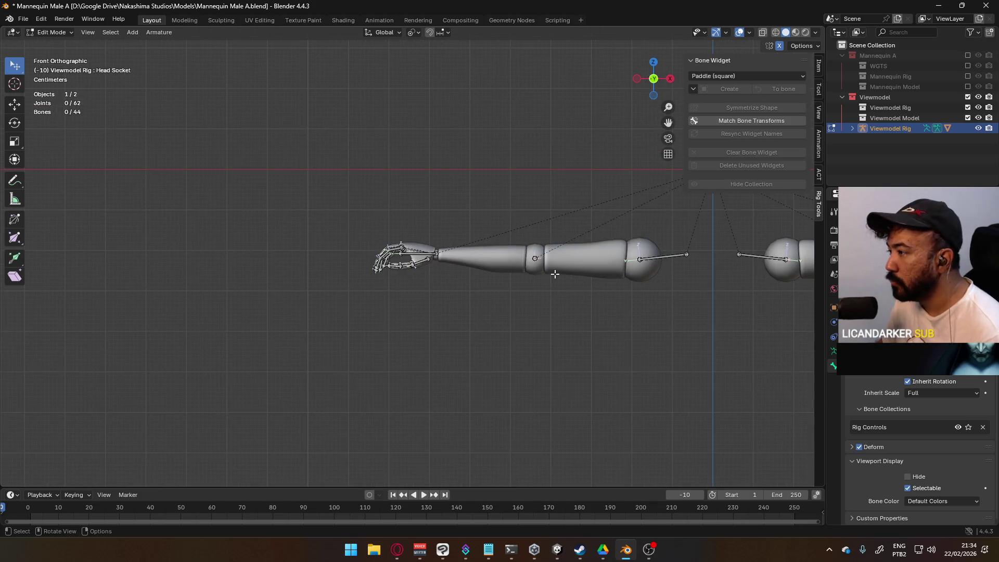
shift+middle_drag(495, 249, 518, 269)
scroll(427, 260, up, 7)
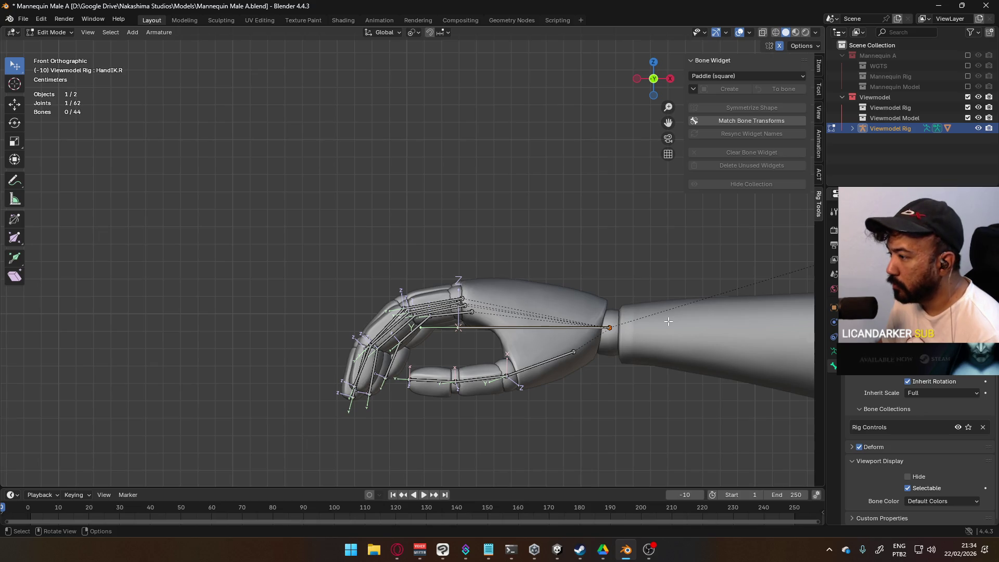
Duplicate the hand IK bones and select the right-hand copy HandIK.R.001.
key(shift+d)
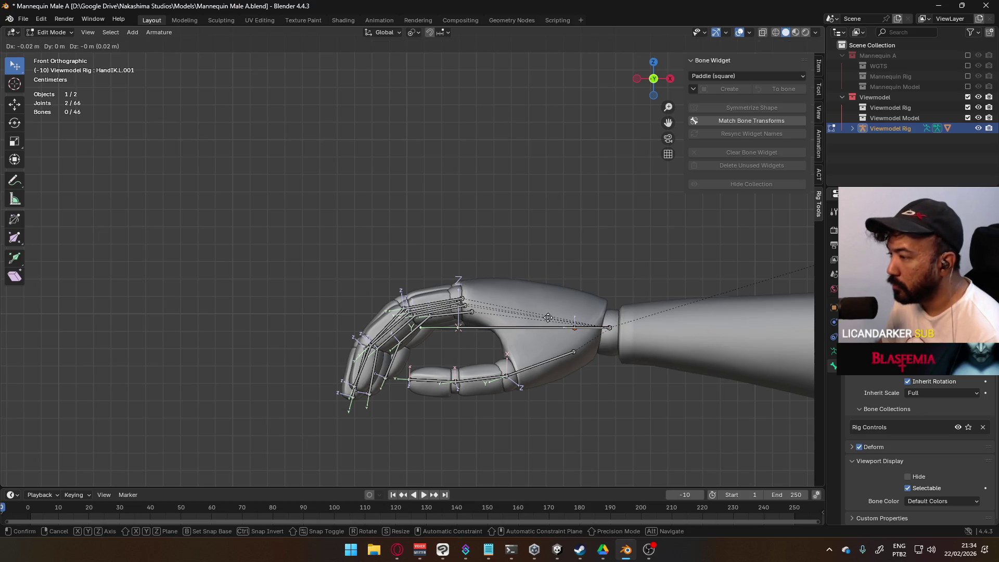
click(548, 318)
mouse_move(598, 331)
middle_down()
mouse_move(720, 408)
mouse_move(616, 308)
middle_up()
click(614, 328)
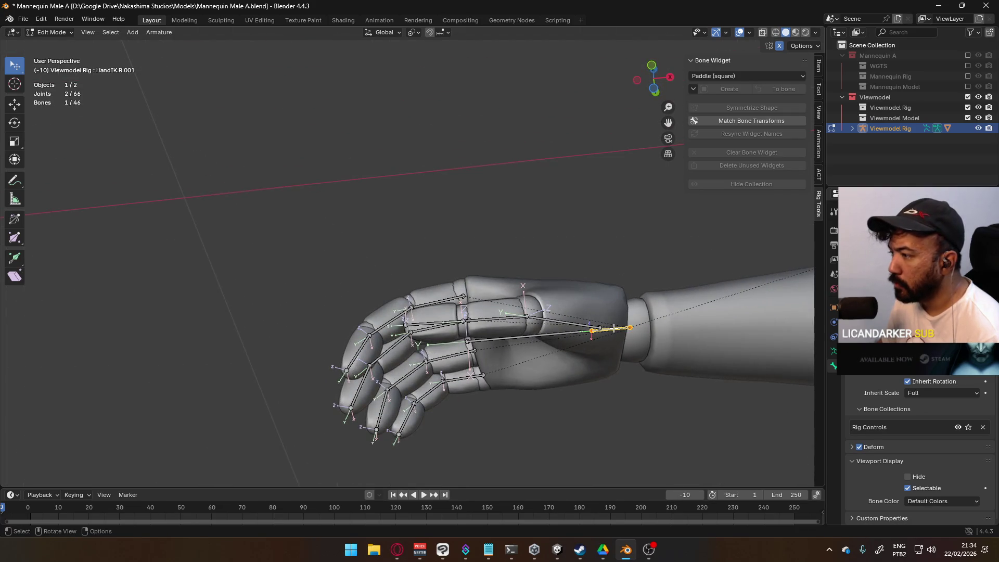
right_click(613, 328)
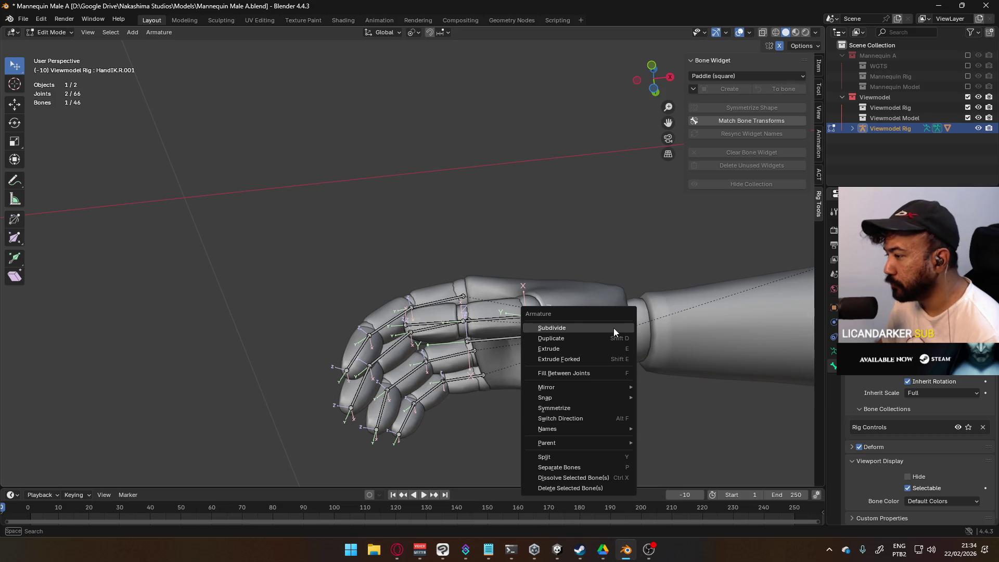
key(Escape)
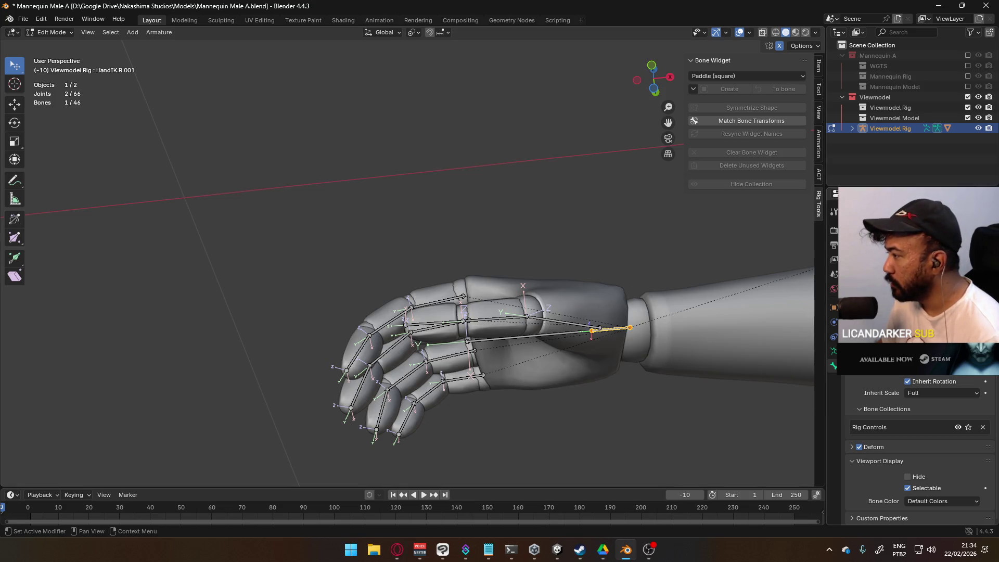
In Top view, move HandIK.R.001 into the palm between fingers and thumb.
key(g)
key(Escape)
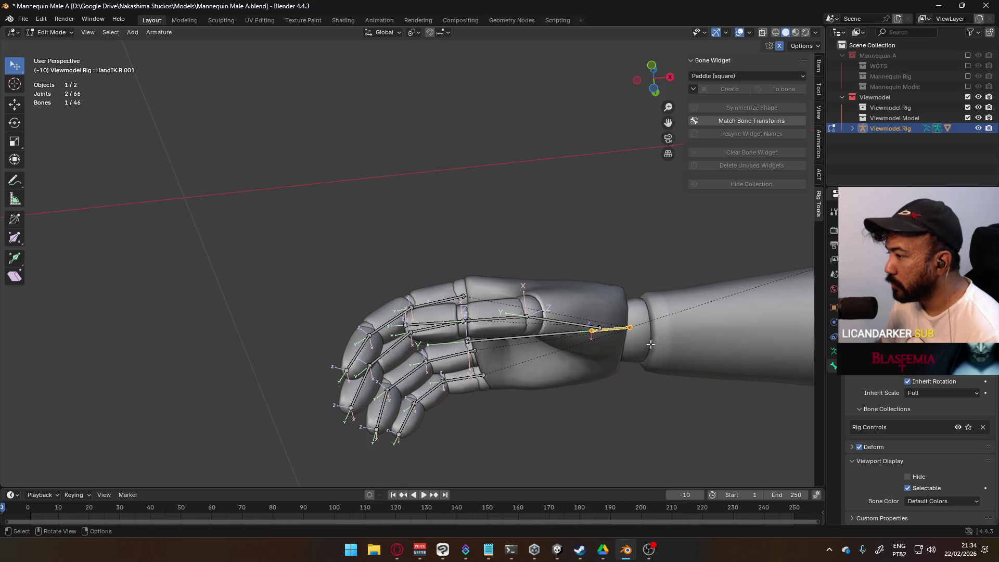
key(KP_7)
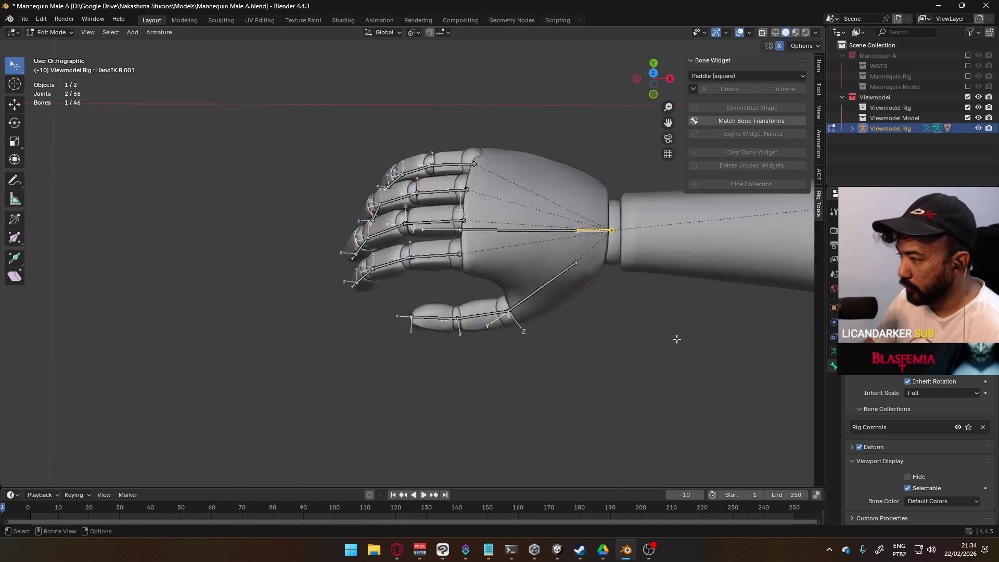
key(g)
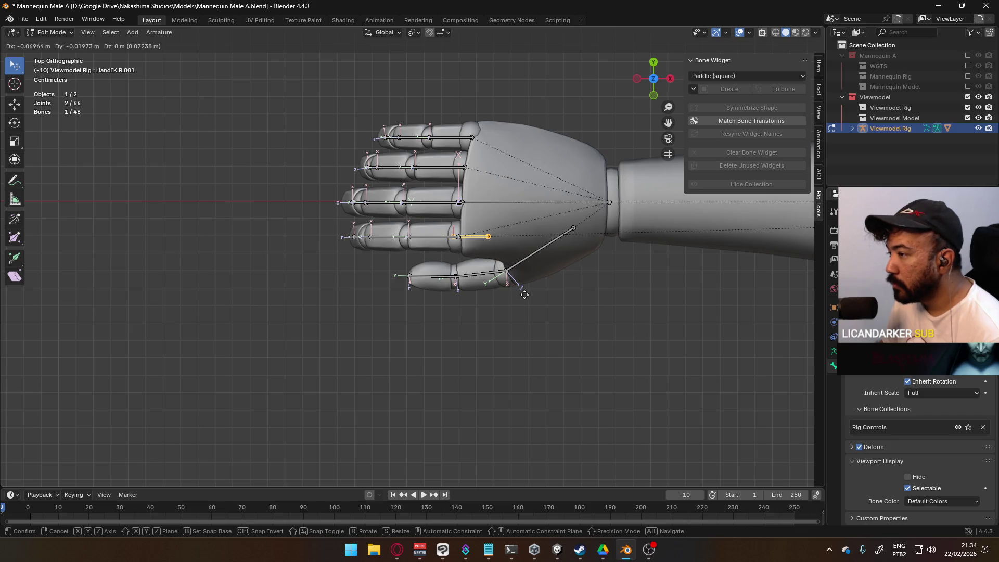
click(524, 294)
scroll(524, 294, up, 3)
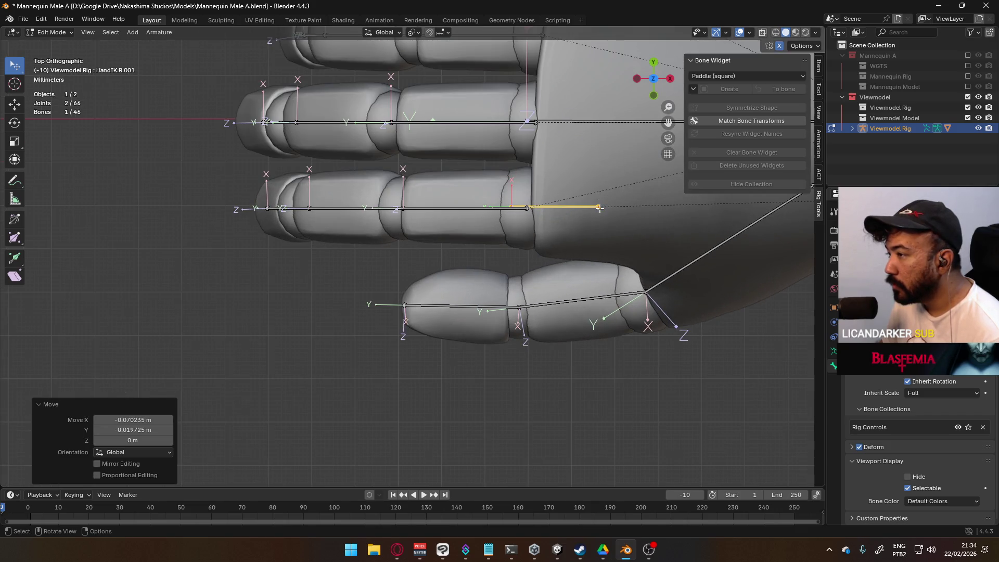
scroll(522, 237, up, 2)
scroll(522, 237, up, 4)
Refine HandIK.R.001's position within the palm with two further moves.
key(g)
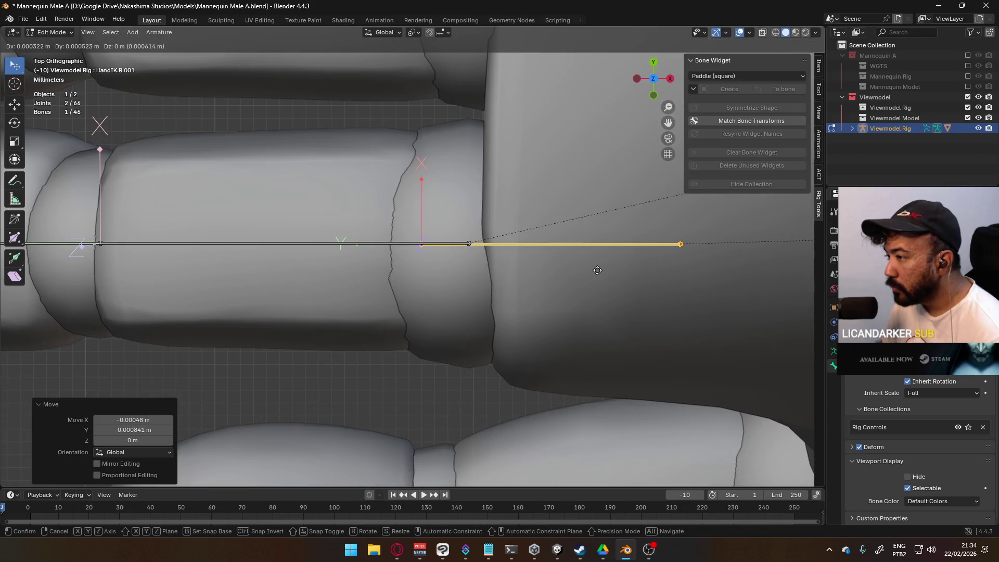
click(571, 255)
scroll(571, 255, up, 2)
scroll(506, 236, up, 5)
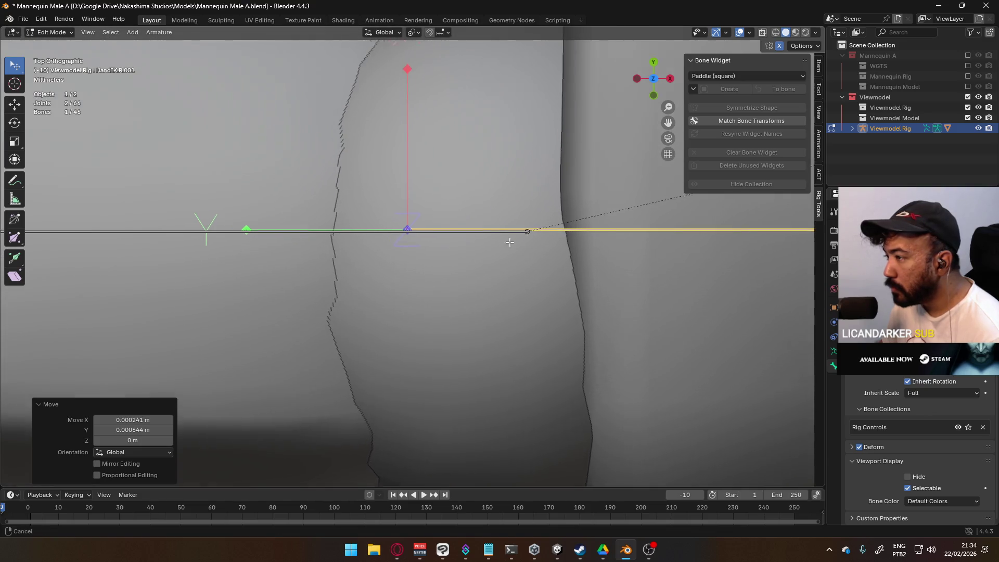
key(g)
click(505, 234)
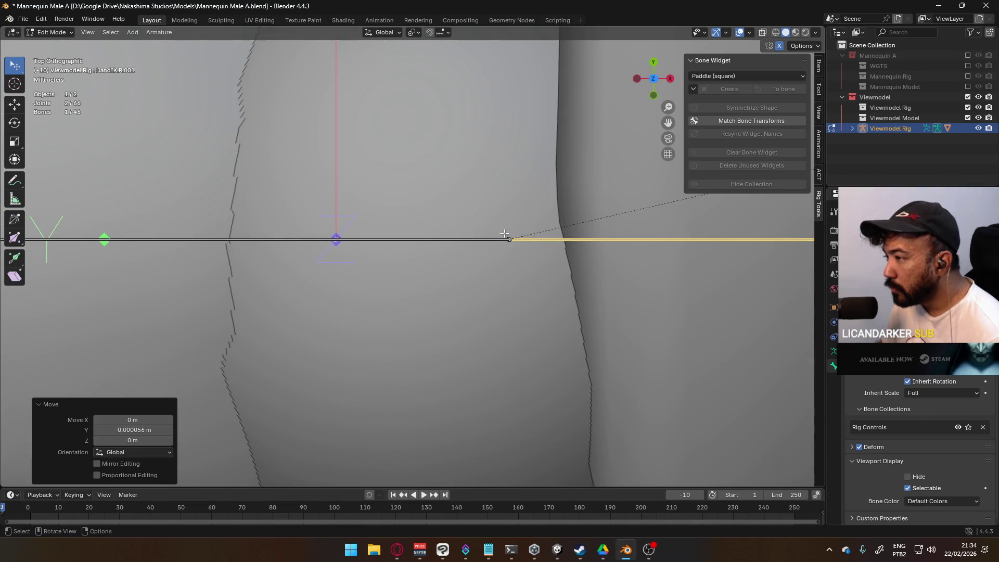
scroll(505, 234, down, 8)
mouse_move(505, 234)
middle_down()
mouse_move(558, 274)
mouse_move(557, 316)
mouse_move(573, 167)
mouse_move(661, 180)
mouse_move(570, 207)
middle_up()
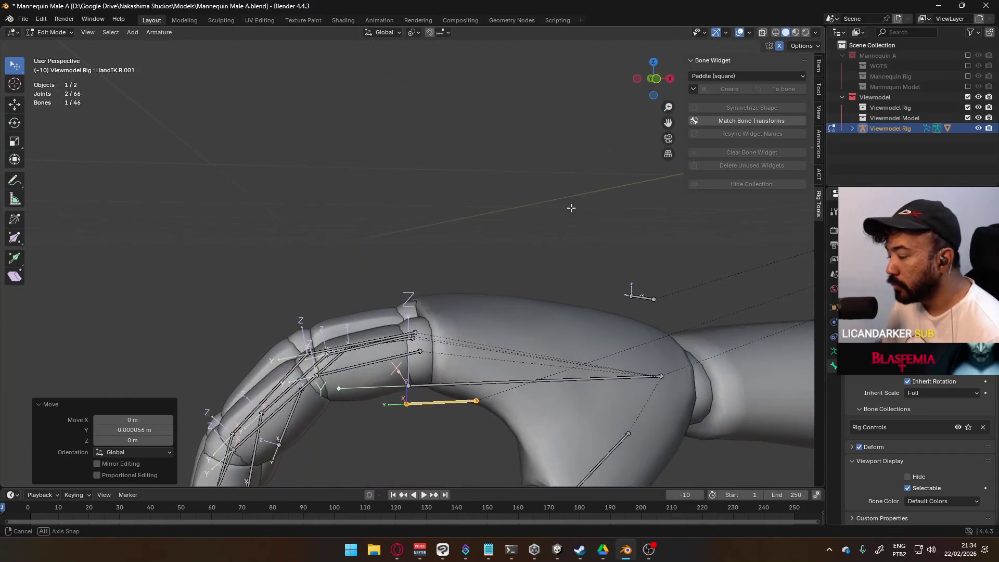
From Front view, move HandIK.R.001 along Z, lowering it 0.009513 m.
key(KP_3)
key(KP_1)
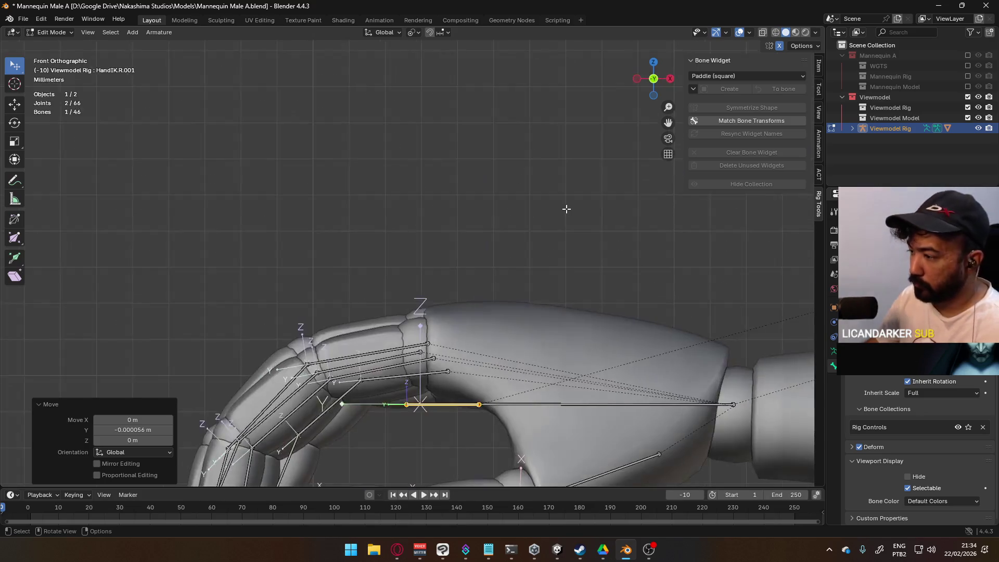
scroll(564, 208, up, 4)
key(g)
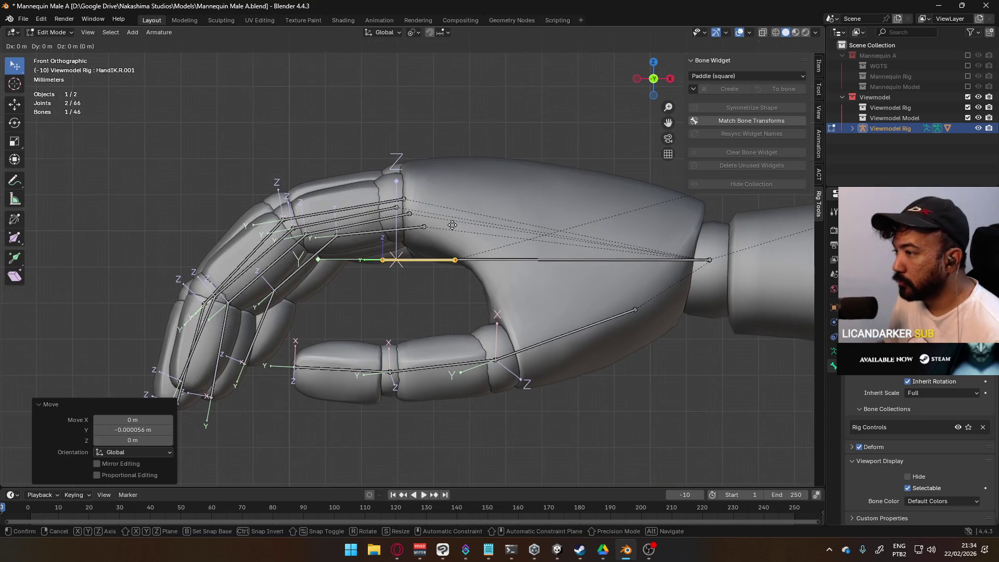
key(y)
key(z)
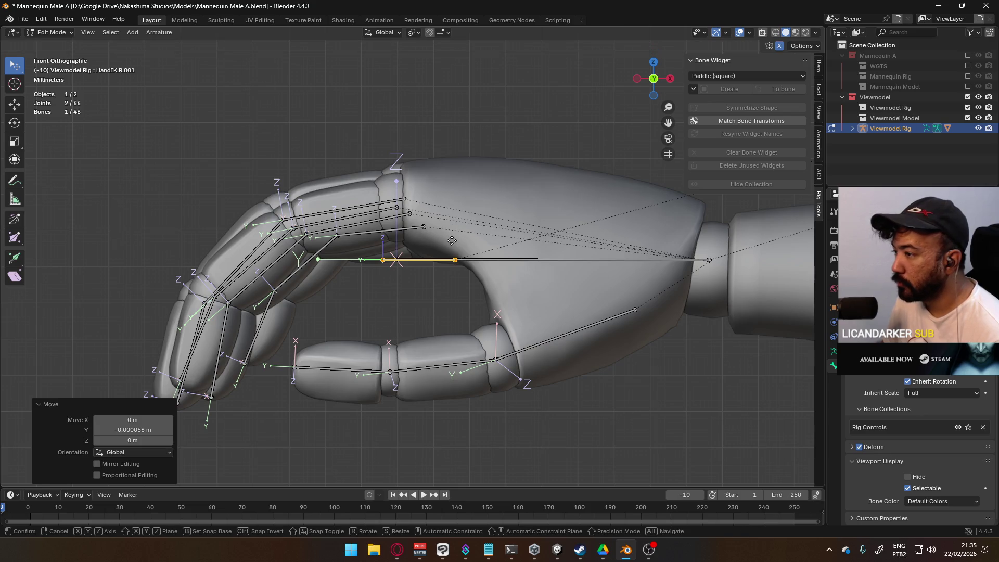
click(447, 275)
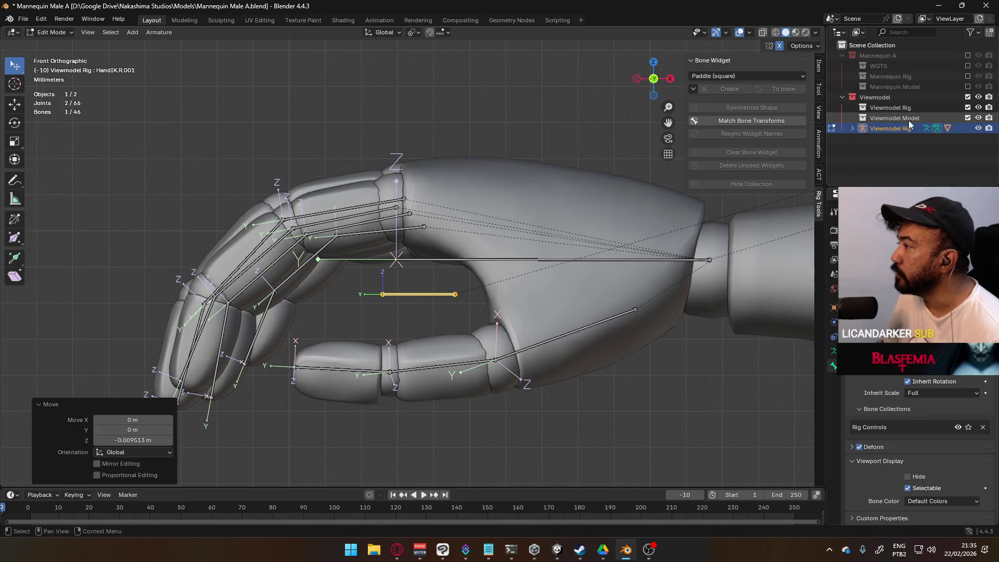
Expand the Viewmodel Rig armature in the Outliner and rename HandIK.R.001 to Socket Right Hand.
click(853, 127)
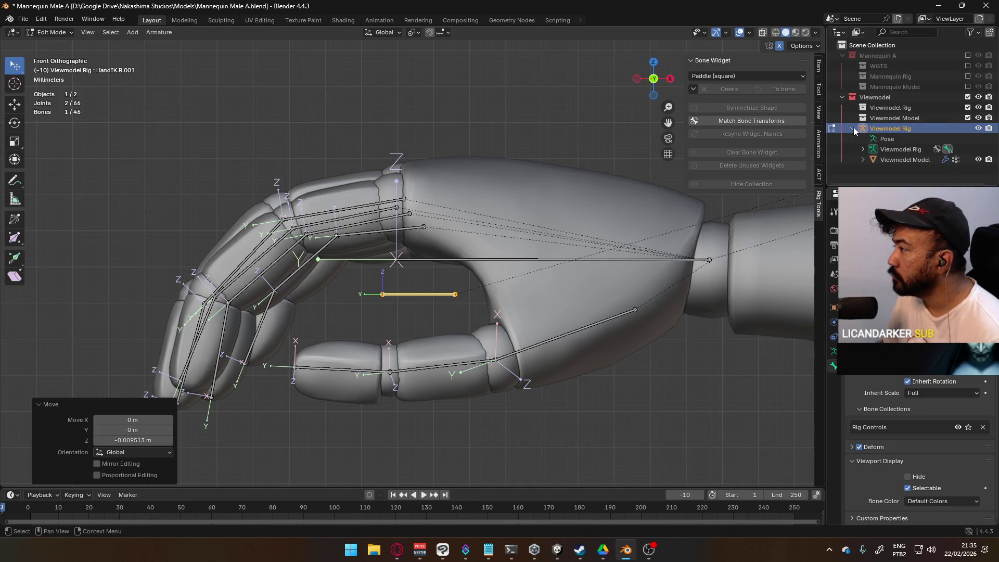
click(863, 150)
scroll(884, 131, down, 5)
double_click(921, 151)
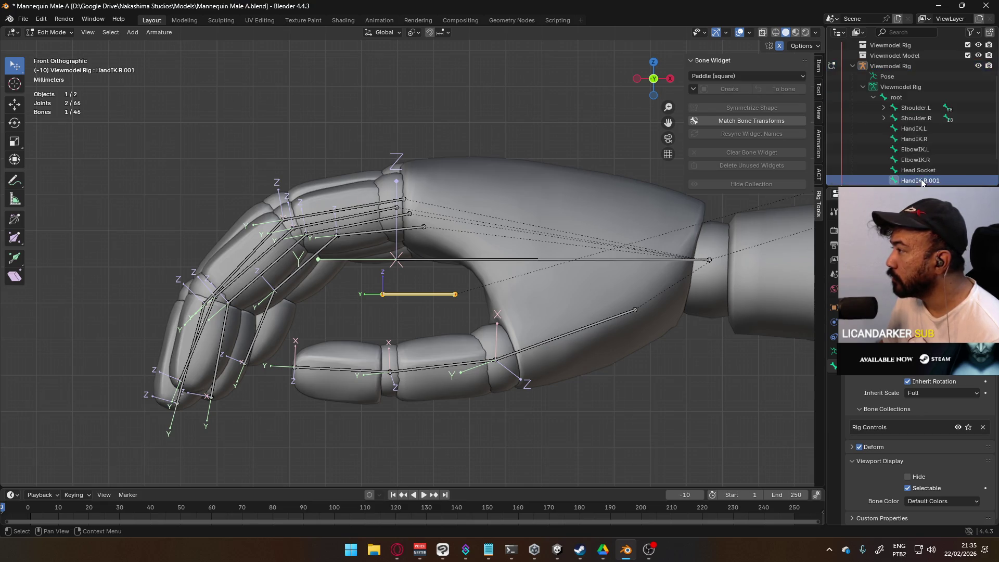
text(R)
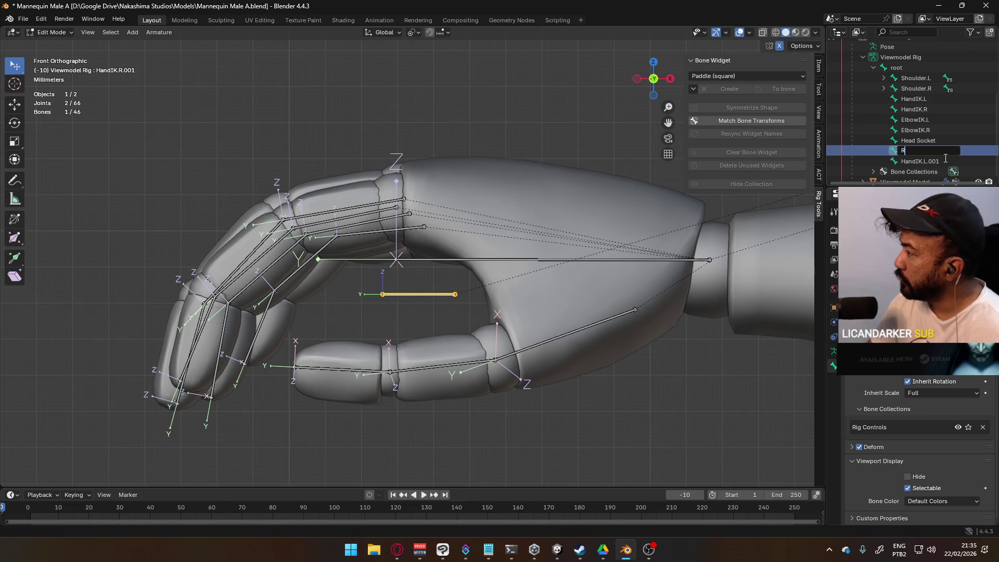
text(ight Hand Soc)
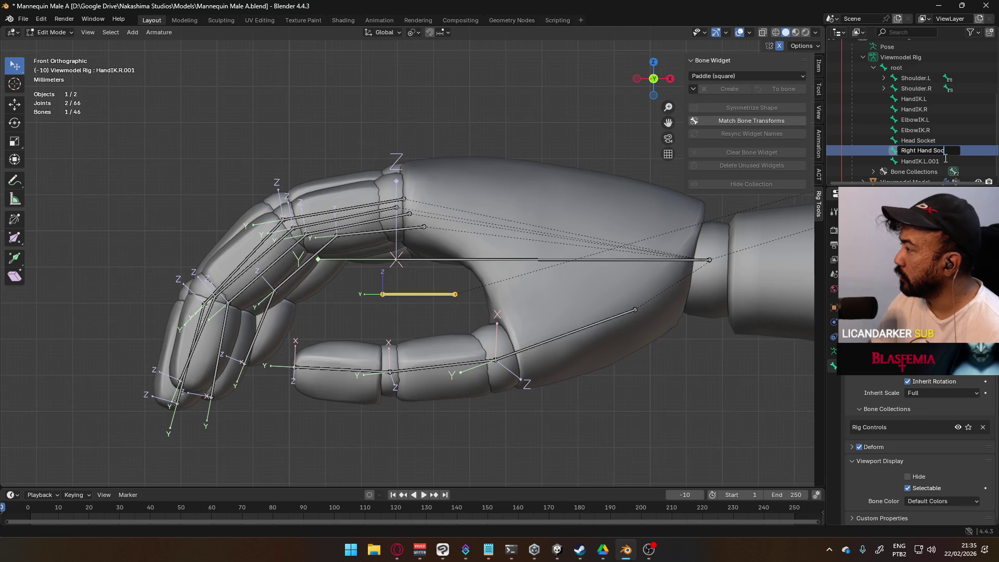
key(BackSpace)
key(BackSpace)
key(BackSpace)
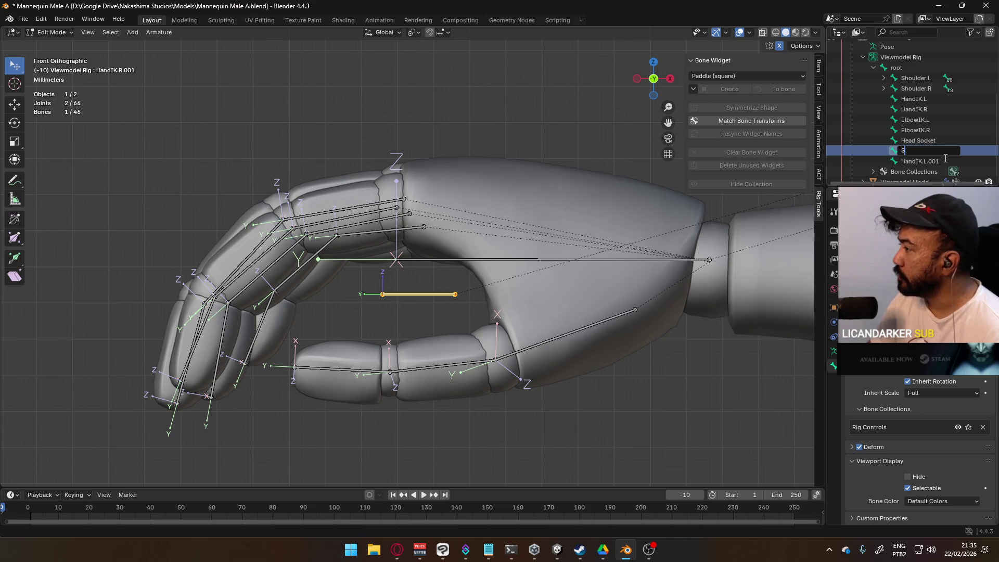
text(ocket Right Hand)
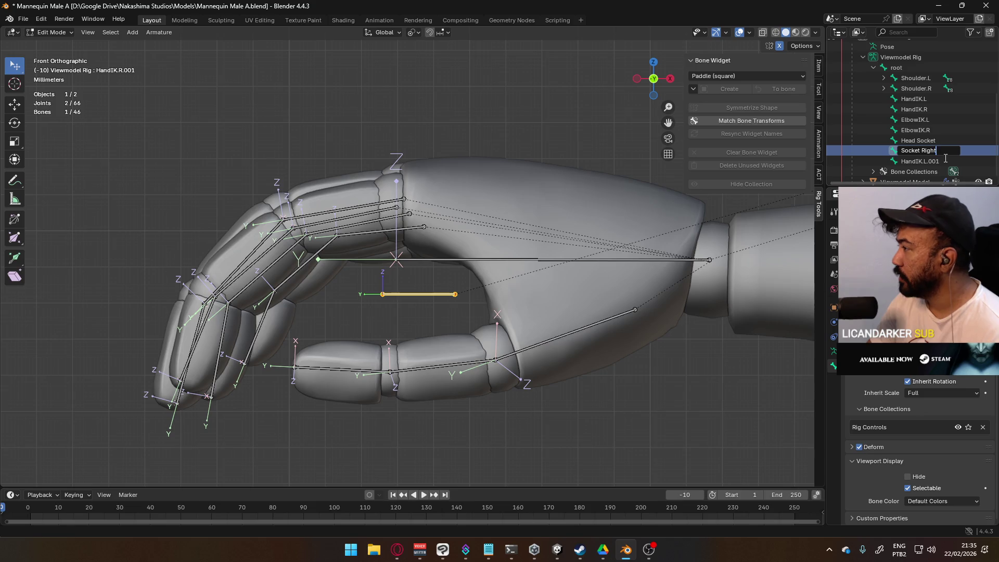
key(Return)
Undo that rename and rename HandIK.R.001 to Socket Right Hand again.
click(926, 140)
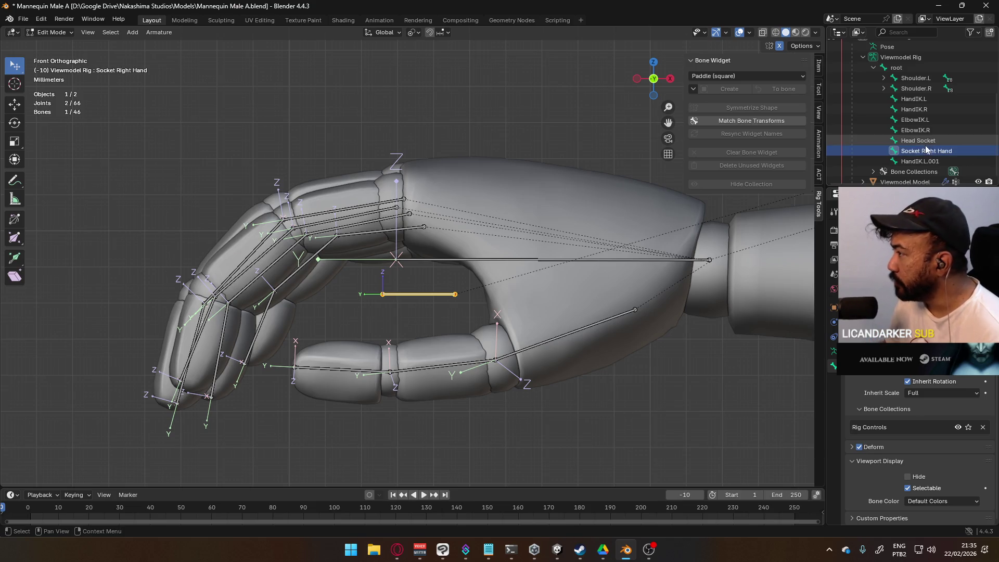
double_click(931, 140)
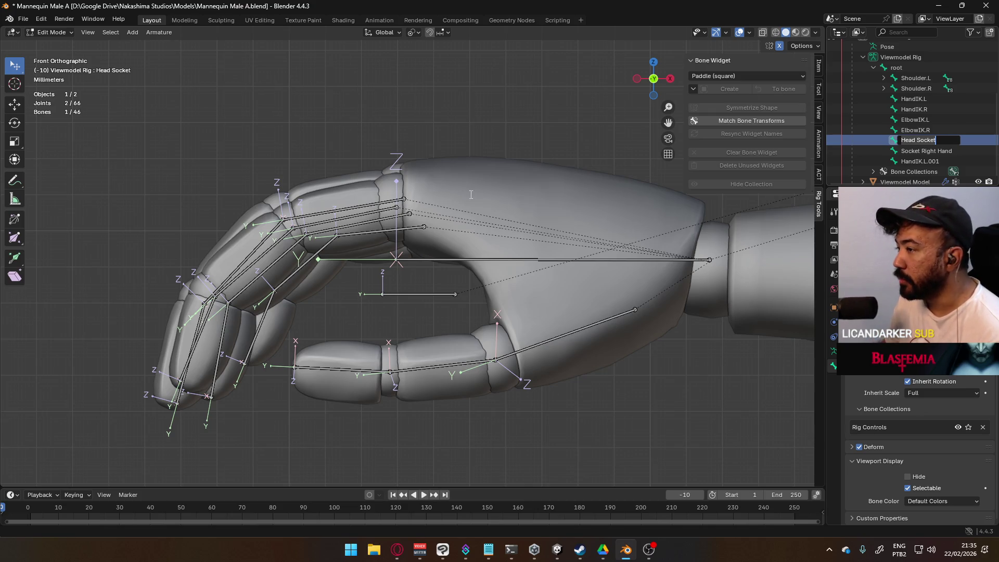
key(Return)
key(ctrl+z)
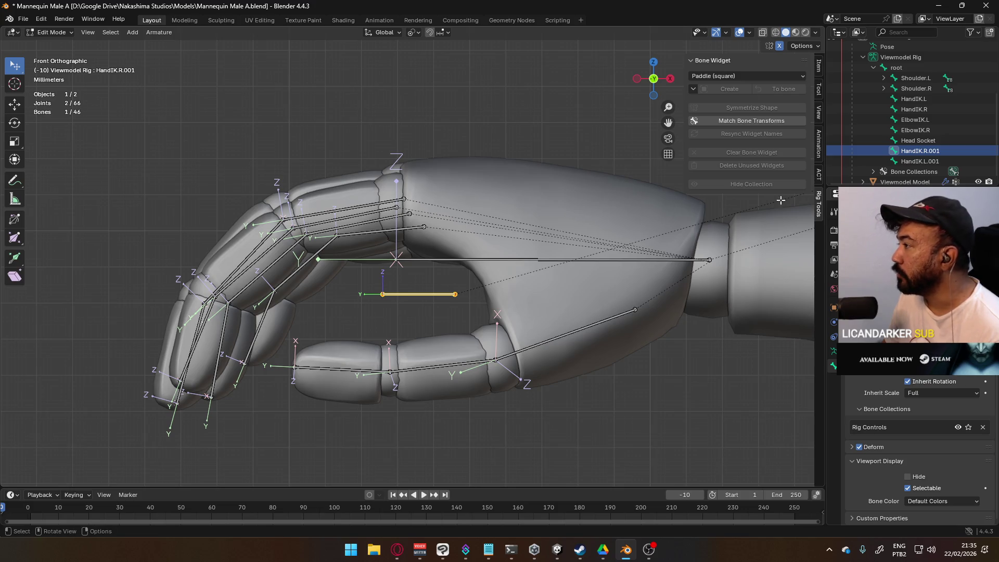
double_click(924, 152)
text(H)
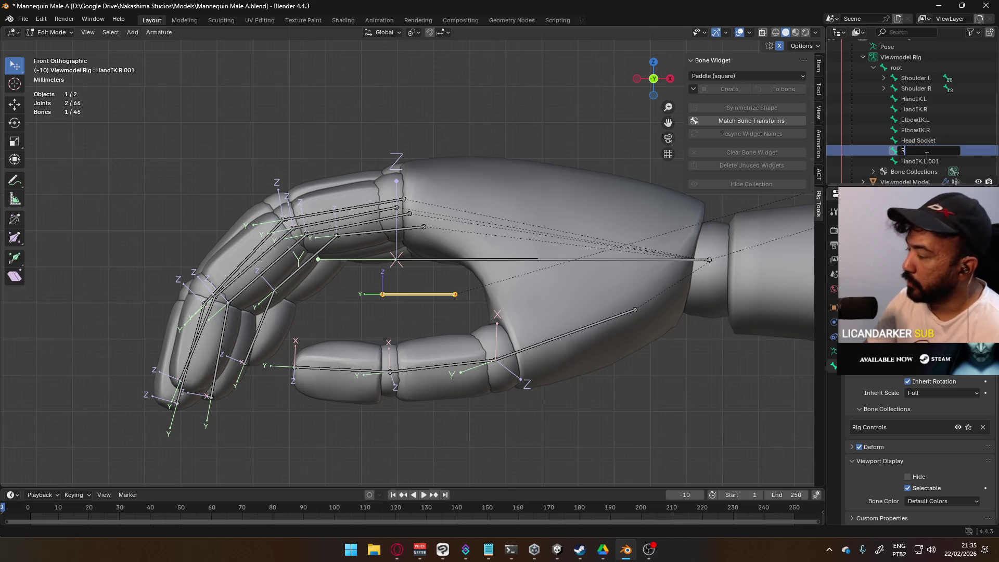
text(ocket Right Han)
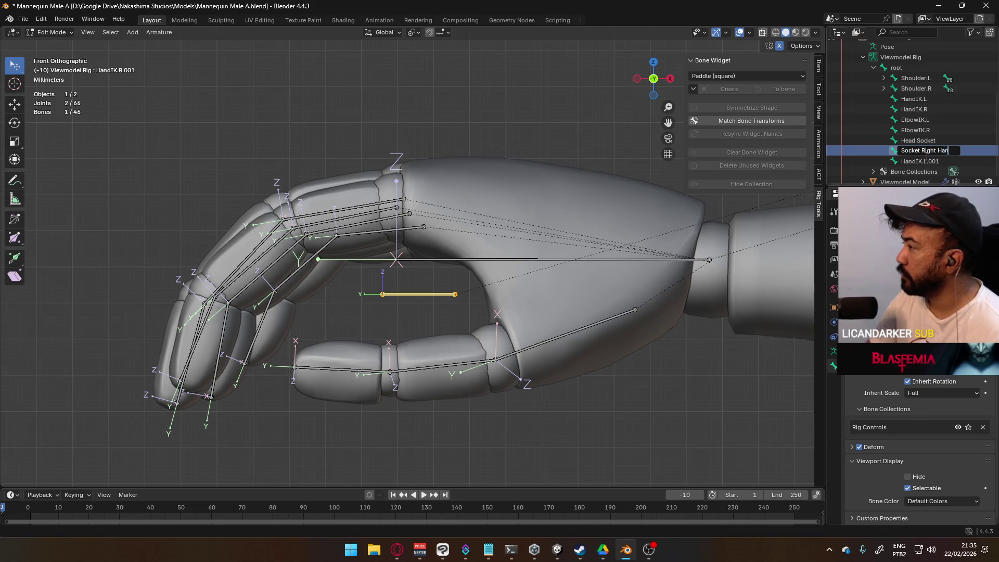
text(d)
key(Return)
Rename the Head Socket bone to Socket Head and HandIK.L.001 to Socket Hand L.
double_click(918, 141)
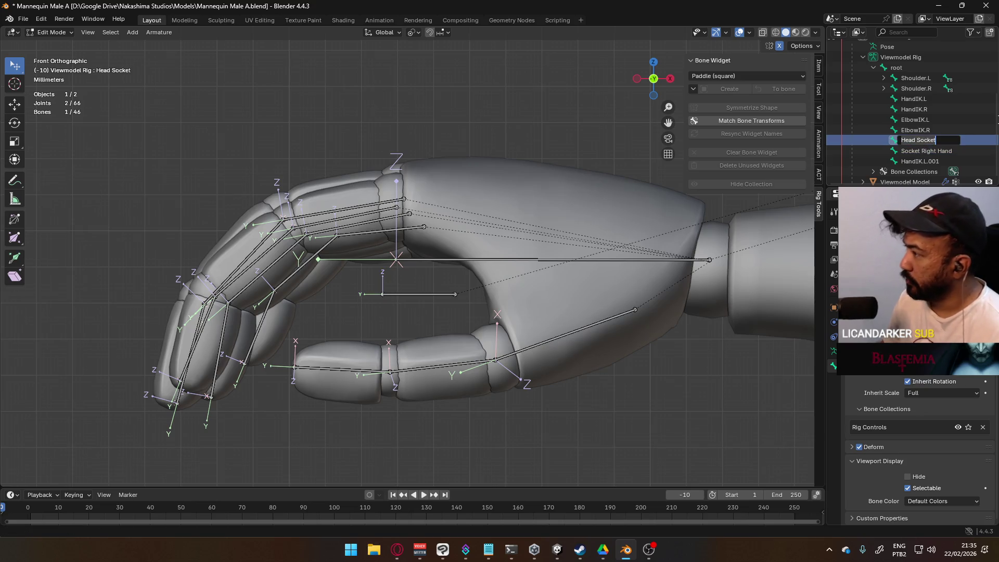
text(Socket Head)
key(Return)
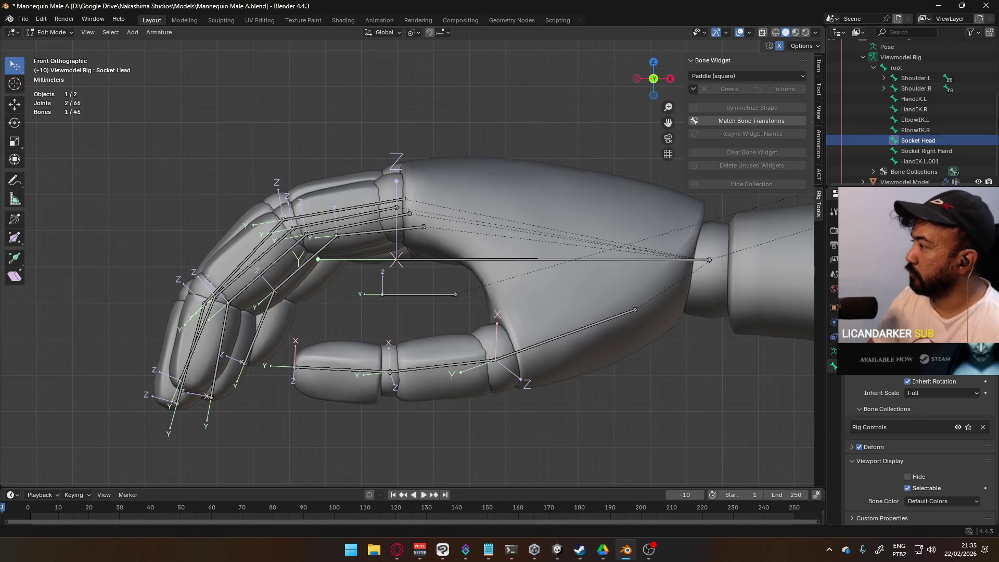
click(921, 161)
scroll(508, 267, down, 5)
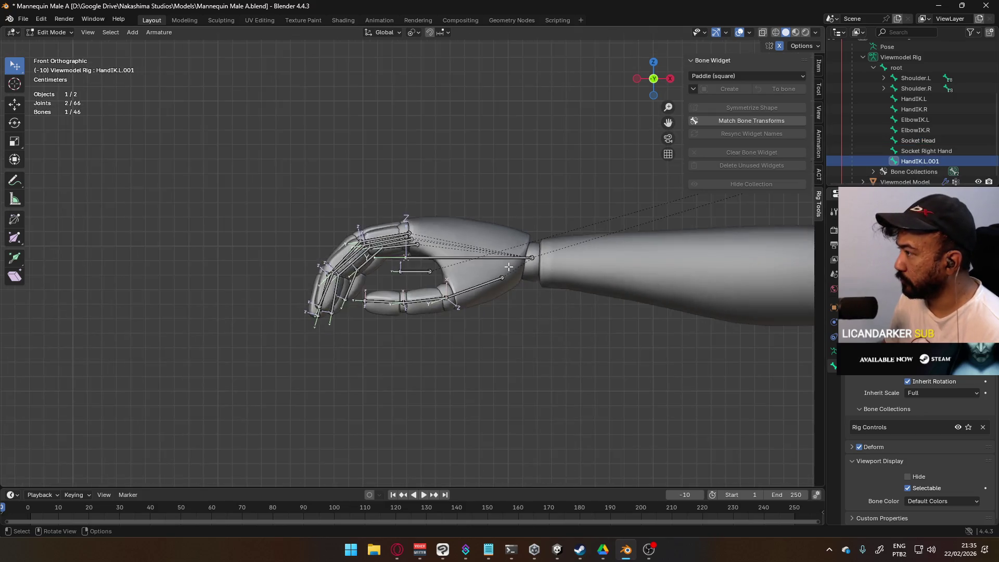
scroll(509, 267, down, 8)
ctrl+scroll(533, 270, down, 5)
scroll(588, 279, up, 6)
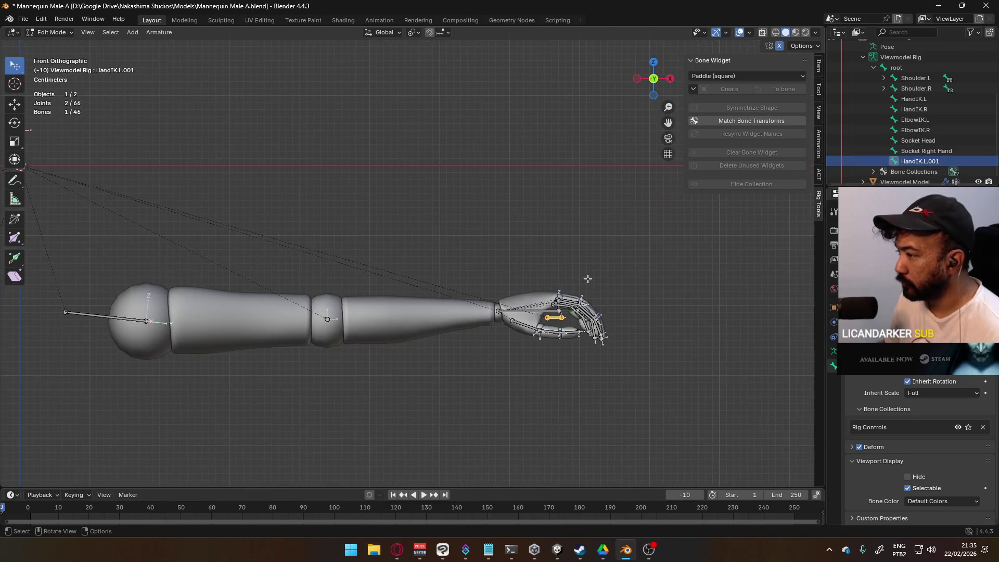
double_click(915, 161)
text(S)
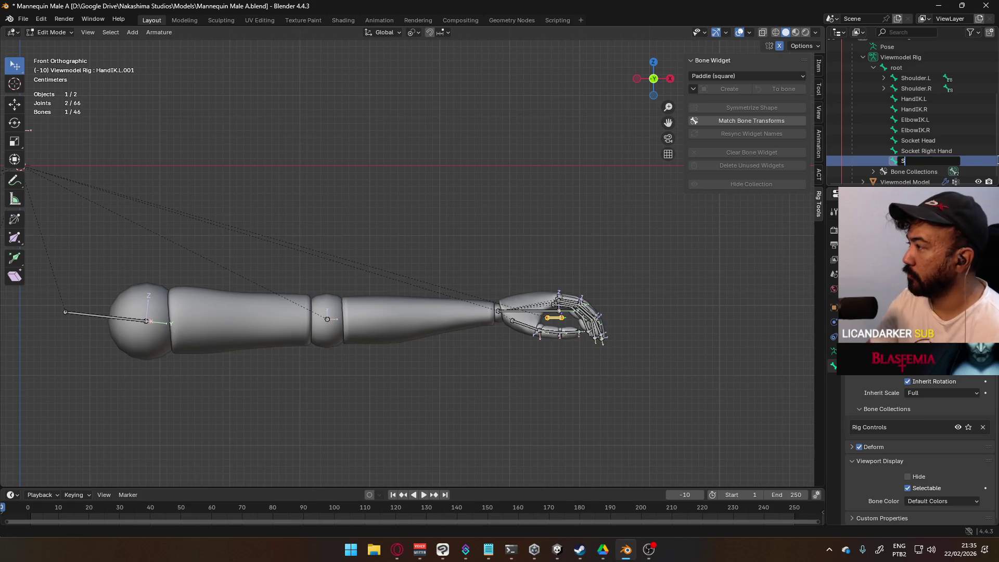
text(ocket Ha)
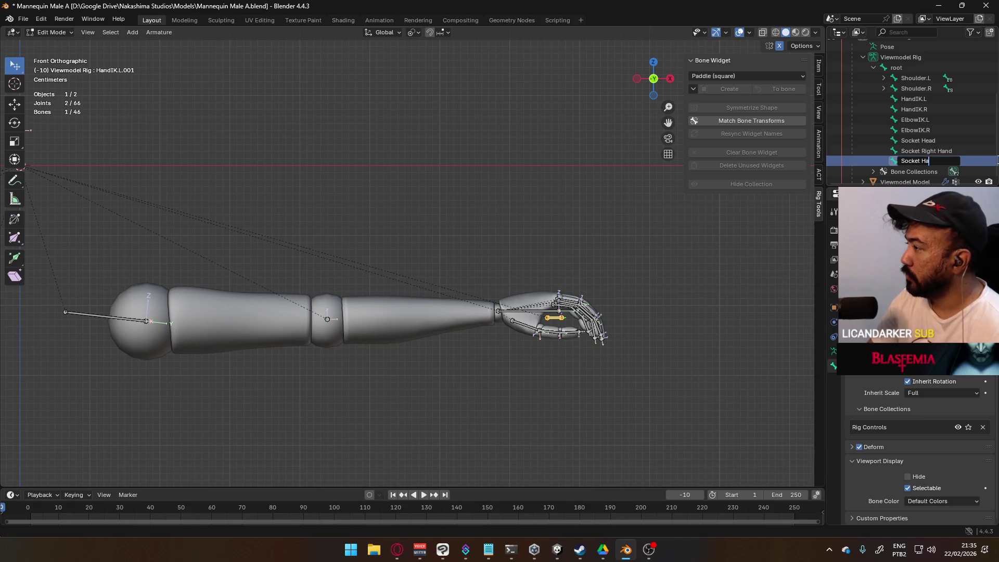
text(nd L)
key(Return)
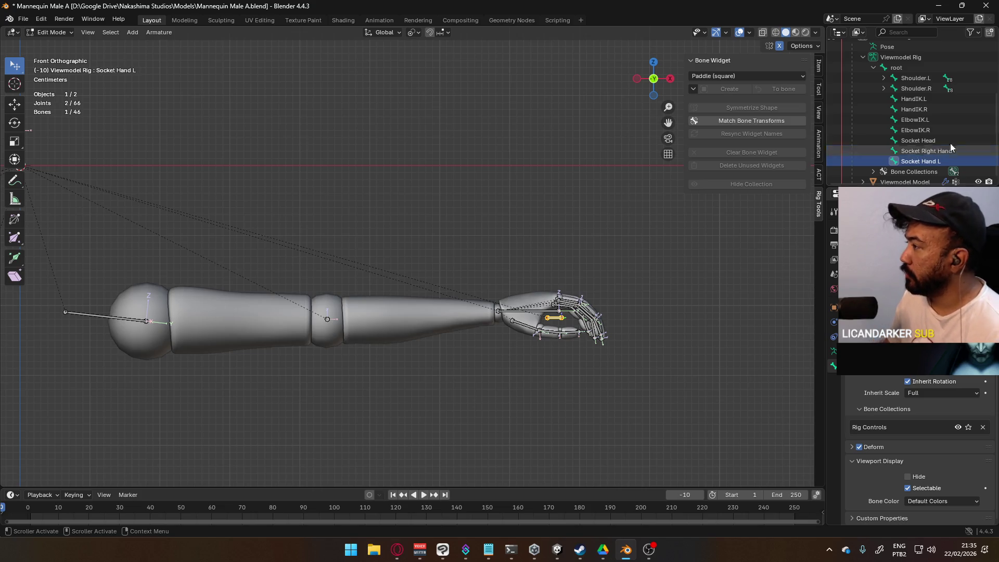
Rename the Socket Right Hand bone to Socket Hand R.
click(926, 151)
double_click(926, 150)
text(Socket Jam)
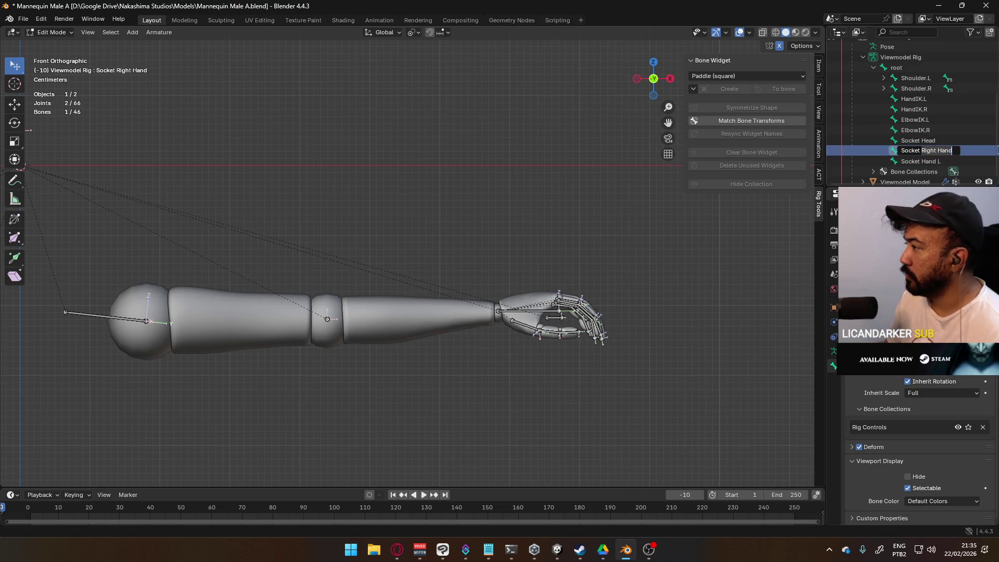
key(BackSpace)
key(BackSpace)
key(BackSpace)
text(Ha)
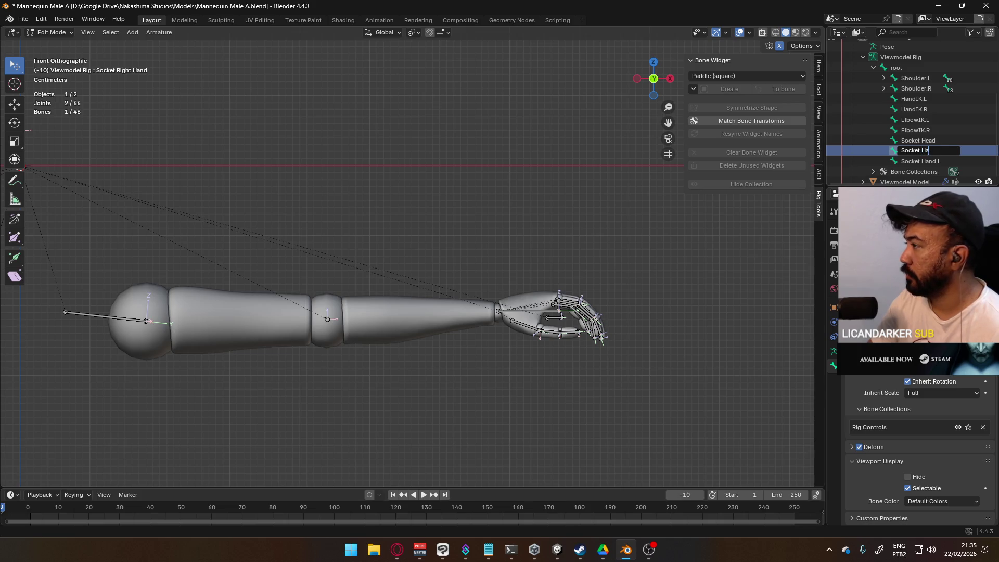
key(BackSpace)
text(d R)
key(Return)
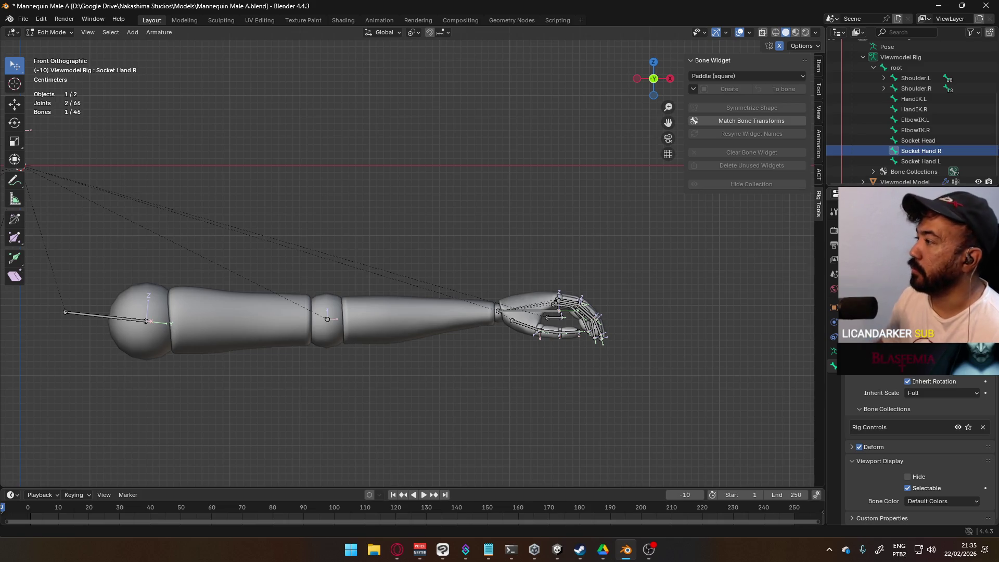
Frame the right hand and forearm, then save Mannequin Male A.blend.
scroll(457, 257, down, 5)
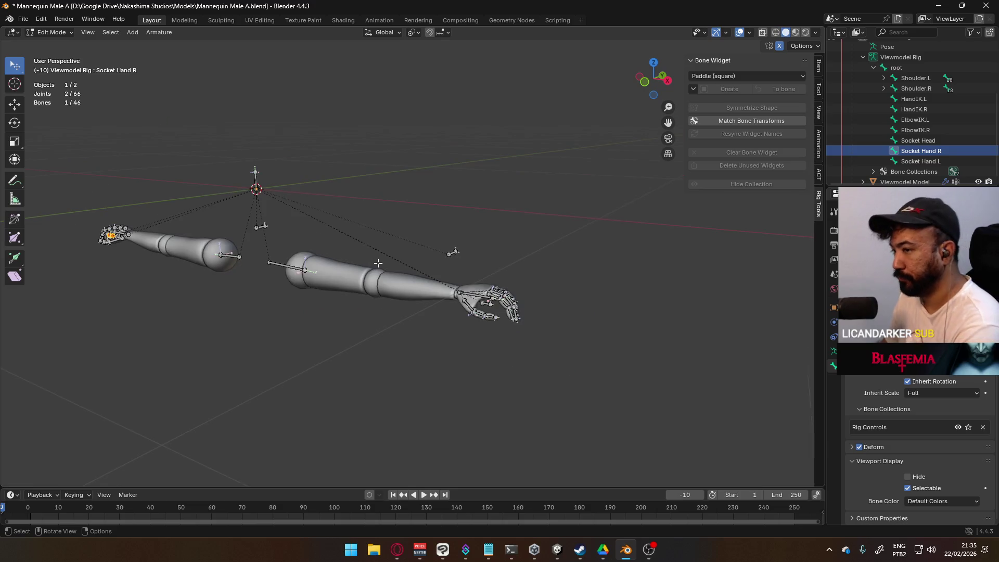
scroll(377, 263, up, 2)
scroll(377, 263, down, 2)
shift+middle_drag(378, 263, 676, 266)
scroll(573, 270, up, 4)
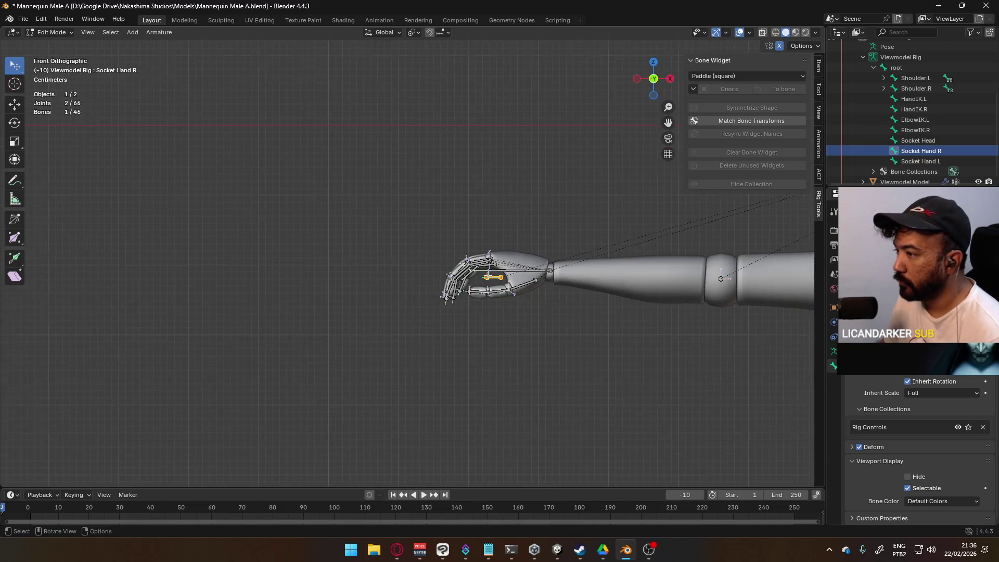
shift+middle_drag(572, 271, 472, 273)
scroll(473, 272, up, 2)
key(ctrl+s)
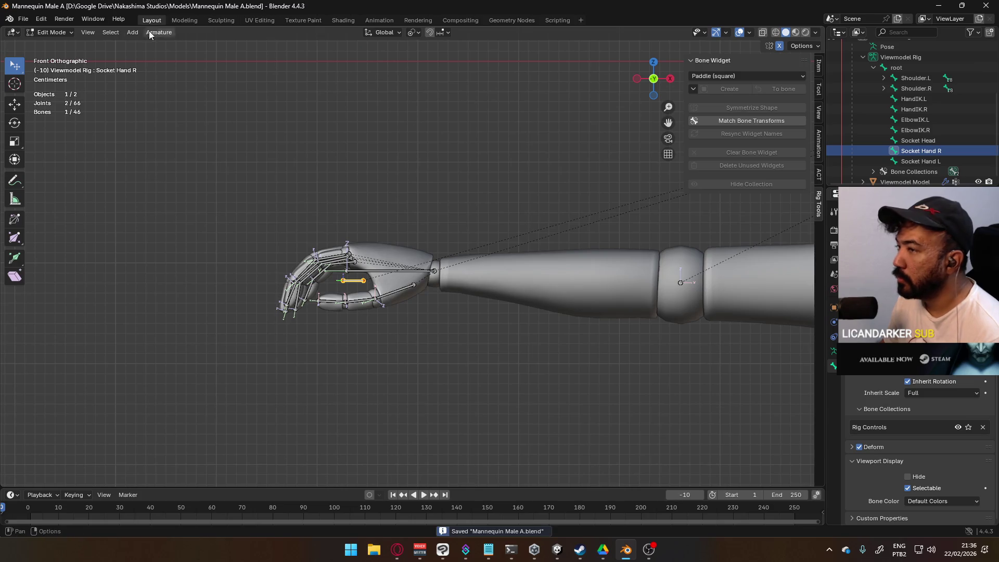
Open Weapon Library.blend from the recent files list.
click(30, 22)
mouse_move(92, 89)
middle_down()
mouse_move(307, 222)
mouse_move(388, 209)
mouse_move(375, 229)
mouse_move(322, 208)
middle_up()
click(24, 20)
mouse_move(52, 51)
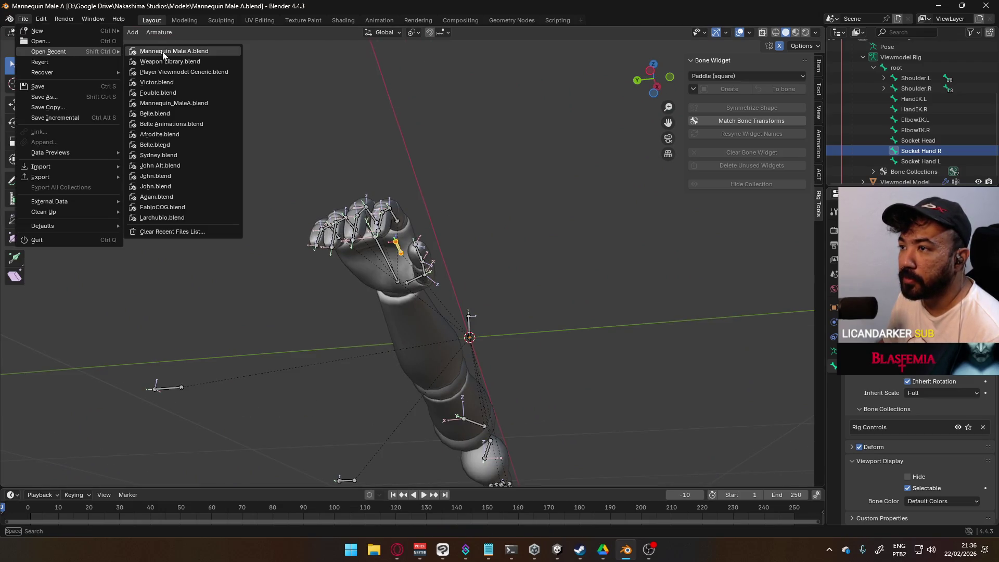
click(188, 60)
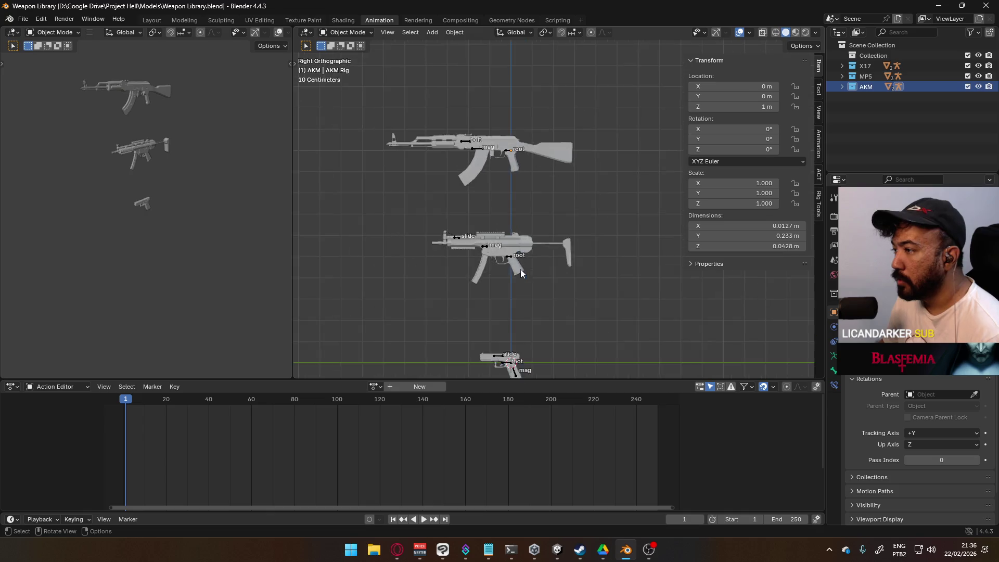
Zoom onto the AKM rig, enter Edit Mode and trial a vertical root-bone move, then cancel it.
scroll(460, 301, up, 10)
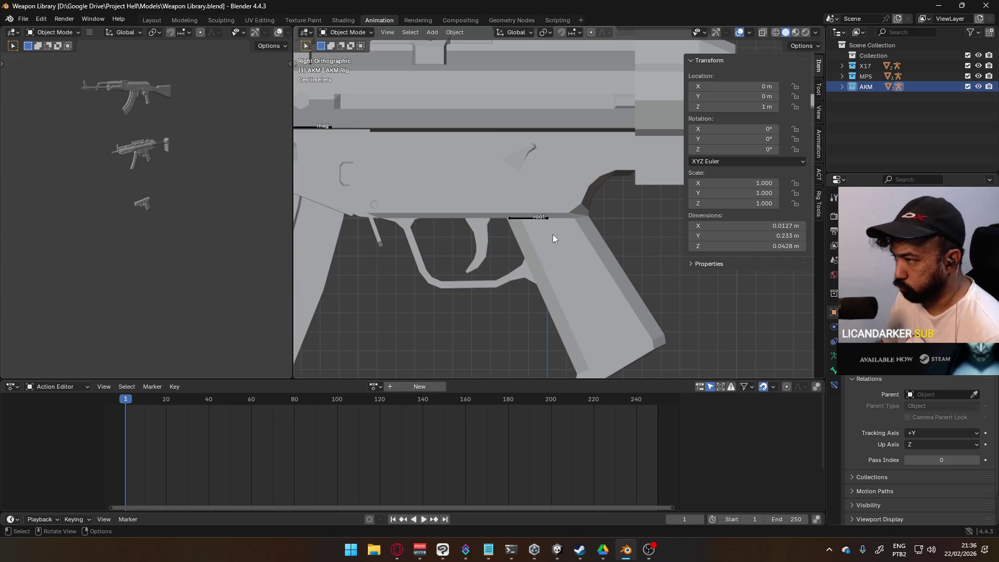
scroll(552, 238, down, 10)
scroll(598, 294, up, 2)
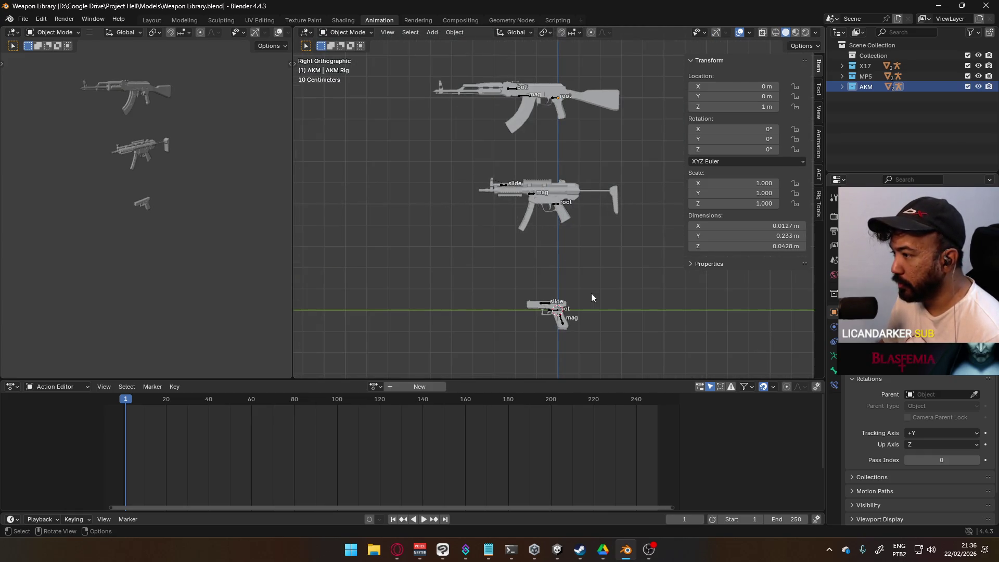
scroll(591, 293, up, 8)
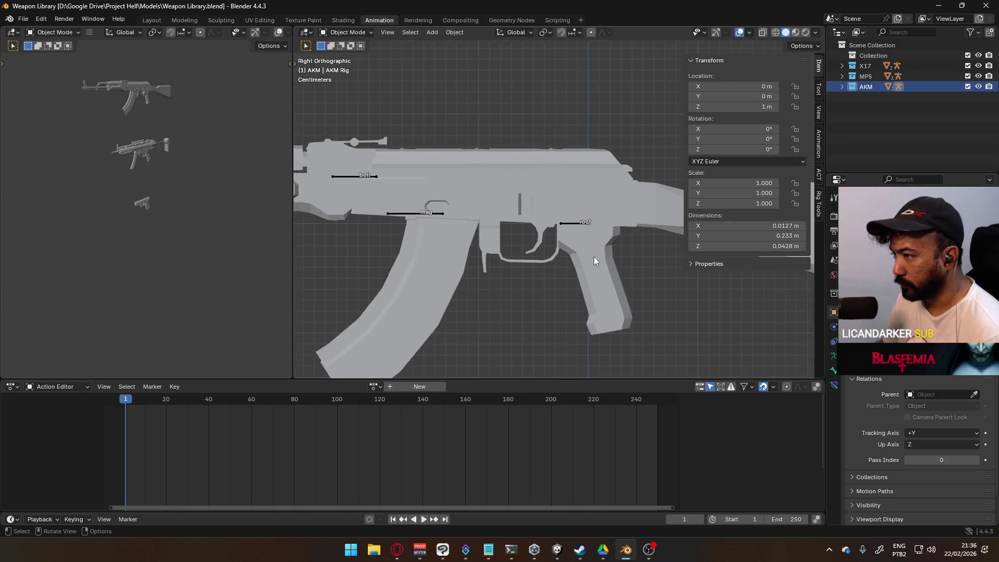
scroll(591, 250, up, 2)
click(345, 32)
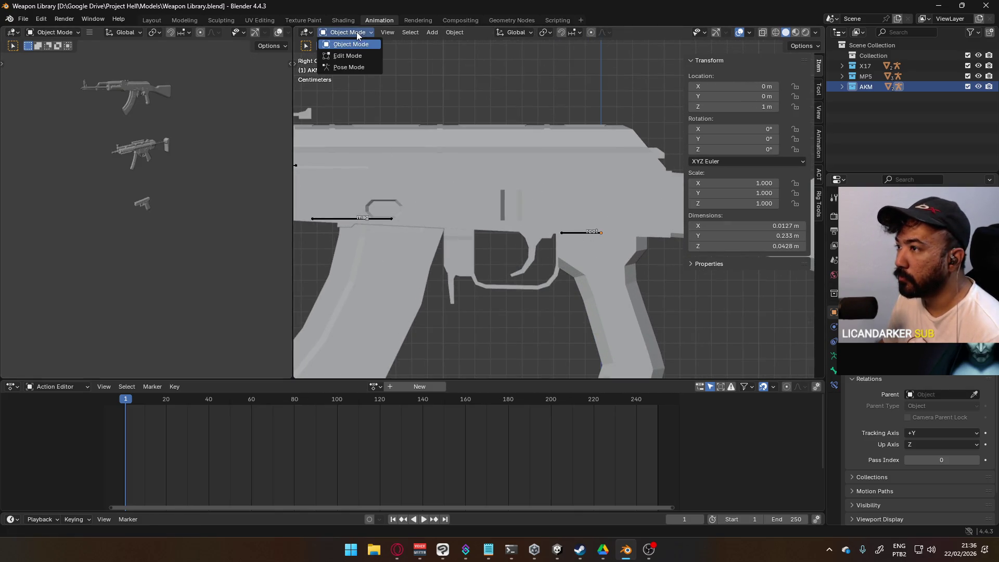
click(346, 53)
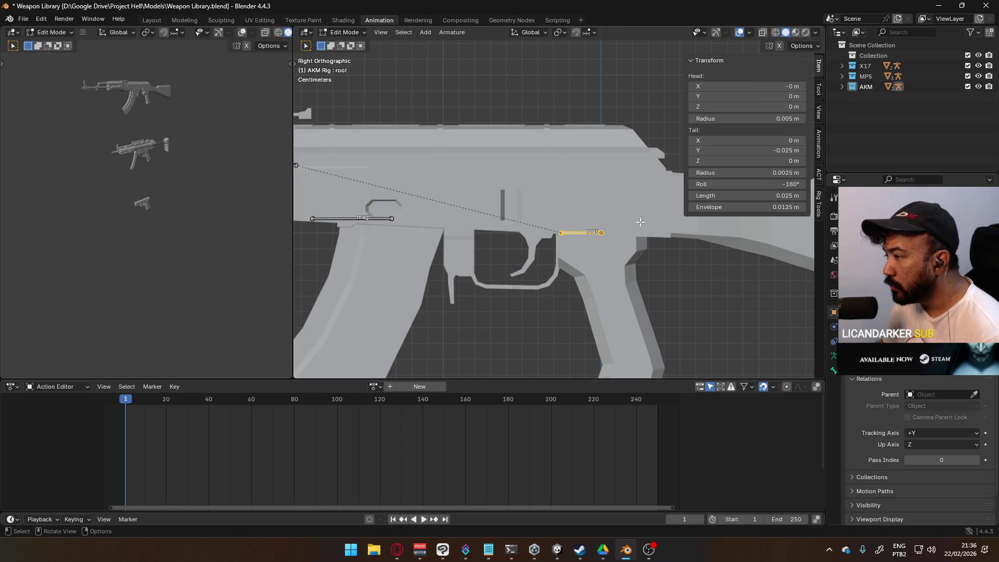
key(g)
key(z)
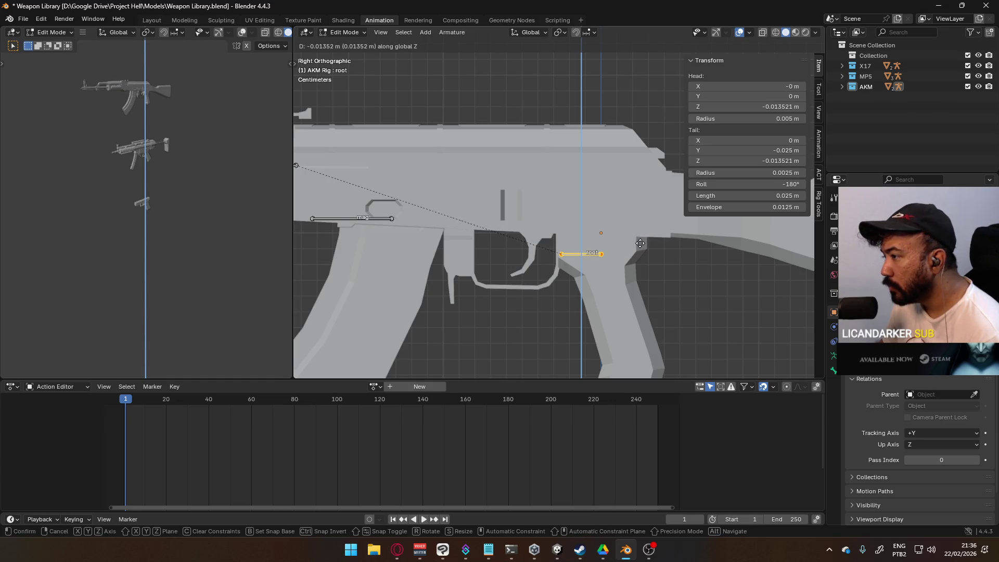
key(Escape)
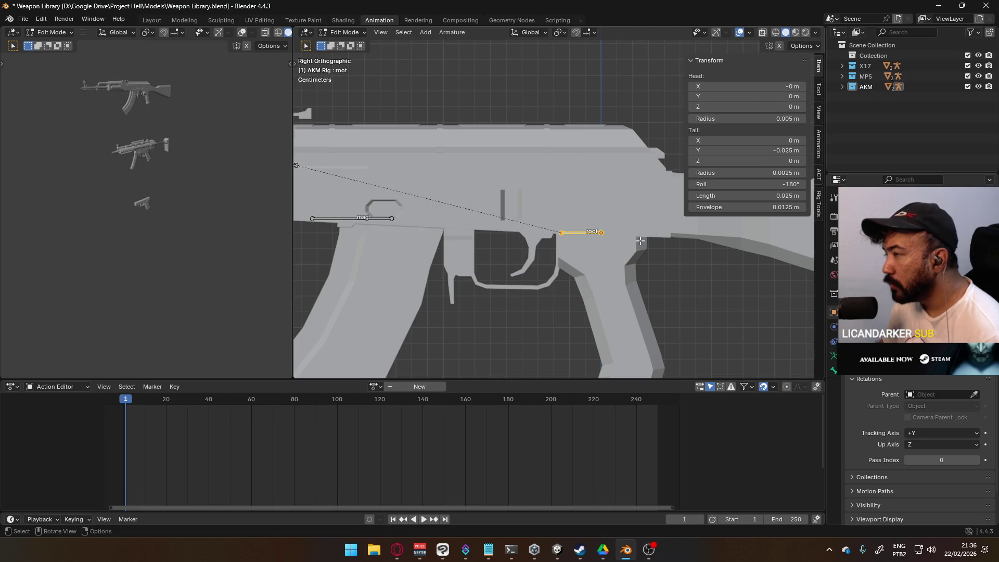
Reopen Mannequin Male A.blend without saving and view the hand from the top.
click(22, 19)
mouse_move(81, 52)
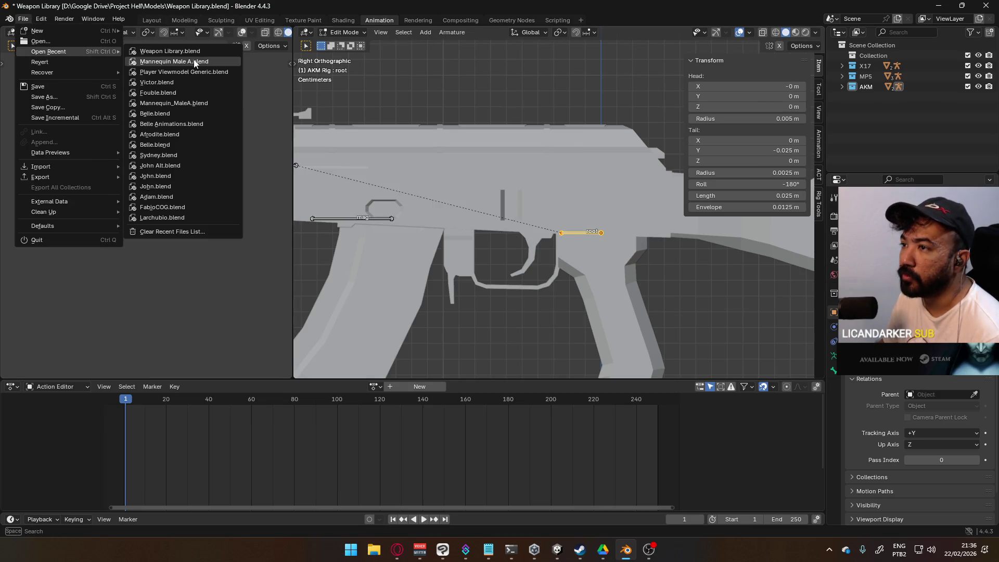
click(198, 63)
click(526, 291)
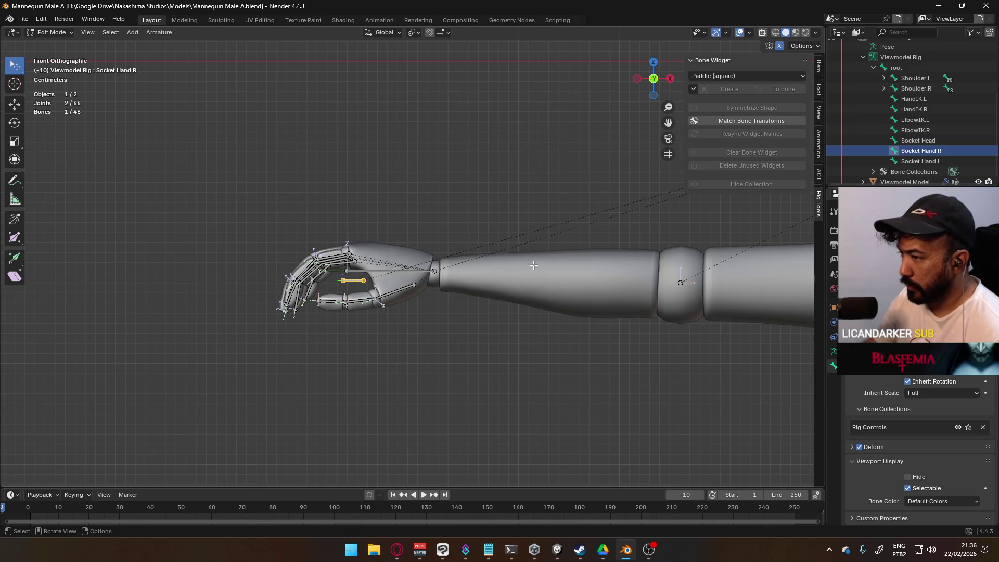
key(KP_7)
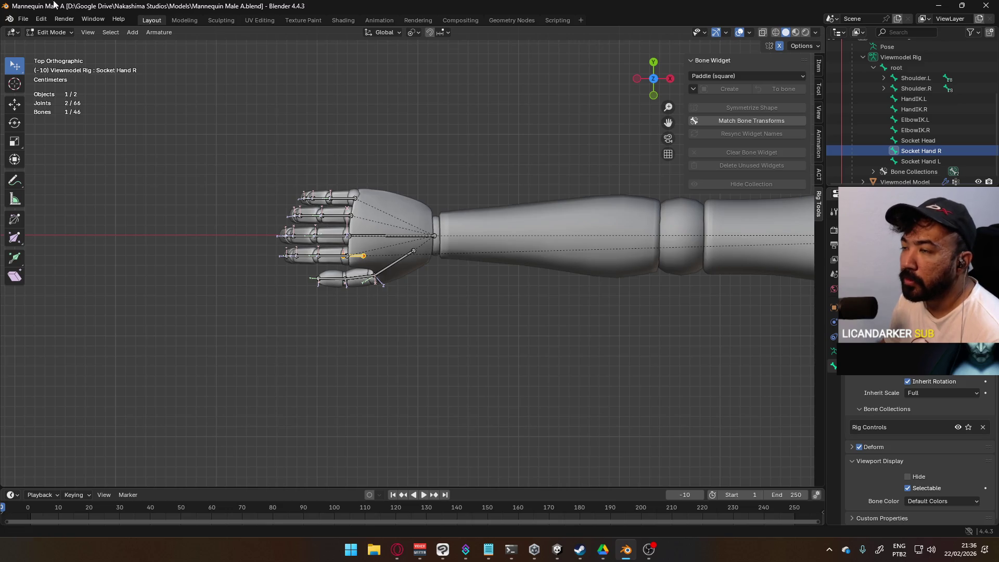
Go back to Weapon Library.blend and zoom in on the weapons.
click(21, 19)
mouse_move(51, 55)
click(197, 62)
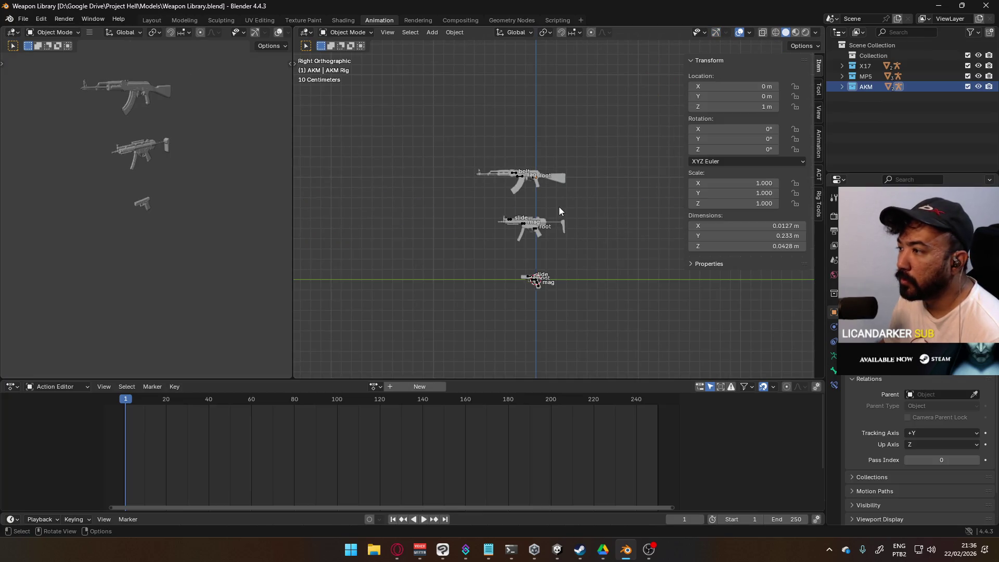
scroll(544, 233, up, 2)
shift+scroll(507, 264, up, 3)
scroll(537, 268, up, 2)
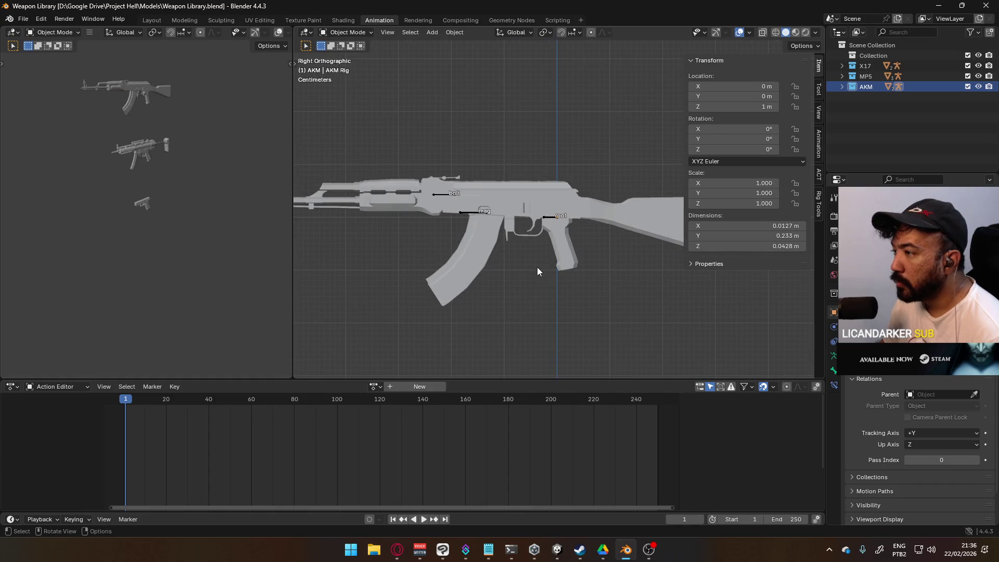
click(334, 33)
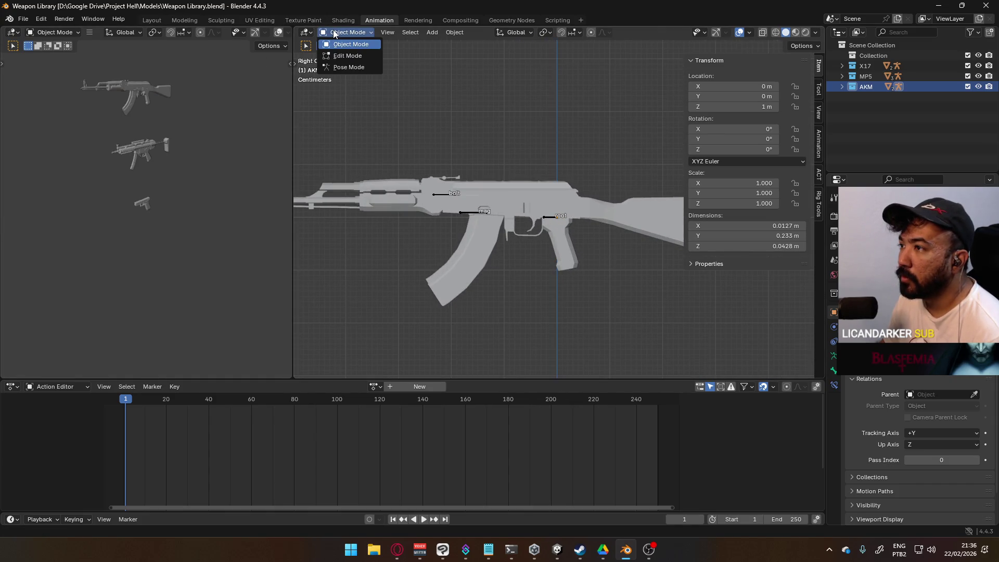
Reopen Mannequin Male A.blend and orbit to see the arms in perspective.
click(22, 18)
mouse_move(64, 46)
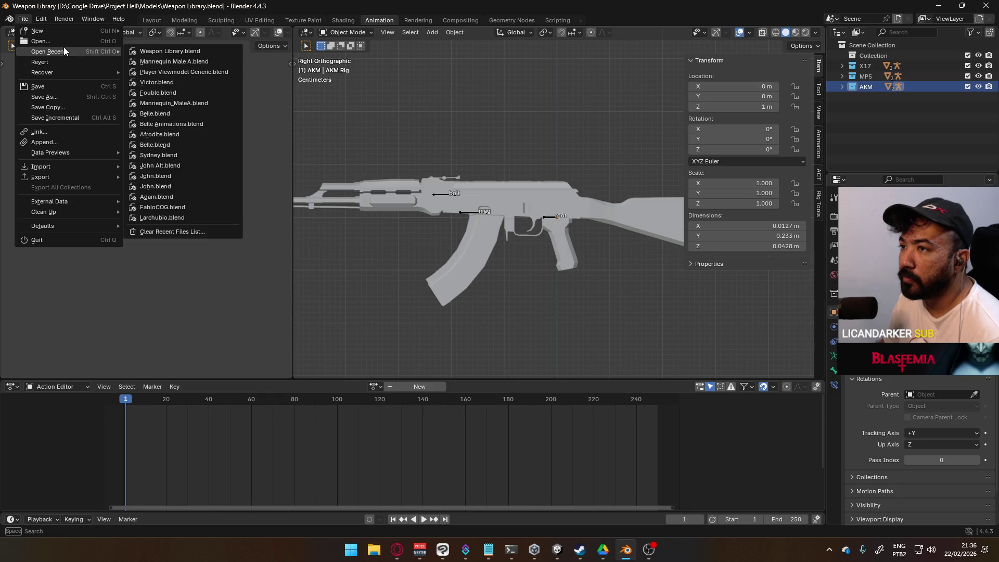
click(172, 61)
mouse_move(441, 222)
middle_down()
mouse_move(450, 217)
mouse_move(451, 169)
middle_up()
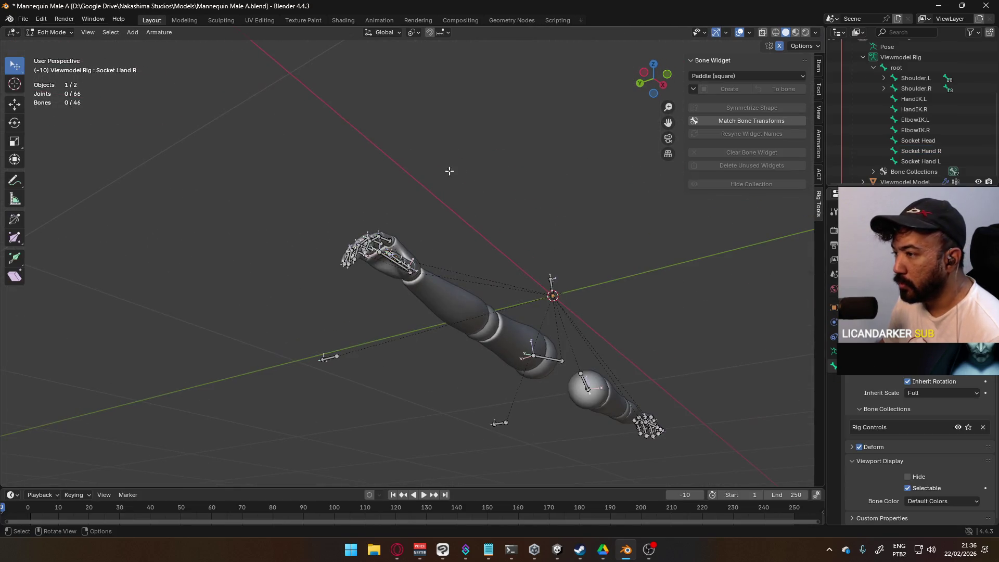
Switch the mannequin scene back to Object Mode.
click(31, 20)
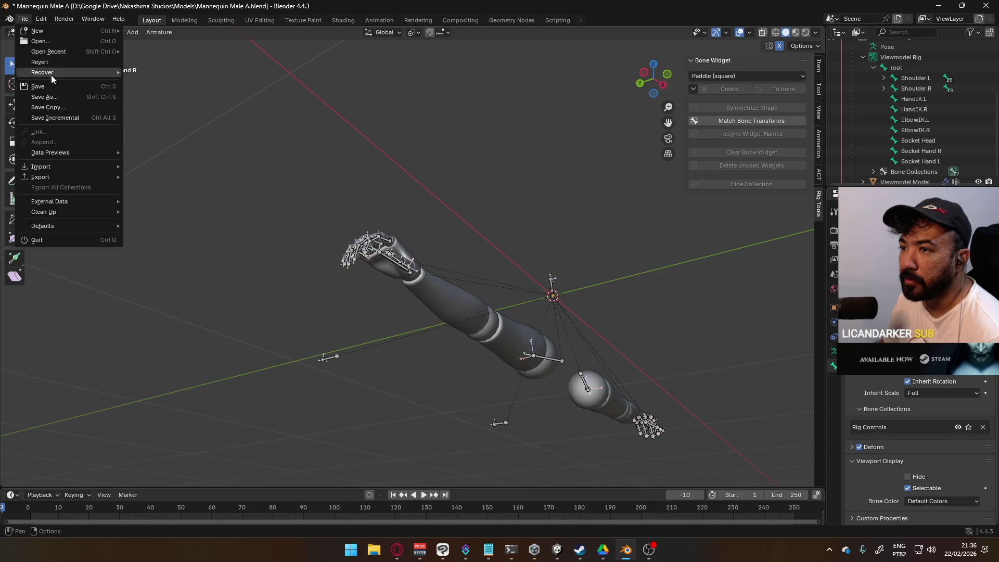
mouse_move(84, 172)
click(35, 25)
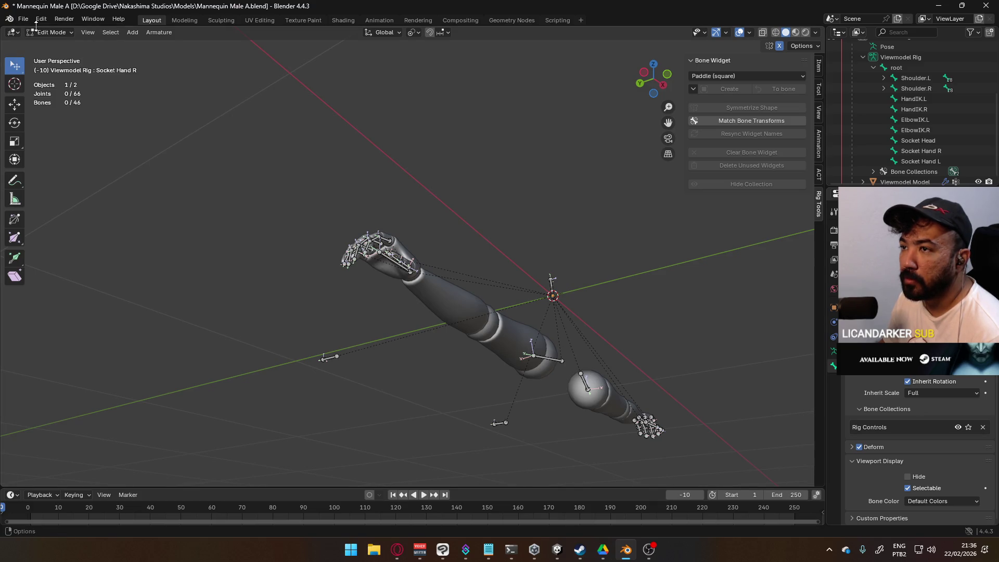
click(48, 32)
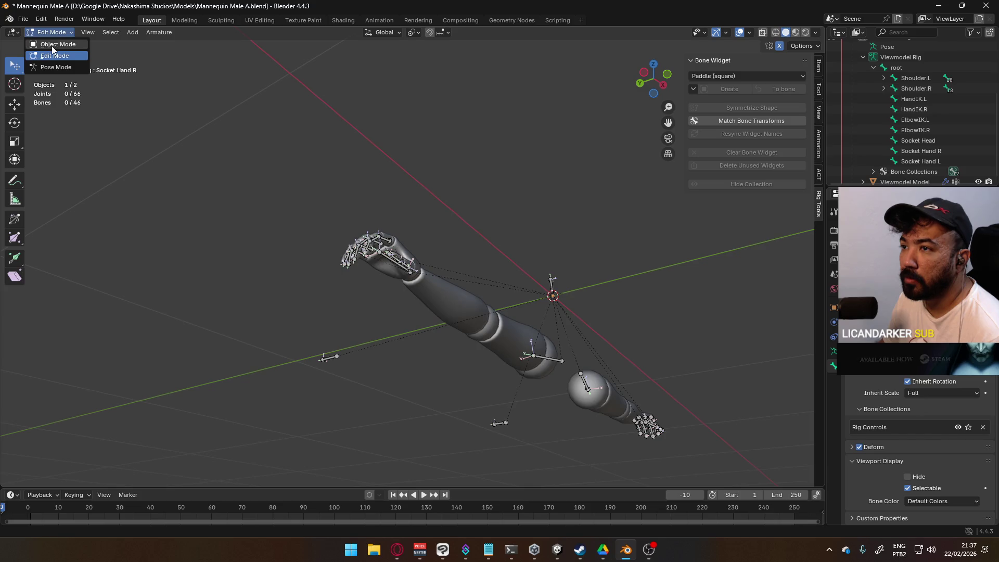
click(47, 44)
Append the AKM collection from Weapon Library.blend and select the stray WGT-root.001 widget.
click(23, 19)
click(44, 142)
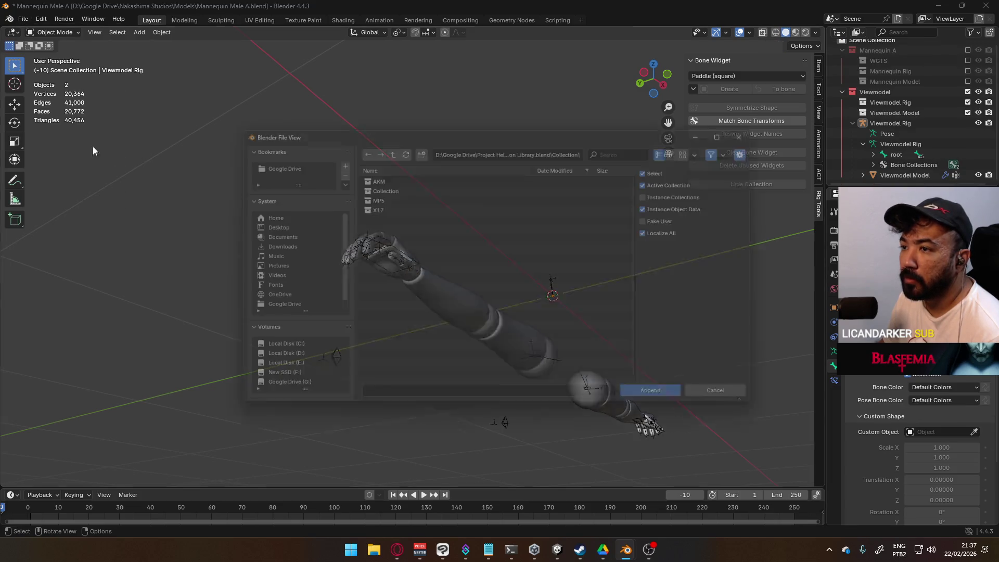
click(395, 177)
click(668, 403)
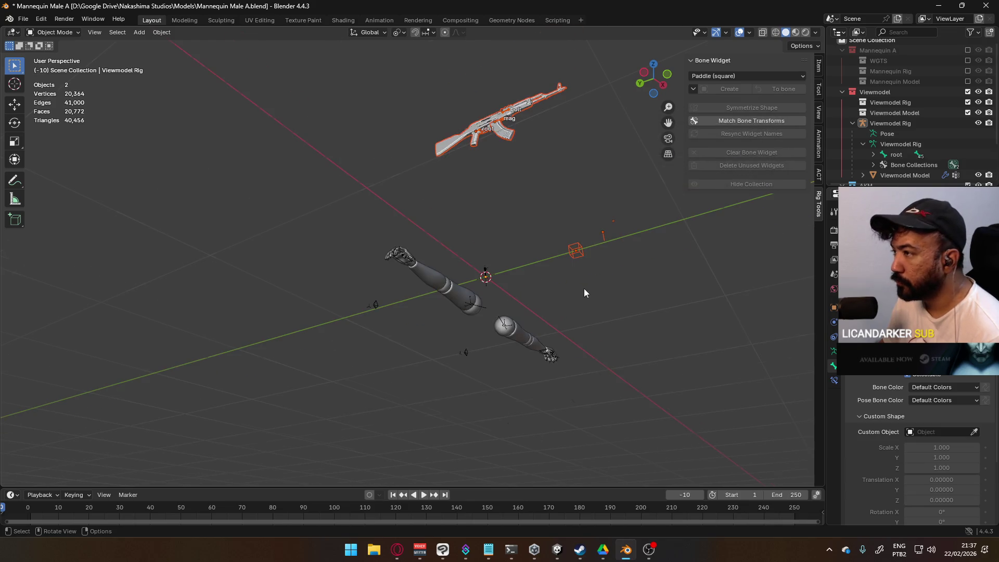
mouse_move(537, 183)
middle_down()
mouse_move(487, 225)
mouse_move(376, 234)
middle_up()
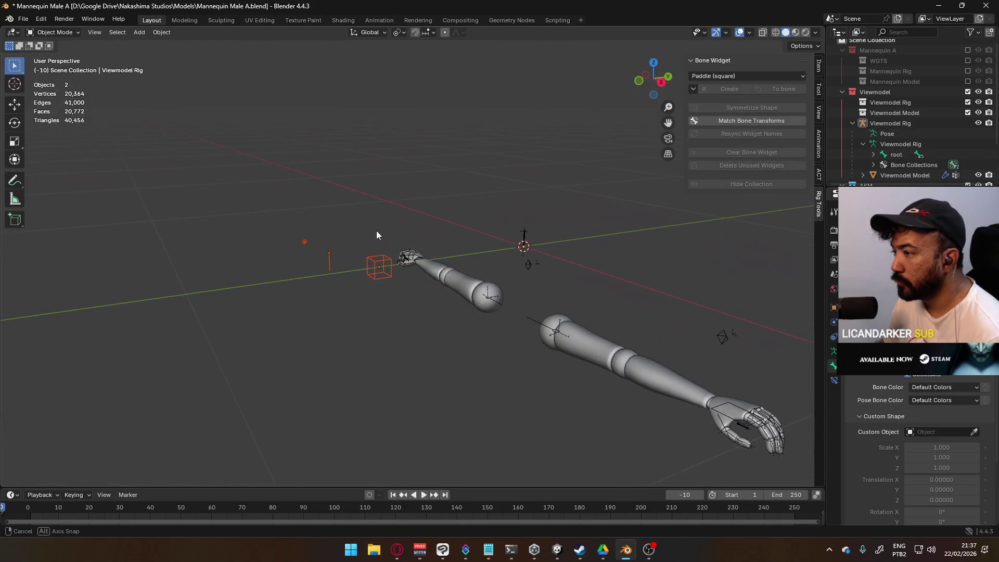
click(389, 261)
scroll(925, 149, down, 3)
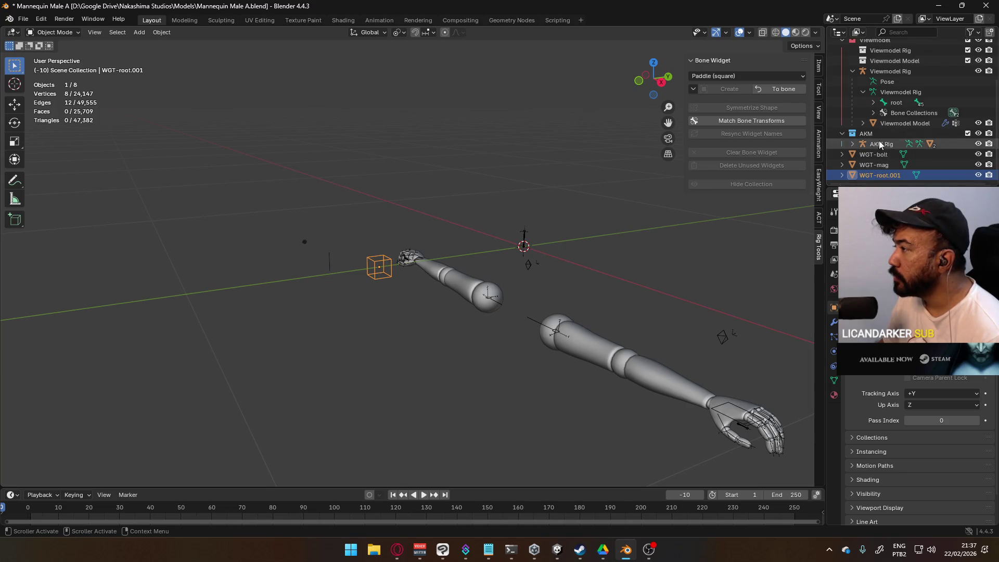
Delete the WGT-bolt, WGT-mag and WGT-root.001 widget objects.
shift+click(879, 156)
key(Delete)
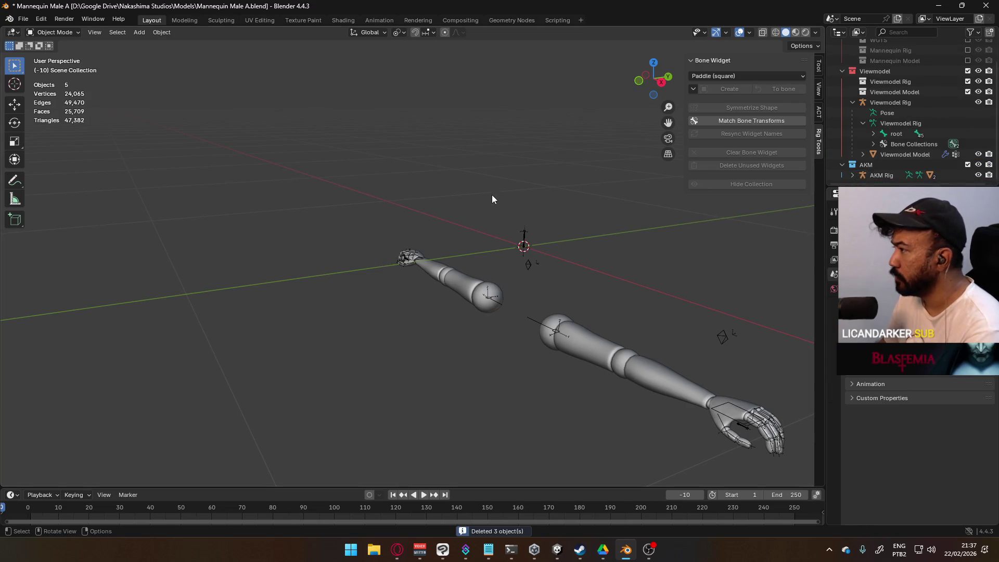
key(KP_3)
scroll(458, 187, down, 5)
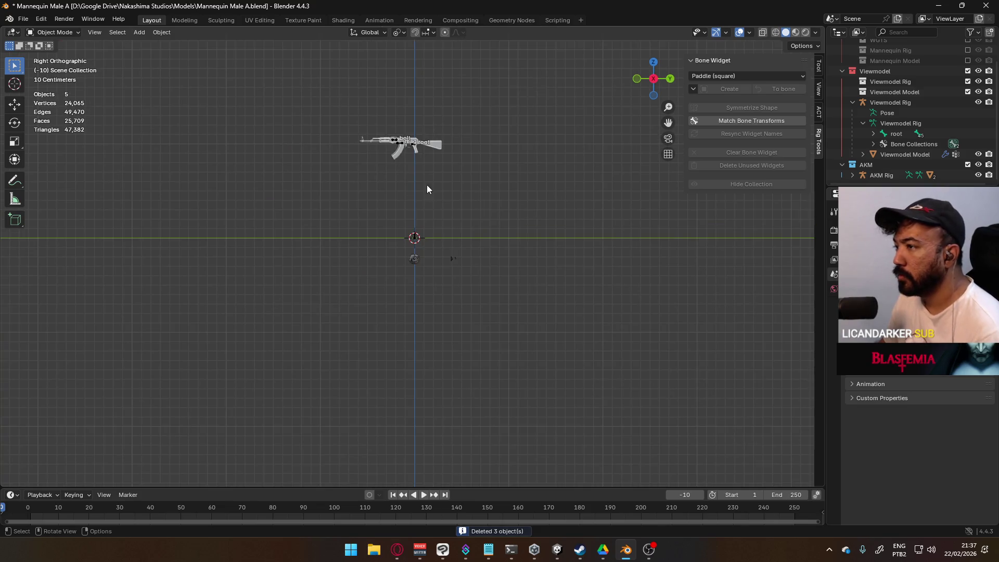
Select the AKM Rig and turn on snapping.
click(411, 146)
middle_drag(411, 145, 455, 174)
scroll(449, 167, up, 3)
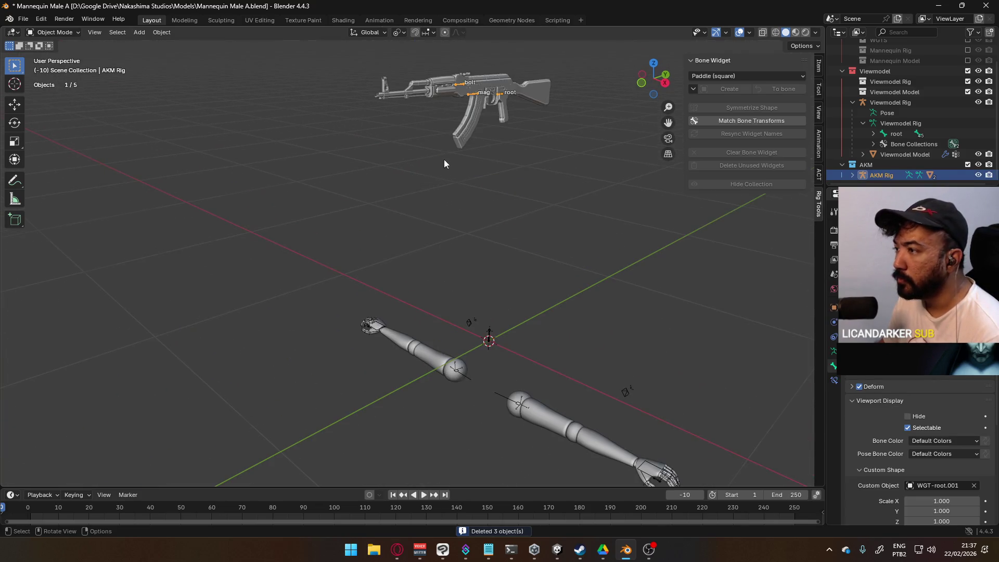
key(Tab)
key(Tab)
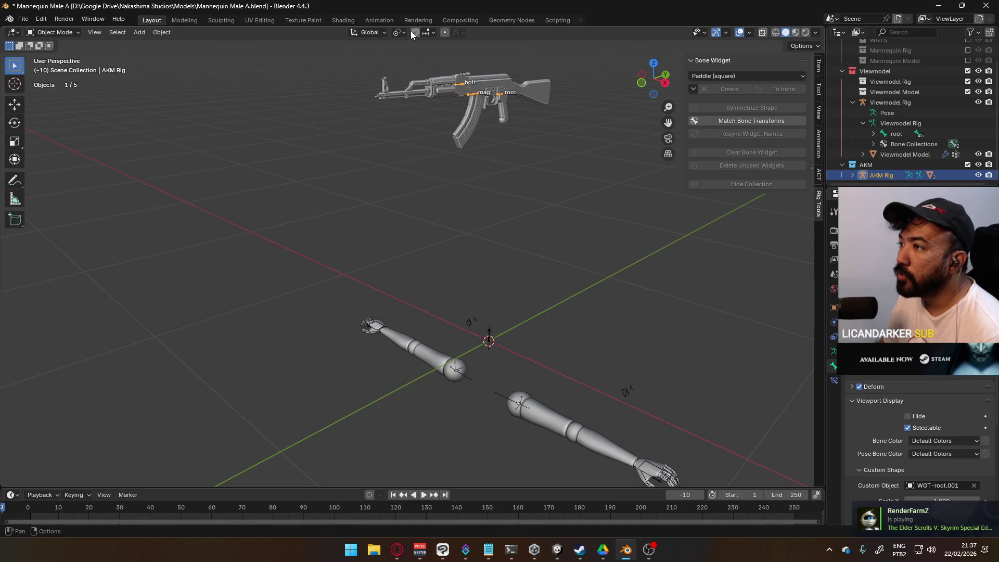
click(415, 32)
click(426, 32)
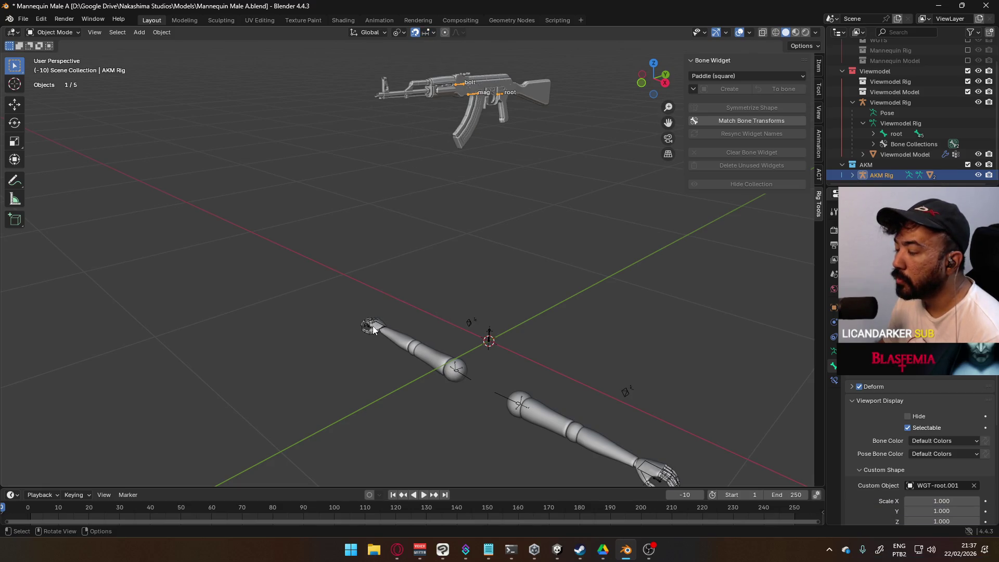
mouse_move(372, 332)
middle_down()
mouse_move(458, 265)
mouse_move(557, 76)
middle_up()
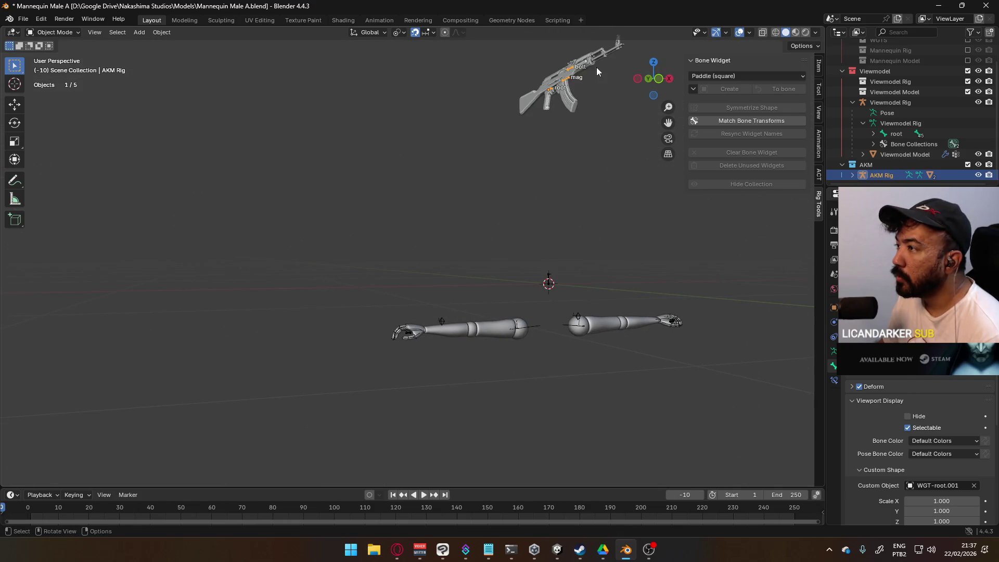
scroll(482, 165, down, 3)
Set snapping to Vertex and snap the AKM Rig onto the hand (X -0.7541, Y -0.020644, Z -1.2176 m).
key(g)
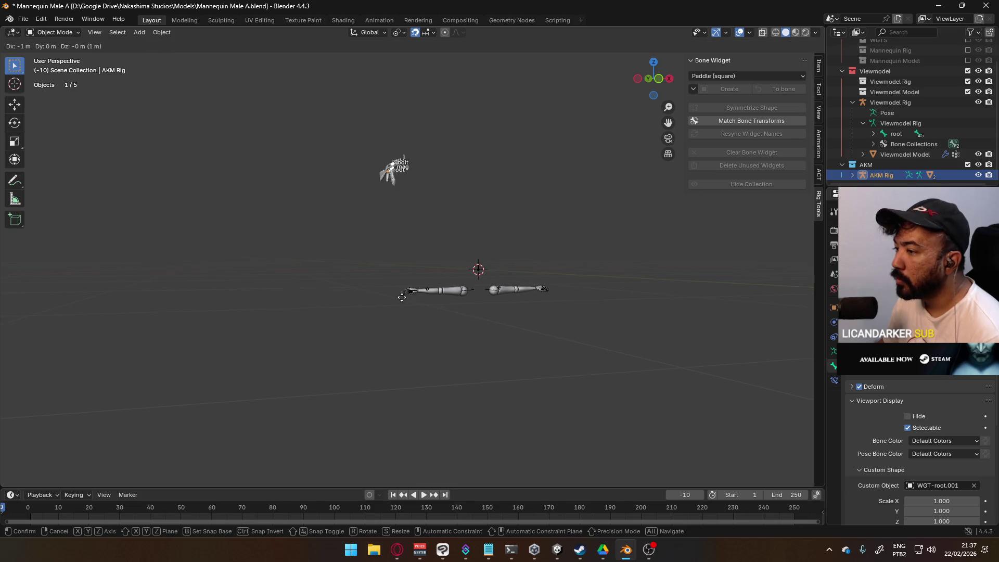
right_click(410, 330)
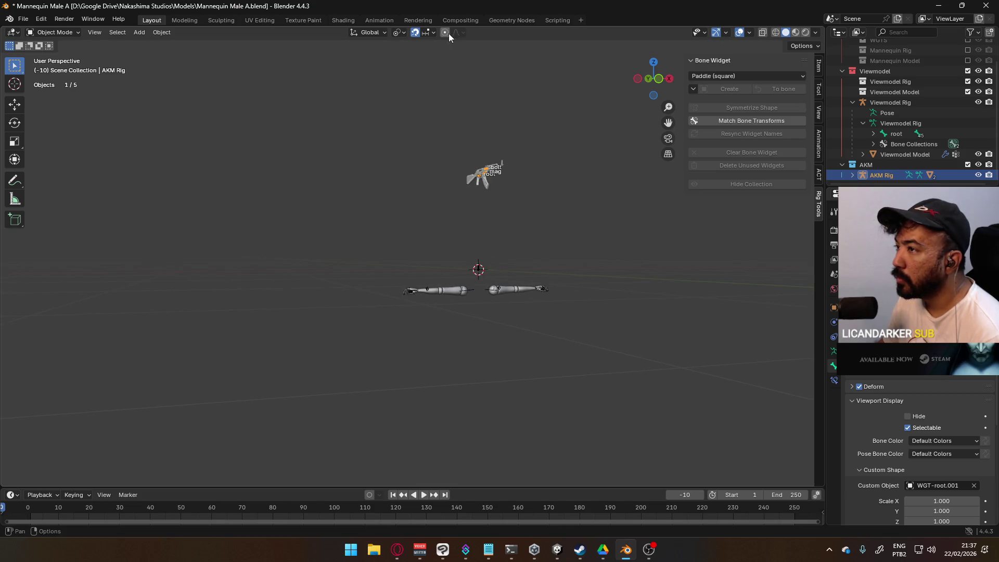
click(427, 32)
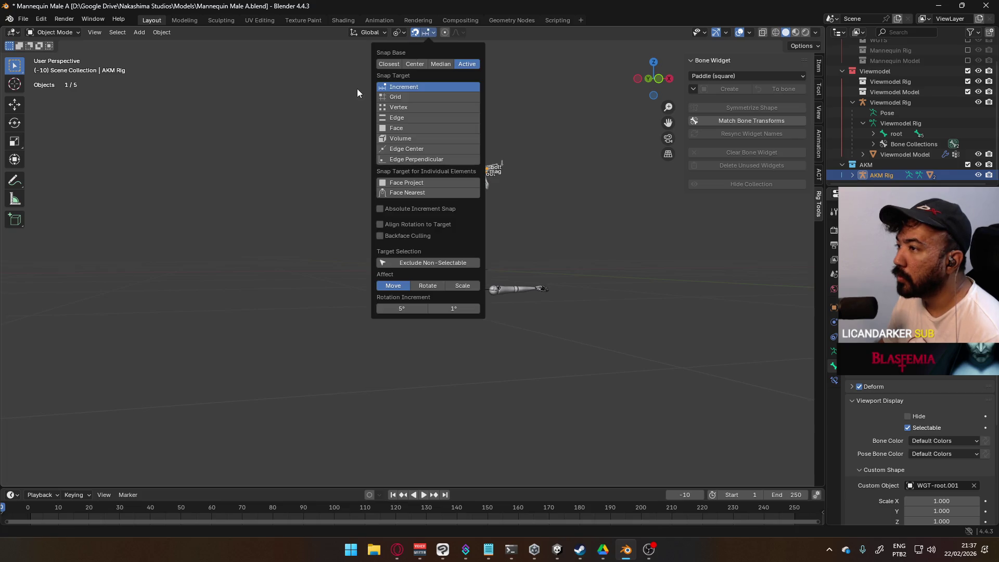
click(406, 107)
scroll(439, 353, up, 5)
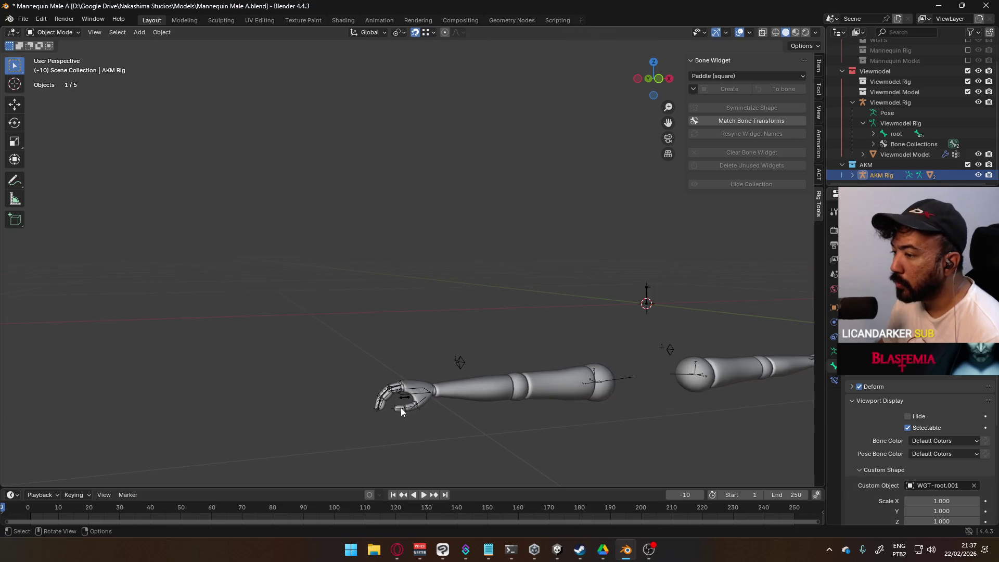
key(g)
click(411, 397)
mouse_move(411, 397)
middle_down()
mouse_move(629, 426)
mouse_move(528, 289)
mouse_move(528, 260)
mouse_move(510, 292)
mouse_move(510, 428)
middle_up()
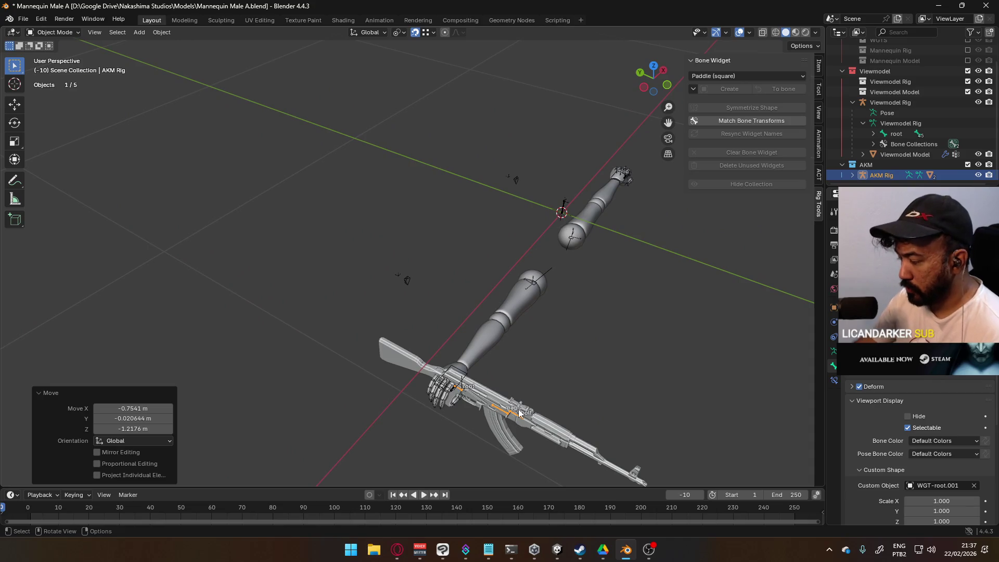
From top view, rotate the AKM Rig 90° about Z so it lies horizontal.
key(KP_7)
scroll(517, 360, up, 3)
shift+middle_drag(450, 307, 490, 234)
key(r)
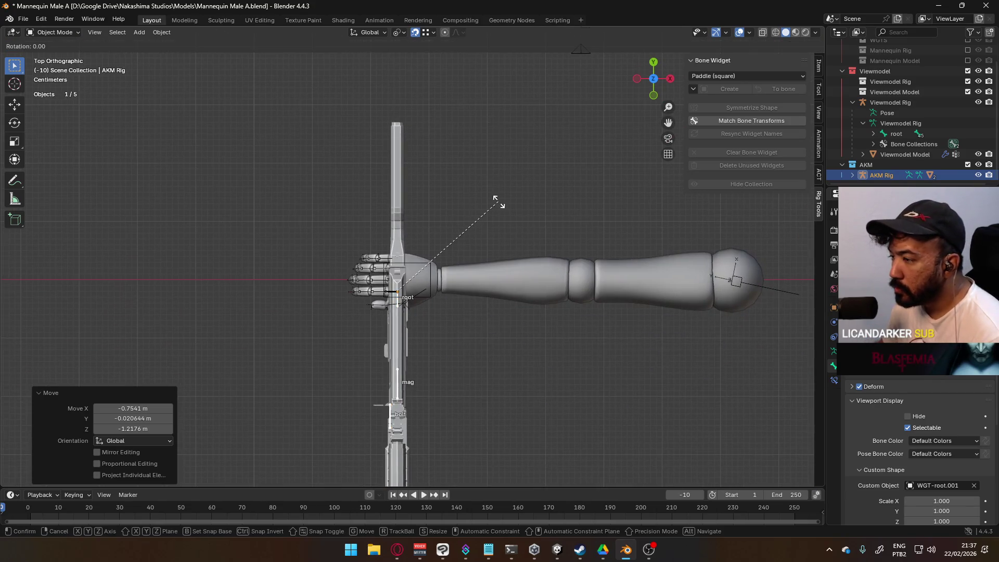
click(489, 330)
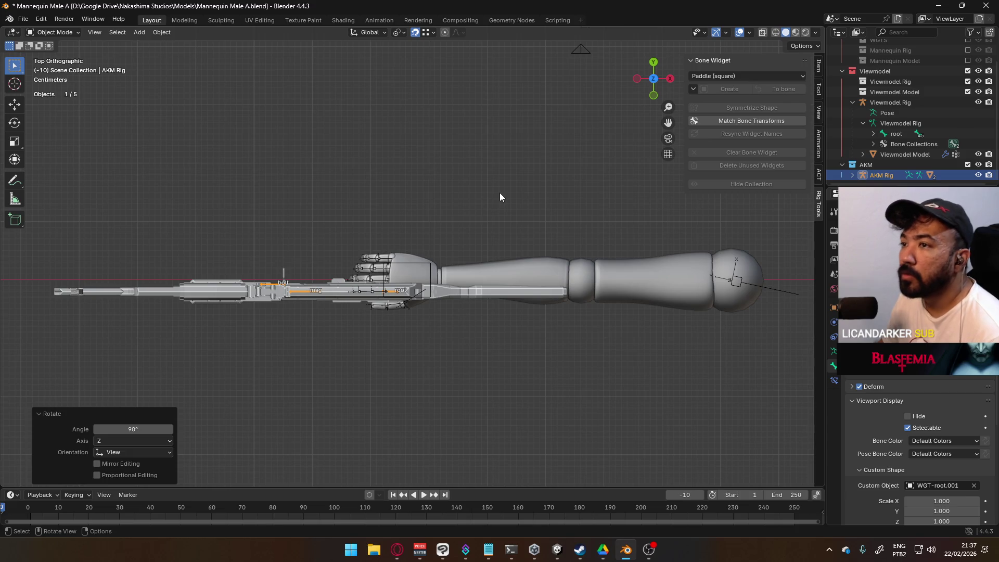
Rotate the AKM Rig 90° about its local Y axis and turn snapping off.
key(r)
key(y)
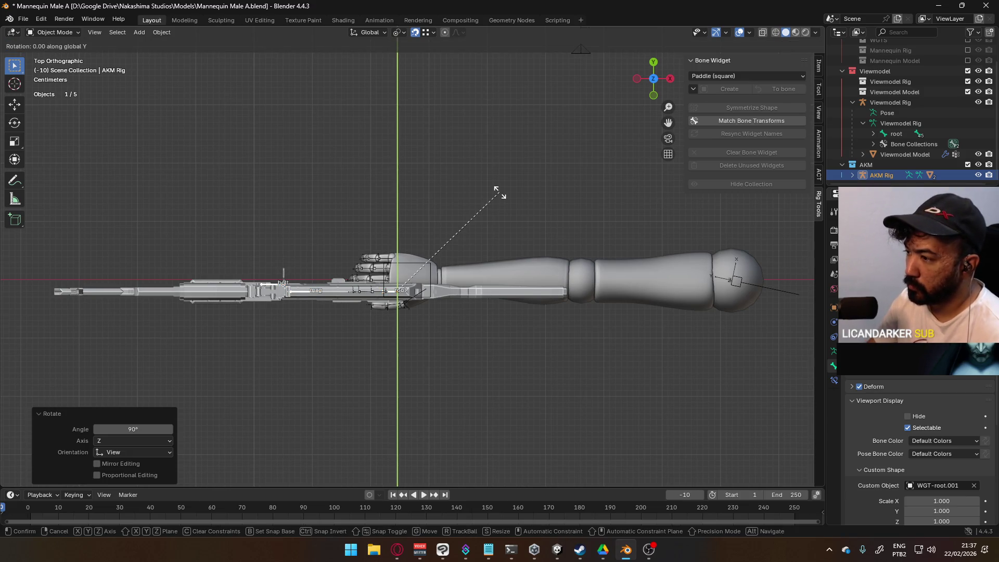
text(y)
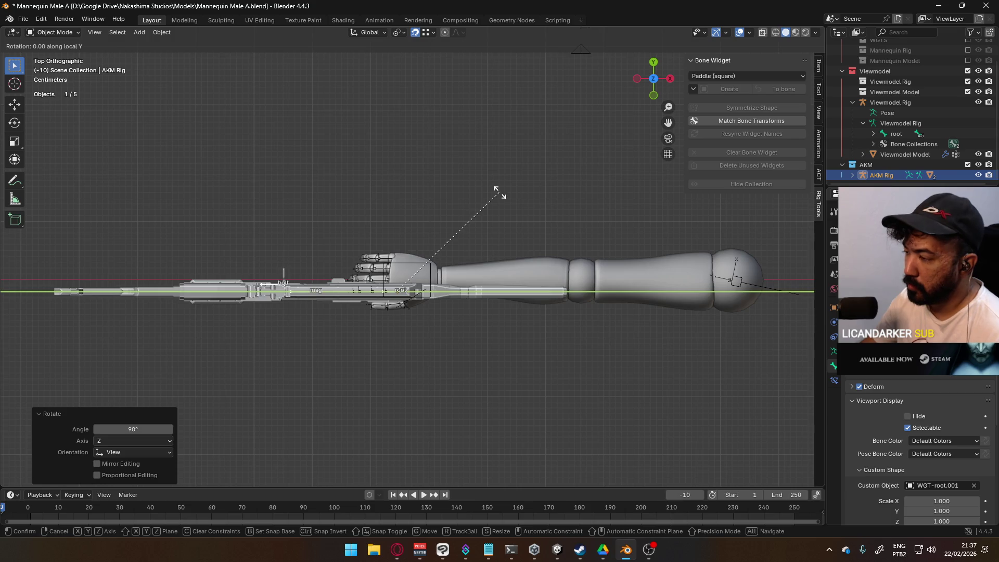
text(90)
key(Return)
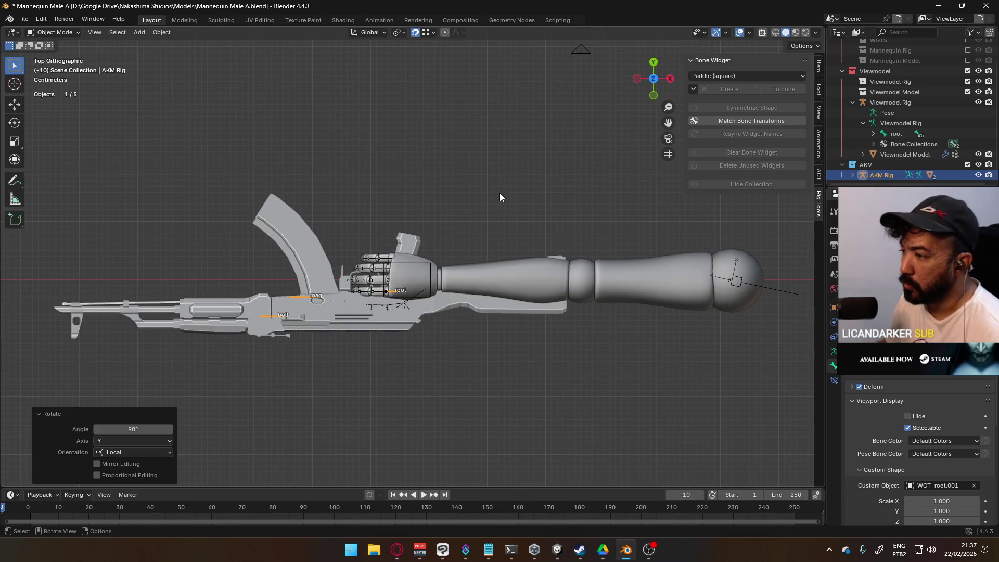
scroll(439, 295, up, 4)
shift+middle_drag(405, 307, 441, 212)
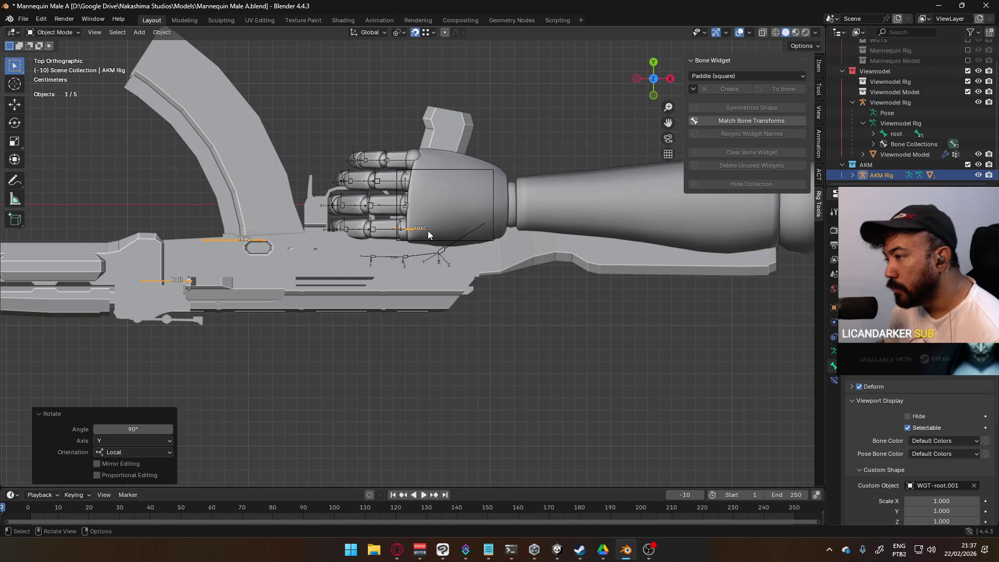
key(ctrl+z)
key(ctrl+shift+z)
click(415, 34)
Nudge the AKM Rig along Y (0.008177 m) and X (-0.005165 m) to seat the grip.
key(g)
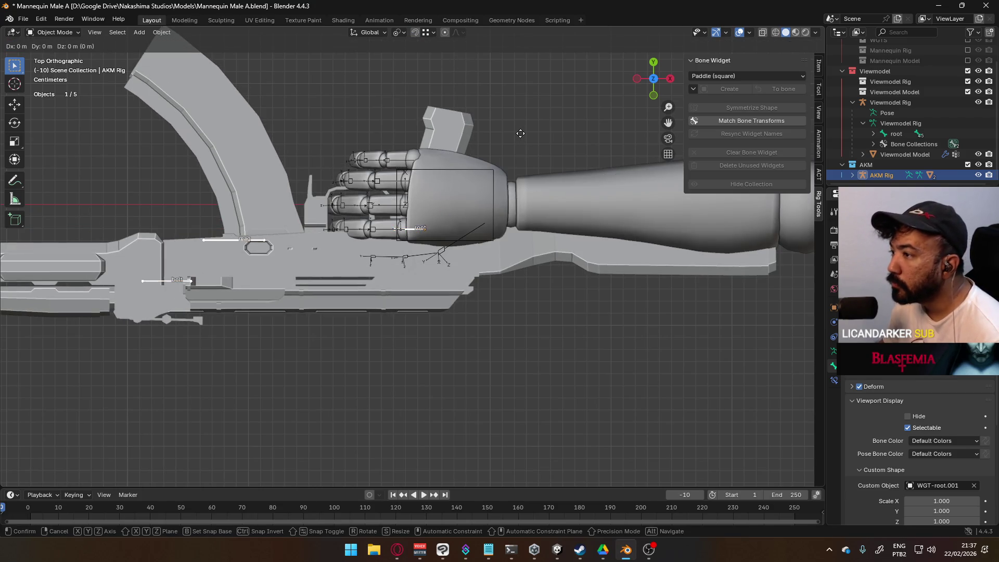
key(y)
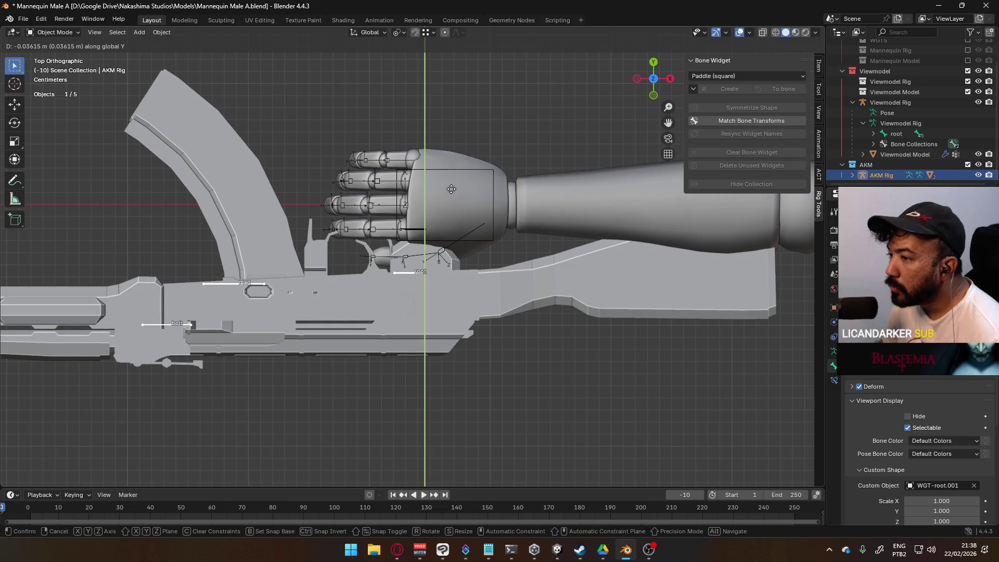
click(451, 189)
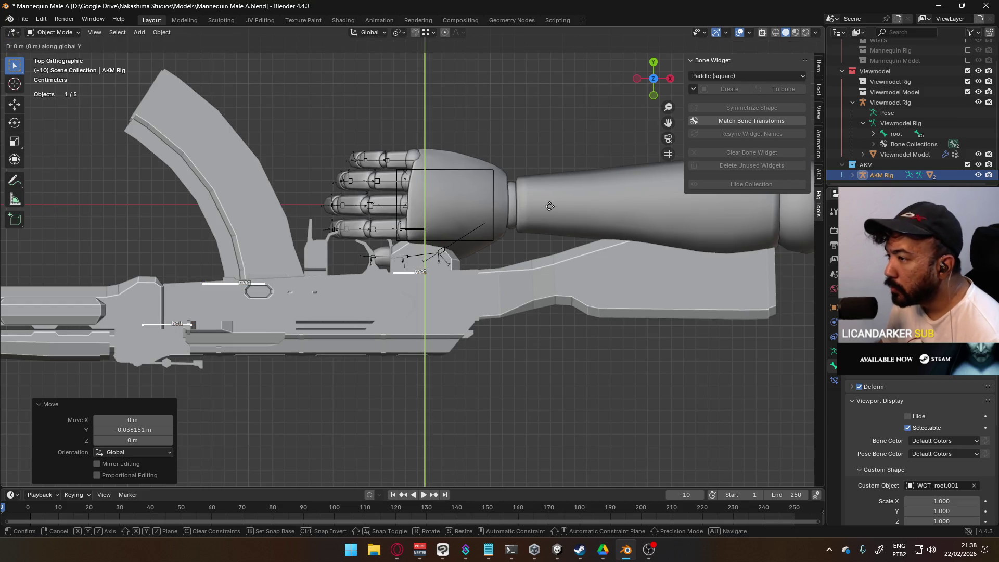
key(g)
key(x)
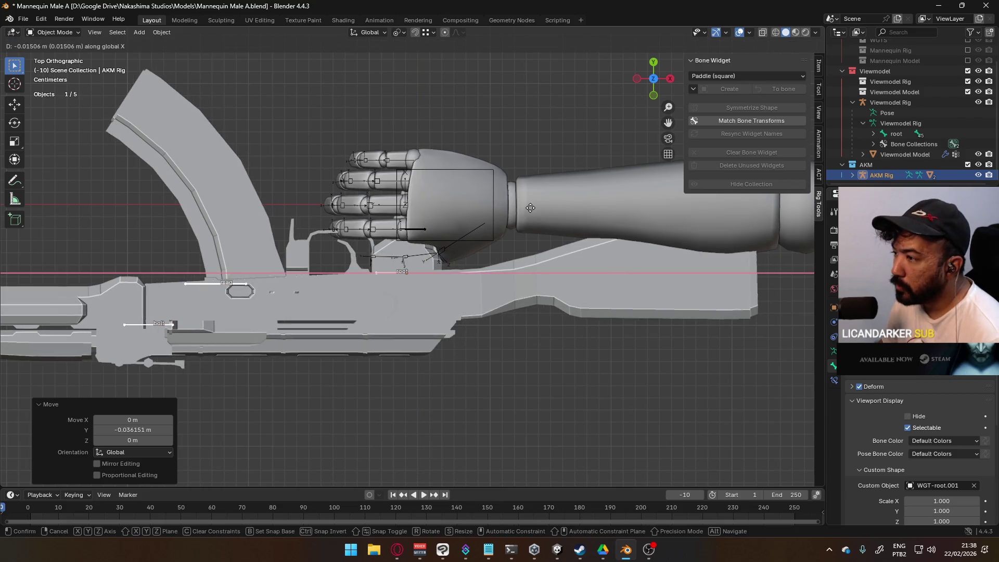
click(533, 209)
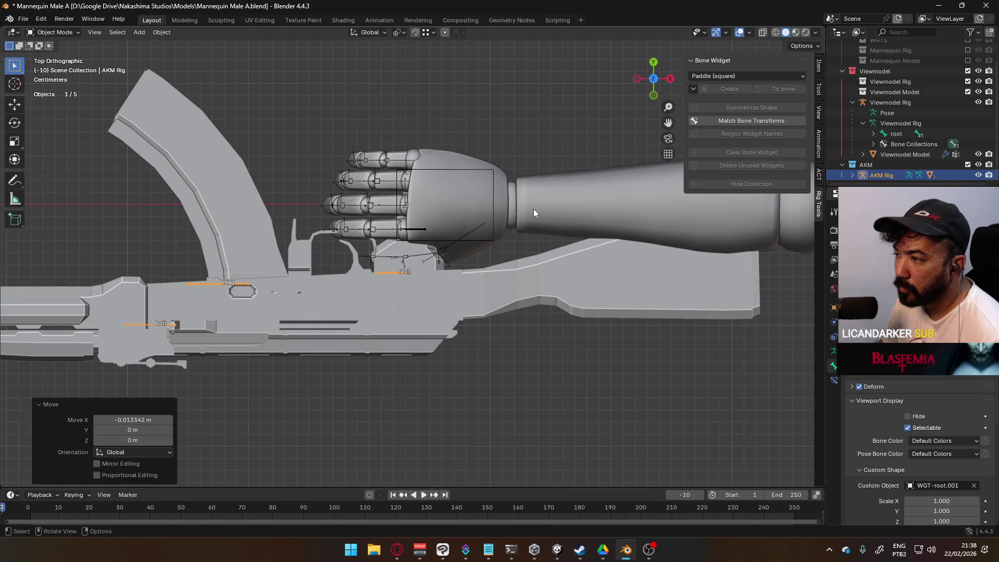
key(g)
key(y)
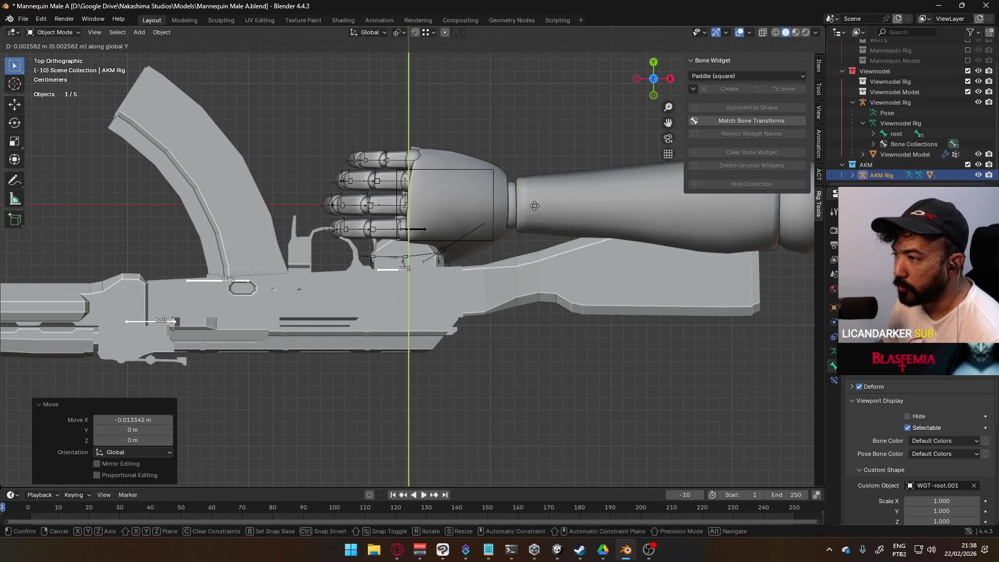
click(535, 200)
Cancel a stray Y move and apply a final X offset to the AKM Rig.
key(g)
key(y)
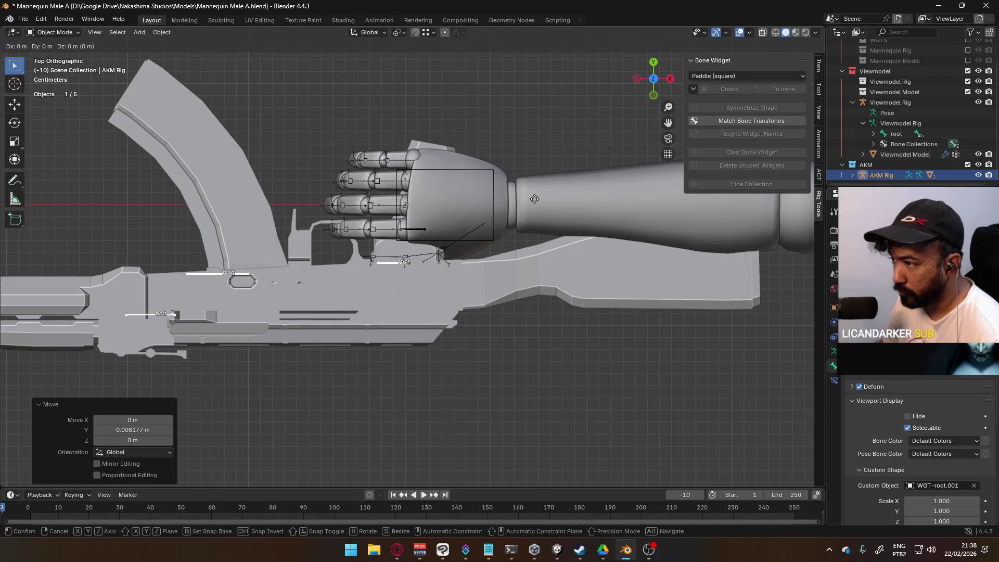
right_click(521, 201)
key(g)
key(y)
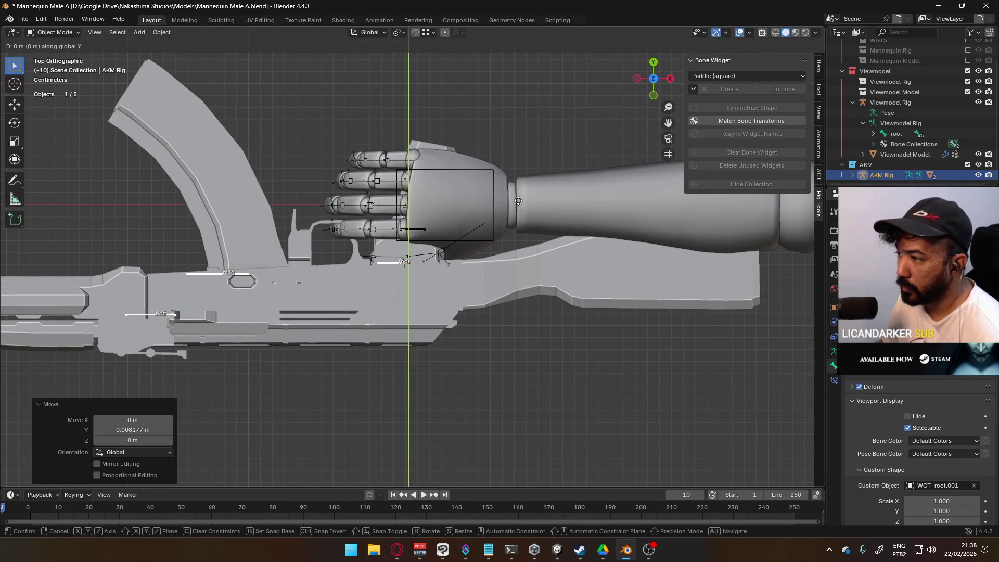
key(y)
key(y)
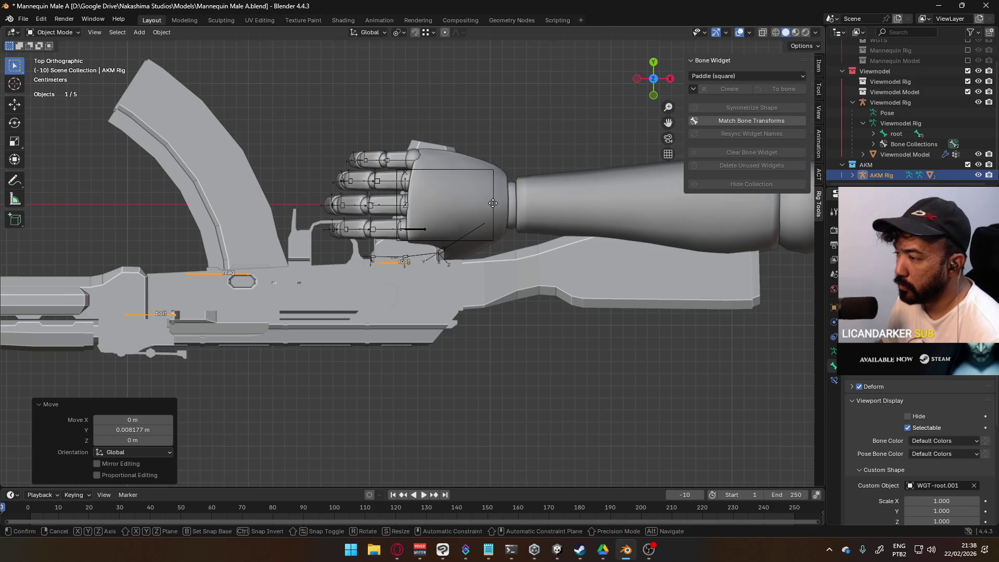
key(x)
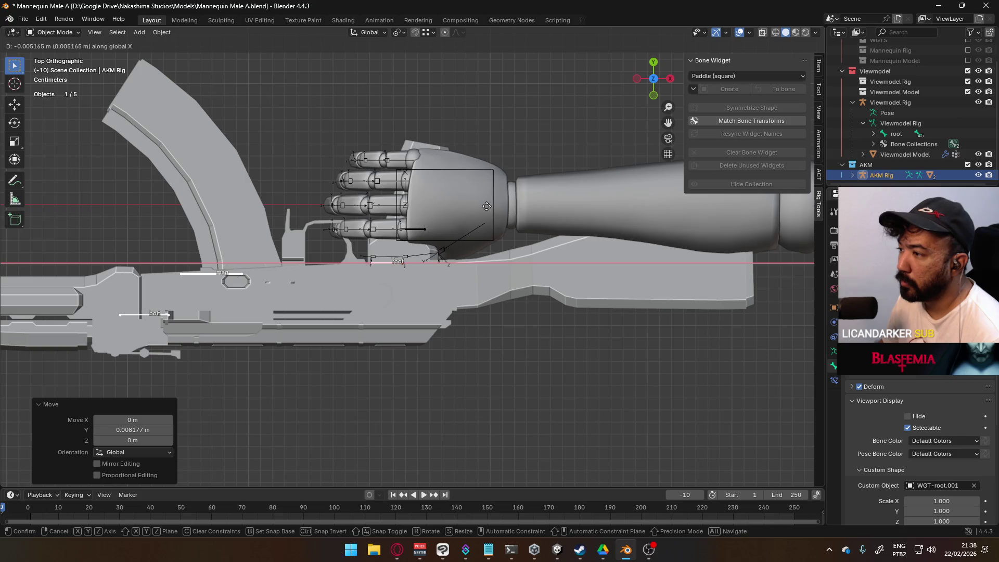
click(486, 206)
Inspect the grip, then from top view start sliding the MP5 Rig along Y.
mouse_move(424, 264)
middle_down()
mouse_move(461, 176)
mouse_move(434, 316)
mouse_move(469, 197)
mouse_move(560, 274)
mouse_move(526, 310)
mouse_move(367, 373)
mouse_move(414, 352)
middle_up()
scroll(434, 317, up, 6)
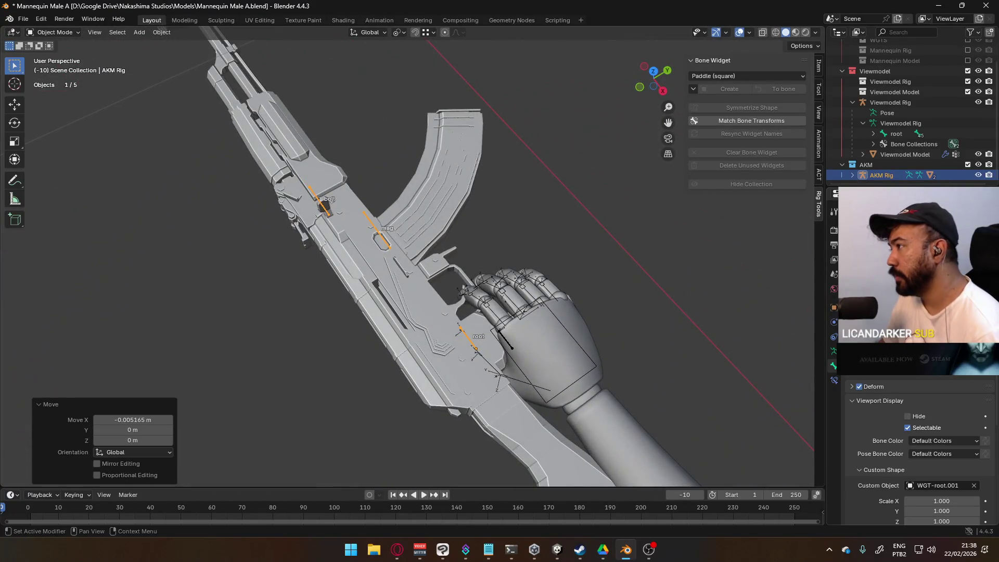
key(KP_7)
key(g)
key(y)
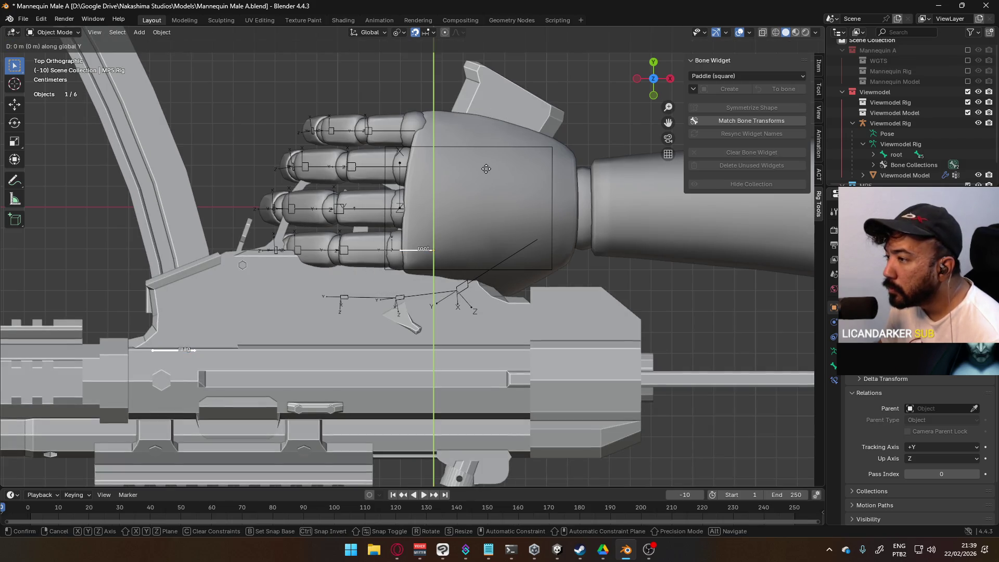
Confirm the MP5 Rig's Y offset, shift it another -0.005 m along Y and orbit to check.
click(451, 206)
scroll(451, 206, up, 4)
key(g)
key(y)
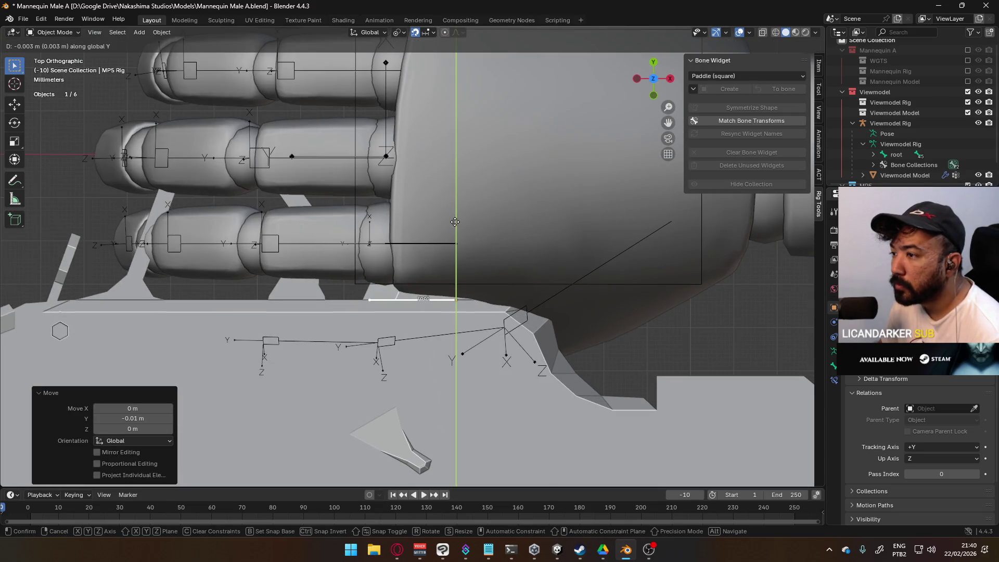
click(456, 227)
scroll(457, 225, down, 5)
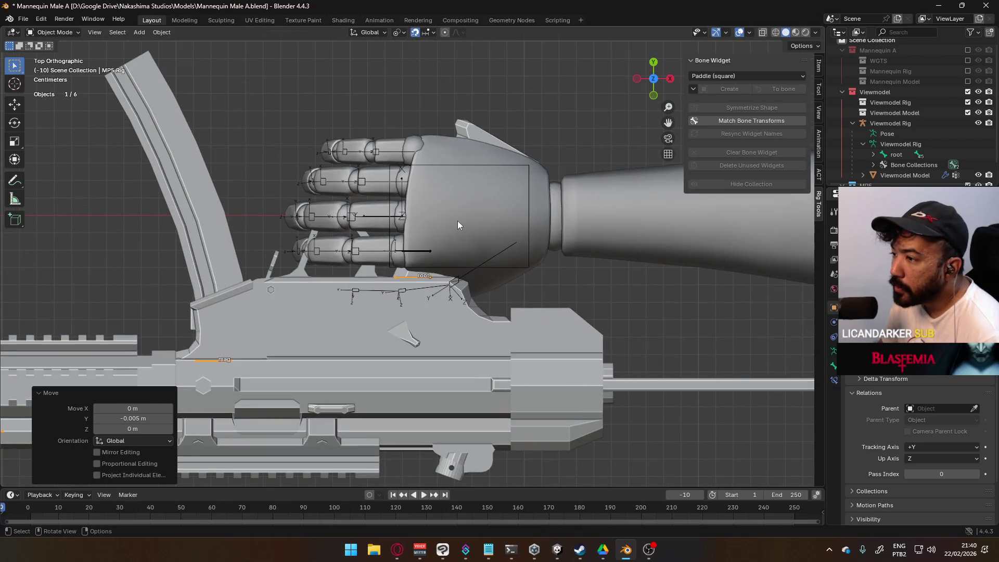
scroll(457, 221, down, 4)
mouse_move(445, 272)
middle_down()
mouse_move(442, 282)
mouse_move(530, 165)
mouse_move(549, 45)
mouse_move(692, 105)
mouse_move(681, 196)
mouse_move(613, 292)
mouse_move(651, 276)
middle_up()
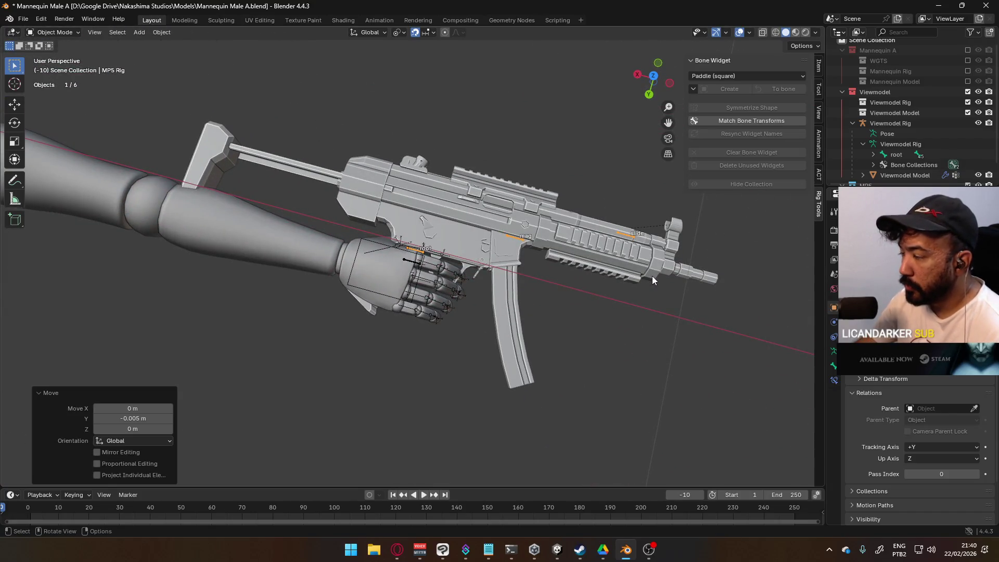
key(KP_7)
scroll(471, 295, up, 5)
Shift the MP5 Rig -0.01 m along X from top view.
key(g)
key(y)
key(x)
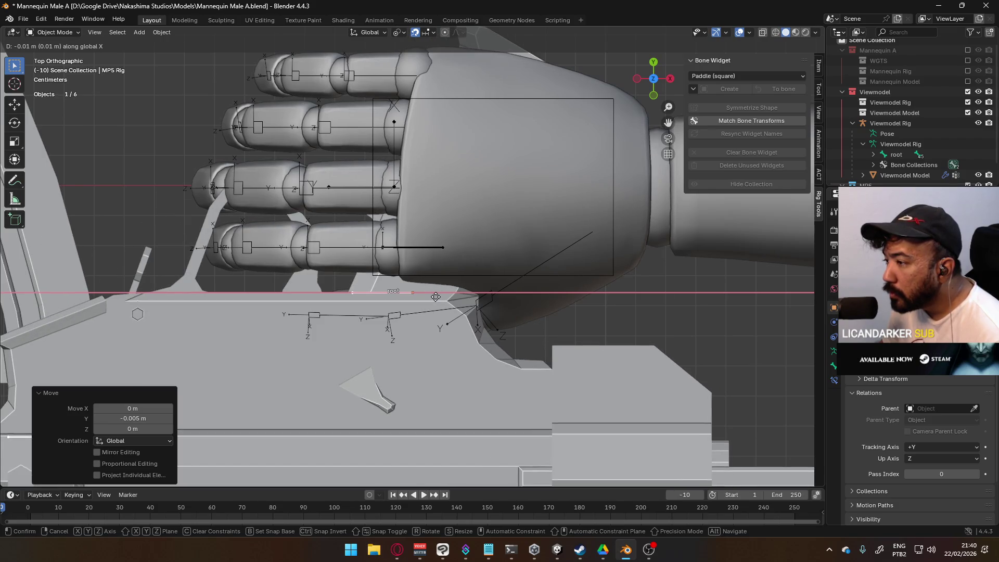
click(436, 297)
scroll(447, 304, up, 2)
scroll(460, 309, up, 2)
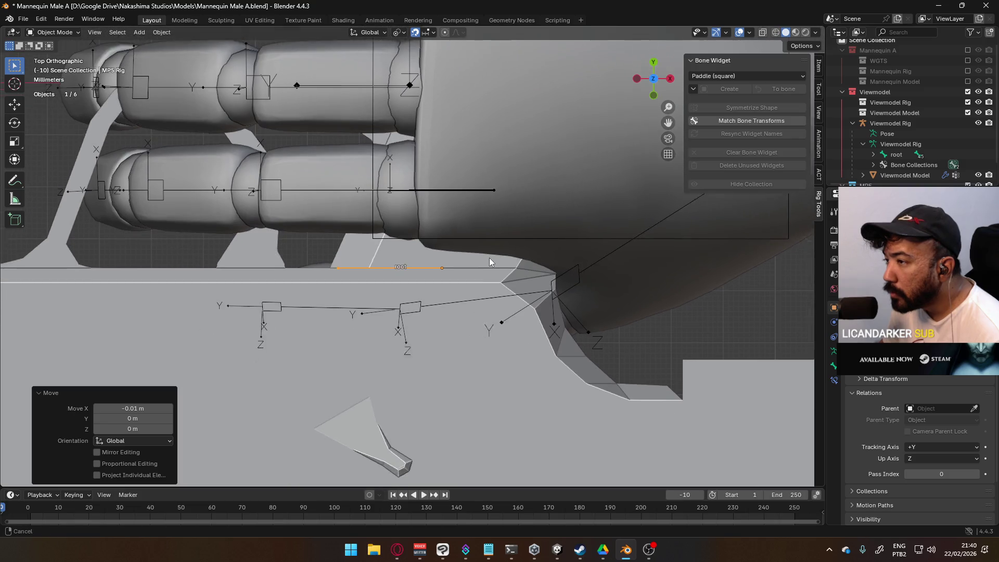
scroll(505, 282, up, 2)
Shift the MP5 Rig another -0.005 m along X and orbit to check the grip.
key(g)
key(x)
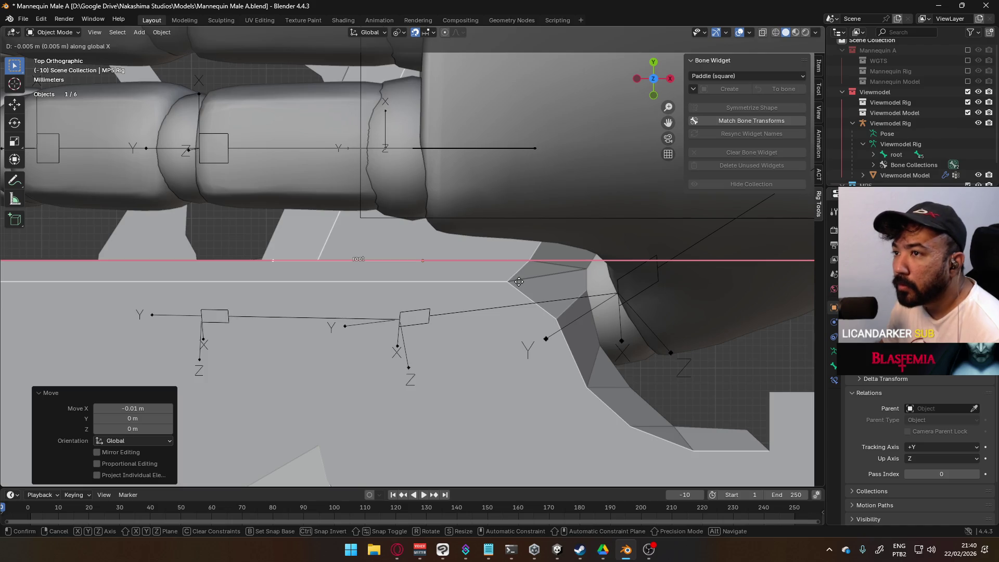
click(519, 281)
scroll(518, 281, down, 5)
mouse_move(518, 281)
middle_down()
mouse_move(481, 280)
mouse_move(597, 62)
mouse_move(613, 61)
mouse_move(494, 103)
mouse_move(460, 164)
mouse_move(459, 253)
mouse_move(360, 284)
mouse_move(264, 309)
mouse_move(225, 296)
mouse_move(201, 279)
mouse_move(208, 174)
middle_up()
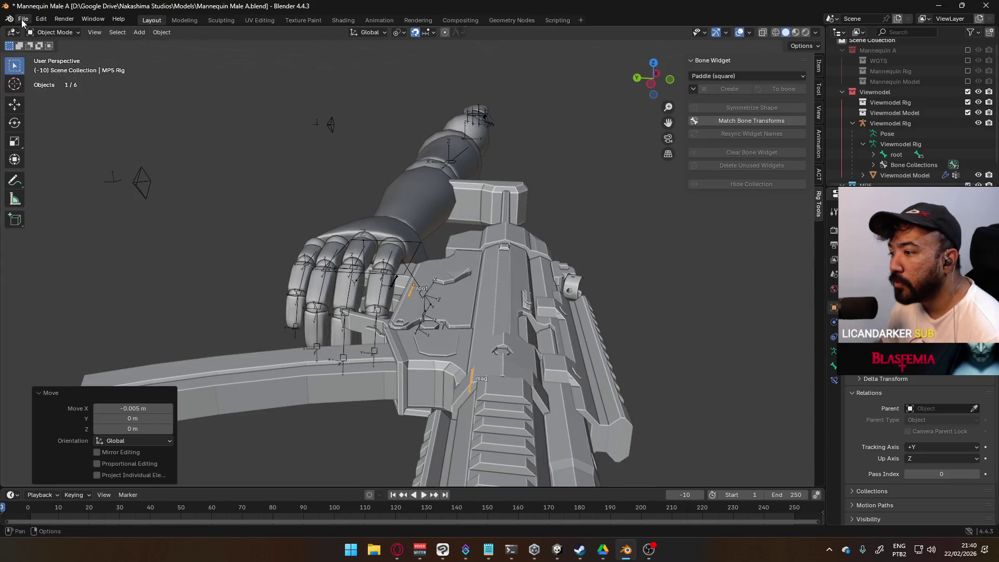
click(829, 549)
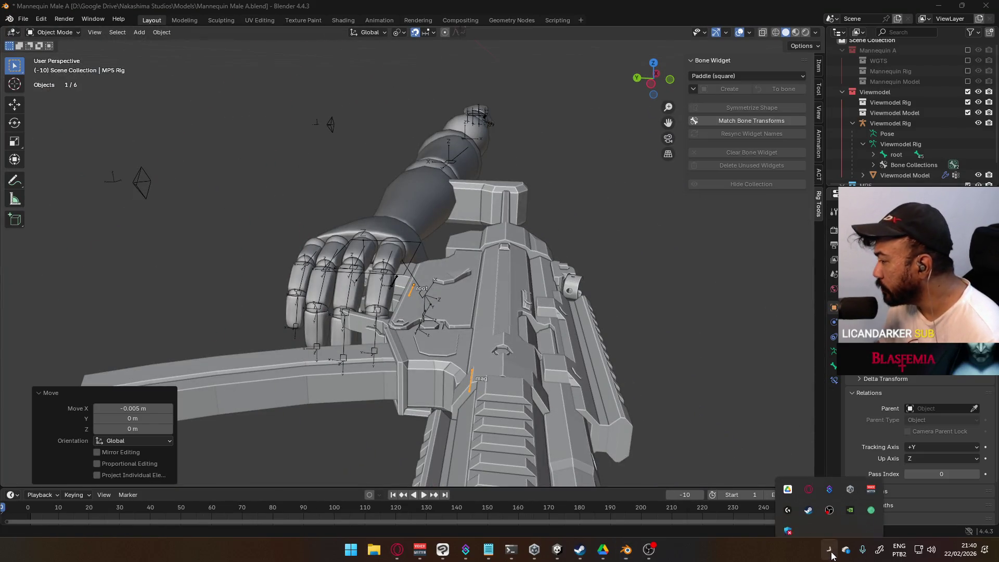
Show Google Drive's full sync activity list and open the synced Models folder on disk.
click(788, 476)
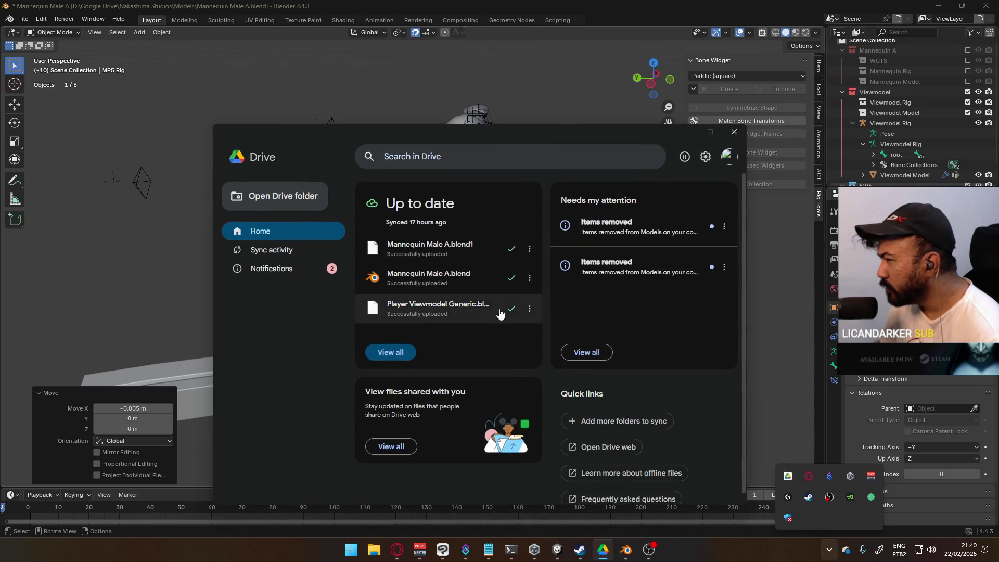
click(390, 352)
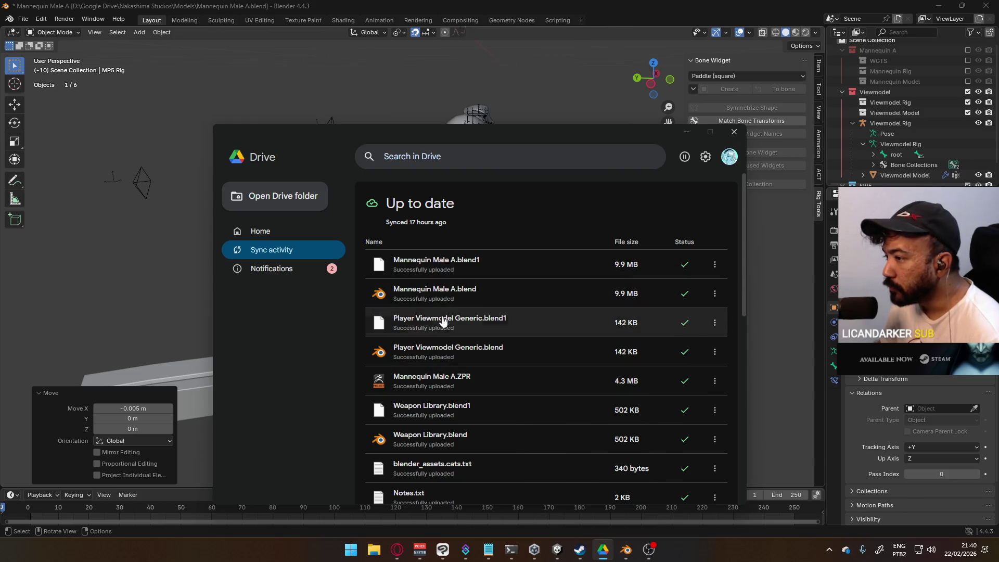
click(457, 445)
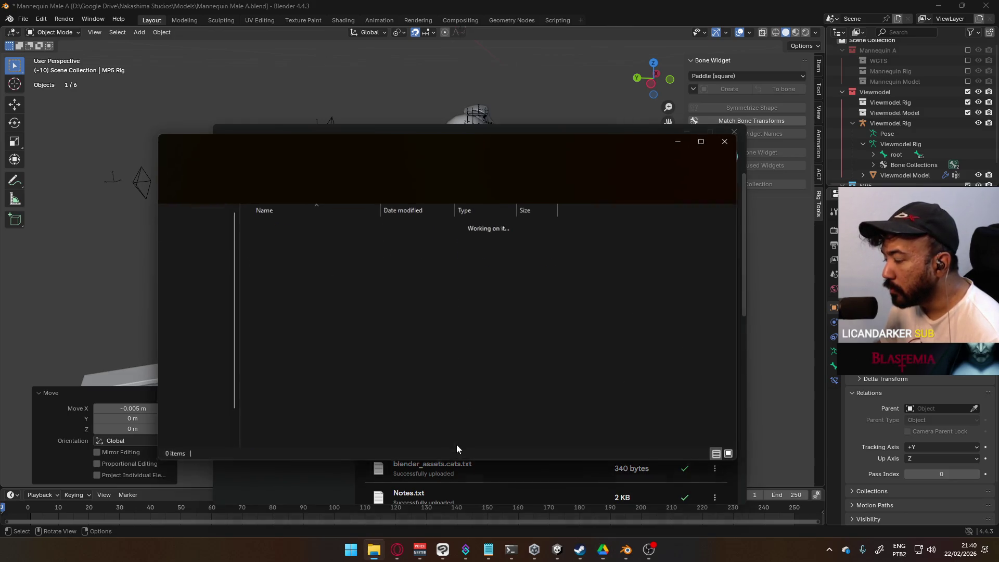
Open Weapon Library.blend from the Models folder in Blender.
click(311, 288)
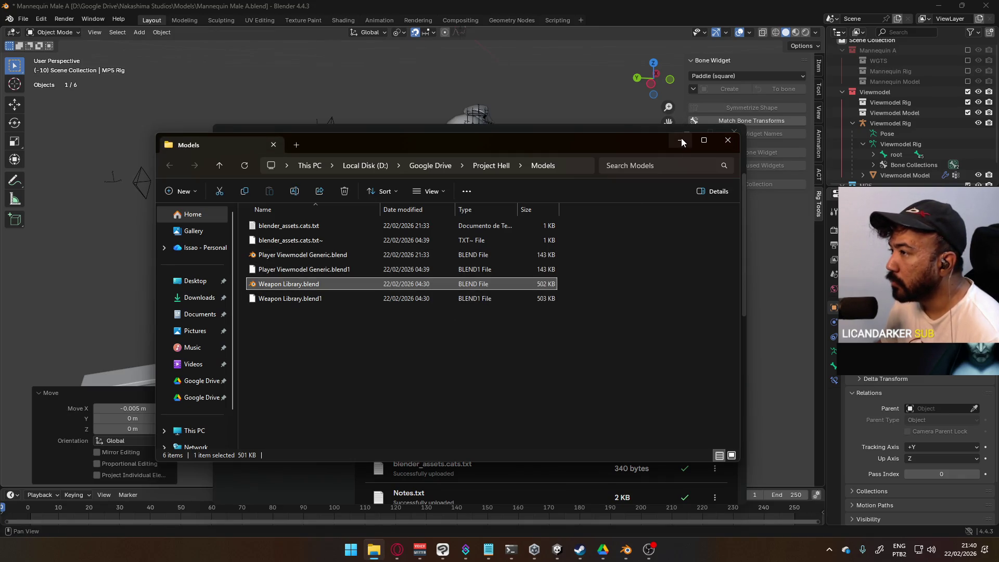
key(Return)
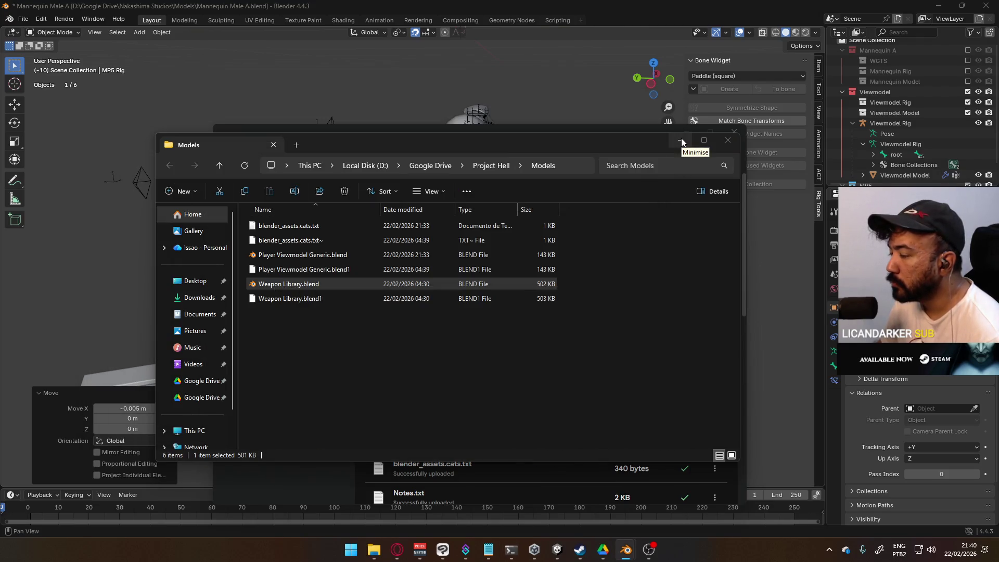
mouse_move(626, 550)
mouse_move(698, 498)
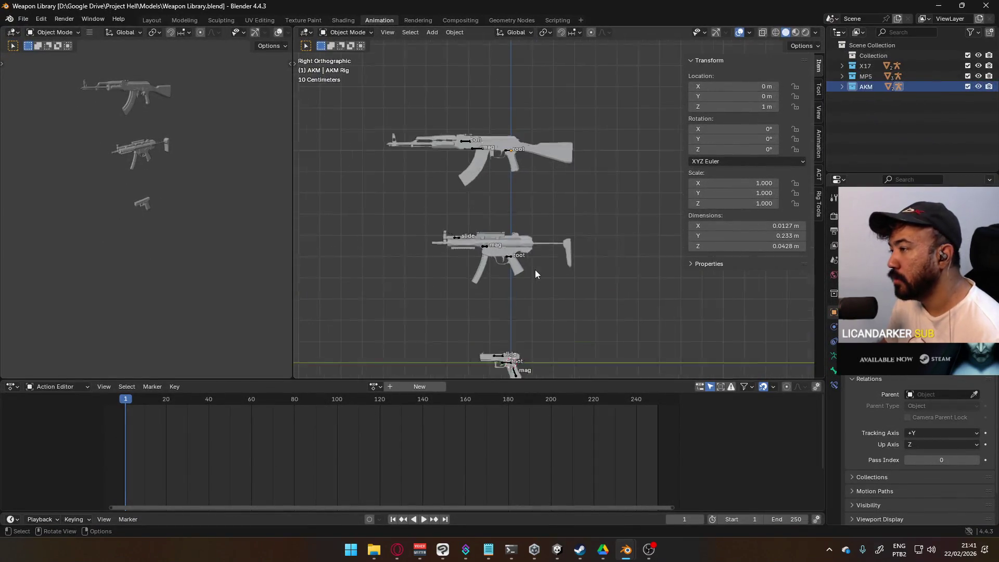
Select the MP5 rig, switch it to Edit Mode and centre the root bone in view.
scroll(535, 269, up, 8)
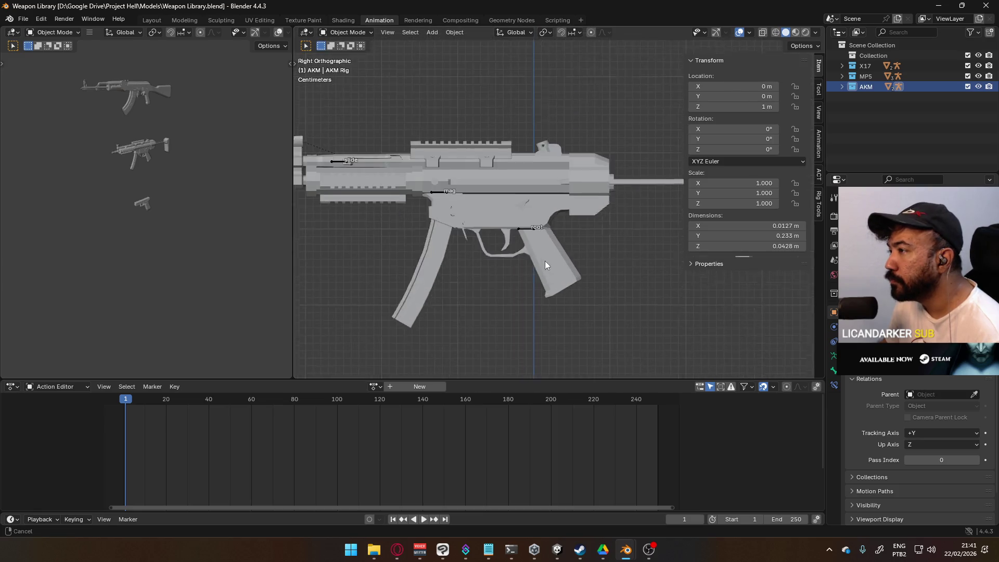
scroll(544, 265, up, 2)
click(504, 293)
click(338, 32)
click(343, 54)
scroll(557, 223, up, 5)
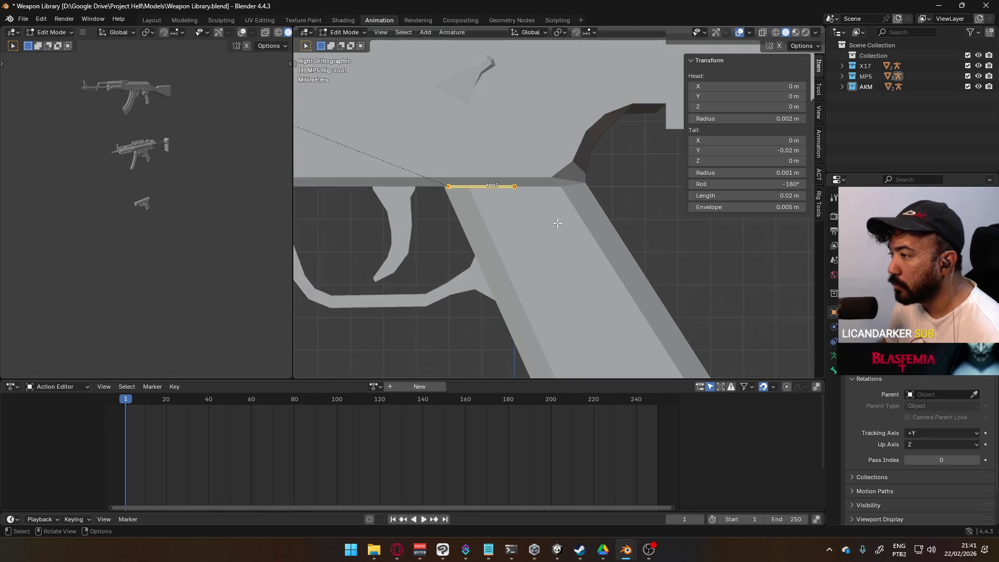
scroll(558, 222, up, 2)
shift+middle_drag(497, 185, 538, 178)
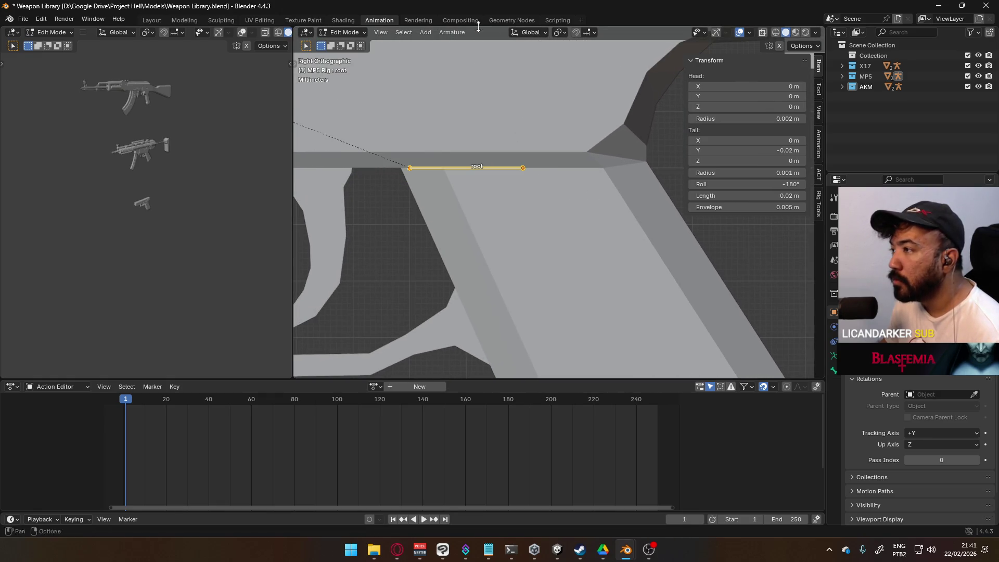
With snapping on, move the root bone along Y into the pistol grip.
click(576, 33)
key(g)
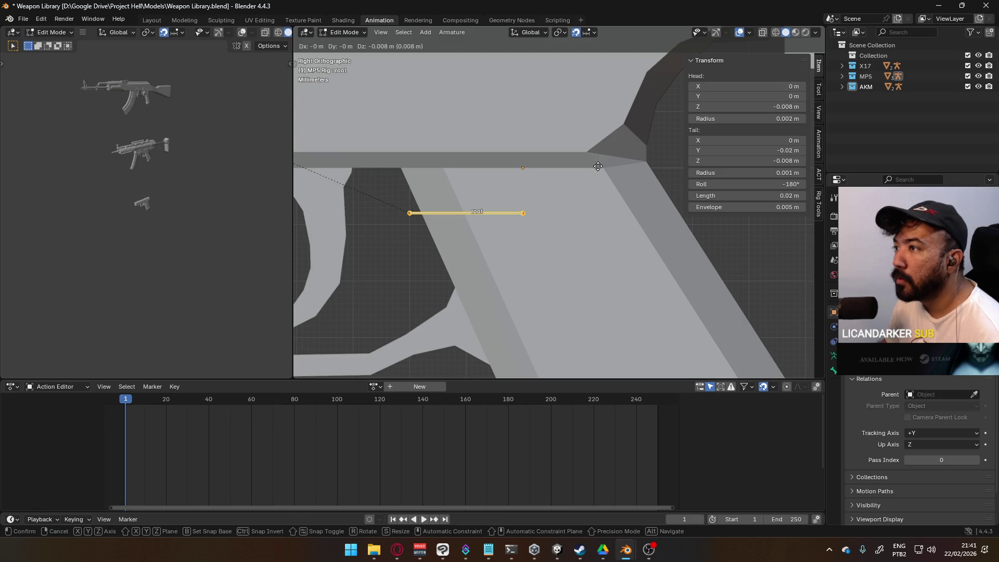
click(592, 199)
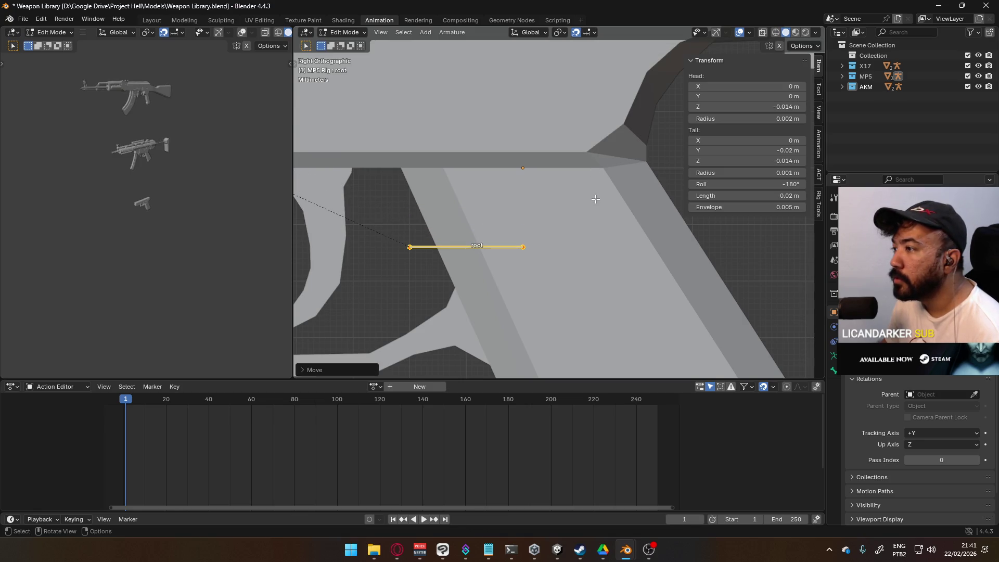
key(g)
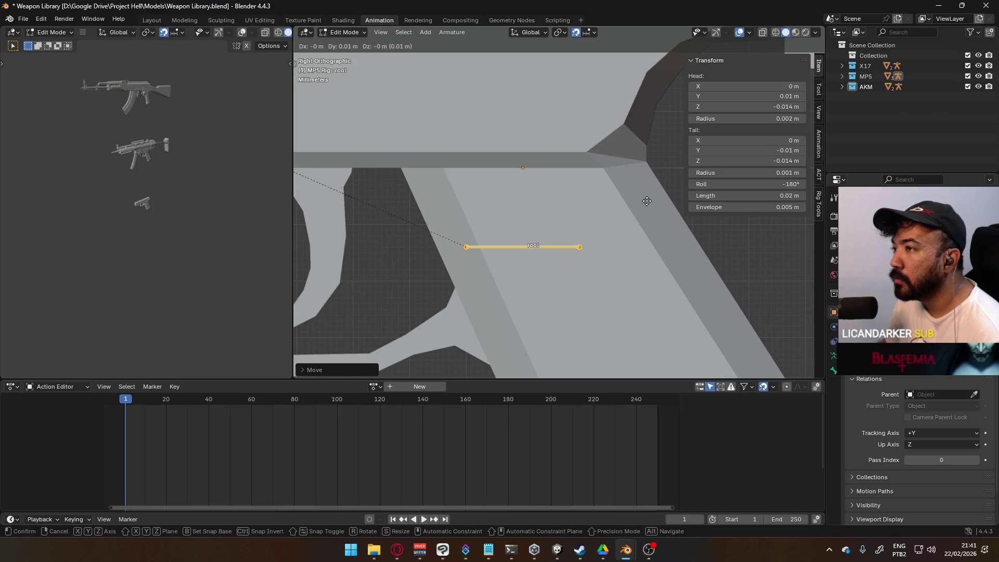
right_click(646, 201)
key(g)
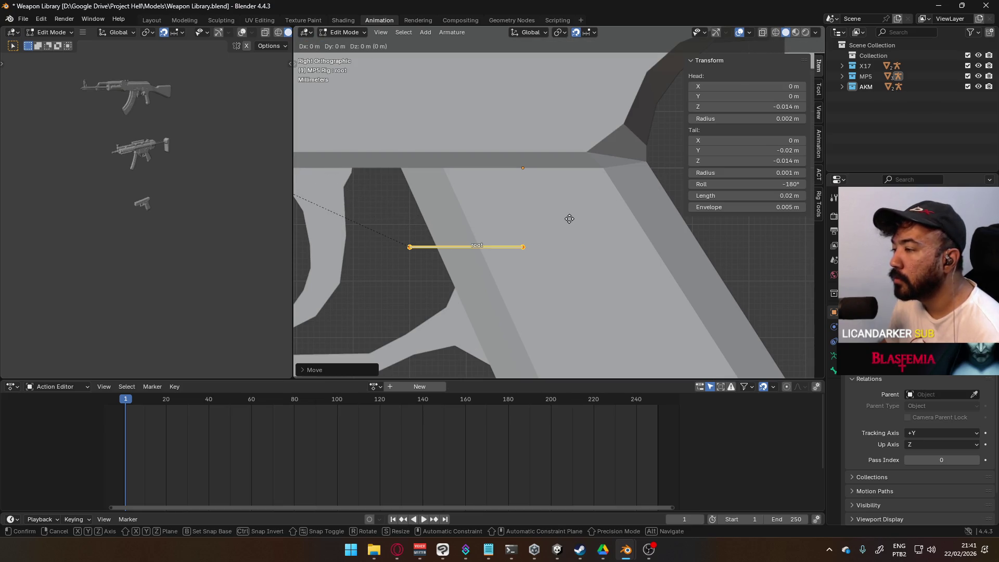
key(x)
key(x)
key(x)
key(y)
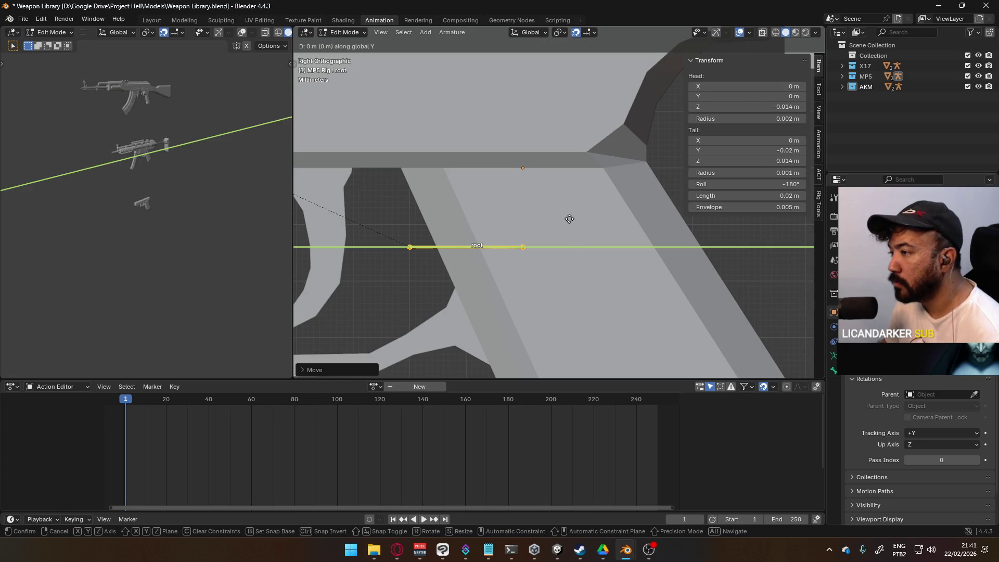
click(645, 216)
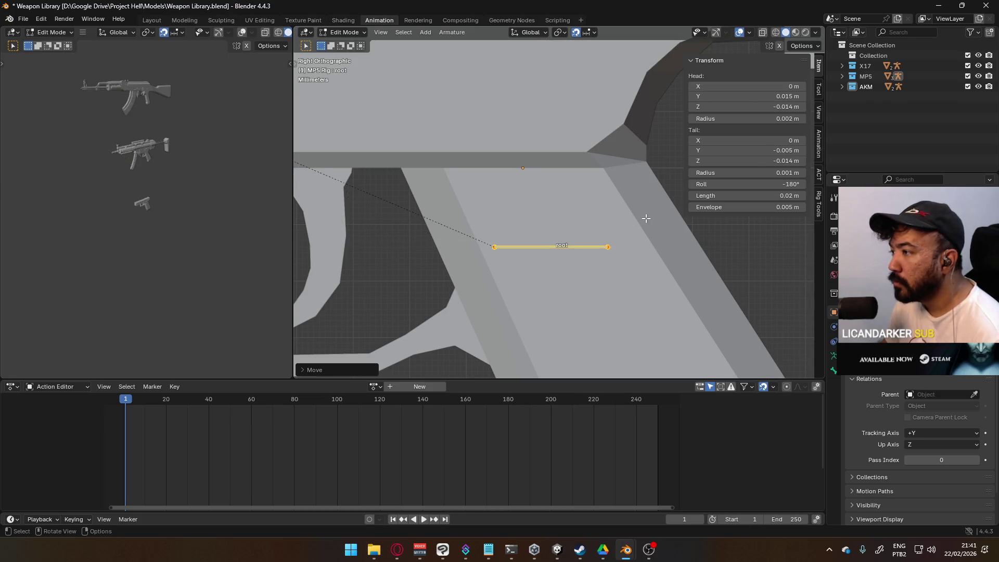
Snap the 3D cursor onto the selected root bone with Cursor to Selected.
scroll(629, 243, down, 3)
scroll(629, 243, down, 7)
scroll(598, 237, up, 4)
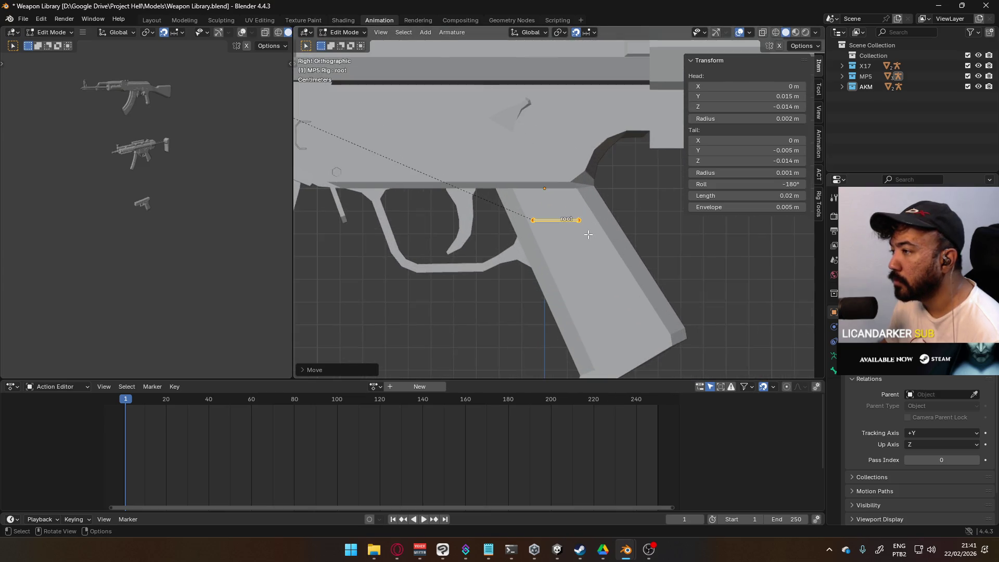
scroll(588, 235, down, 3)
scroll(588, 235, down, 4)
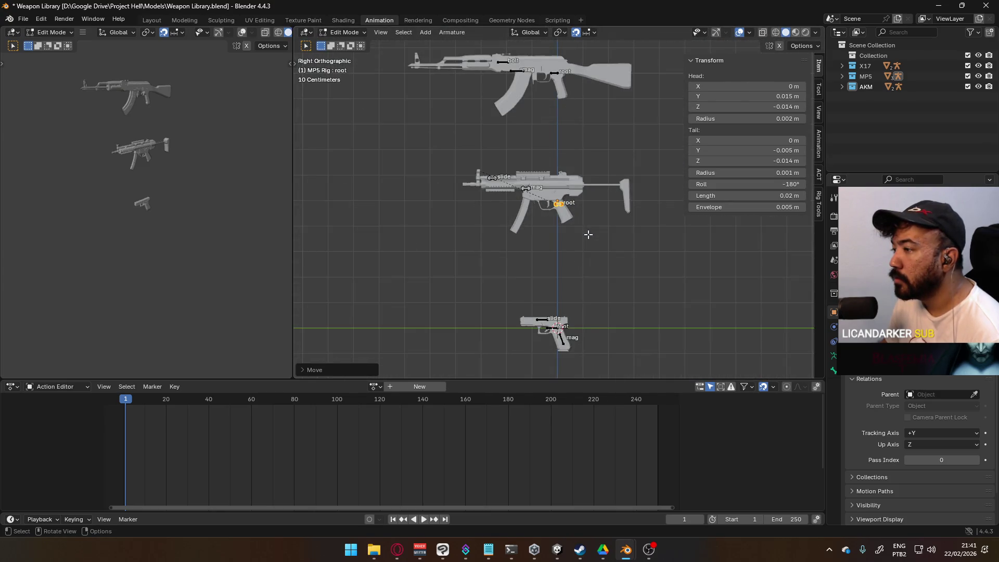
scroll(588, 235, up, 4)
mouse_move(567, 134)
shift+middle_down()
mouse_move(544, 232)
mouse_move(551, 164)
shift+middle_up()
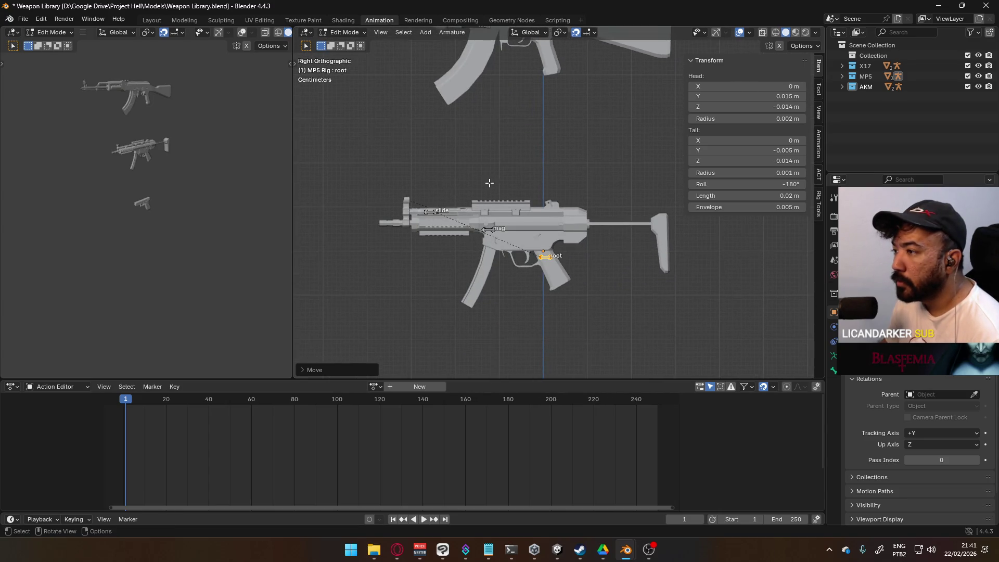
scroll(542, 213, up, 5)
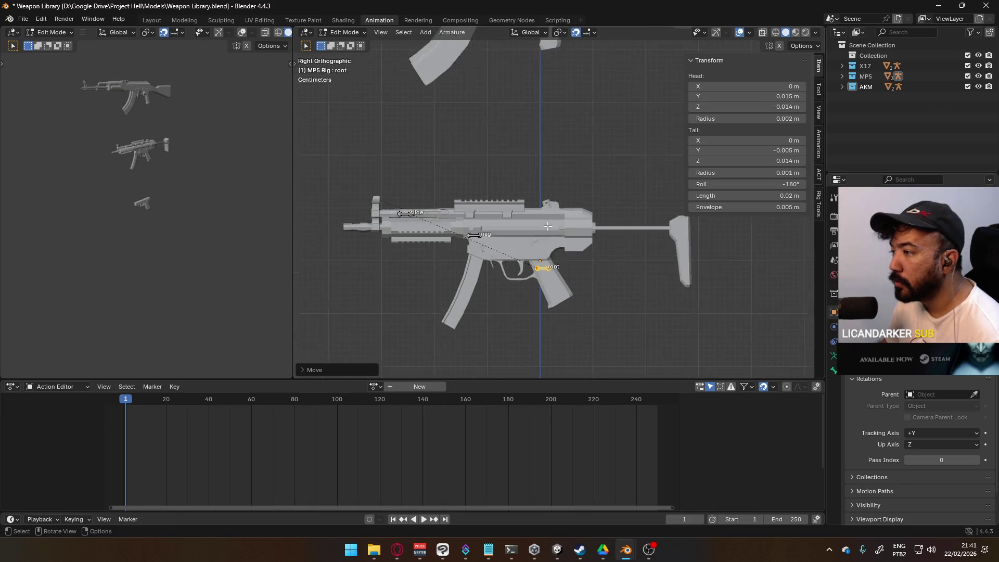
key(shift+s)
click(552, 213)
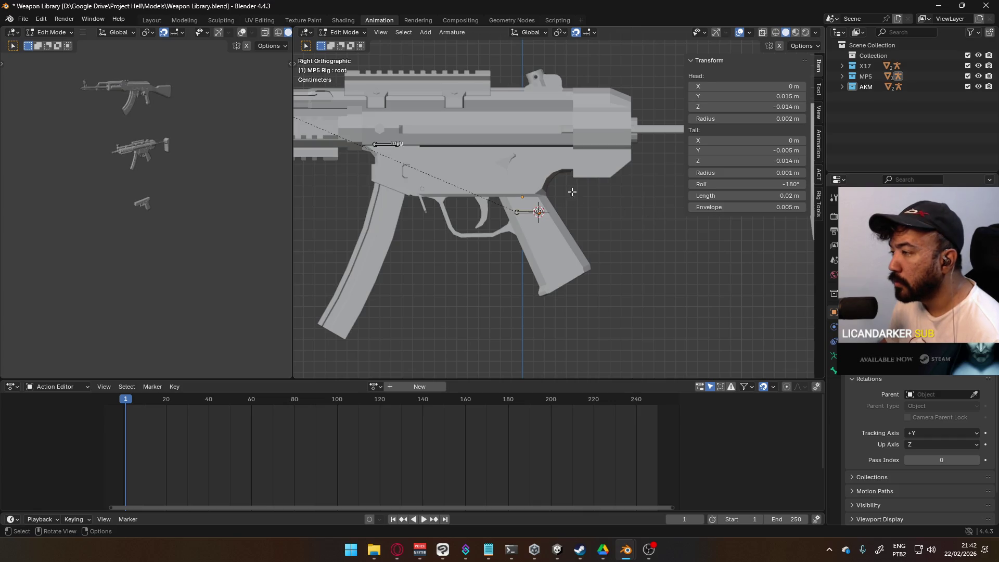
Toggle between Object and Edit Mode to compare the magazine's position.
key(Tab)
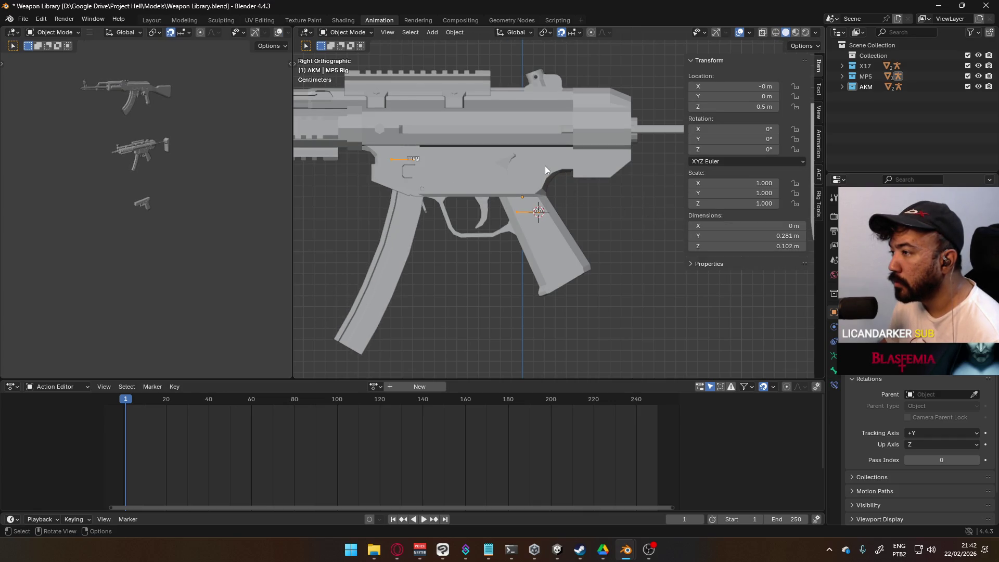
key(Tab)
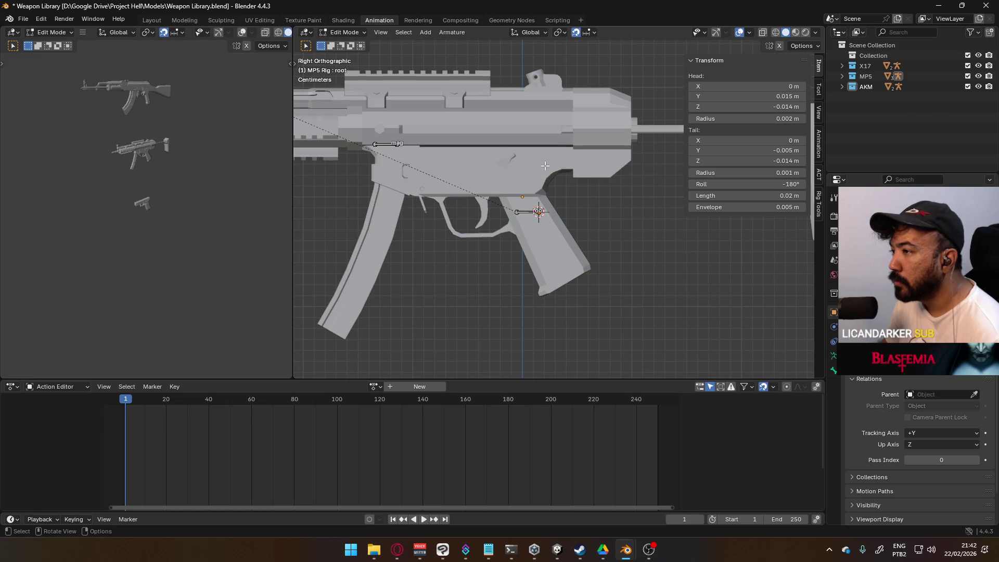
key(Tab)
key(Tab)
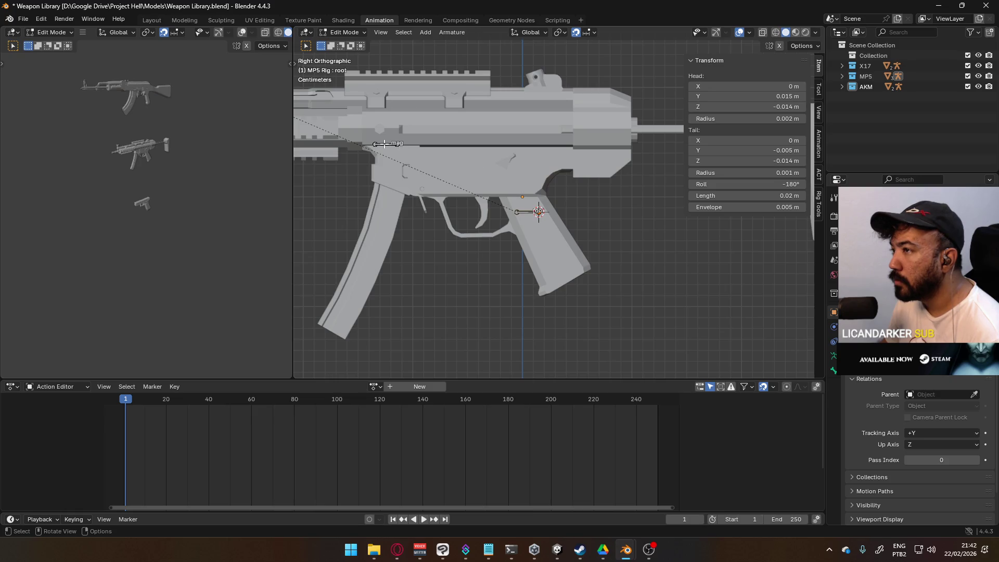
key(Tab)
key(Tab)
Put the MP5 rig in Pose Mode and test-move the mag bone, then cancel.
click(343, 32)
click(347, 67)
click(406, 159)
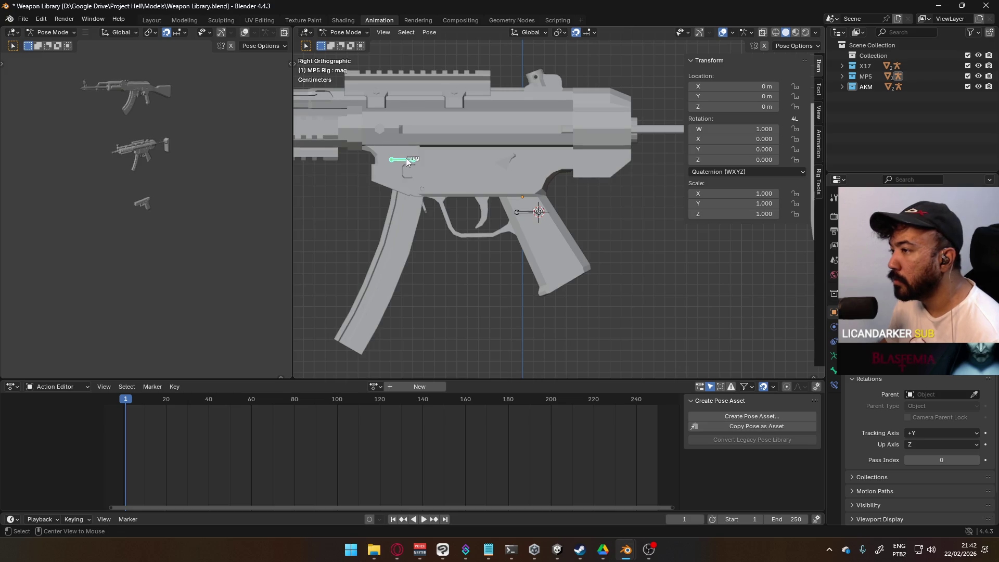
key(g)
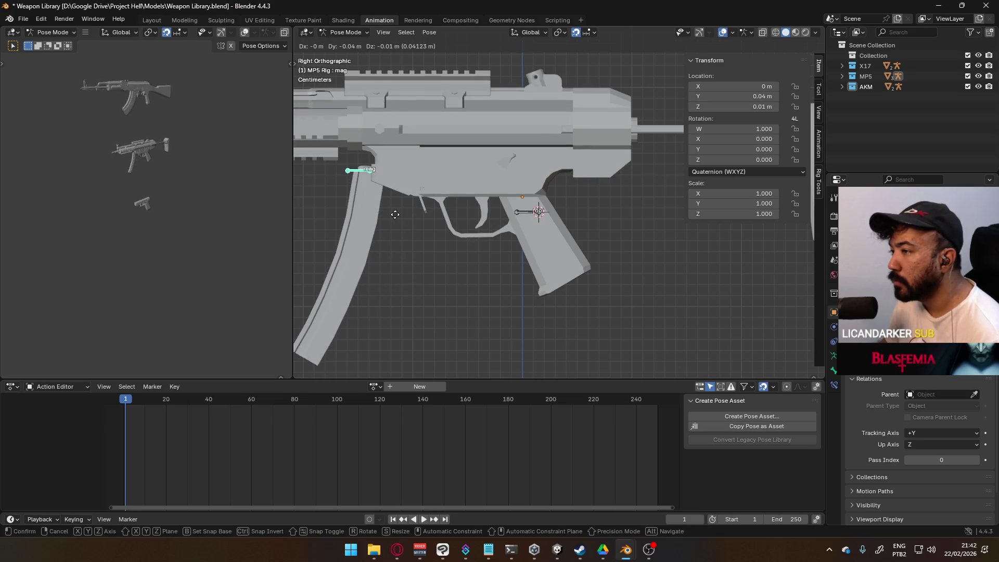
right_click(429, 194)
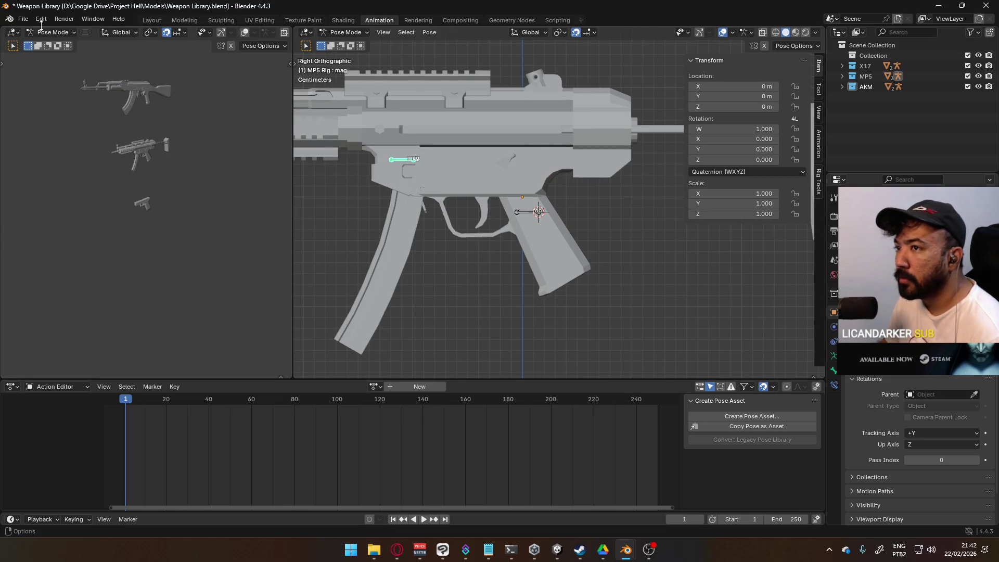
Revert the Weapon Library file to its last saved version.
click(24, 19)
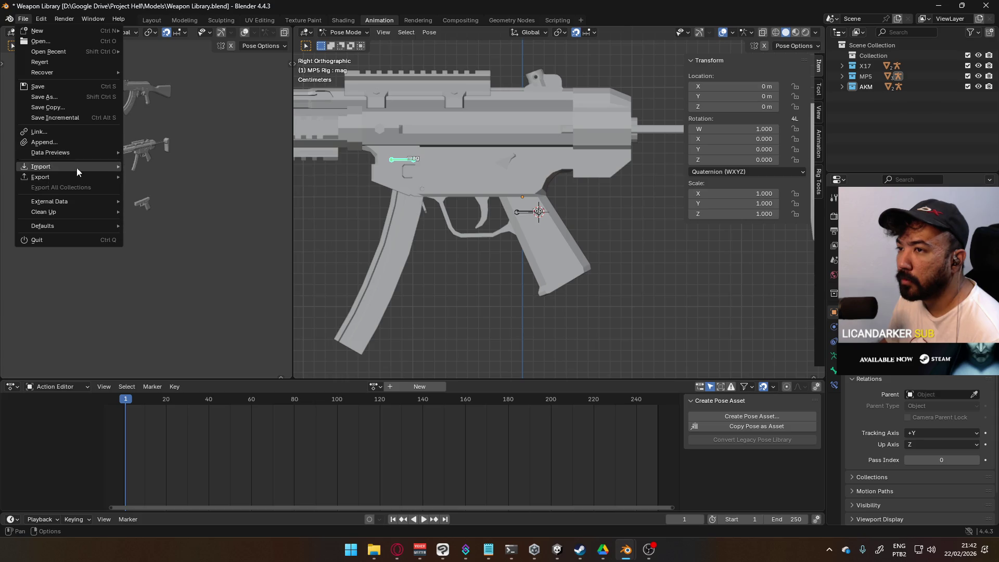
click(83, 64)
click(501, 289)
scroll(523, 263, up, 8)
scroll(495, 273, up, 5)
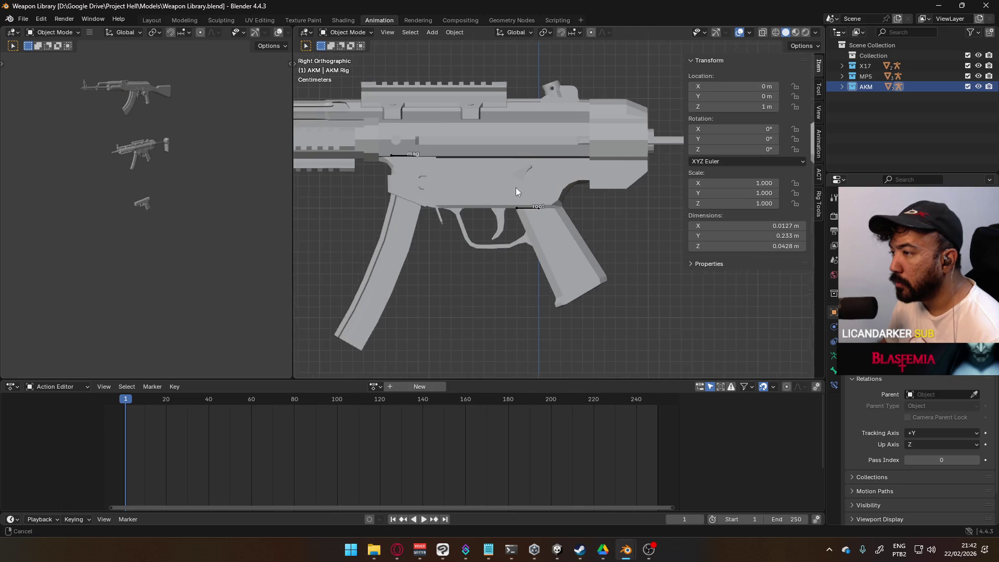
Select the MP5 rig, enter Edit Mode and pick its root bone.
click(532, 211)
click(533, 208)
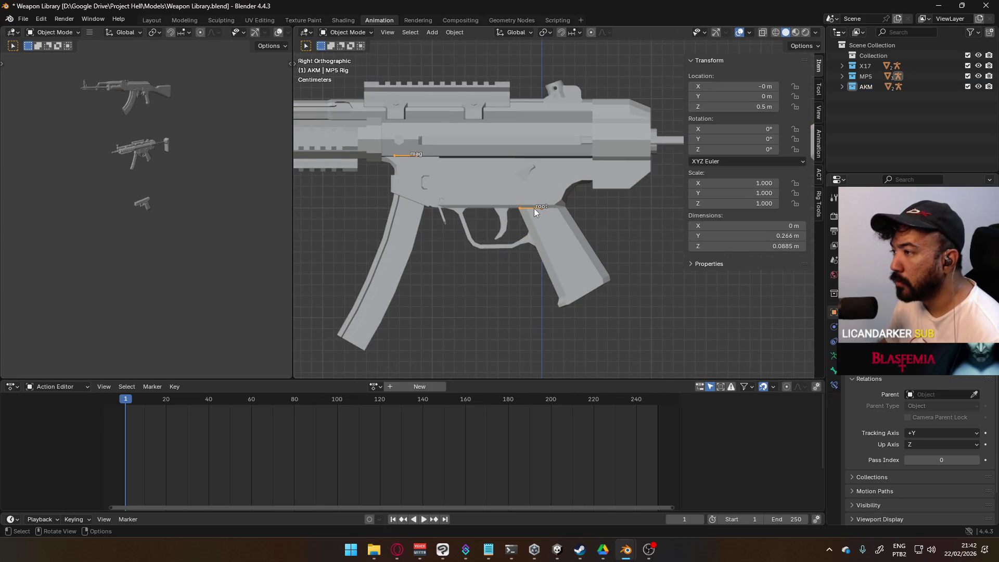
click(347, 32)
click(347, 56)
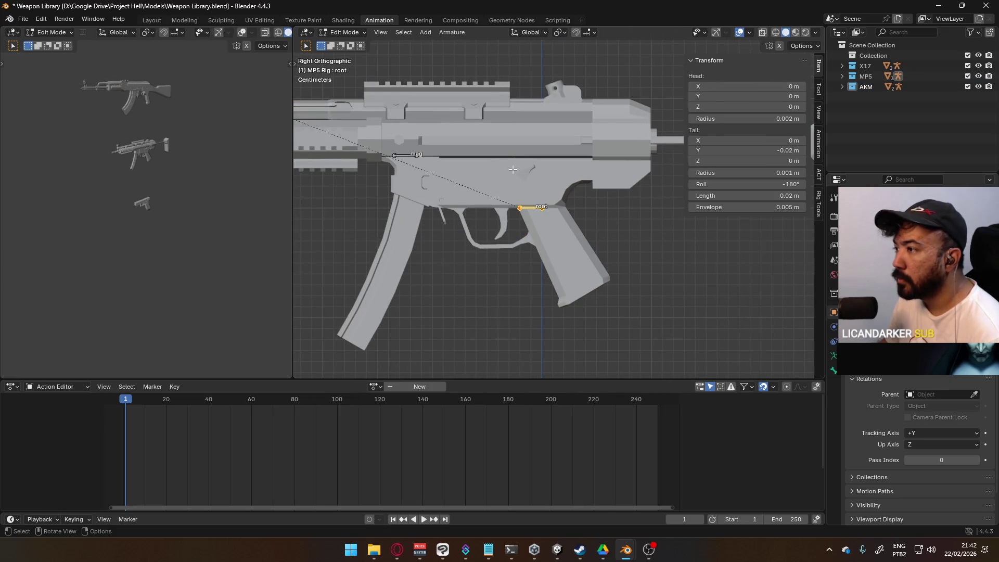
click(529, 212)
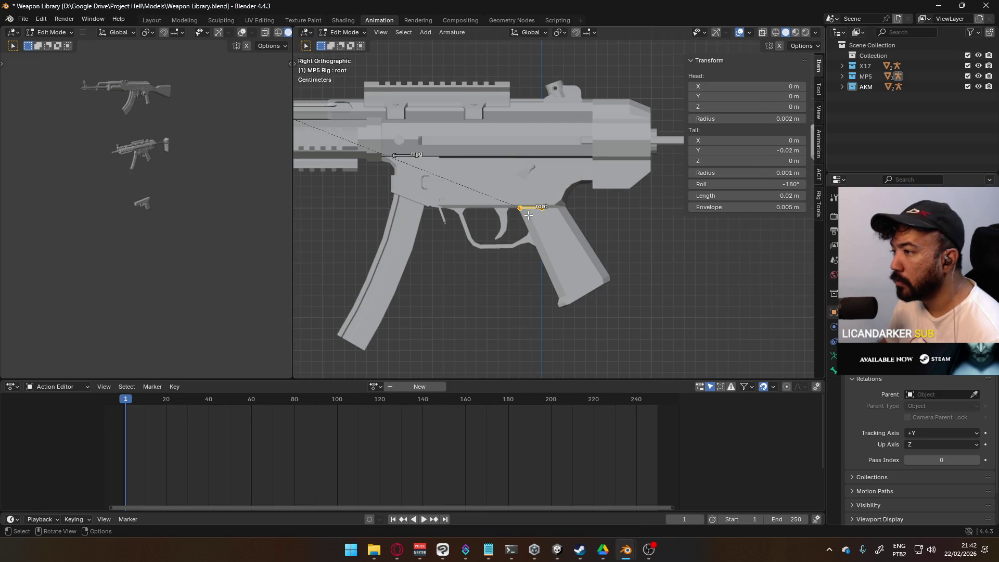
scroll(486, 235, up, 2)
key(Tab)
key(Tab)
scroll(536, 236, up, 1)
Lower the root bone into the grip, head at Y 0.015 m, Z -0.015 m.
key(g)
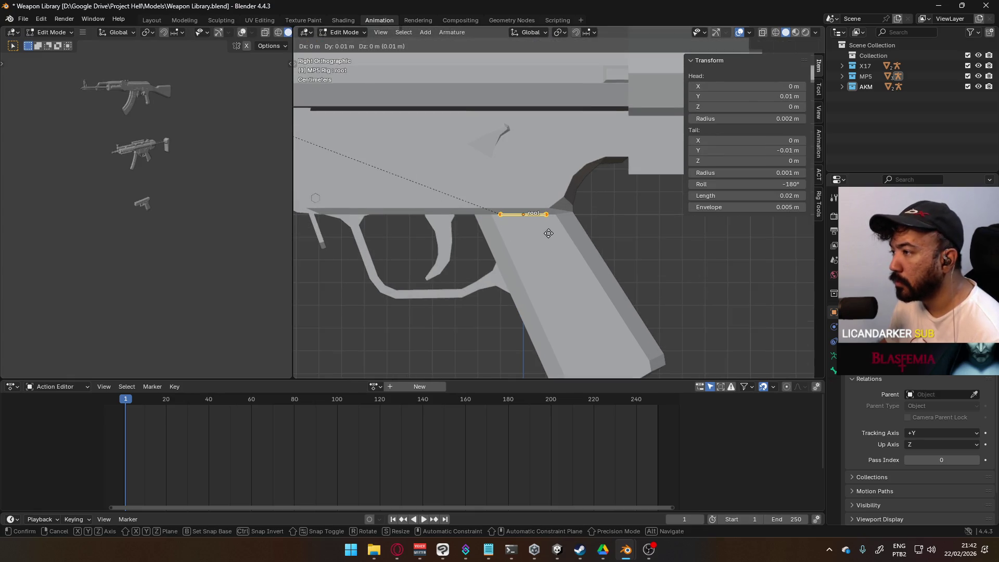
click(548, 233)
key(g)
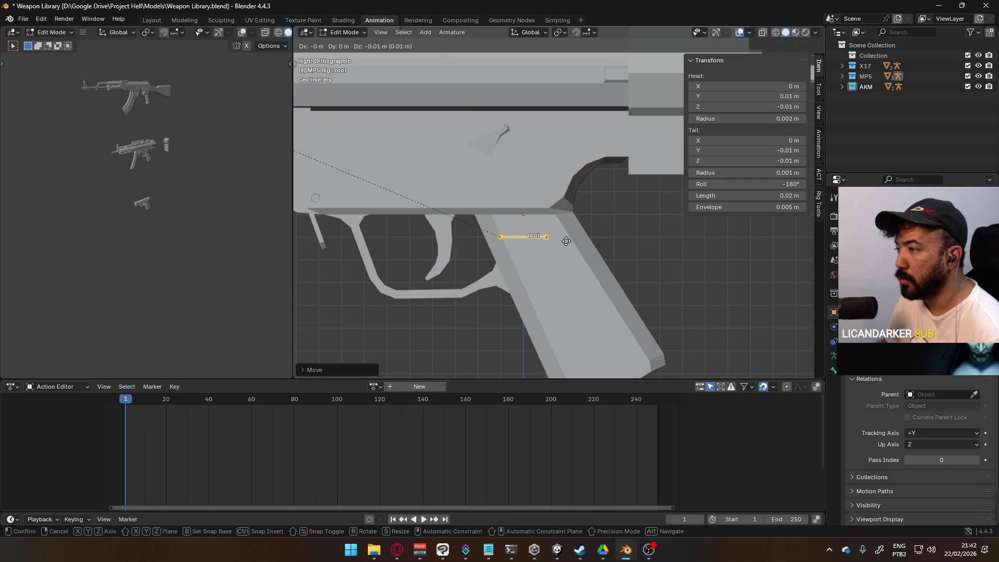
click(566, 241)
scroll(527, 292, up, 5)
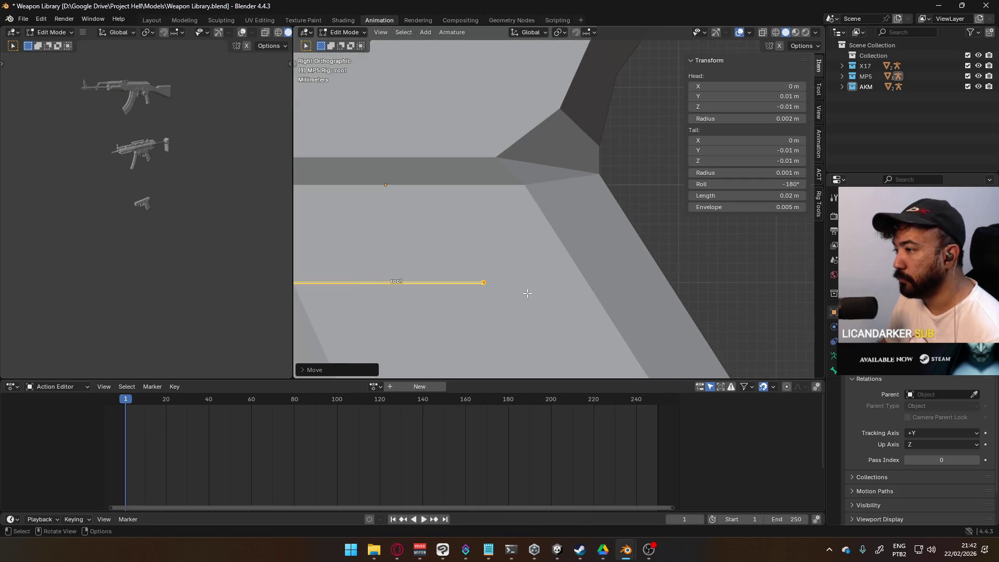
key(g)
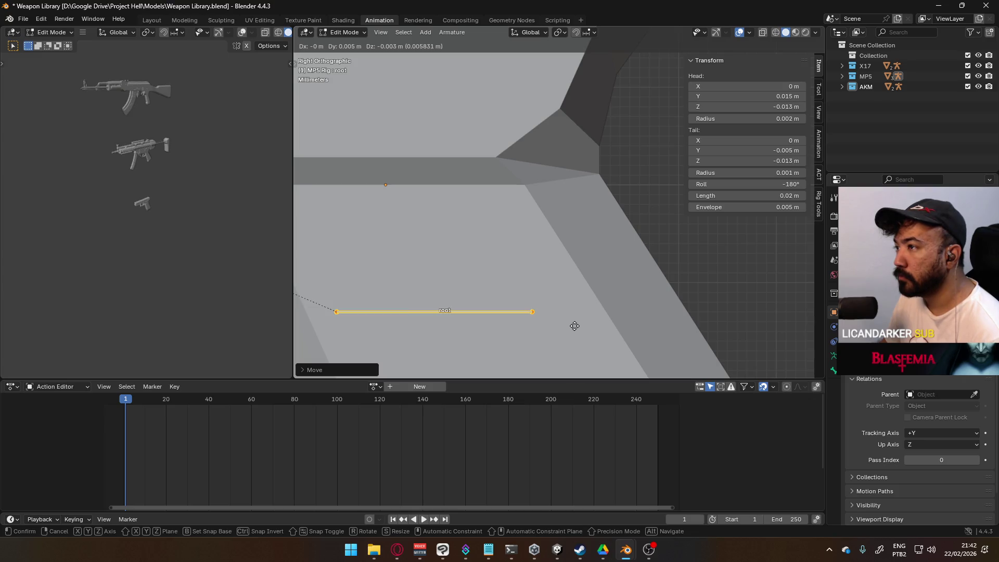
click(574, 339)
scroll(574, 340, down, 6)
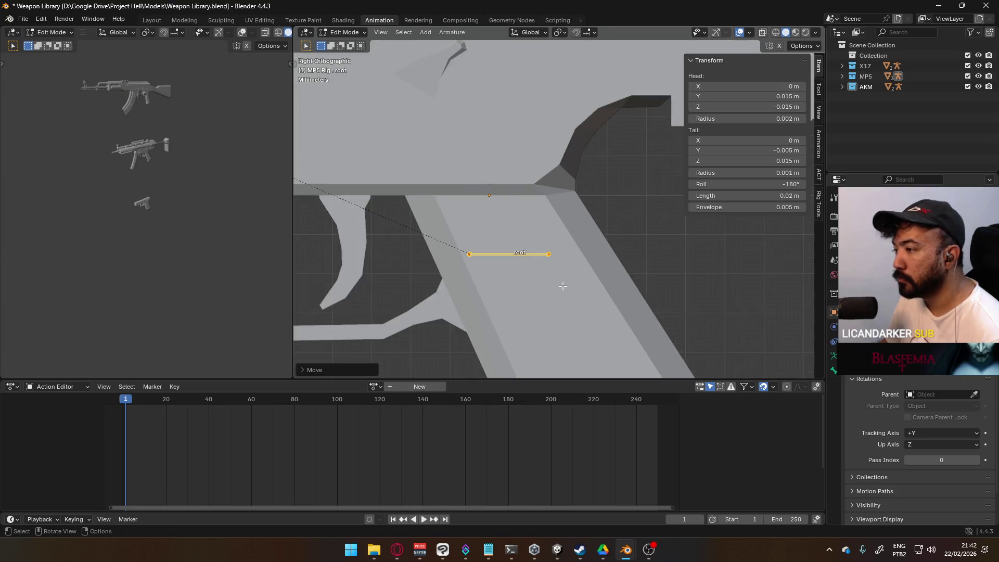
scroll(558, 220, down, 2)
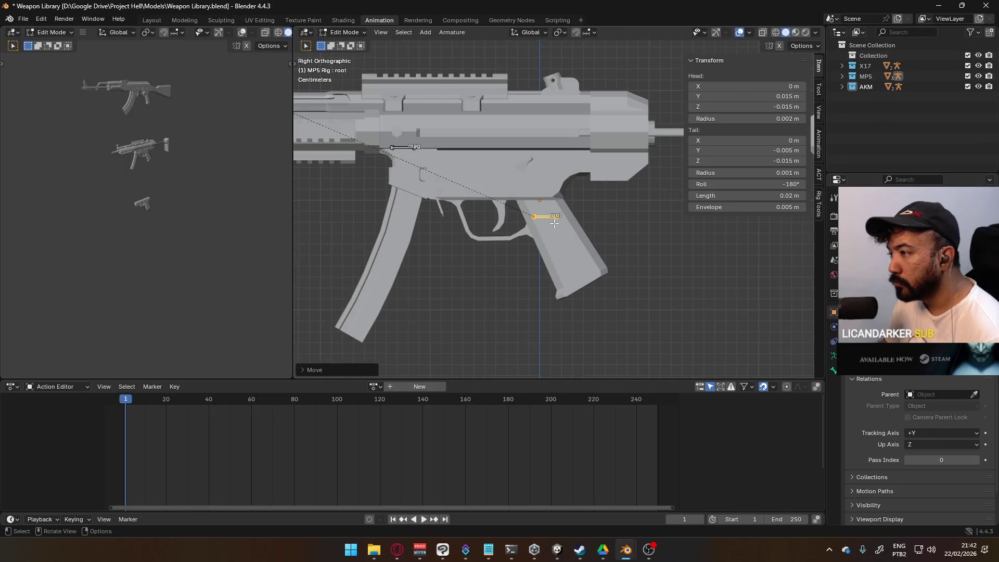
Snap the 3D cursor onto the root bone, then reselect it and check in Object Mode.
key(alt+a)
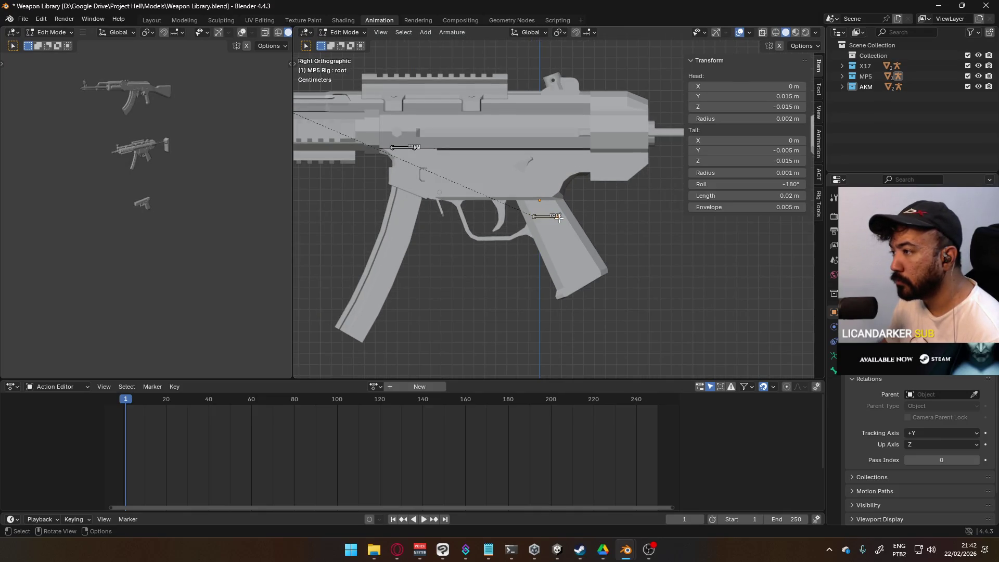
key(shift+s)
click(573, 215)
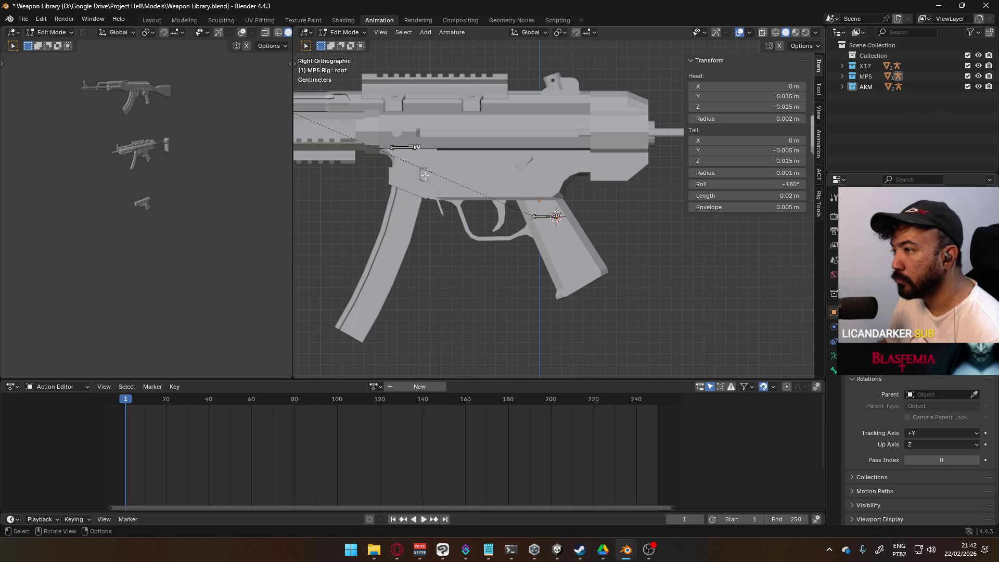
click(411, 147)
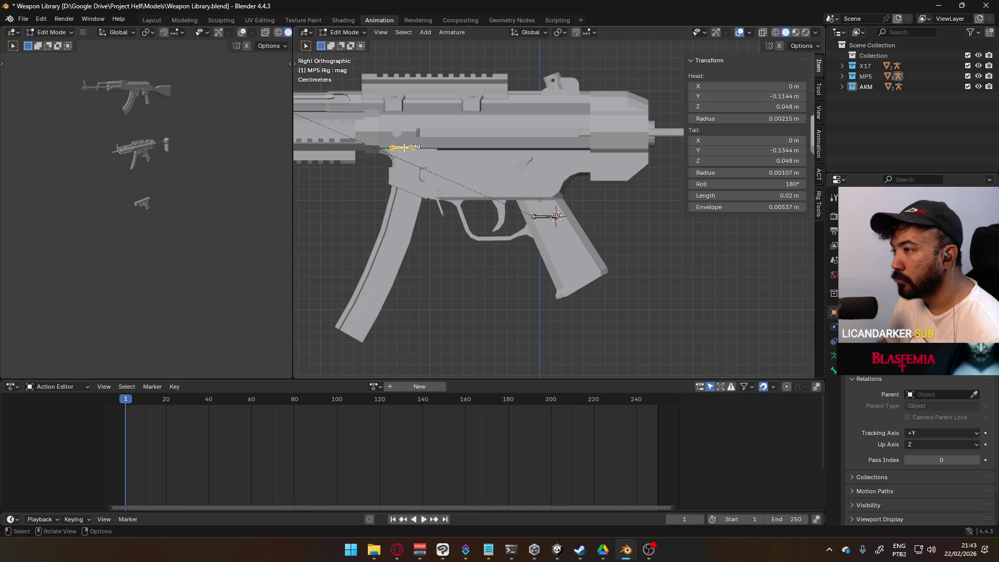
click(545, 217)
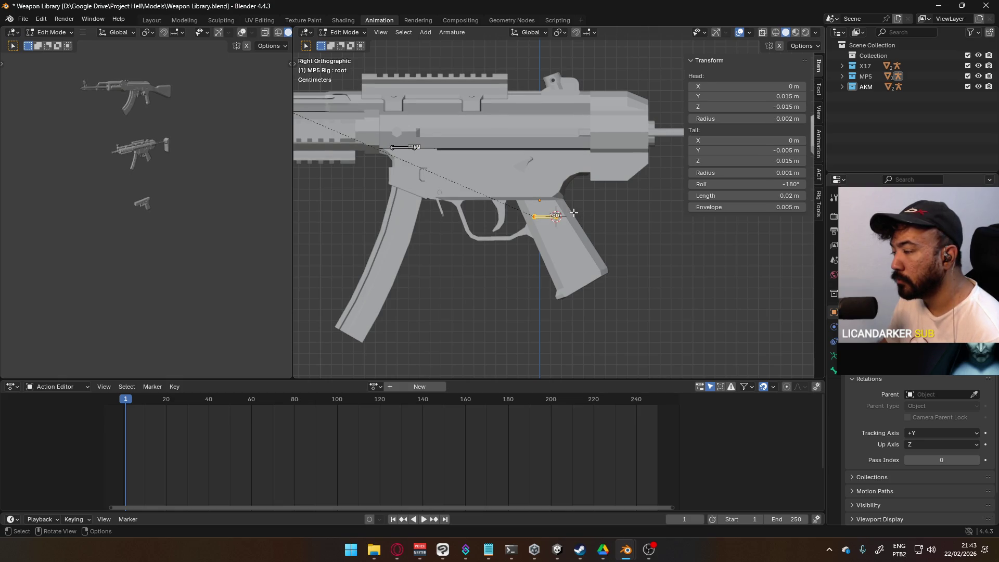
key(Tab)
key(Tab)
key(Tab)
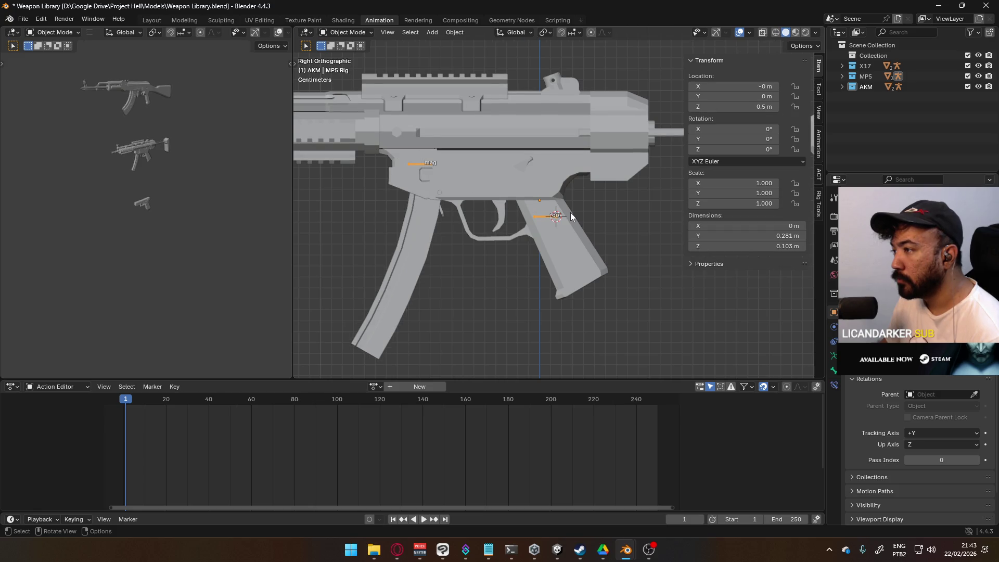
key(Tab)
key(Tab)
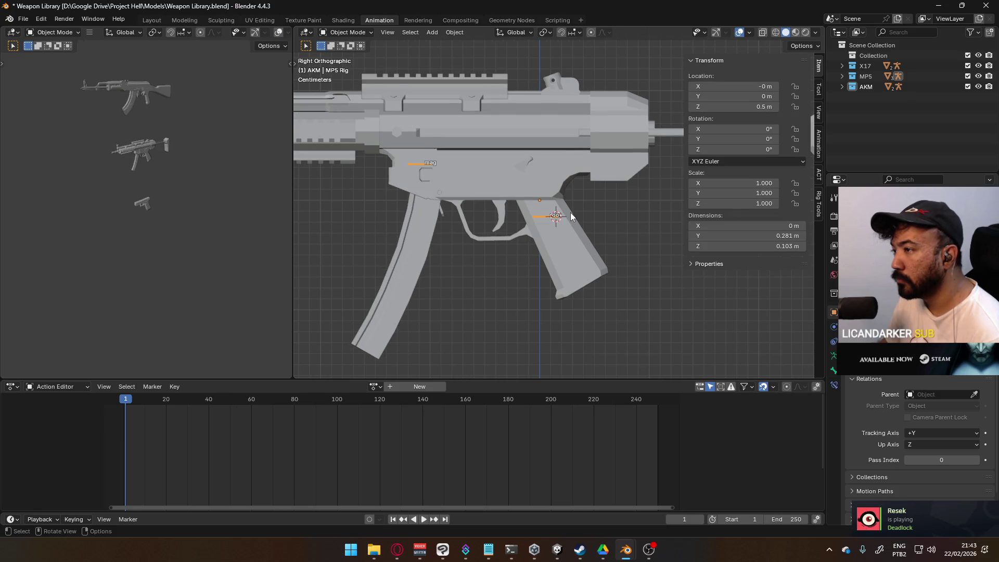
In Object Mode, set the MP5 body's origin to the 3D cursor.
key(Tab)
key(Tab)
click(572, 240)
key(q)
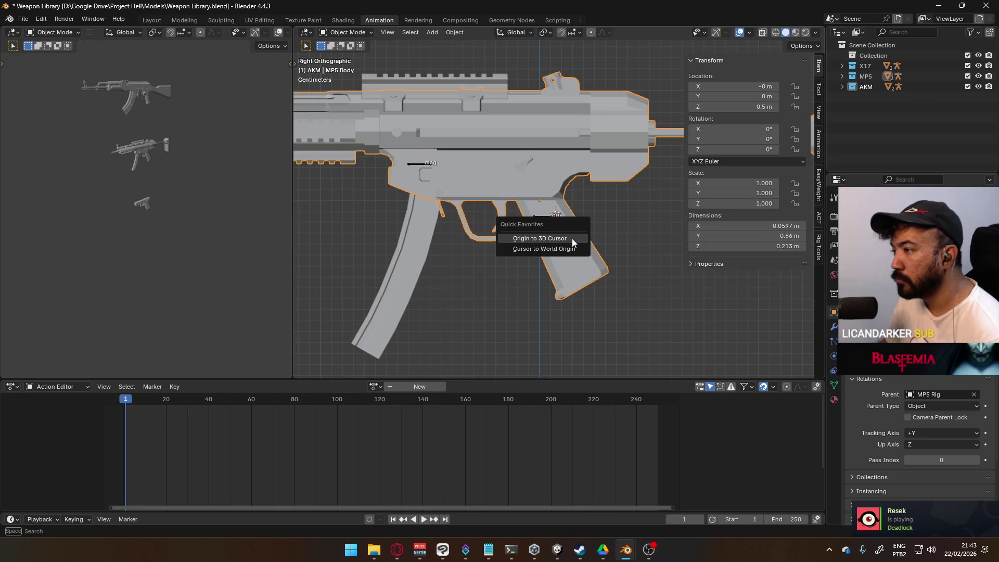
click(573, 239)
Set the MP5 magazine's Y and Z location to 0, then undo the change.
click(426, 218)
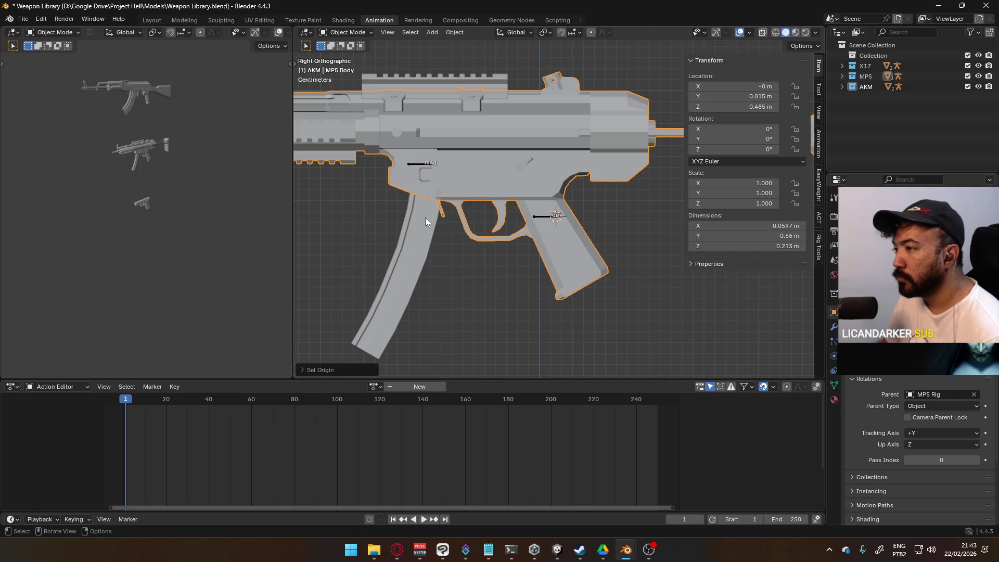
key(KP_Decimal)
mouse_move(426, 218)
middle_down()
mouse_move(454, 183)
mouse_move(460, 198)
mouse_move(483, 186)
mouse_move(486, 160)
mouse_move(457, 193)
middle_up()
click(757, 96)
text(0)
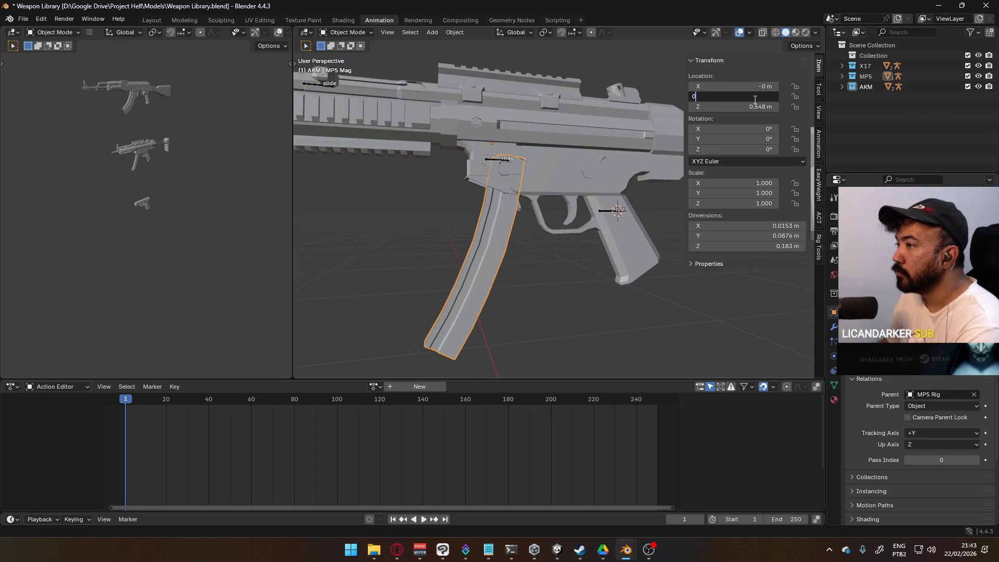
key(Return)
click(761, 106)
text(0)
key(Return)
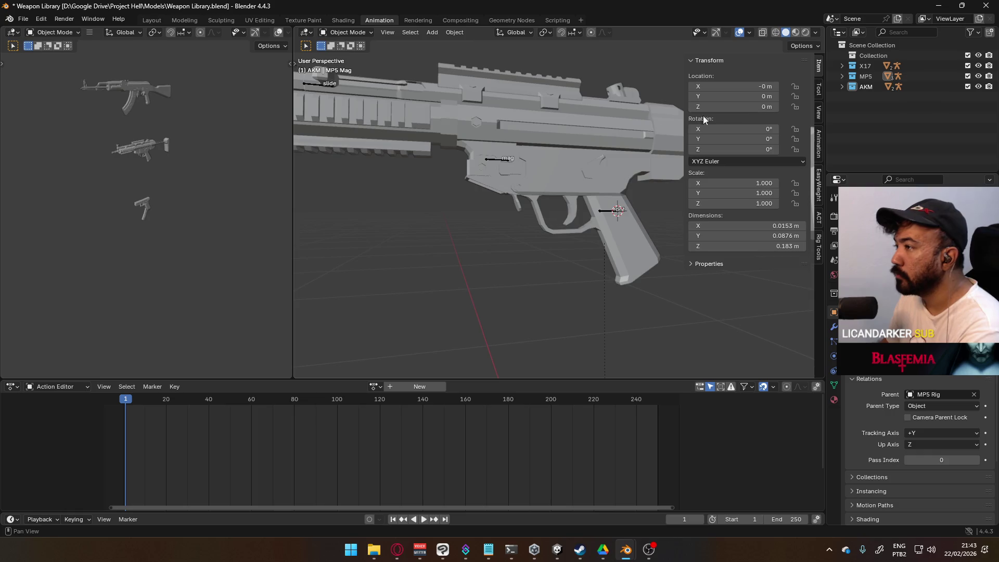
key(Home)
key(ctrl+z)
key(ctrl+z)
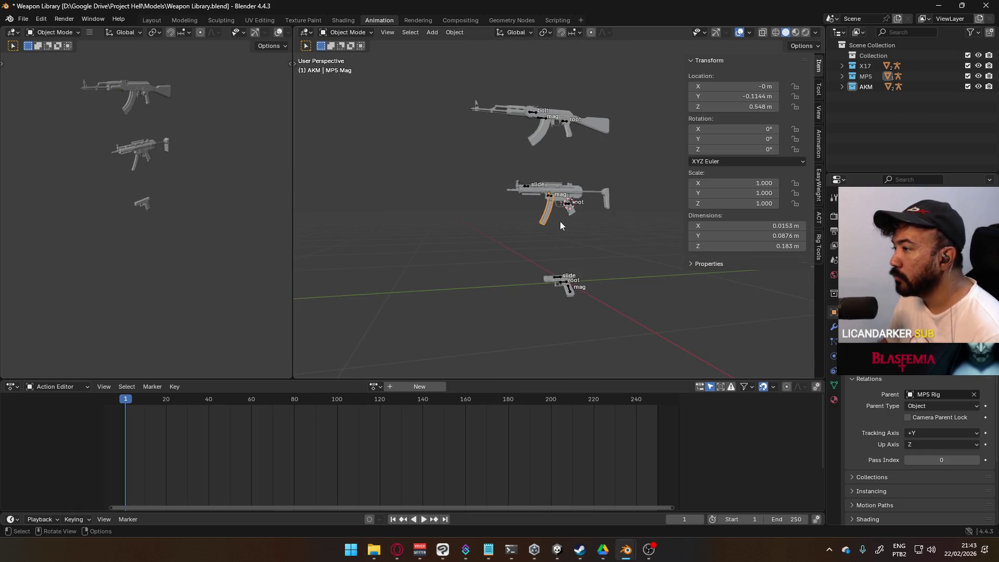
key(KP_Decimal)
Select the rig's root bone in Edit Mode and request File > Revert.
mouse_move(585, 194)
middle_down()
mouse_move(586, 180)
mouse_move(605, 194)
mouse_move(591, 195)
middle_up()
click(591, 196)
key(Tab)
click(592, 195)
scroll(582, 210, up, 5)
scroll(582, 210, down, 5)
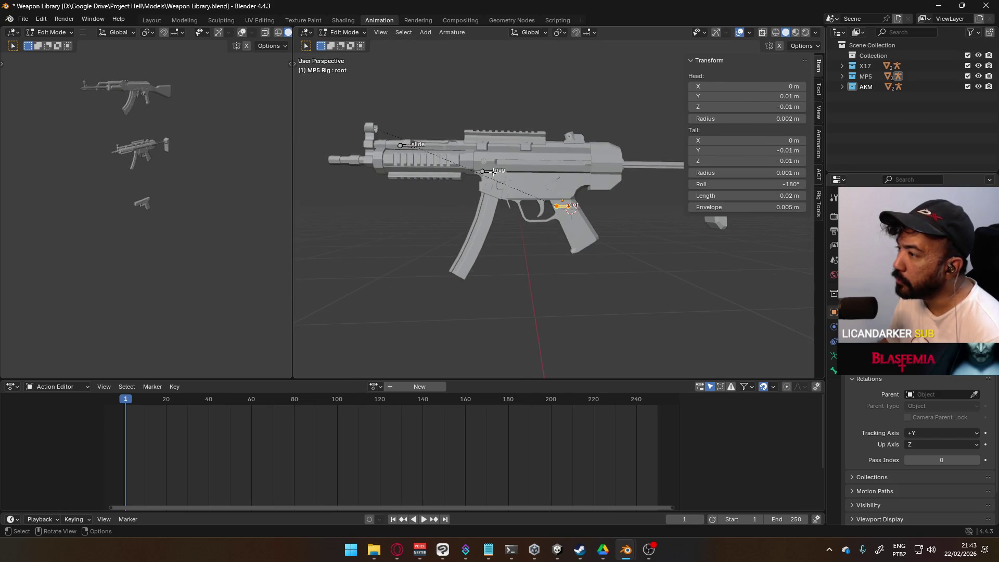
click(28, 17)
click(45, 62)
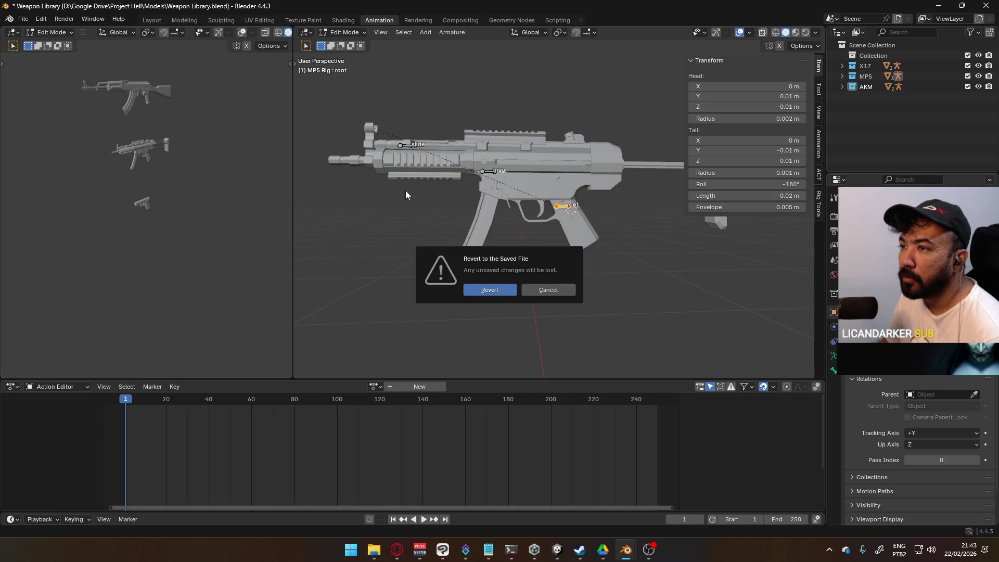
Confirm the revert, select the MP5 rig and put it in Pose Mode.
click(501, 288)
scroll(517, 236, up, 8)
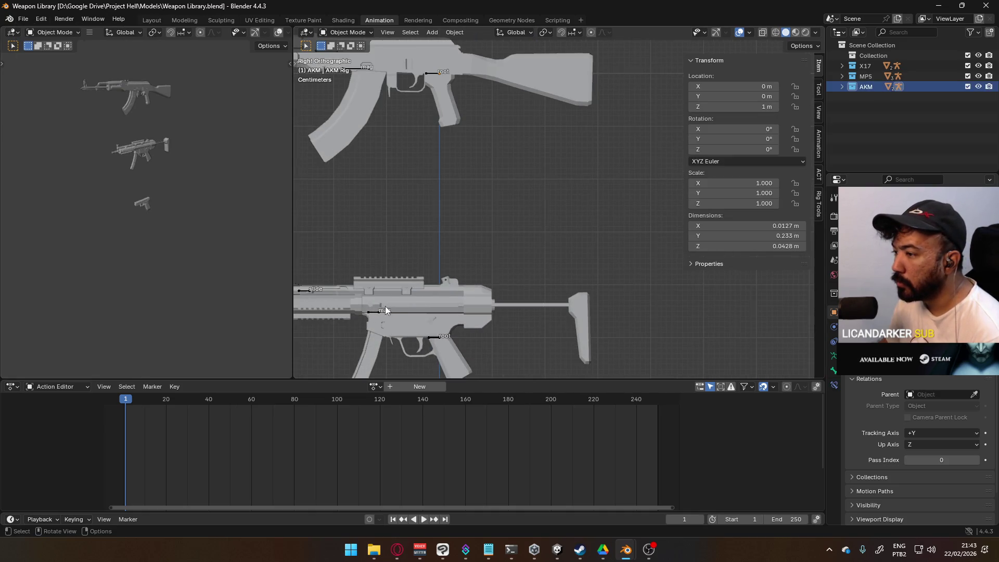
click(377, 311)
click(833, 372)
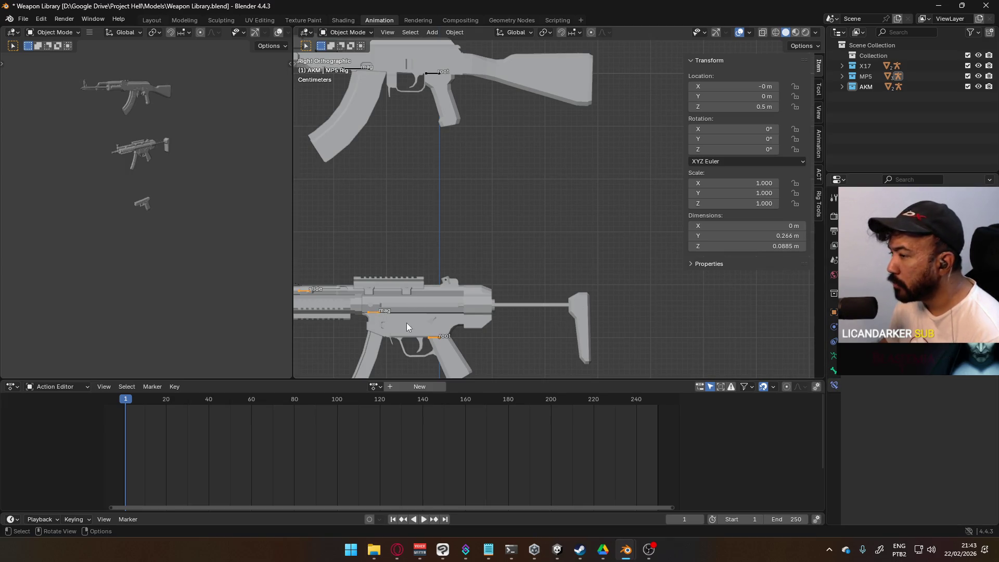
click(333, 33)
click(348, 70)
scroll(426, 305, up, 2)
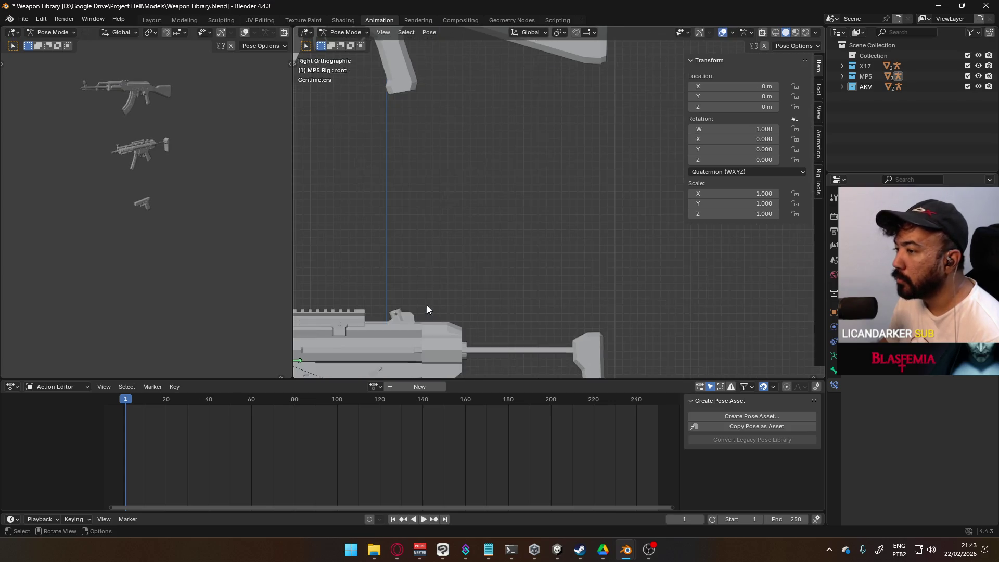
shift+middle_drag(383, 310, 539, 201)
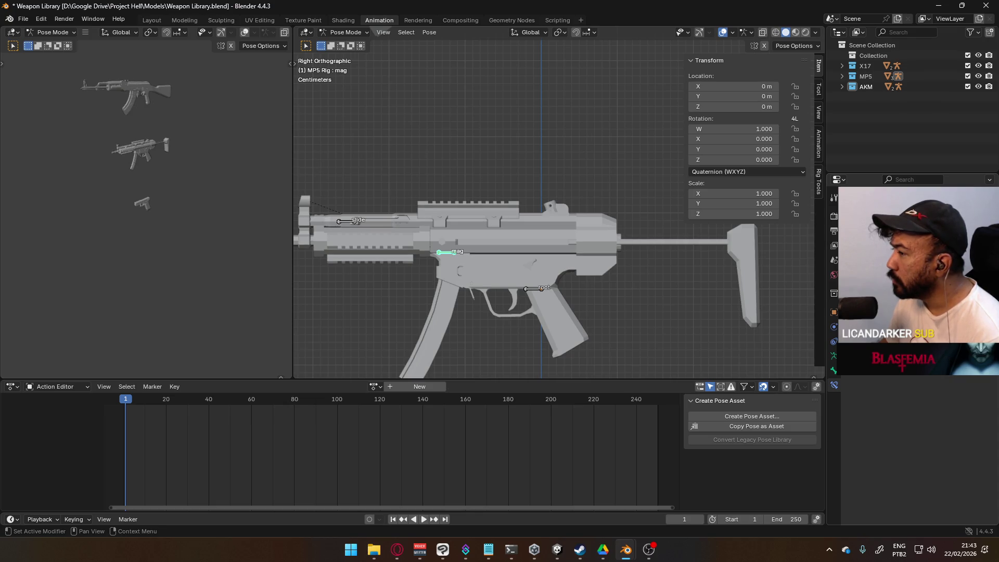
shift+middle_drag(648, 268, 604, 192)
Switch the MP5 rig back through Object Mode into Edit Mode and select the root bone.
click(345, 33)
click(344, 42)
click(345, 32)
click(349, 52)
click(465, 210)
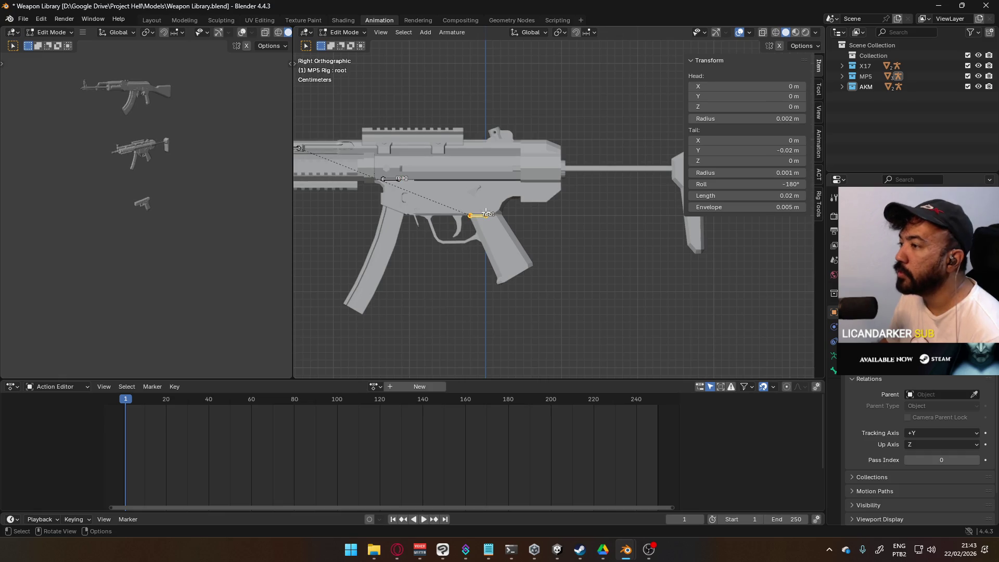
Move the MP5 rig's root bone onto the grip and return to bone edit mode.
scroll(490, 196, up, 4)
scroll(486, 194, up, 2)
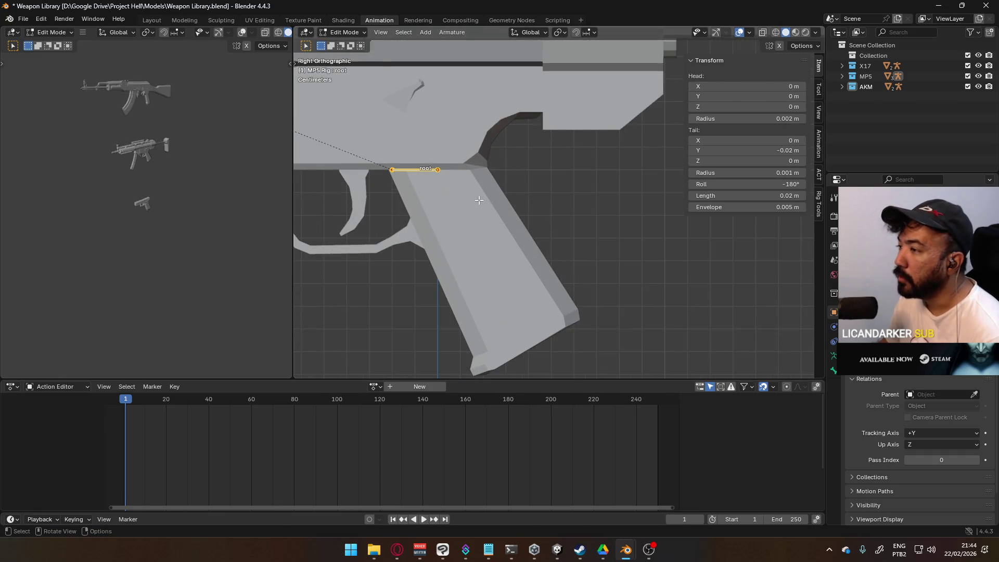
key(g)
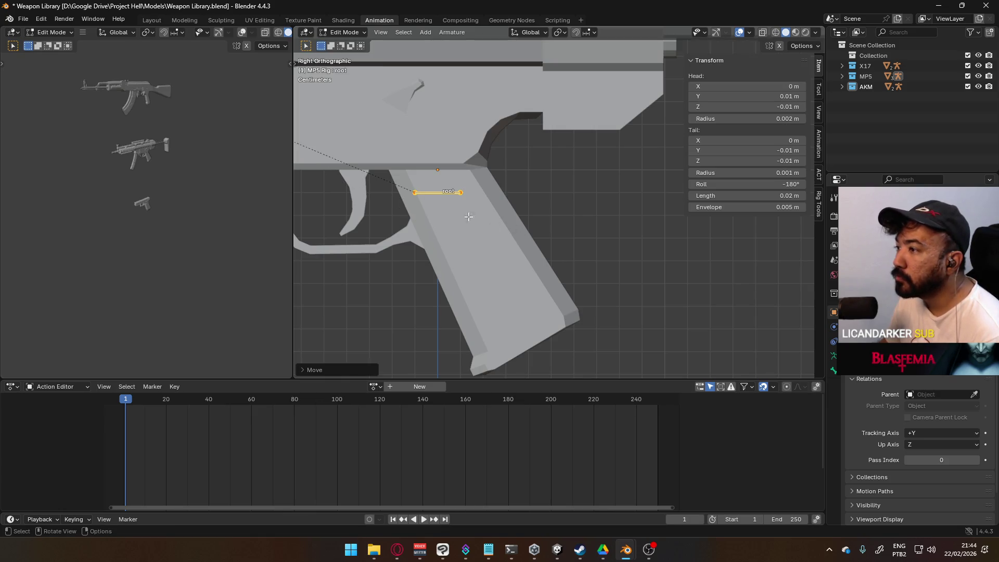
scroll(508, 240, up, 5)
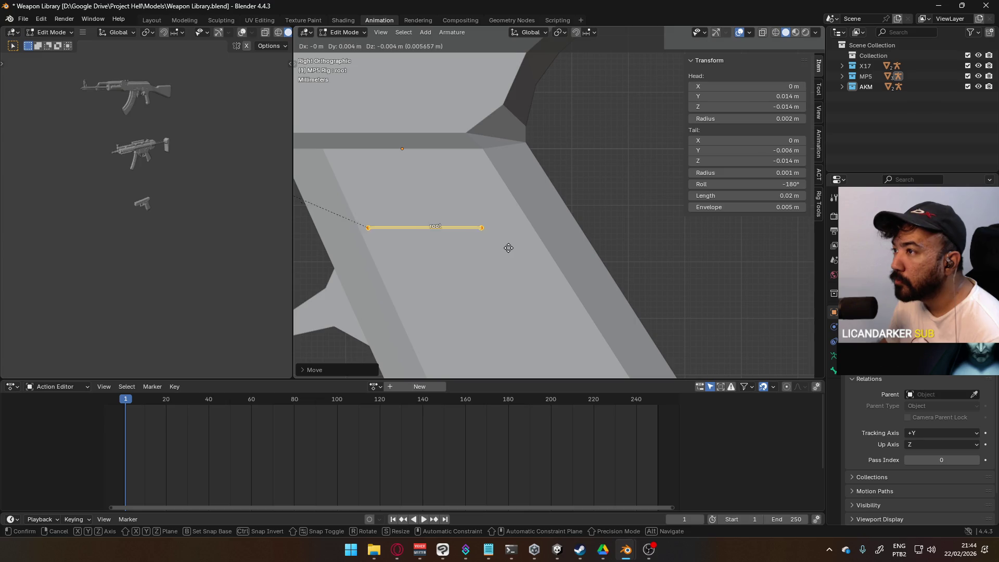
click(514, 251)
scroll(514, 252, down, 6)
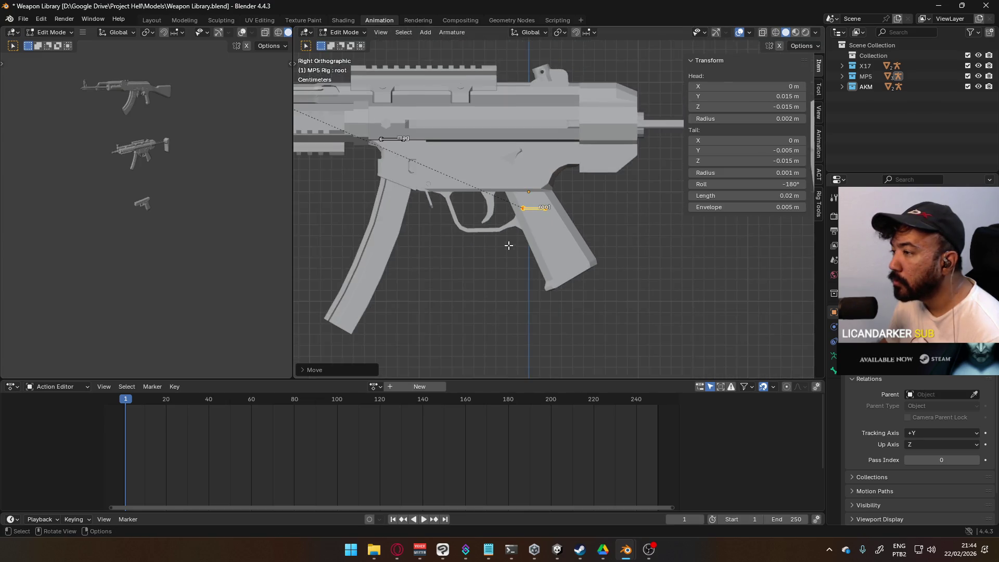
key(ctrl+Tab)
click(576, 215)
key(ctrl+Tab)
click(619, 228)
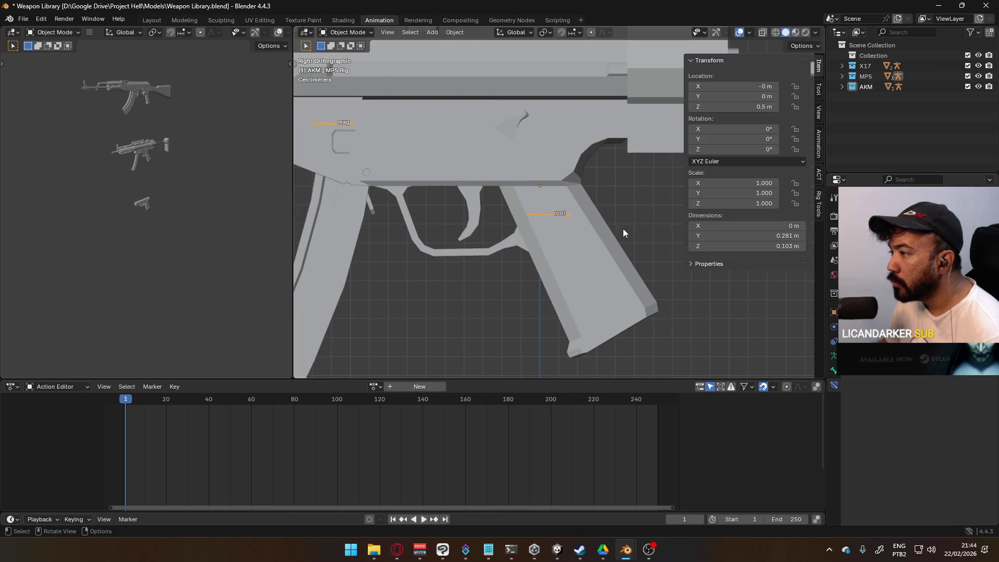
scroll(572, 213, down, 4)
scroll(572, 216, up, 4)
key(ctrl+Tab)
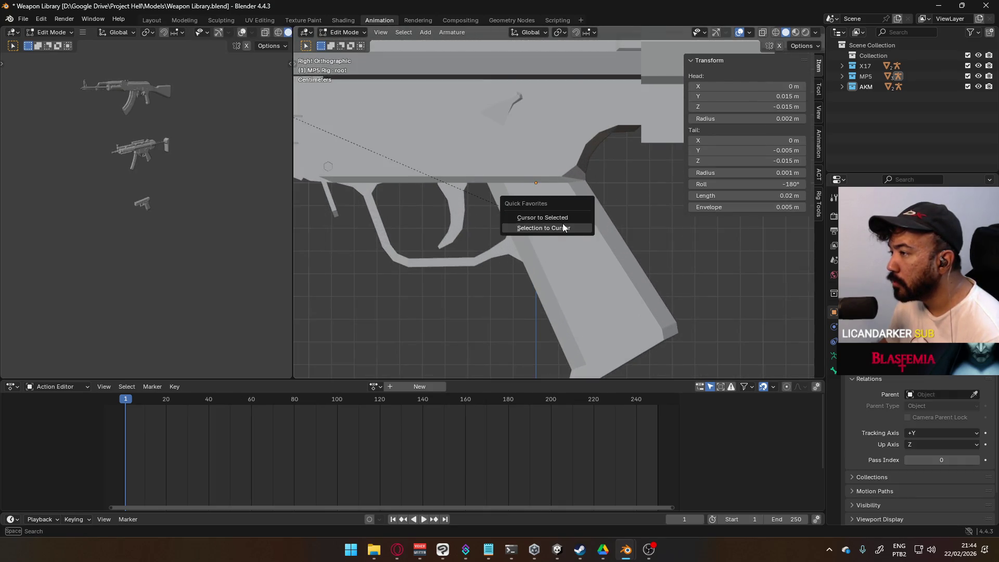
click(564, 220)
Snap the root bone to the 3D cursor and set the rig's origin there.
key(shift+s)
click(582, 235)
key(shift+s)
click(575, 223)
key(Tab)
key(q)
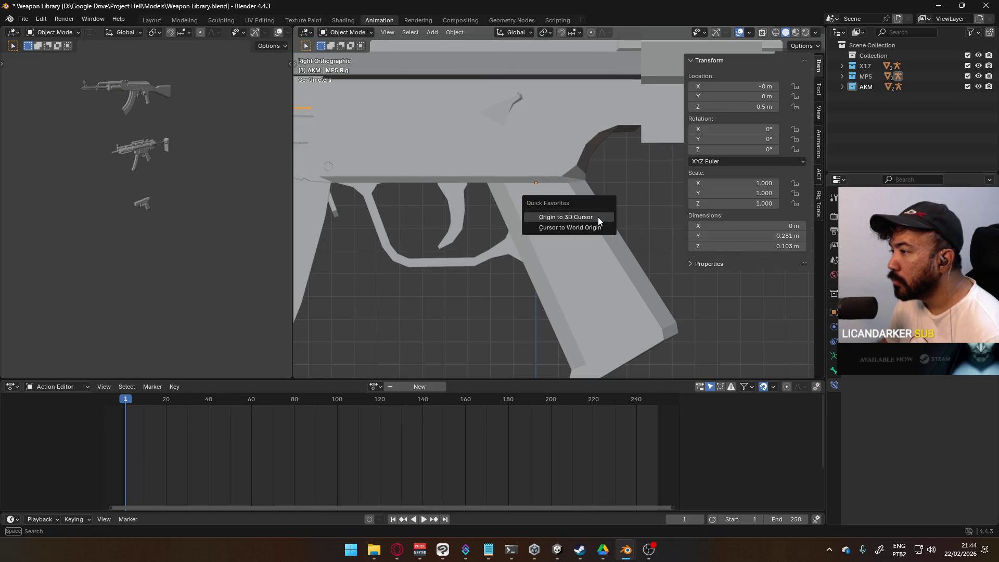
click(597, 217)
scroll(585, 229, down, 5)
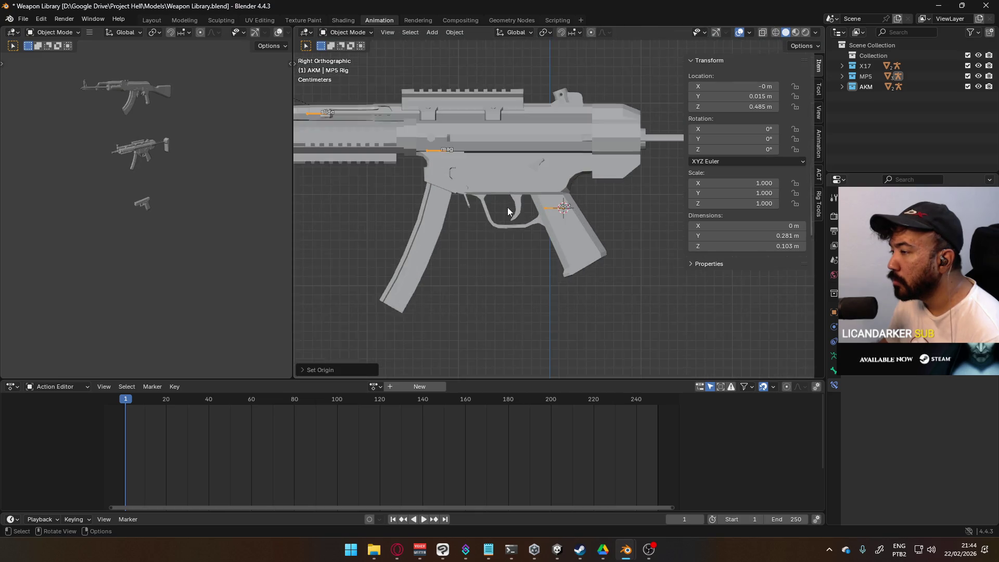
Check the root bone on the grip in pose mode, then return to object mode.
key(Tab)
click(412, 146)
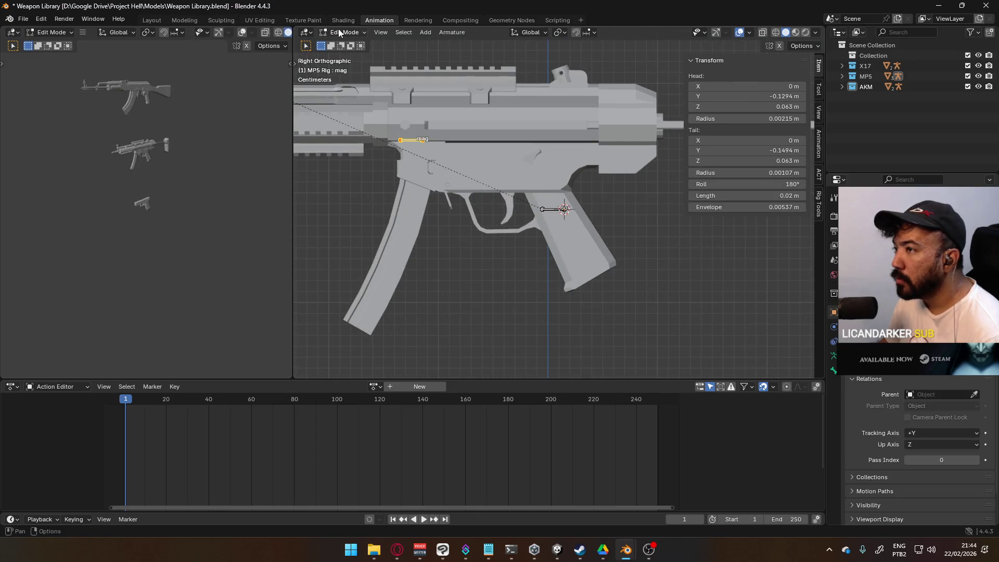
click(345, 33)
click(344, 63)
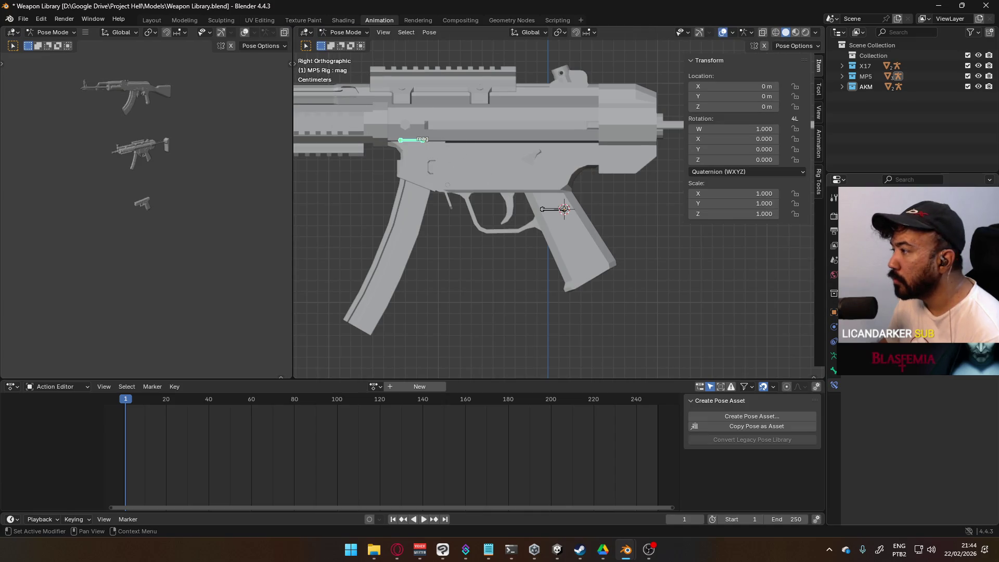
scroll(515, 176, up, 5)
mouse_move(515, 176)
middle_down()
mouse_move(498, 203)
mouse_move(479, 205)
mouse_move(500, 198)
middle_up()
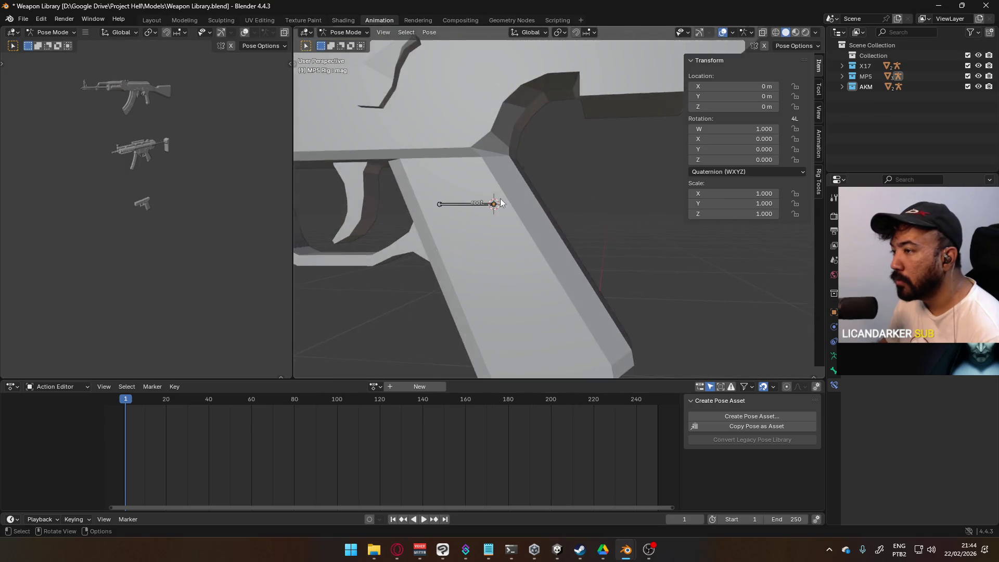
scroll(502, 172, down, 3)
click(338, 32)
click(341, 46)
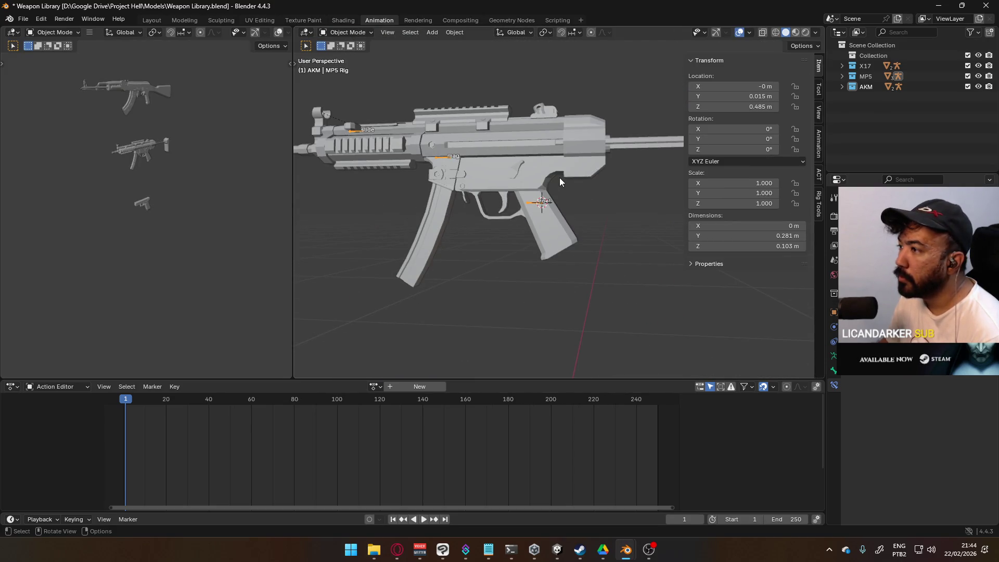
Set MP5 Body's origin to the 3D cursor, save Weapon Library, and switch to Mannequin Male A.
click(560, 180)
key(q)
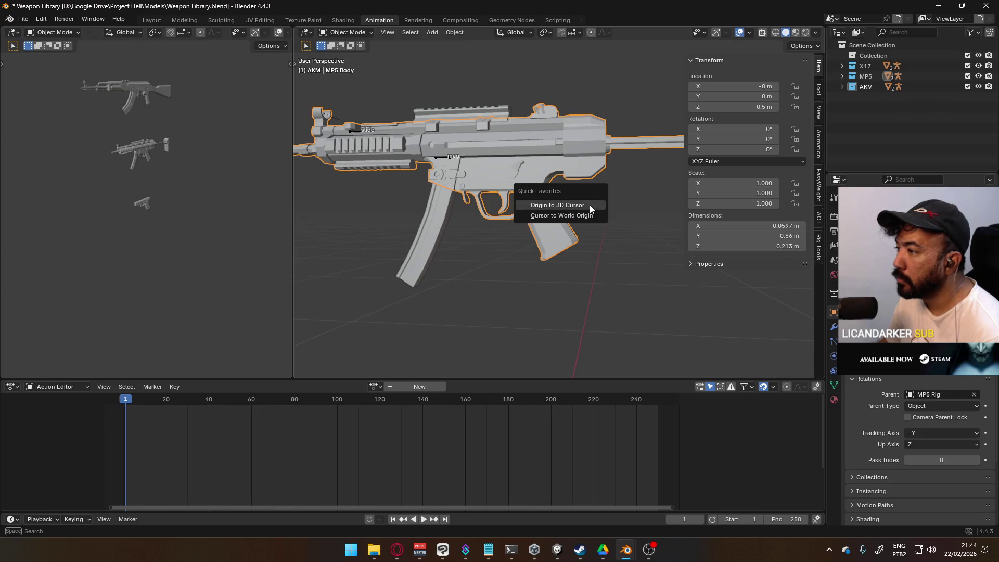
click(588, 205)
mouse_move(606, 206)
middle_down()
mouse_move(535, 187)
mouse_move(479, 217)
middle_up()
key(alt+a)
key(KP_3)
key(ctrl+s)
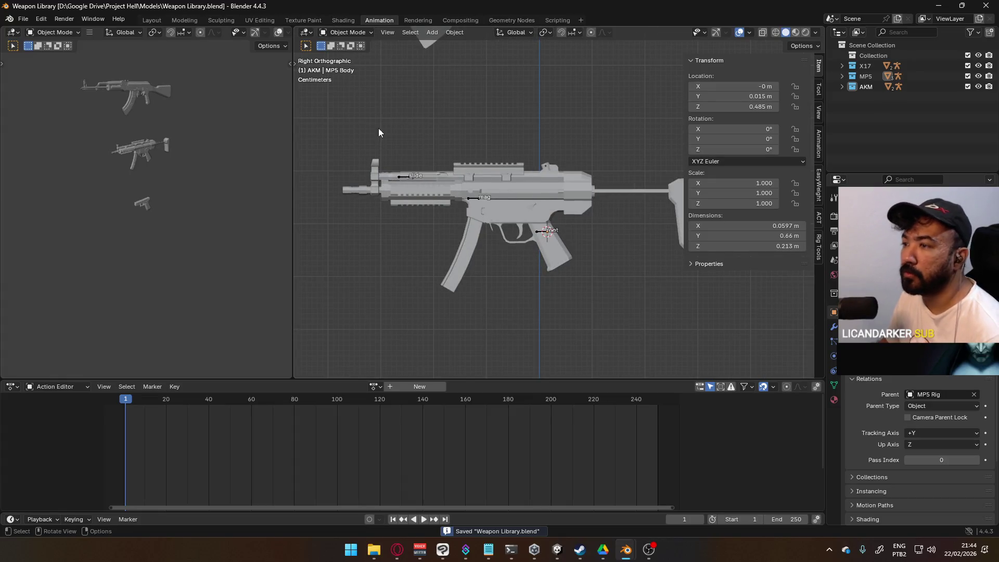
mouse_move(627, 556)
click(583, 497)
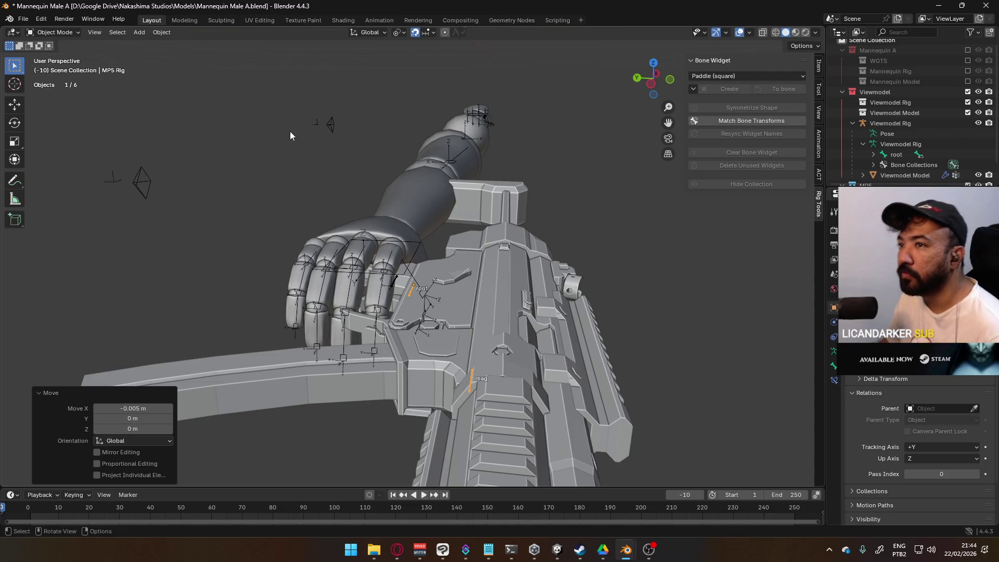
Save Mannequin Male A and revert it to the saved file.
key(ctrl+s)
click(23, 19)
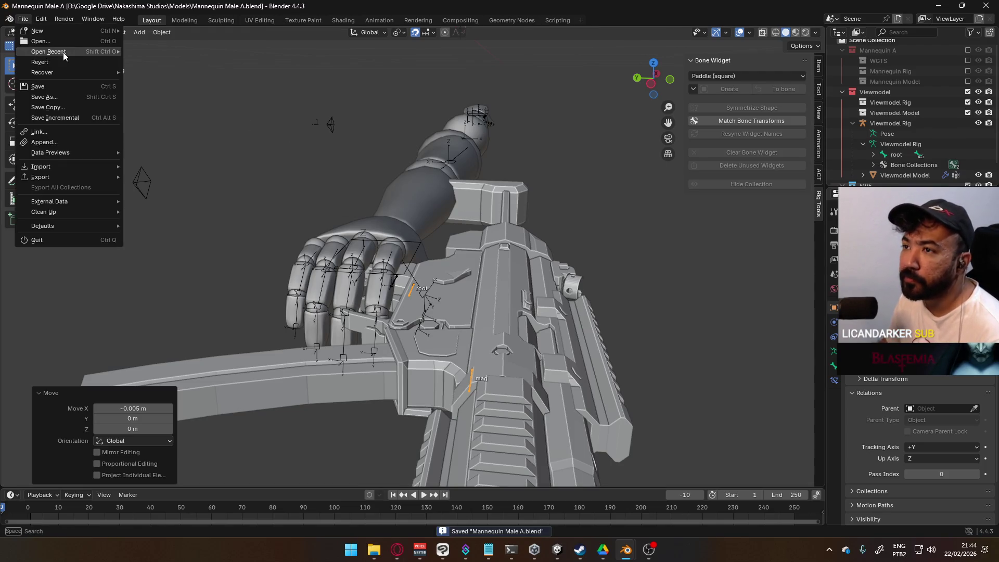
click(36, 65)
click(489, 290)
Delete the MP5 Rig and the MP5 collection, then start File > Link.
mouse_move(593, 276)
middle_down()
mouse_move(477, 230)
mouse_move(466, 275)
mouse_move(477, 311)
mouse_move(473, 277)
mouse_move(439, 267)
mouse_move(458, 260)
middle_up()
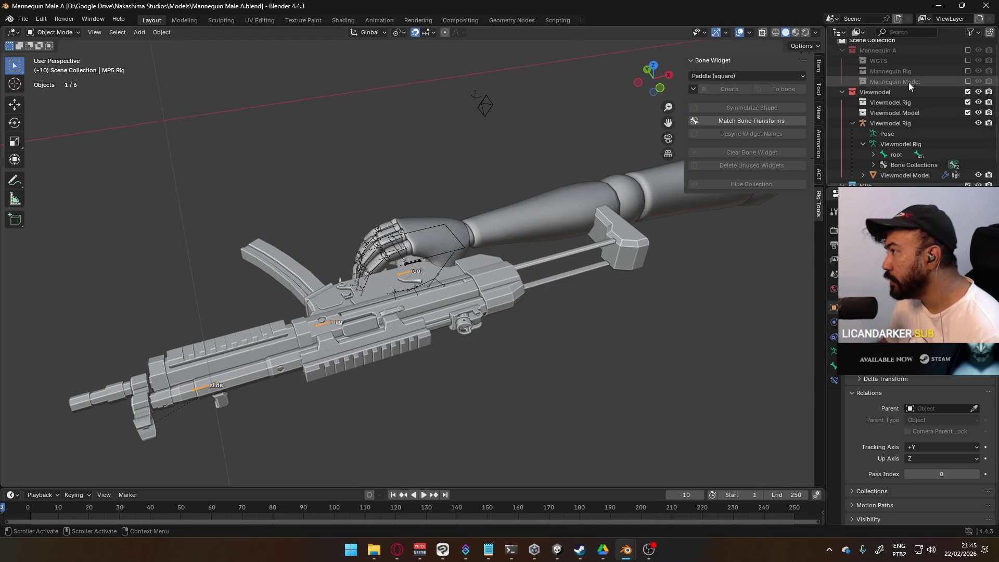
scroll(906, 104, down, 2)
click(875, 164)
click(882, 174)
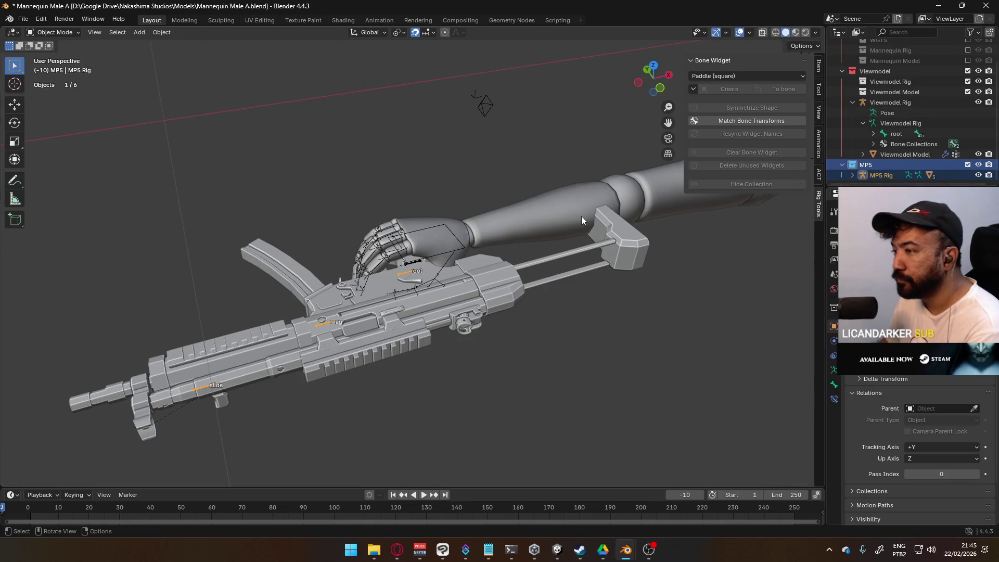
key(Delete)
click(905, 165)
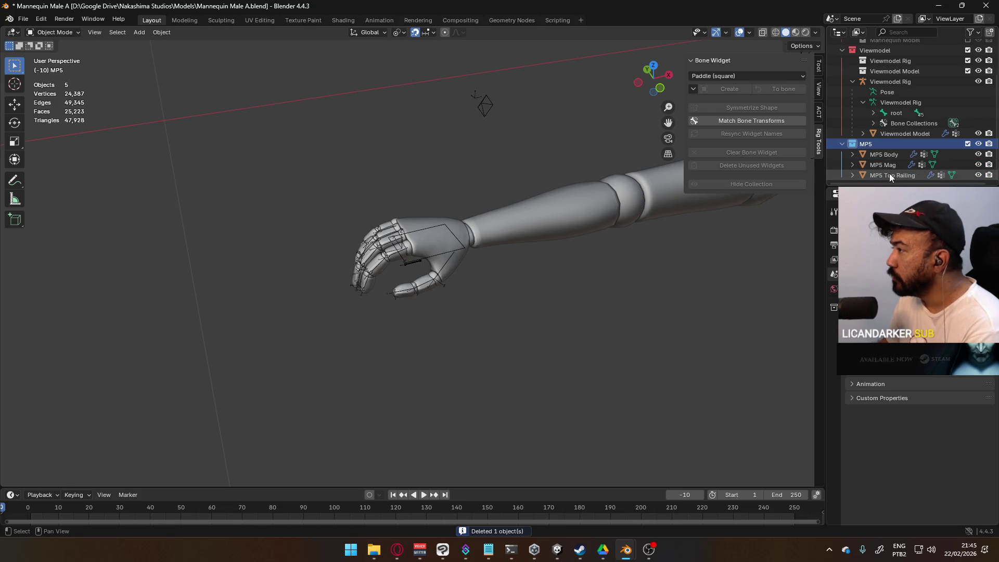
key(Delete)
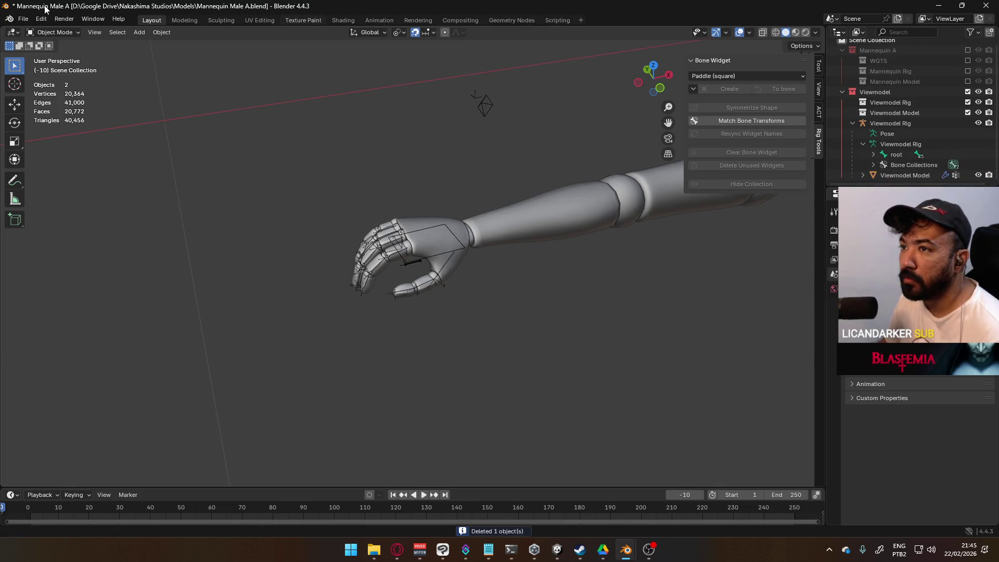
click(24, 19)
click(84, 131)
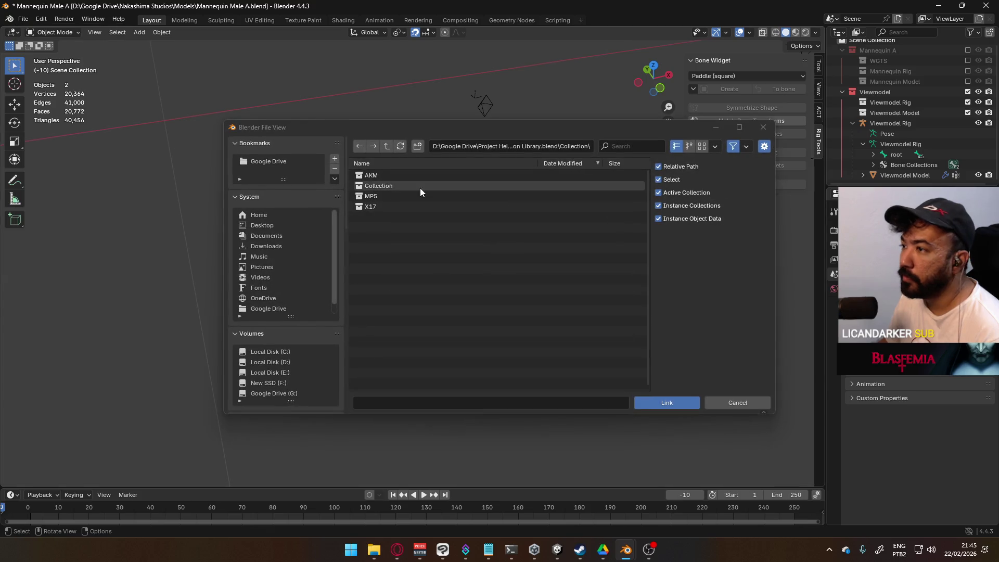
Link the MP5 collection from Weapon Library and arrange it in the Outliner.
click(386, 196)
click(650, 399)
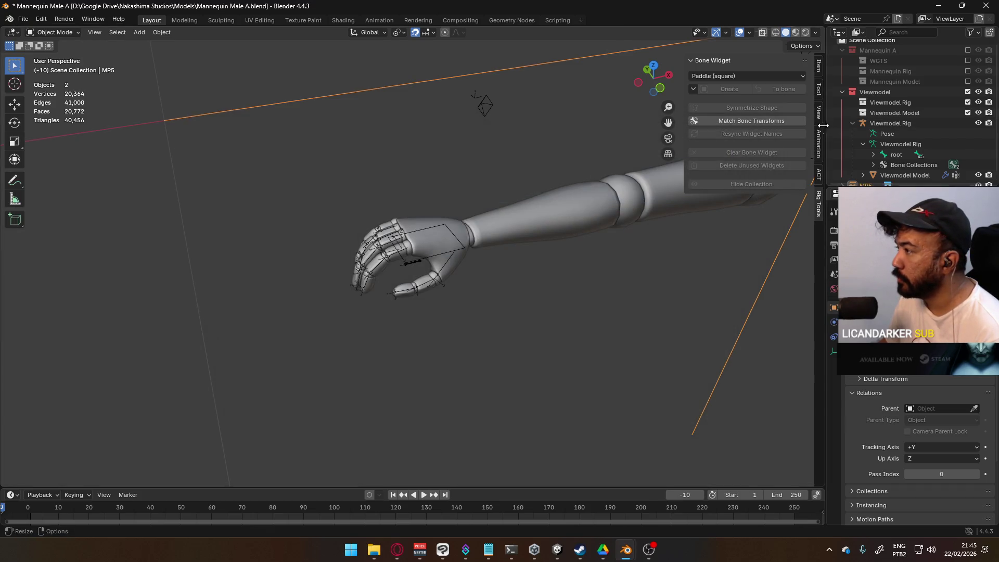
click(843, 176)
scroll(861, 158, down, 1)
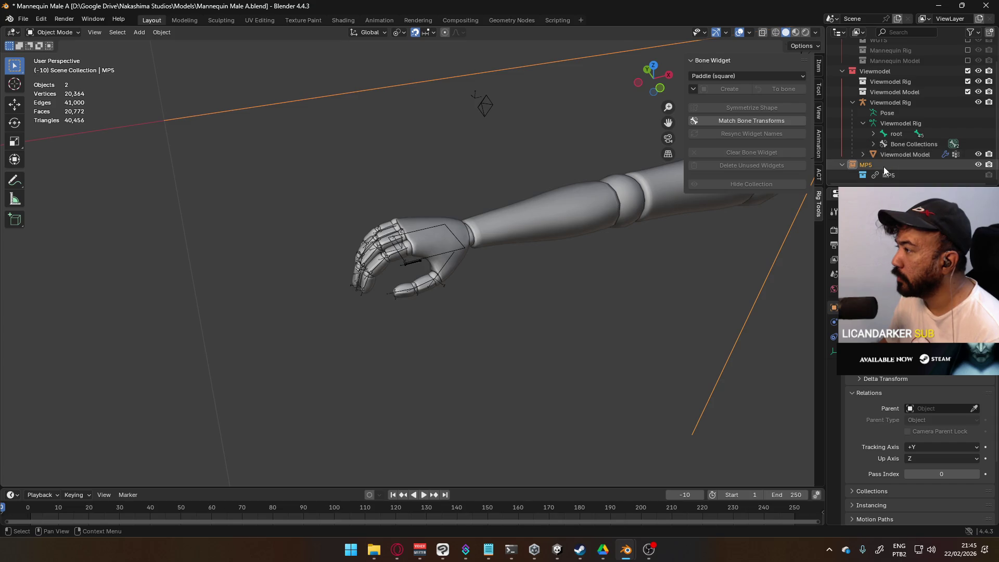
click(883, 175)
right_click(896, 176)
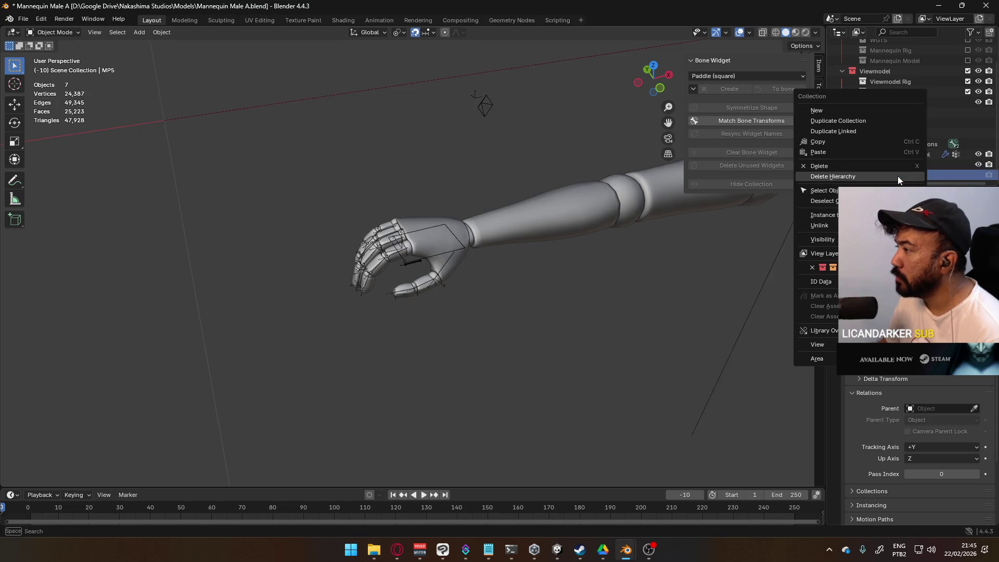
mouse_move(887, 175)
mouse_down()
mouse_move(878, 165)
mouse_move(852, 165)
mouse_up()
scroll(882, 171, down, 1)
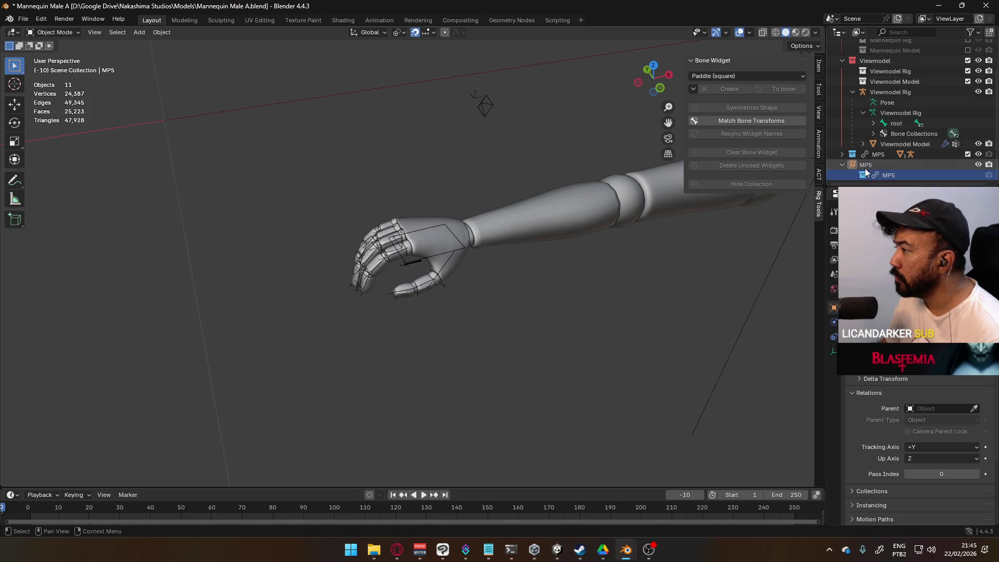
click(890, 165)
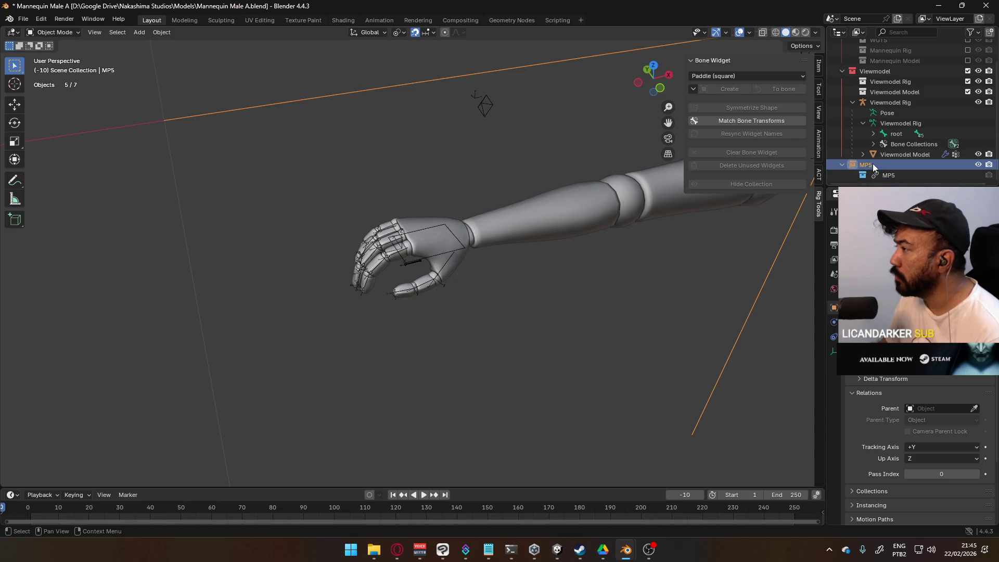
Make the linked MP5 collection a library override.
click(880, 175)
right_click(879, 173)
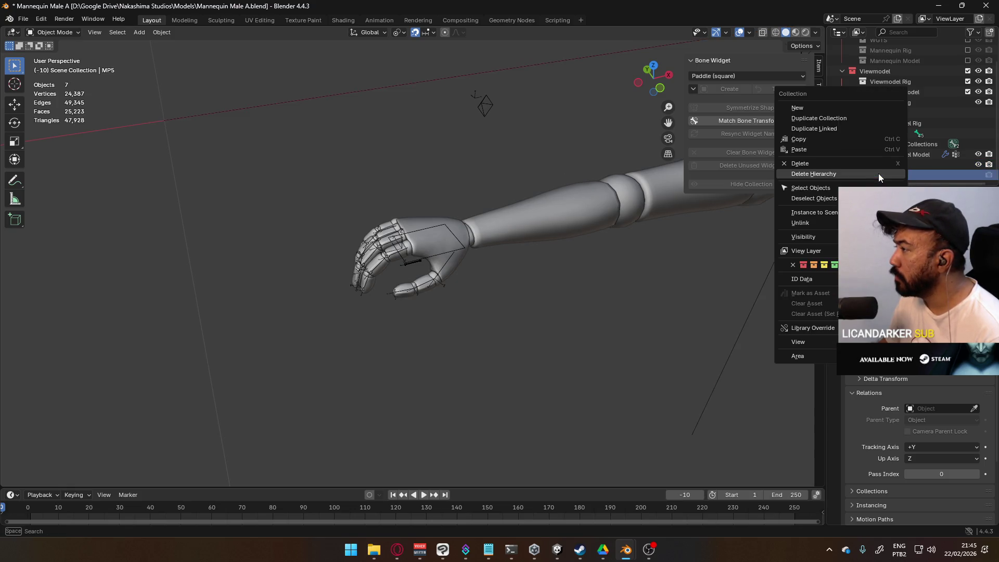
mouse_move(859, 251)
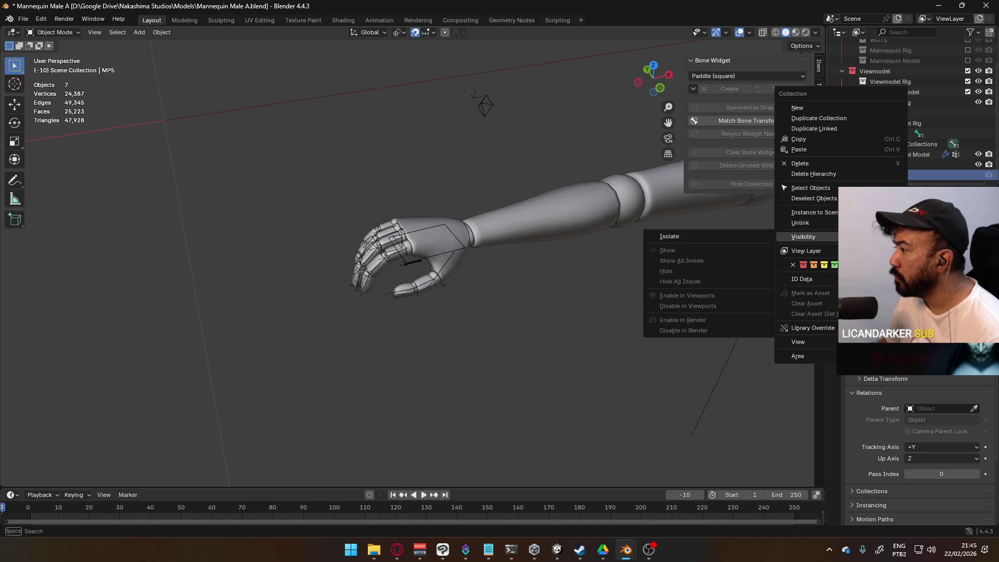
mouse_move(859, 327)
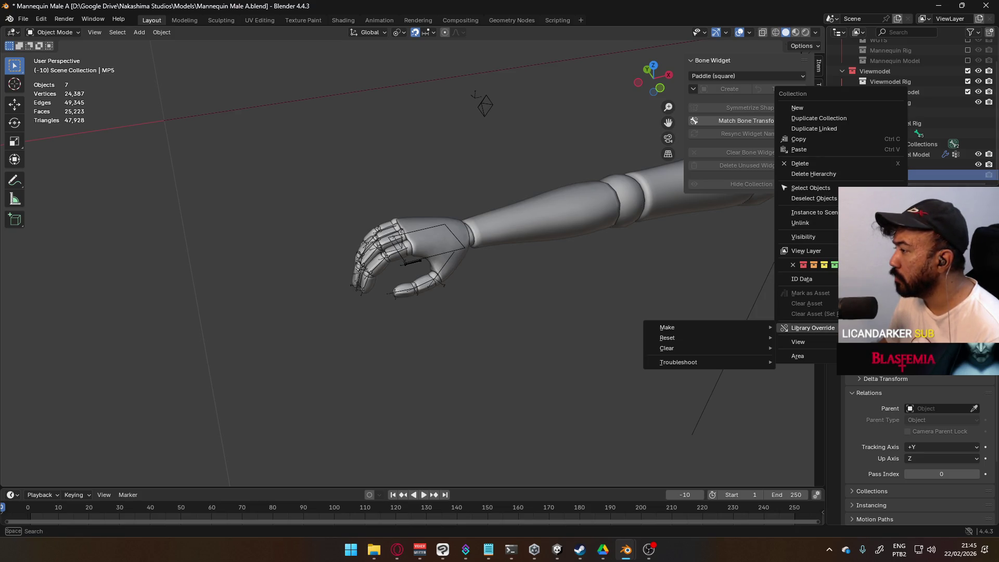
click(819, 350)
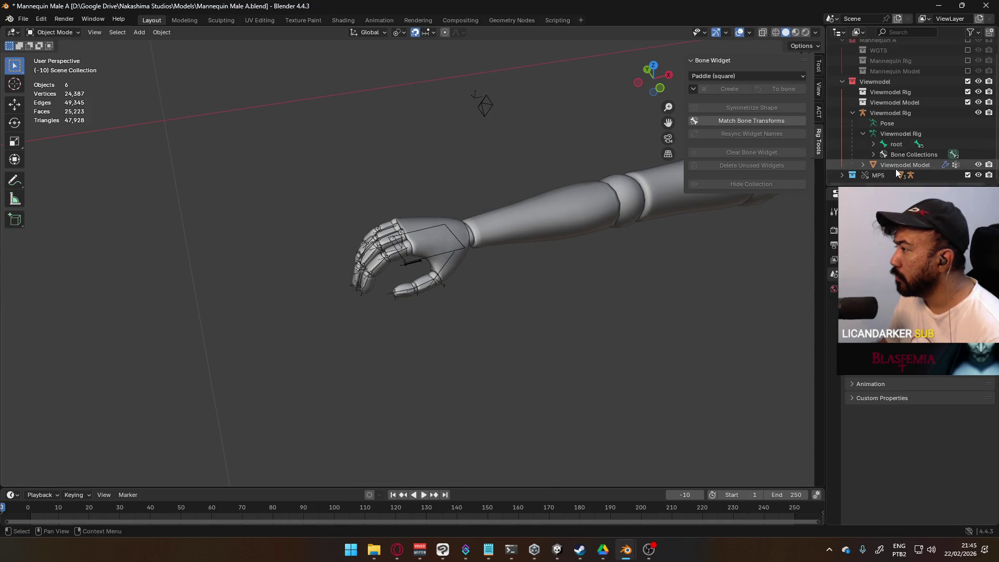
Select the overridden MP5 Rig and view the whole scene.
click(842, 176)
scroll(886, 164, down, 1)
click(890, 173)
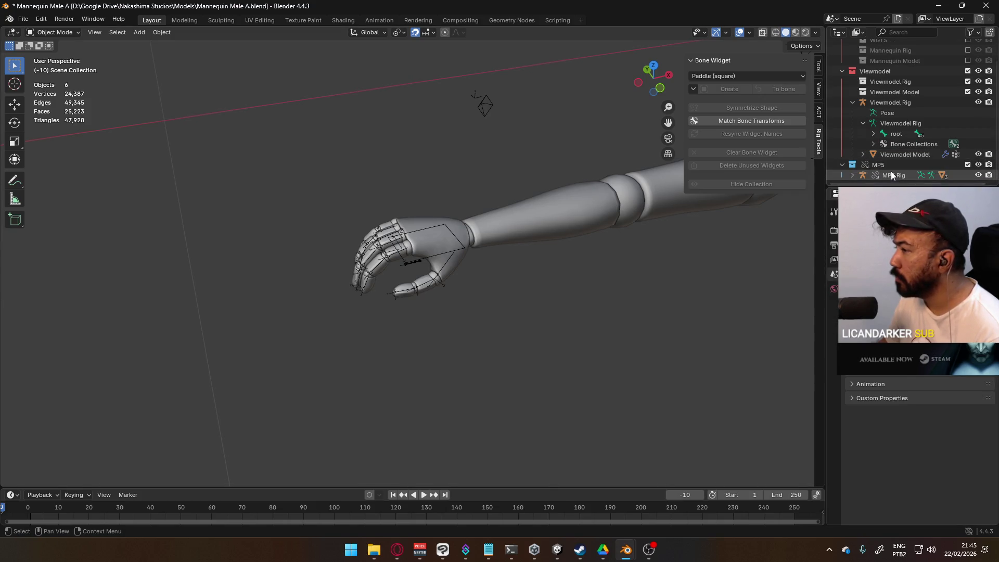
scroll(535, 183, down, 8)
scroll(532, 154, up, 2)
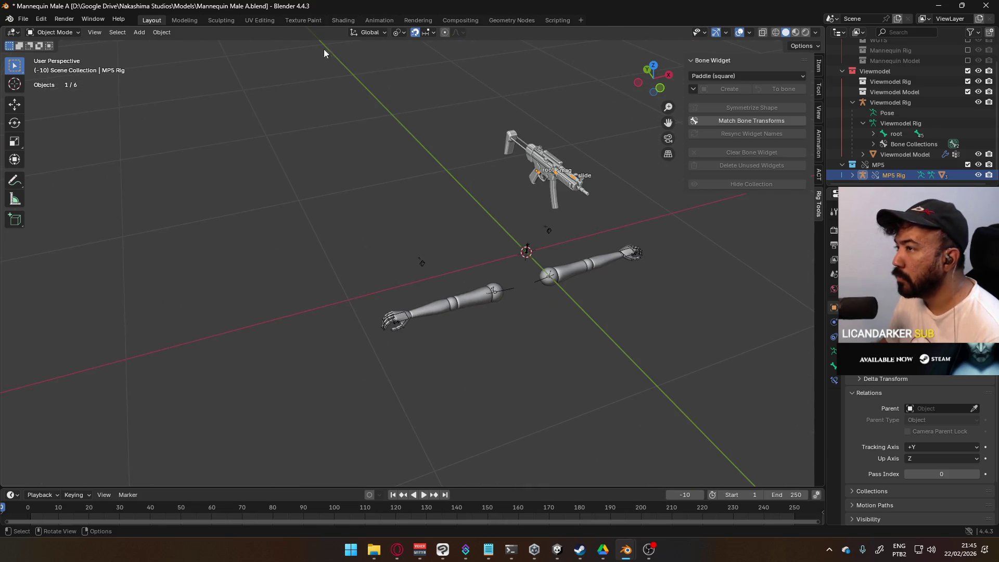
key(Tab)
middle_drag(550, 133, 521, 104)
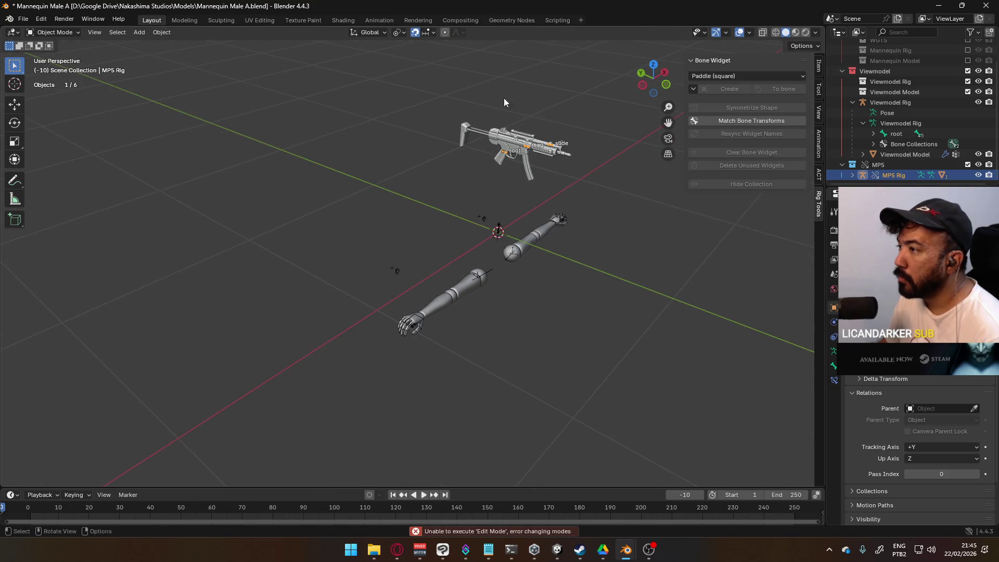
click(430, 33)
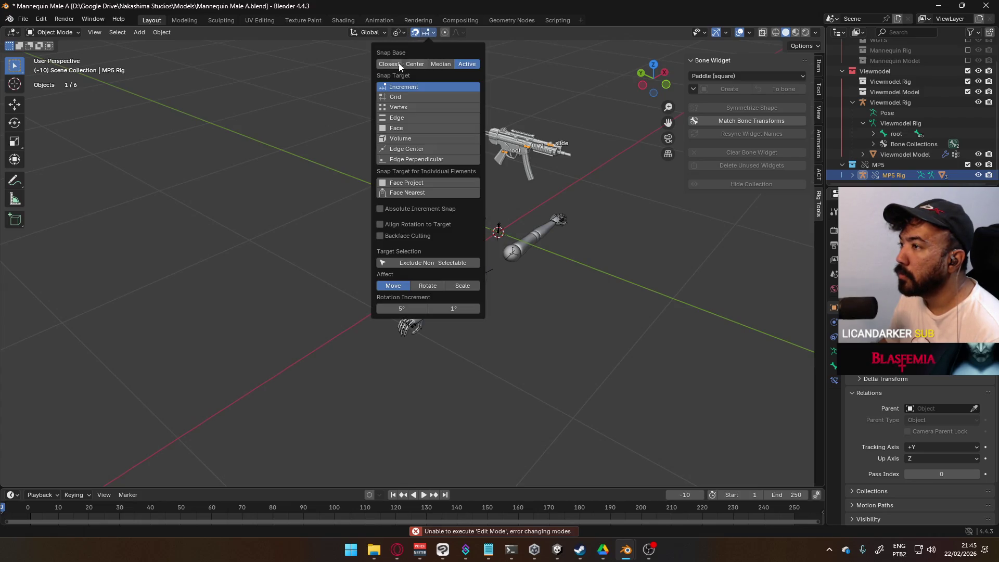
Vertex-snap the MP5 rig onto the hand, then set snapping back to Increment.
click(398, 107)
mouse_move(686, 228)
ctrl+middle_down()
mouse_move(516, 208)
mouse_move(483, 164)
ctrl+middle_up()
key(g)
right_click(445, 326)
middle_drag(445, 327, 470, 297)
key(g)
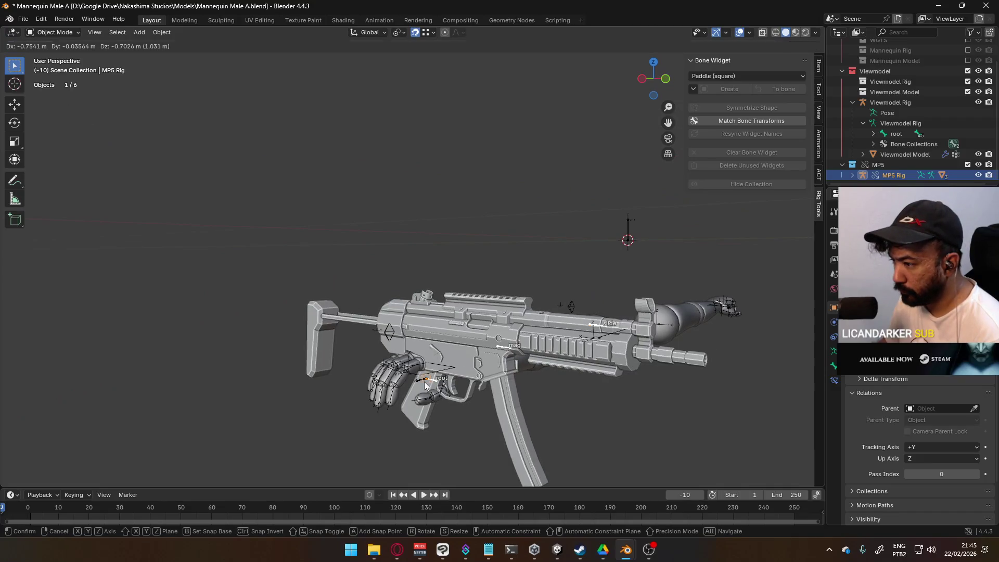
click(462, 241)
click(425, 33)
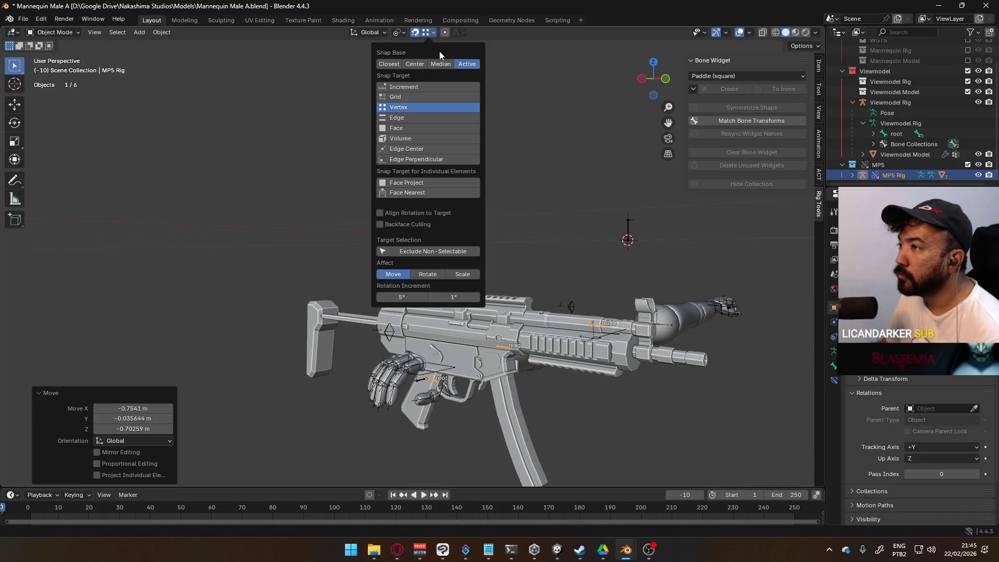
click(403, 87)
Rotate the MP5 Rig -90° about Z and 90° about local Y.
scroll(450, 339, down, 4)
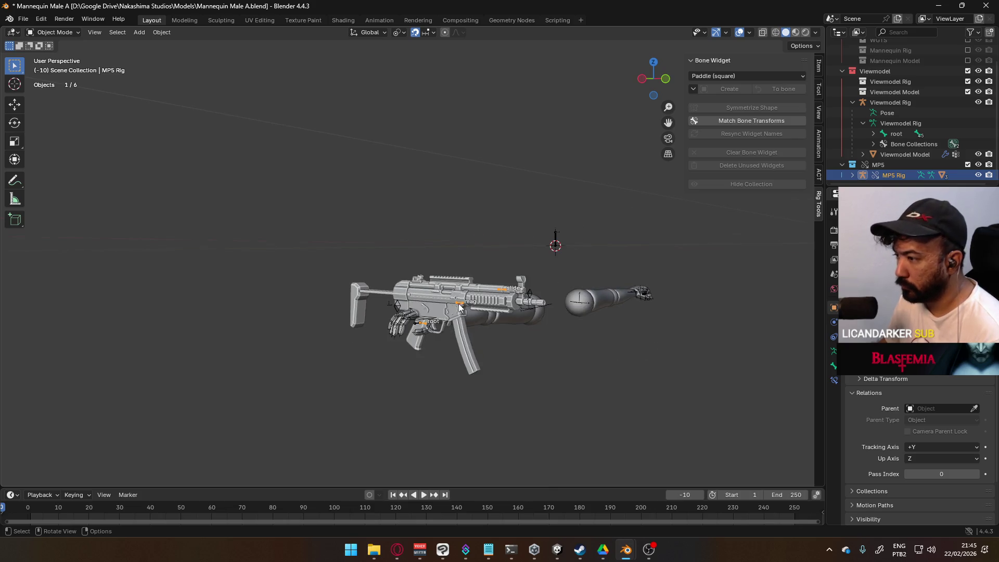
click(429, 295)
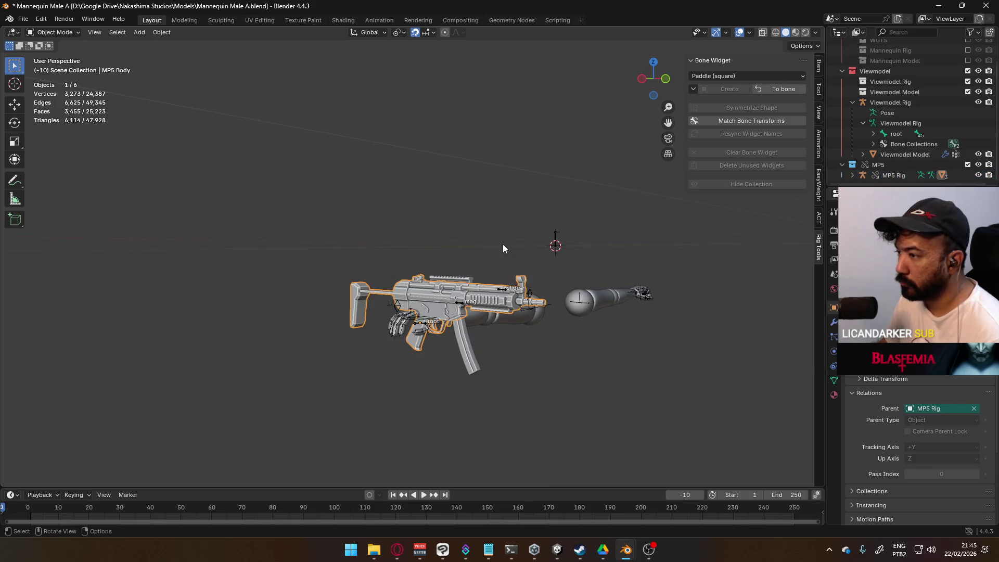
click(423, 323)
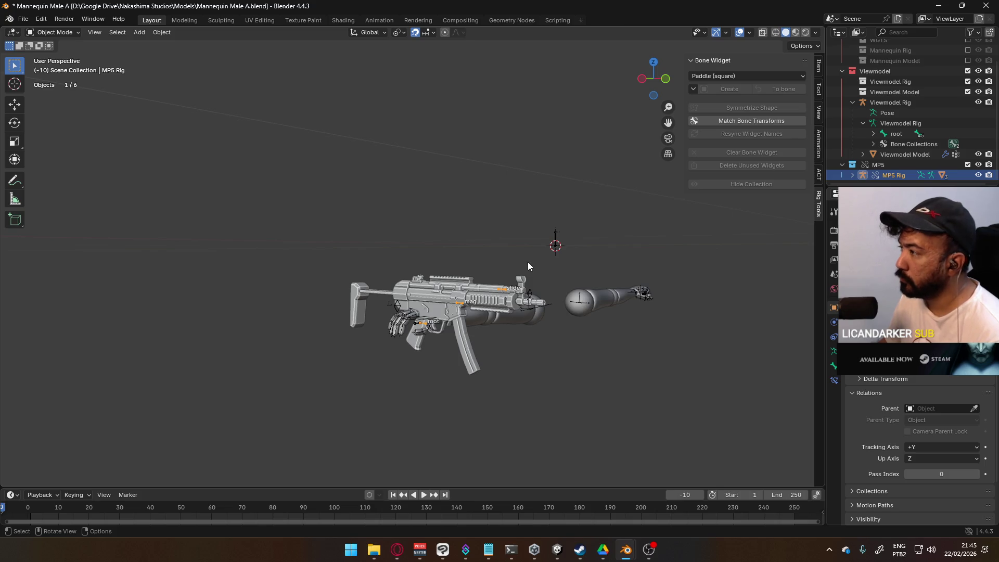
text(rz-9)
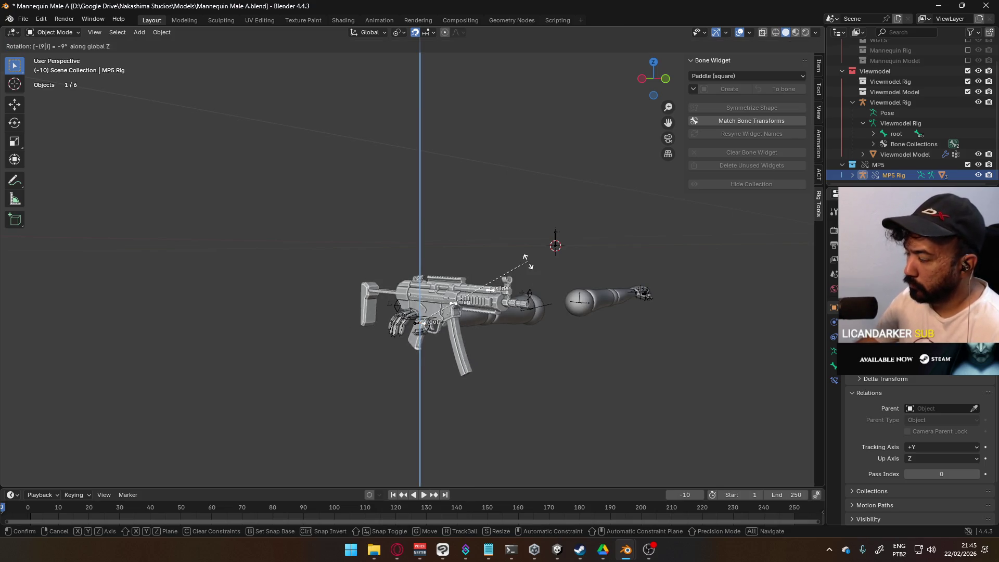
text(0)
key(Return)
key(r)
text(yy)
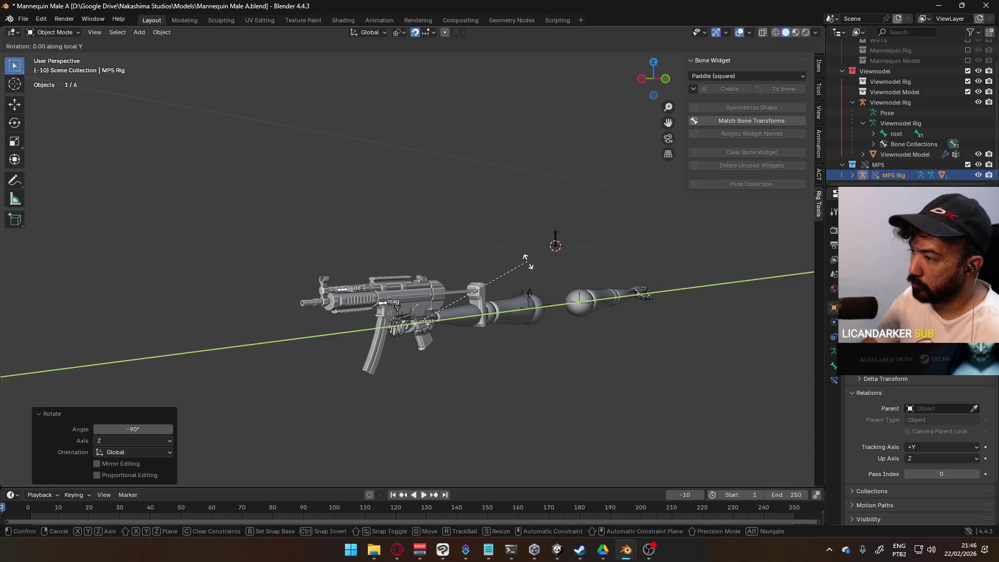
text(90)
key(Return)
mouse_move(564, 258)
middle_down()
mouse_move(446, 327)
mouse_move(497, 251)
mouse_move(548, 269)
mouse_move(422, 251)
mouse_move(267, 267)
mouse_move(248, 299)
mouse_move(302, 113)
mouse_move(345, 42)
mouse_move(351, 133)
mouse_move(331, 276)
mouse_move(411, 264)
mouse_move(346, 301)
mouse_move(264, 286)
mouse_move(253, 304)
middle_up()
scroll(346, 43, down, 2)
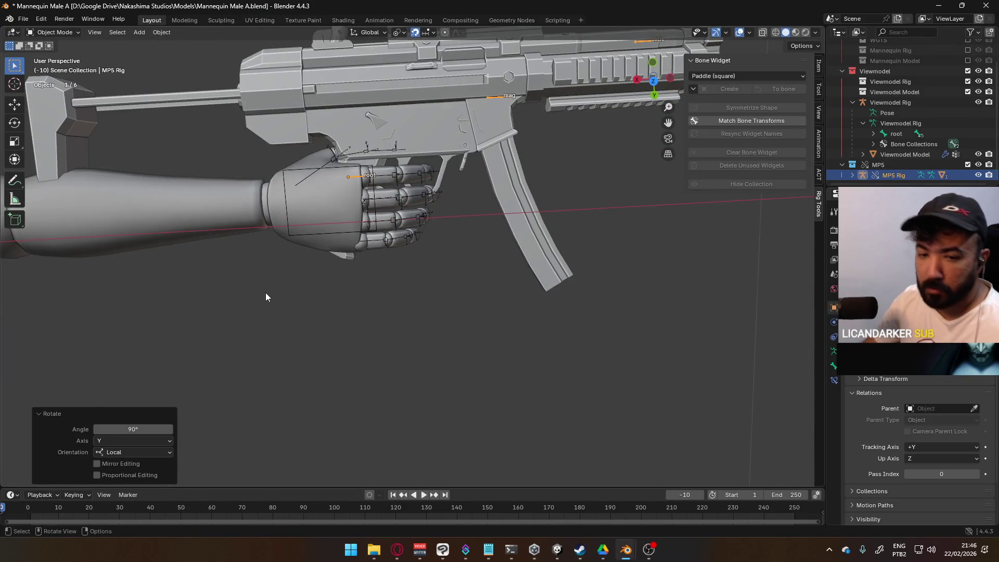
Switch to top orthographic view to check the grip.
key(KP_5)
key(KP_7)
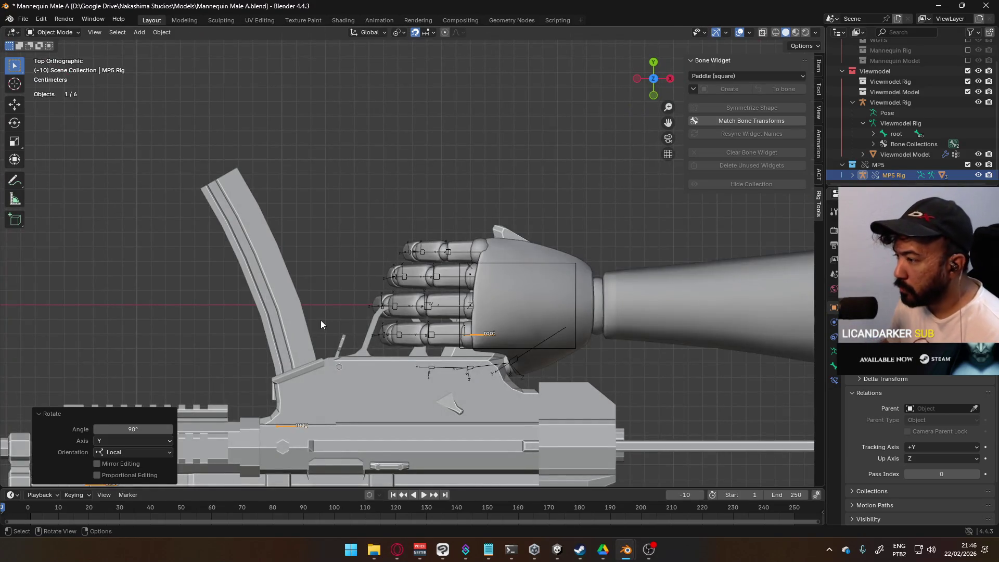
scroll(503, 359, up, 10)
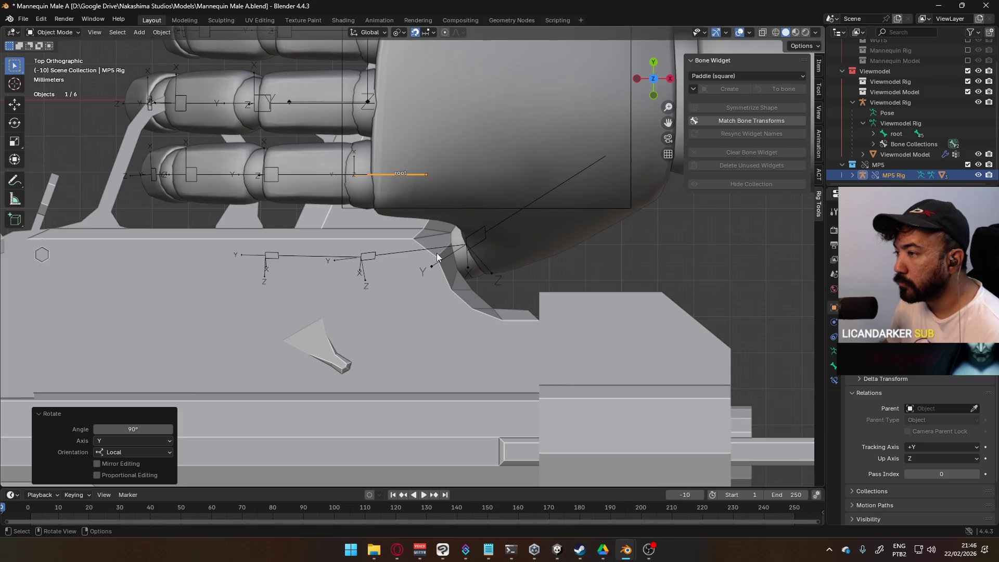
scroll(437, 253, down, 8)
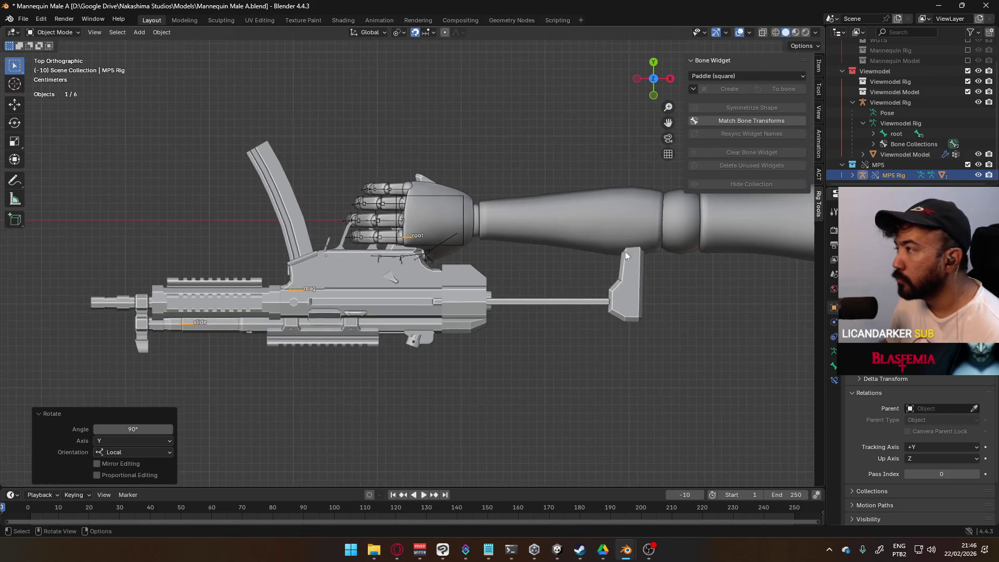
Delete the MP5 collection with its full hierarchy.
click(889, 165)
right_click(889, 165)
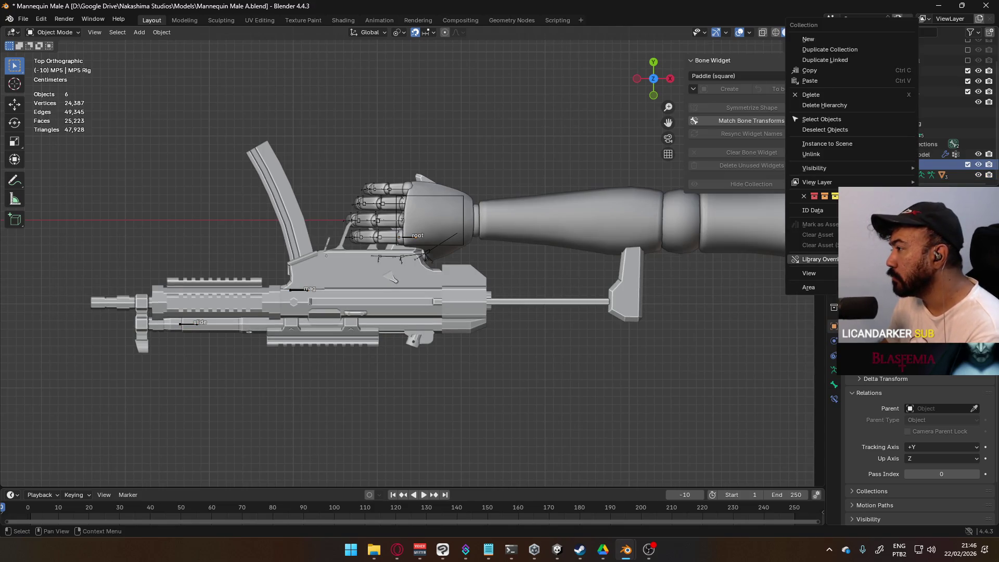
right_click(888, 156)
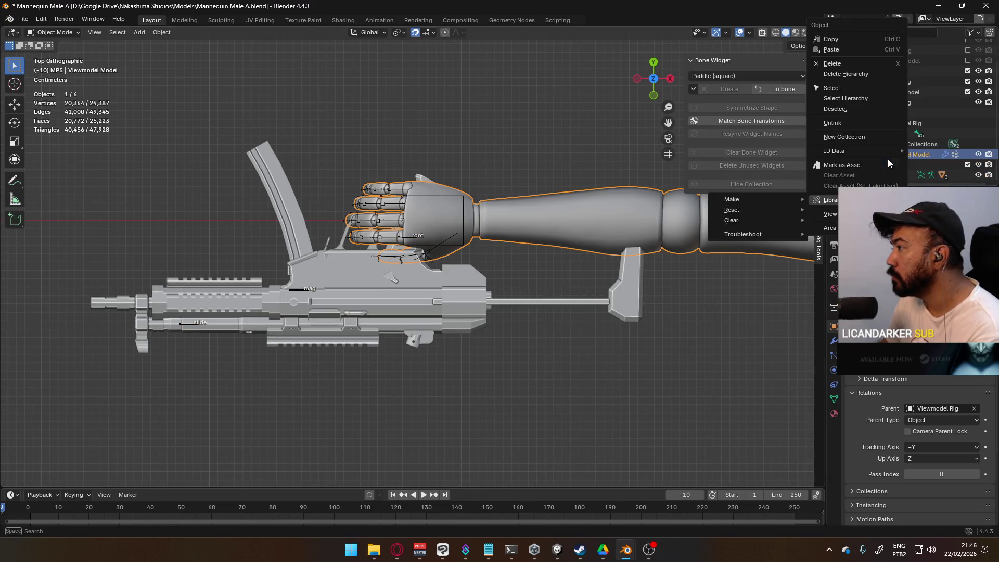
right_click(919, 164)
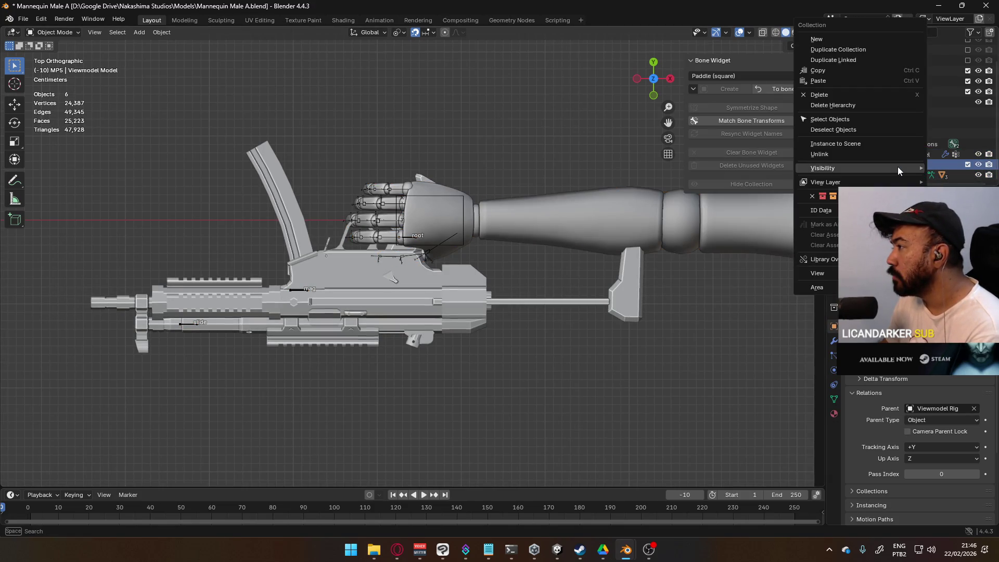
click(866, 104)
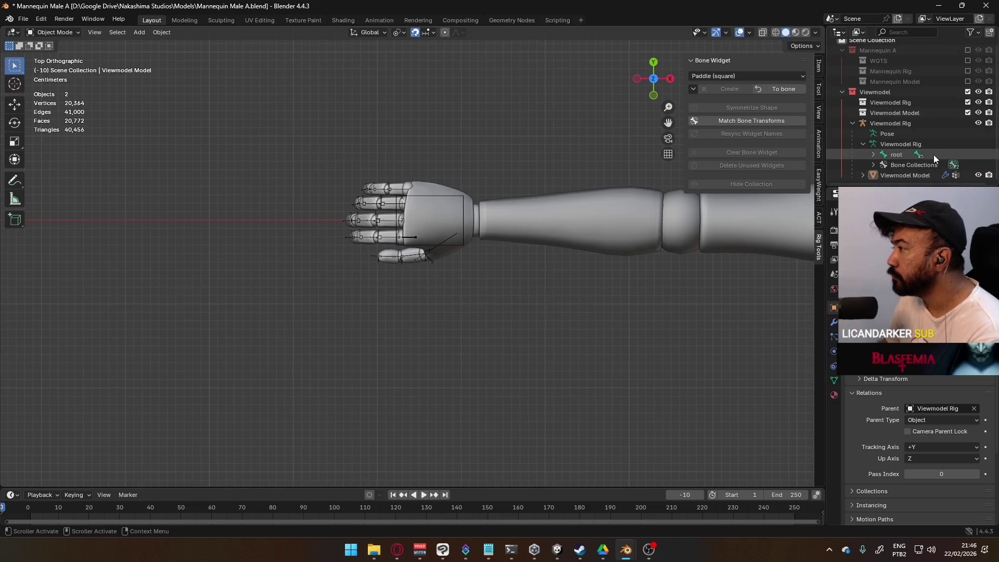
Link the X17 collection from Weapon Library into the mannequin scene.
click(23, 18)
click(58, 131)
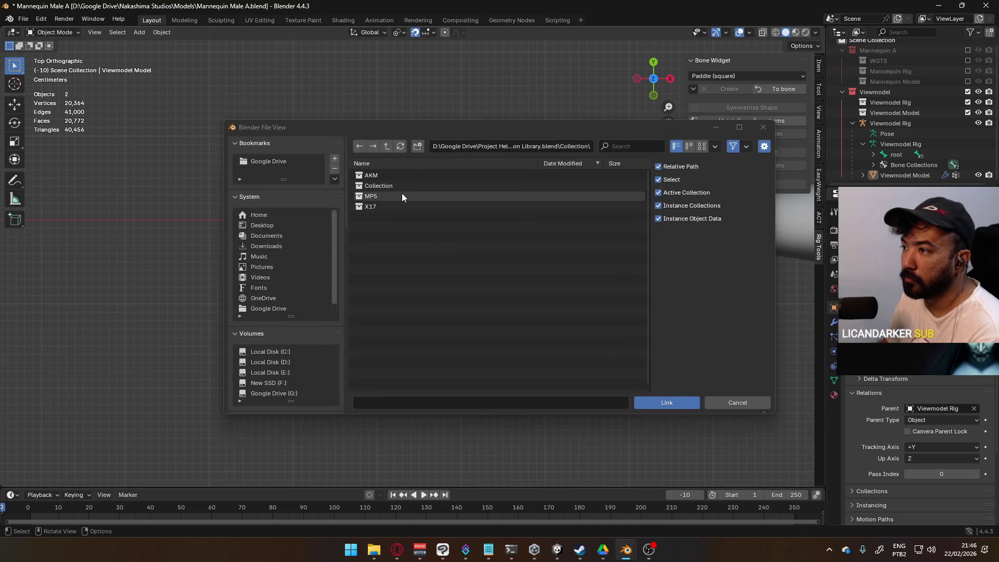
click(399, 206)
click(651, 403)
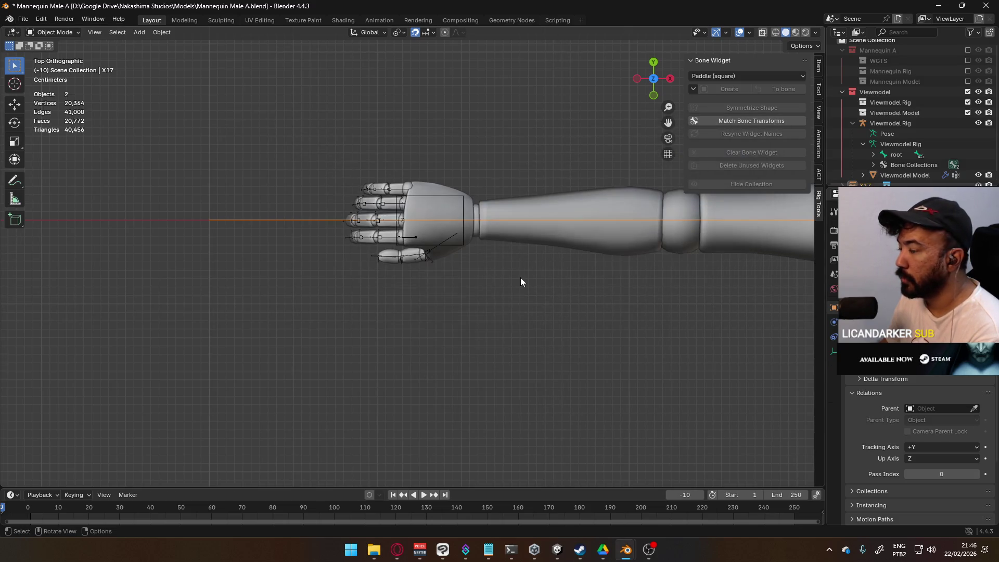
scroll(520, 279, down, 5)
middle_drag(535, 289, 516, 229)
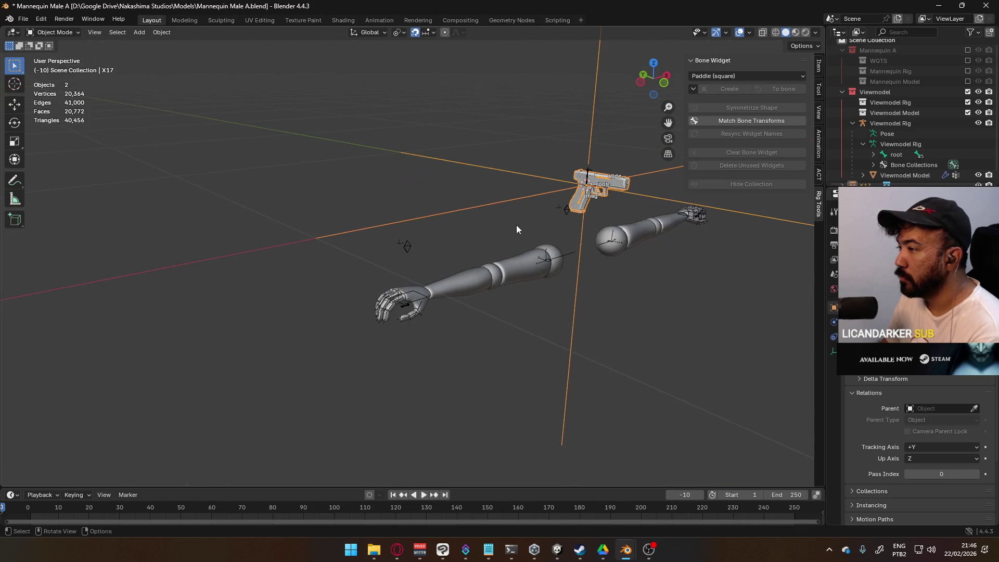
scroll(869, 174, down, 1)
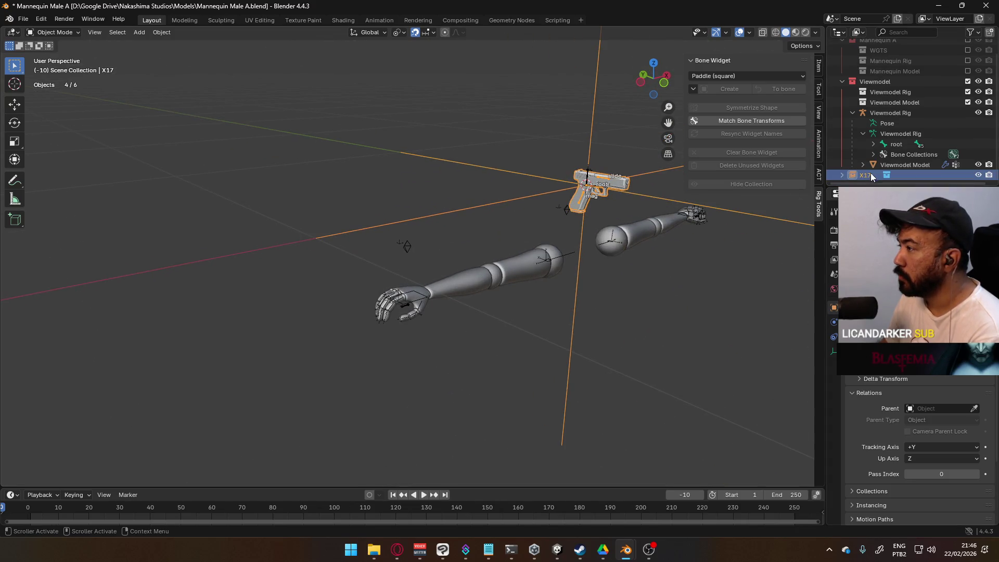
Override X17 as Library Override Selected & Content and select its rig.
right_click(863, 174)
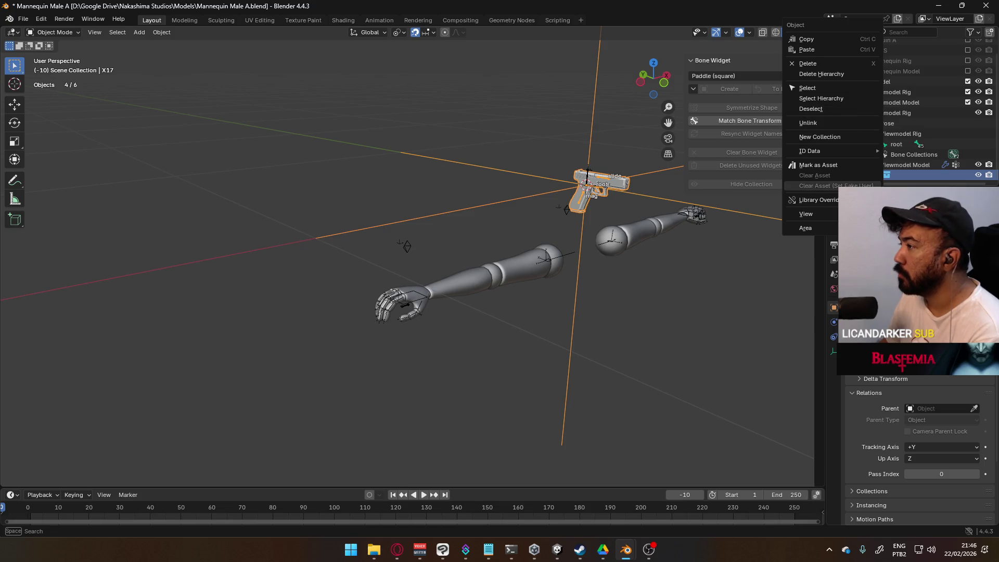
mouse_move(864, 200)
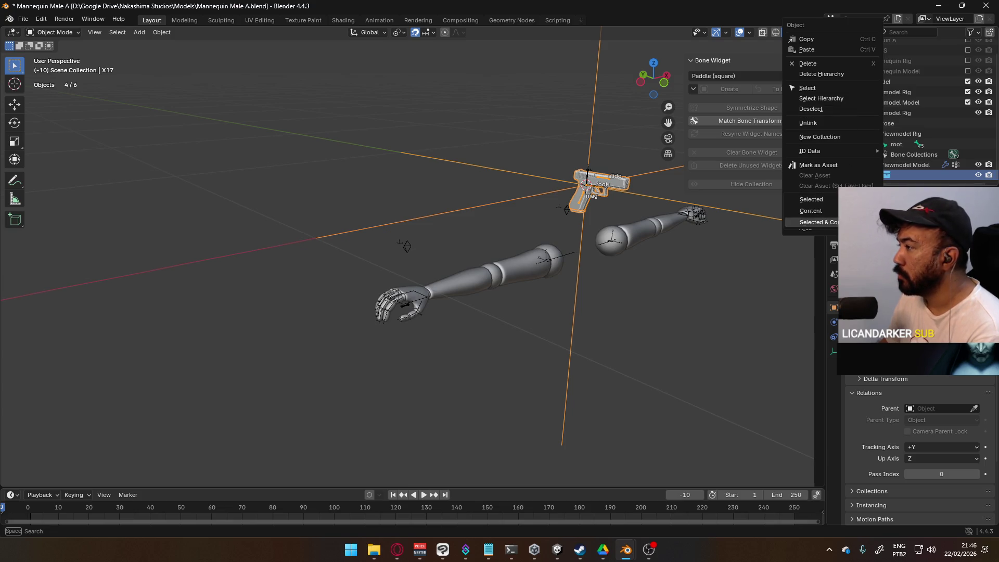
click(811, 222)
click(581, 202)
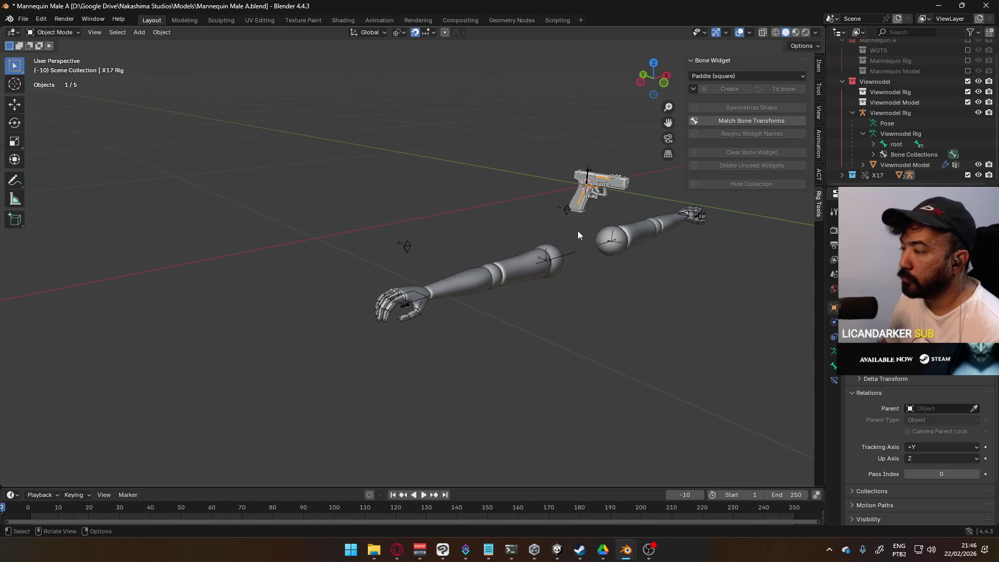
Vertex-snap the X17 rig onto the mannequin's hand.
key(g)
key(Escape)
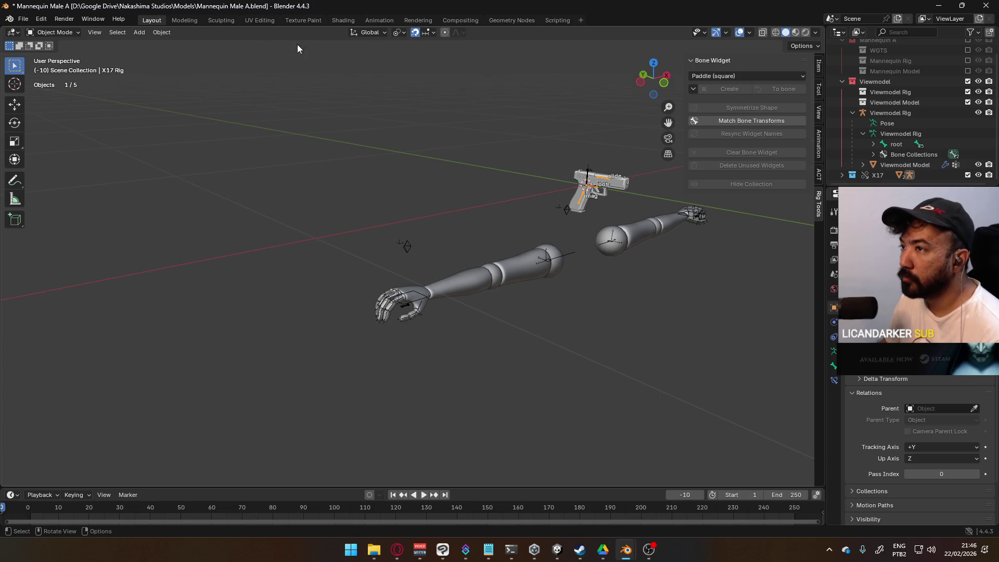
click(426, 34)
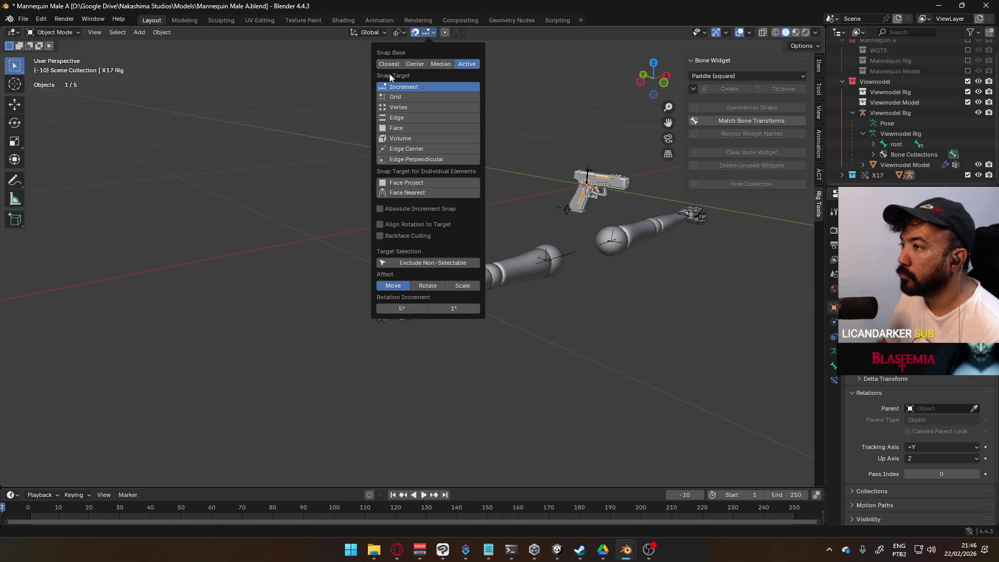
click(398, 107)
key(g)
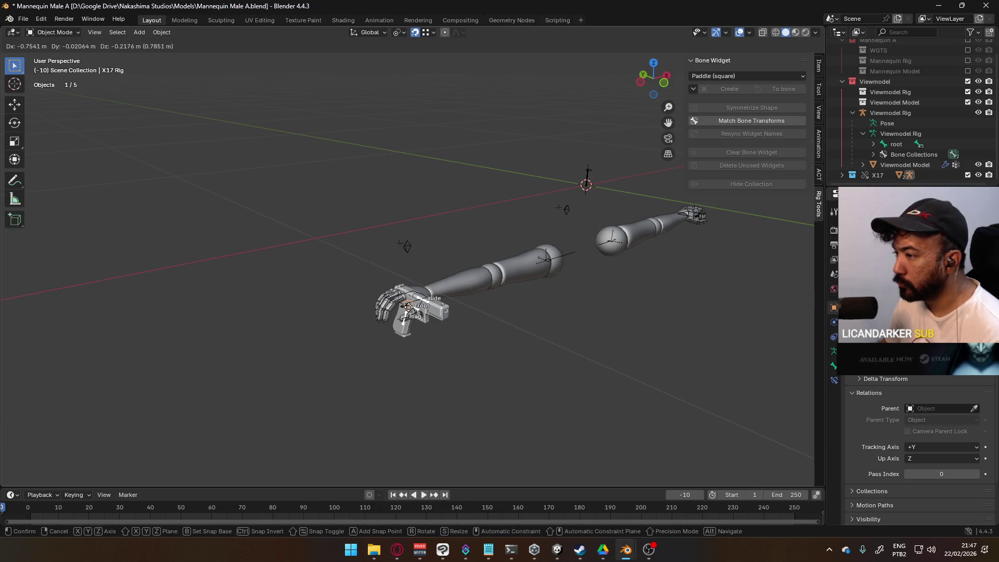
key(Return)
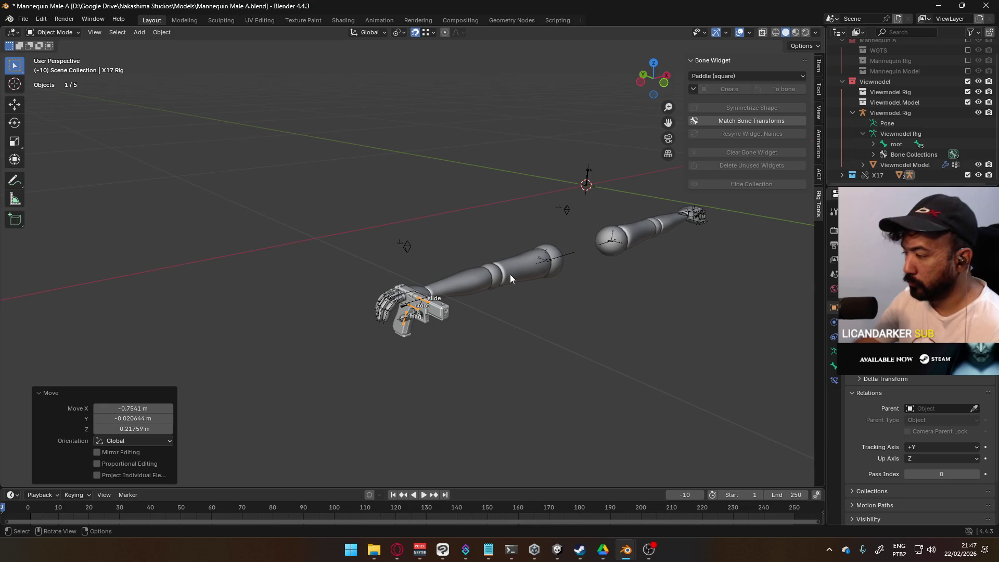
key(KP_7)
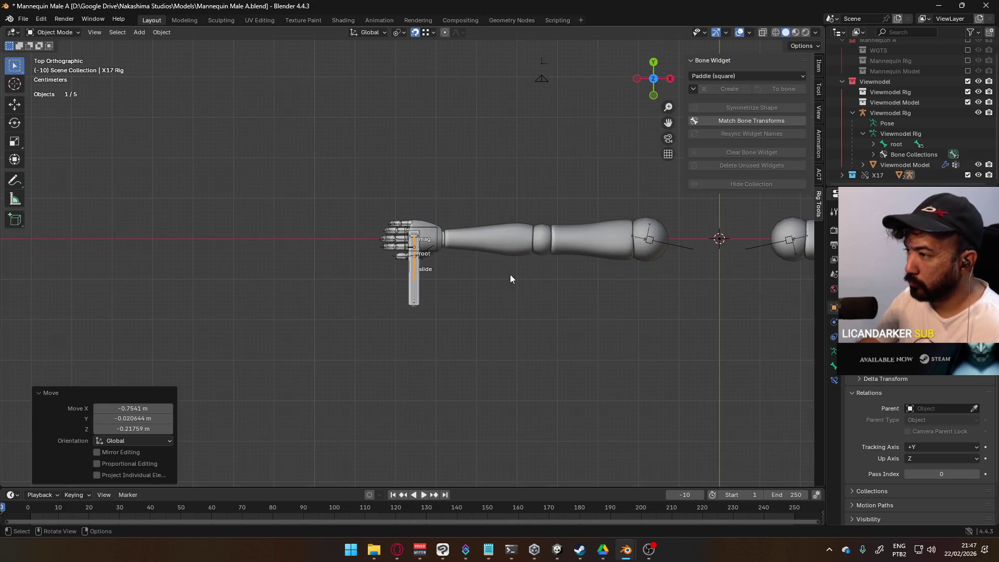
Rotate the X17 rig -90° about Z and 90° about local Y.
key(r)
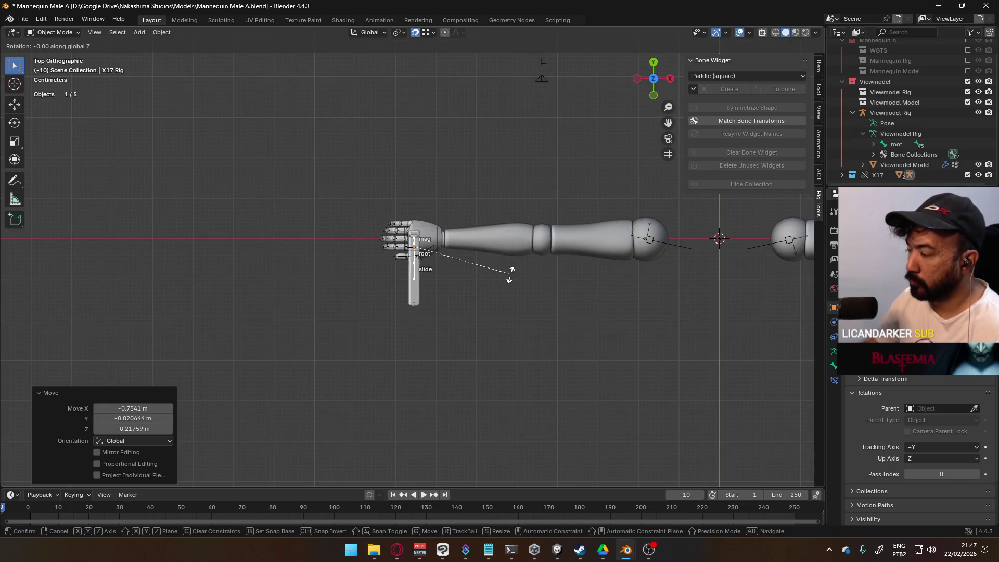
click(372, 334)
key(r)
key(y)
key(y)
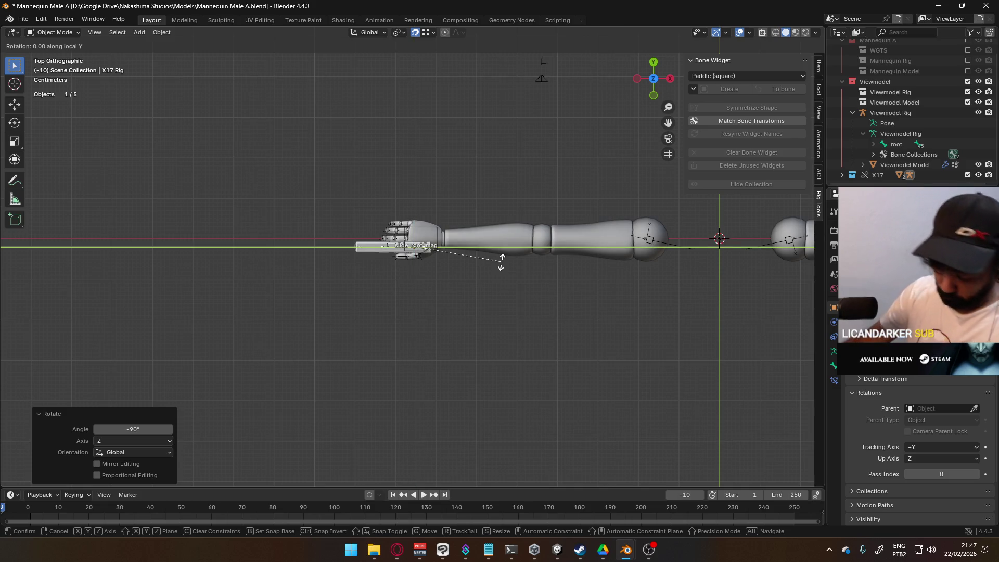
text(-90)
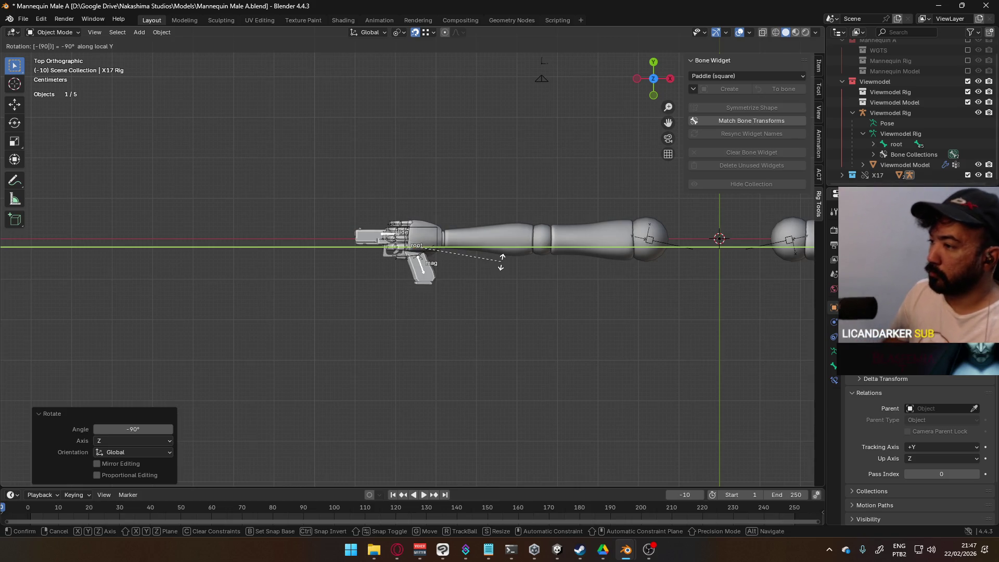
key(Escape)
text(ry)
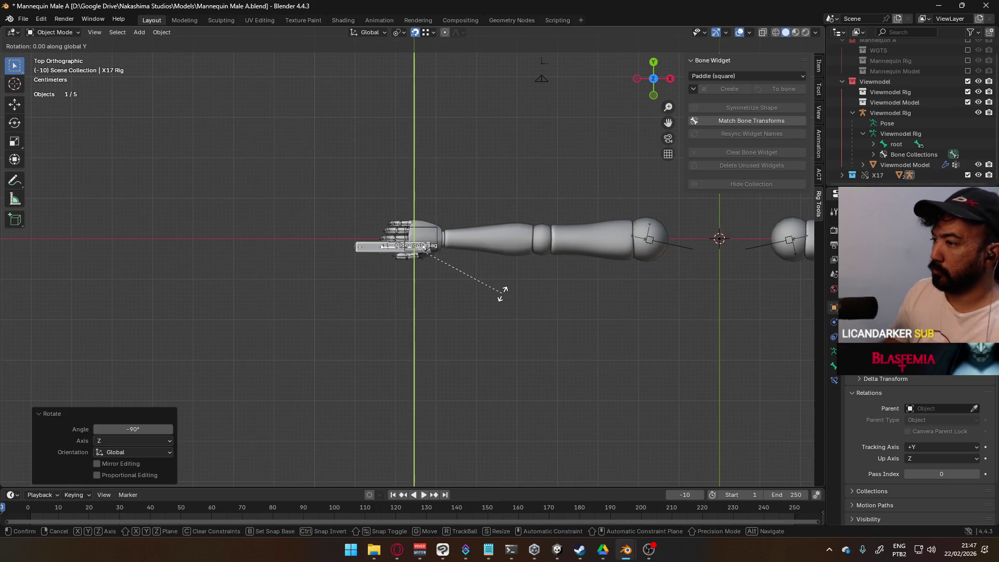
text(y90)
key(Return)
scroll(454, 238, up, 8)
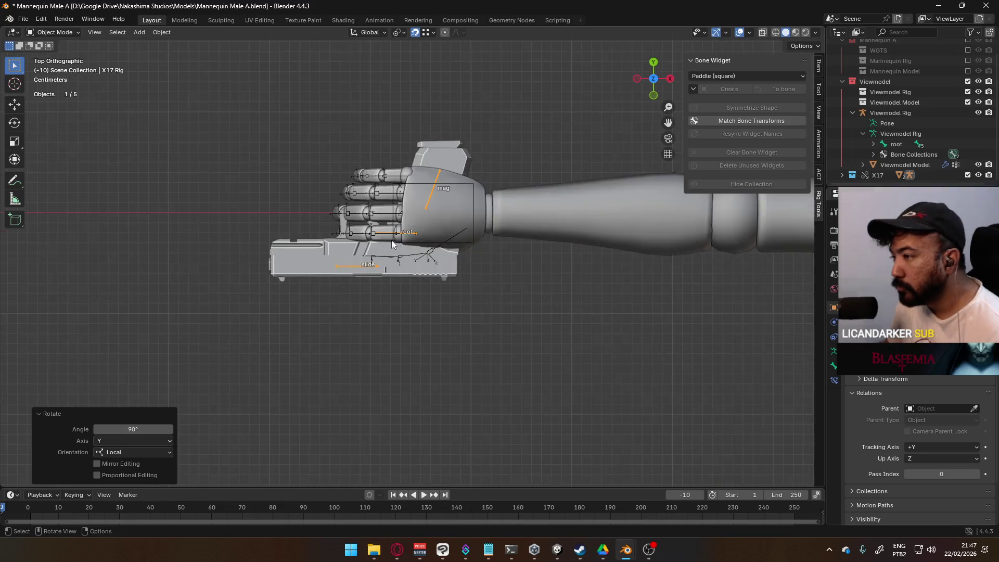
Set the Snap Target to Increment.
scroll(484, 231, up, 3)
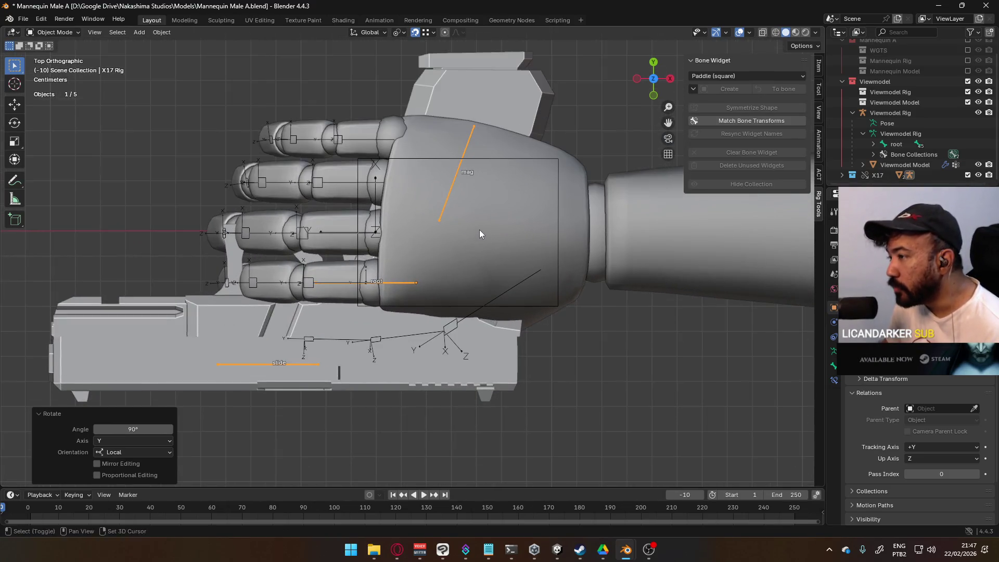
scroll(479, 170, down, 2)
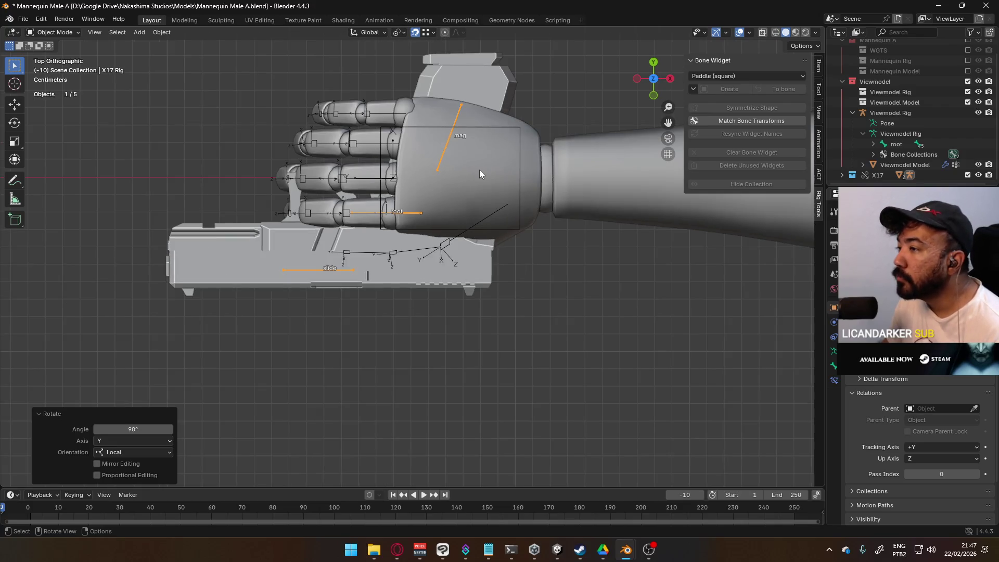
click(426, 34)
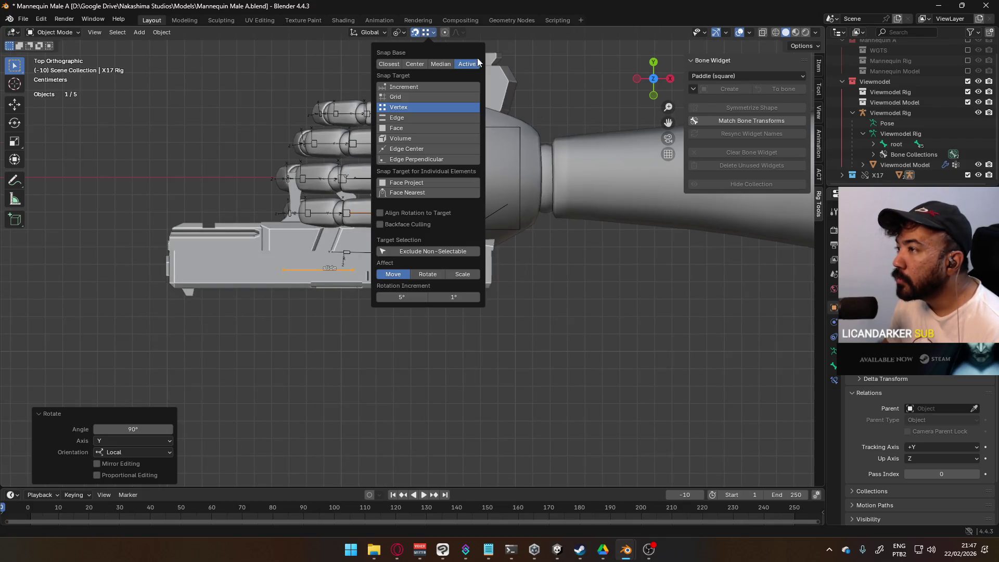
click(420, 87)
Nudge the X17 rig -0.02 m along X in top view.
key(g)
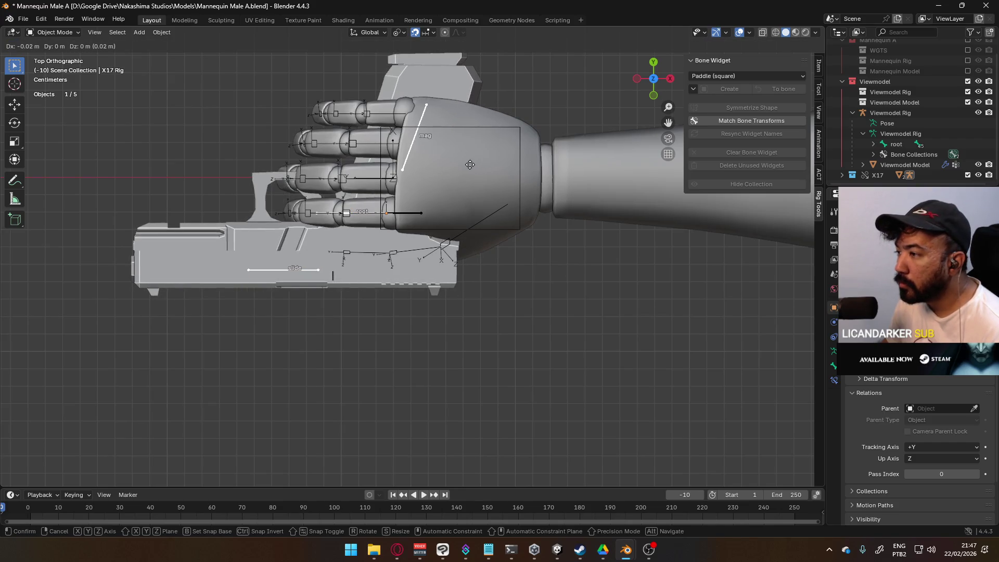
click(470, 165)
scroll(417, 152, up, 2)
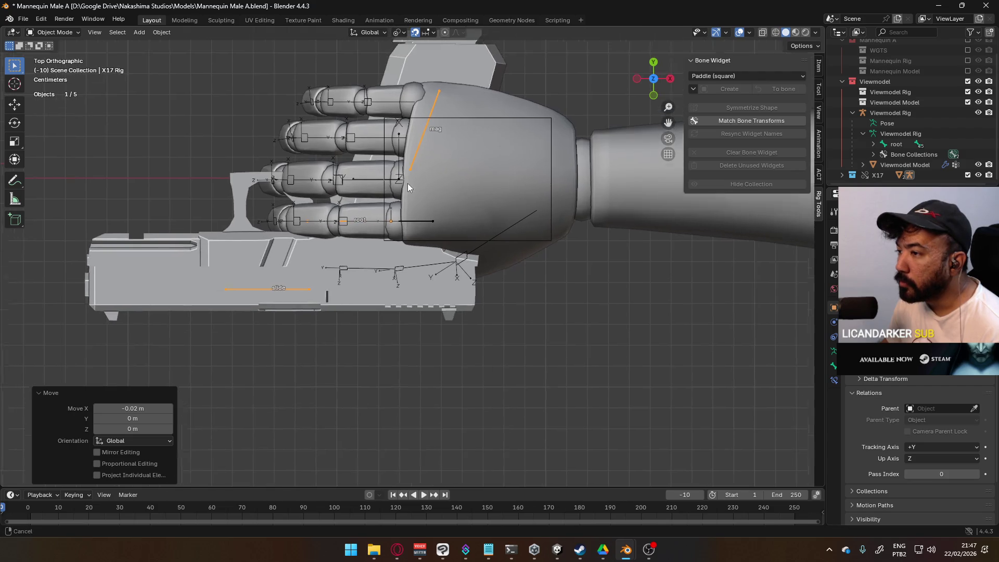
Nudge the X17 rig -0.005 m along Y to tuck the grip into the hand.
key(g)
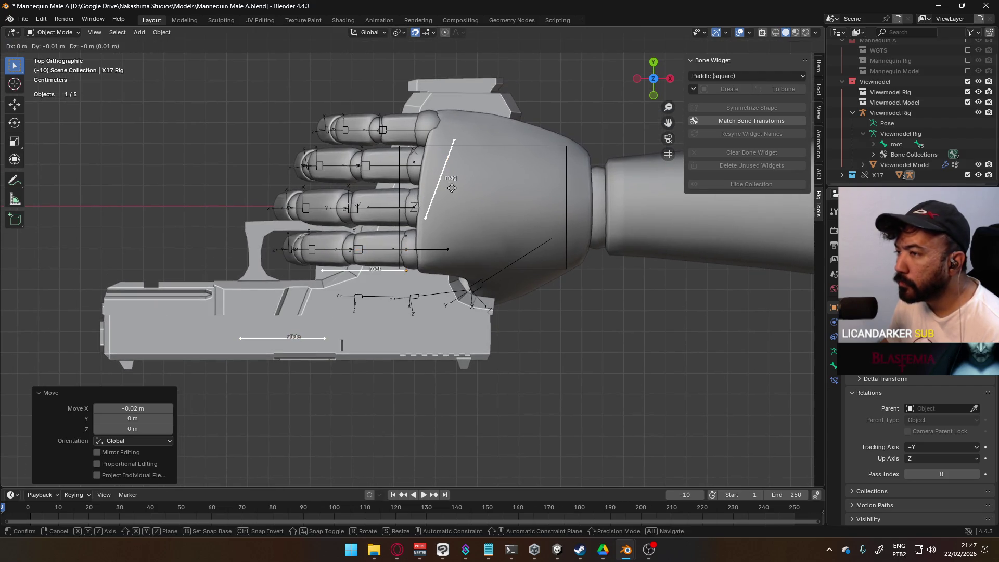
scroll(449, 188, up, 6)
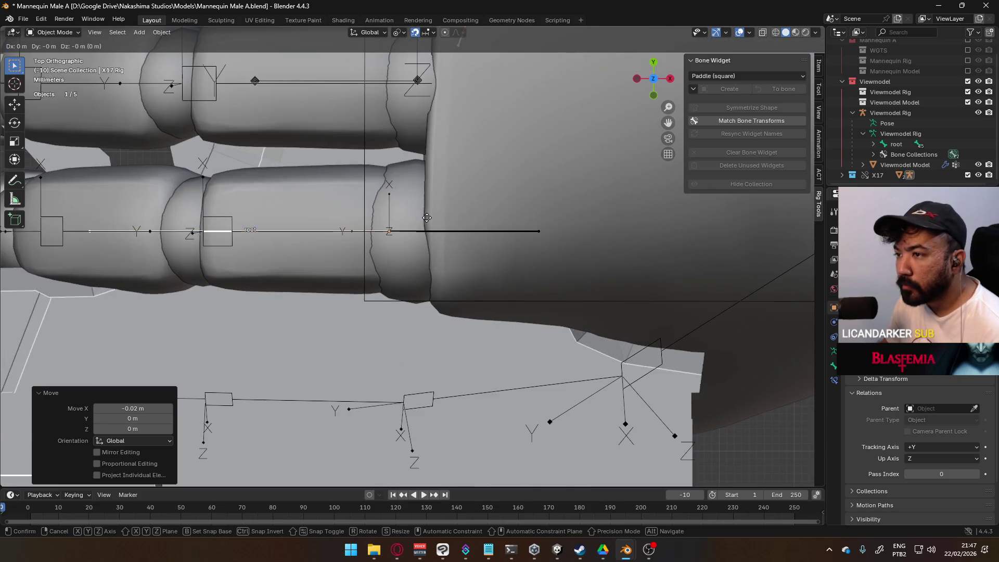
click(425, 248)
scroll(429, 234, down, 5)
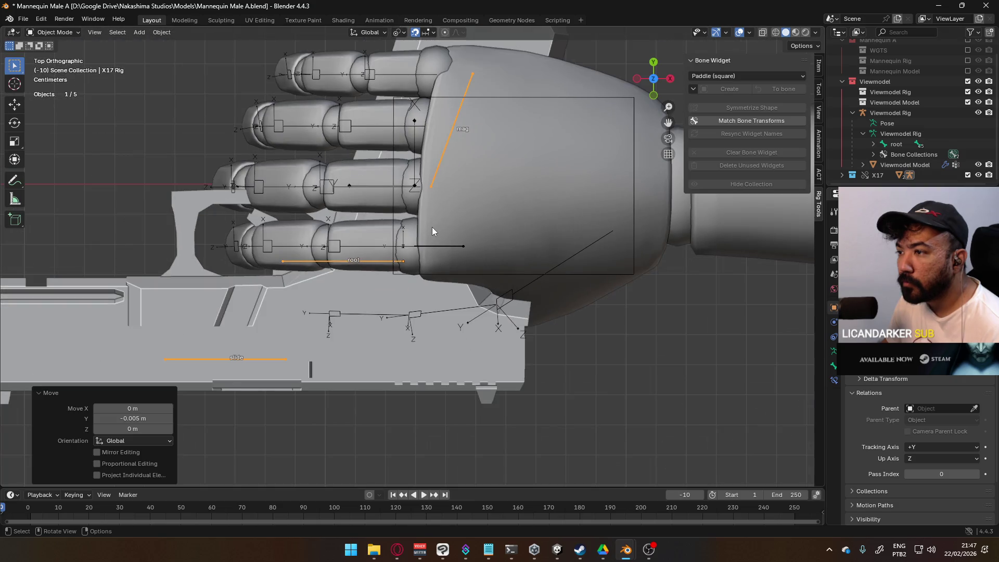
scroll(527, 273, down, 3)
Inspect the hand and pistol, return to top view, and cancel a trial move.
mouse_move(527, 273)
middle_down()
mouse_move(504, 202)
mouse_move(482, 277)
mouse_move(504, 194)
mouse_move(504, 235)
middle_up()
key(KP_7)
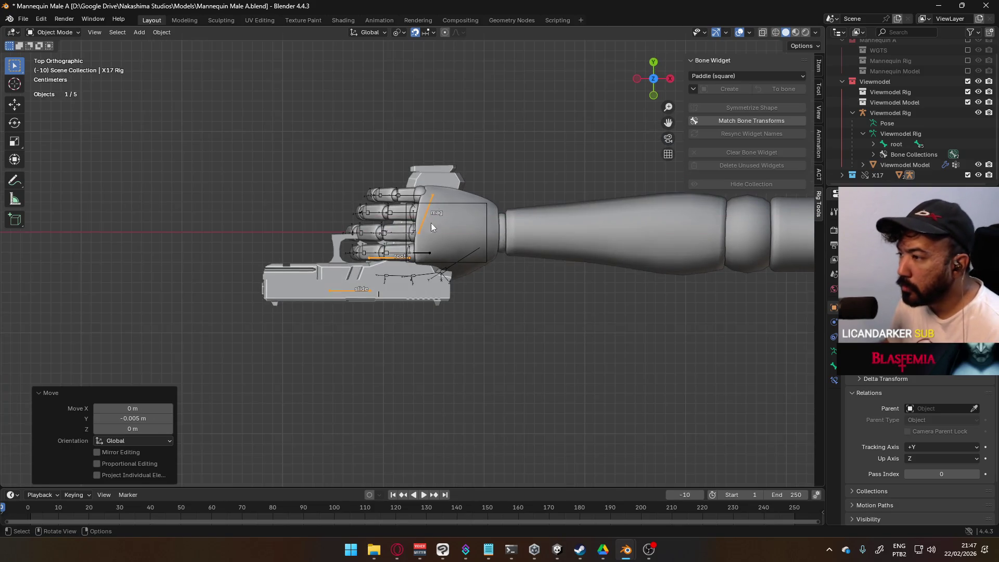
scroll(428, 315, up, 4)
scroll(495, 268, up, 5)
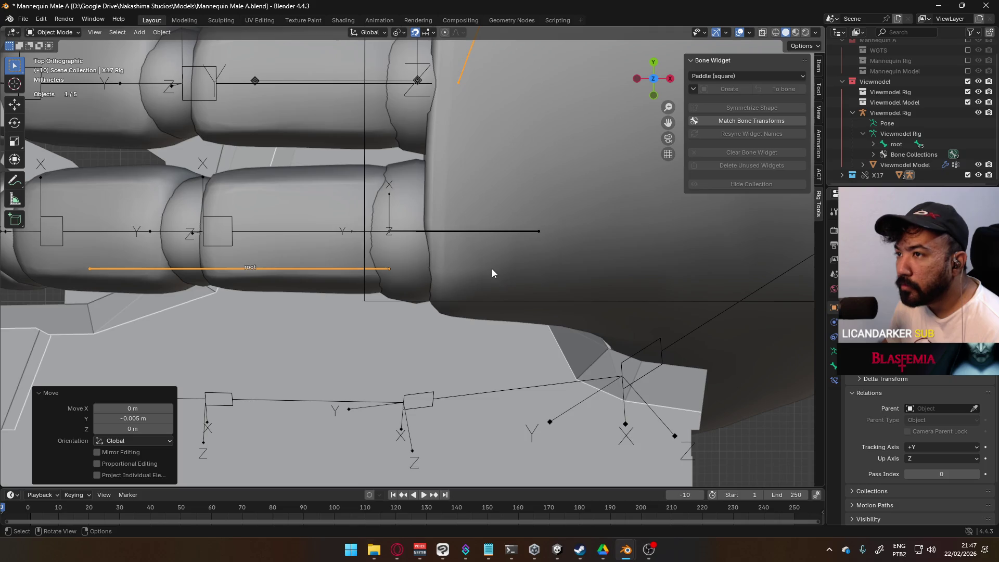
key(g)
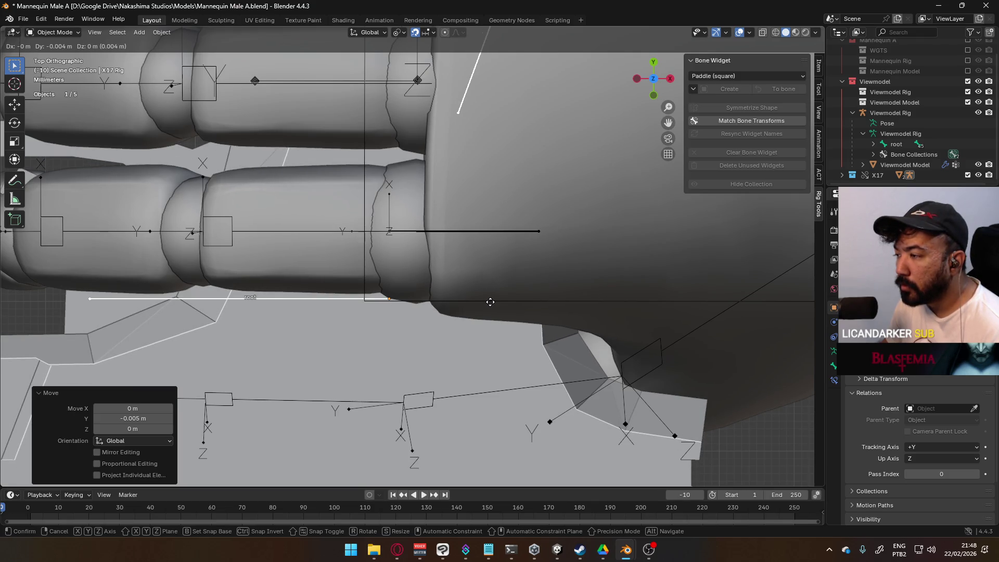
right_click(490, 302)
scroll(490, 301, down, 4)
Check the grip from another angle, return to top view, and start another pistol move.
mouse_move(482, 326)
middle_down()
mouse_move(484, 303)
mouse_move(517, 268)
mouse_move(575, 235)
mouse_move(553, 91)
mouse_move(532, 151)
middle_up()
key(KP_7)
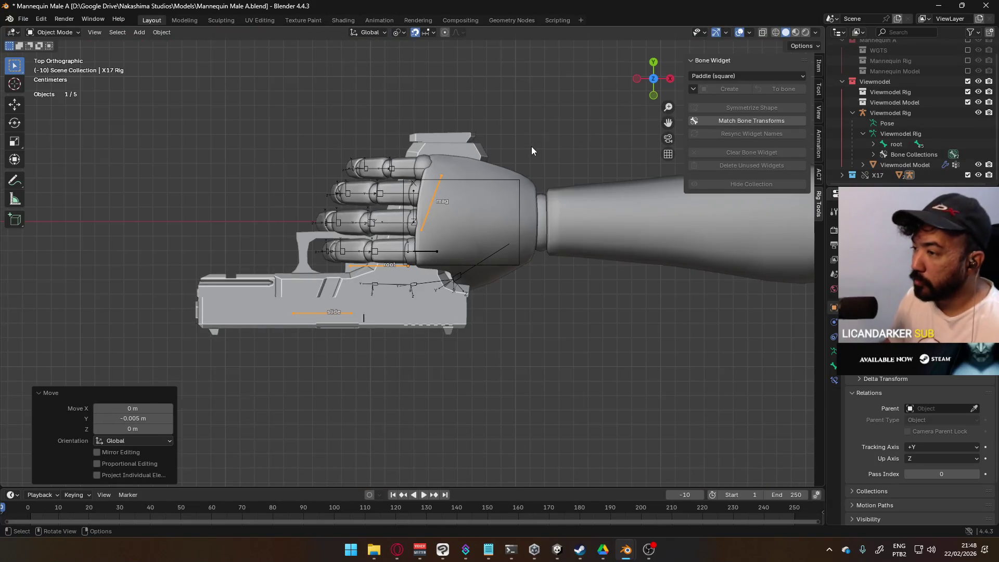
scroll(364, 342, up, 7)
key(g)
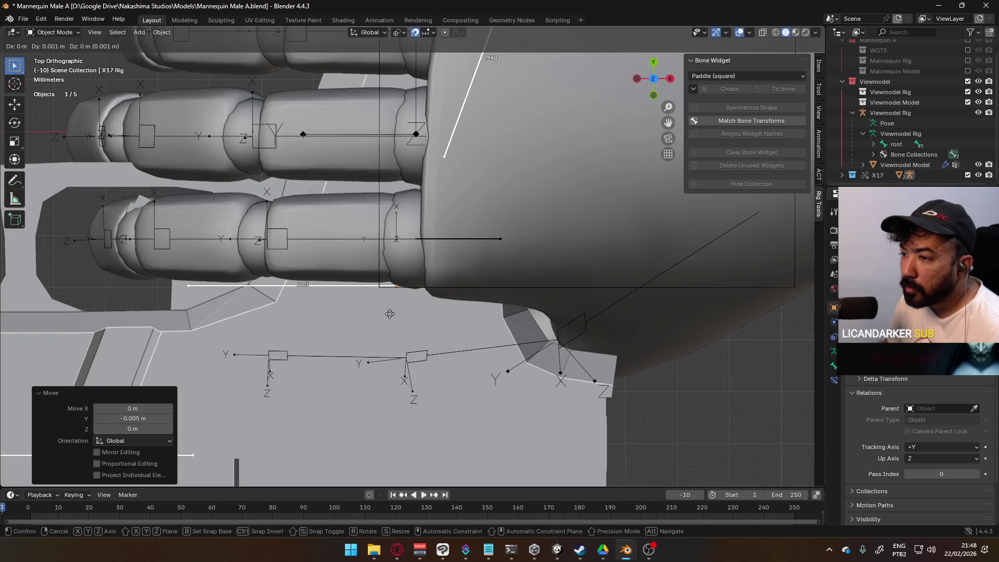
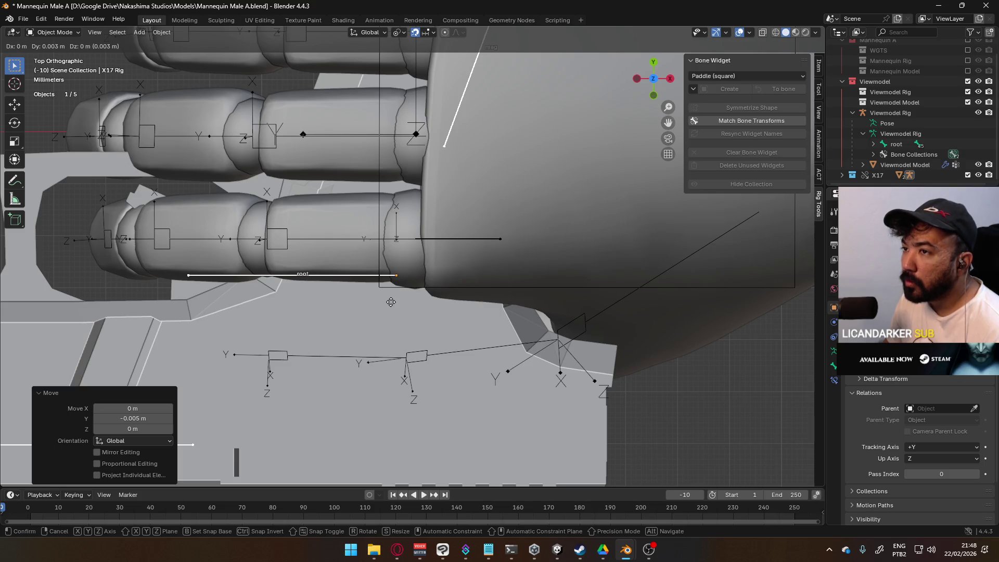
Confirm the pistol's 0.003 m Y nudge into the hand and switch to the Weapon Library file.
click(391, 302)
scroll(419, 309, down, 8)
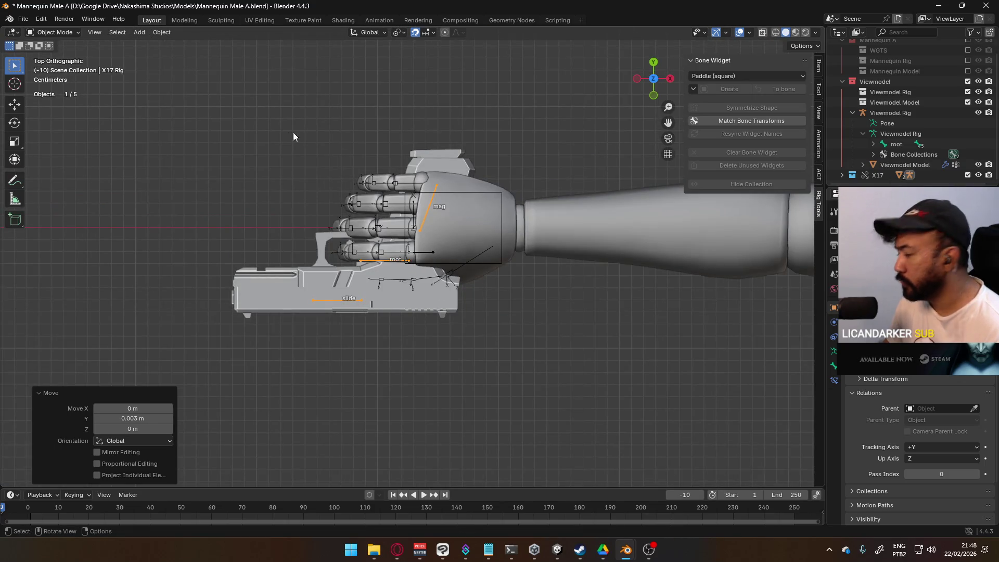
mouse_move(625, 549)
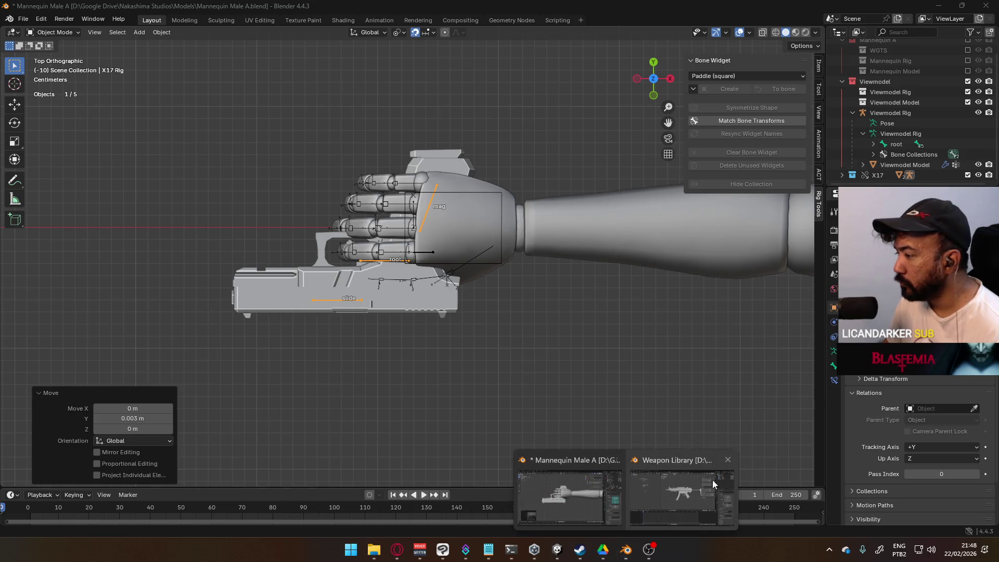
click(705, 481)
Select the X17 Rig, enter Edit Mode and pick its root bone.
scroll(625, 280, down, 5)
scroll(535, 186, up, 6)
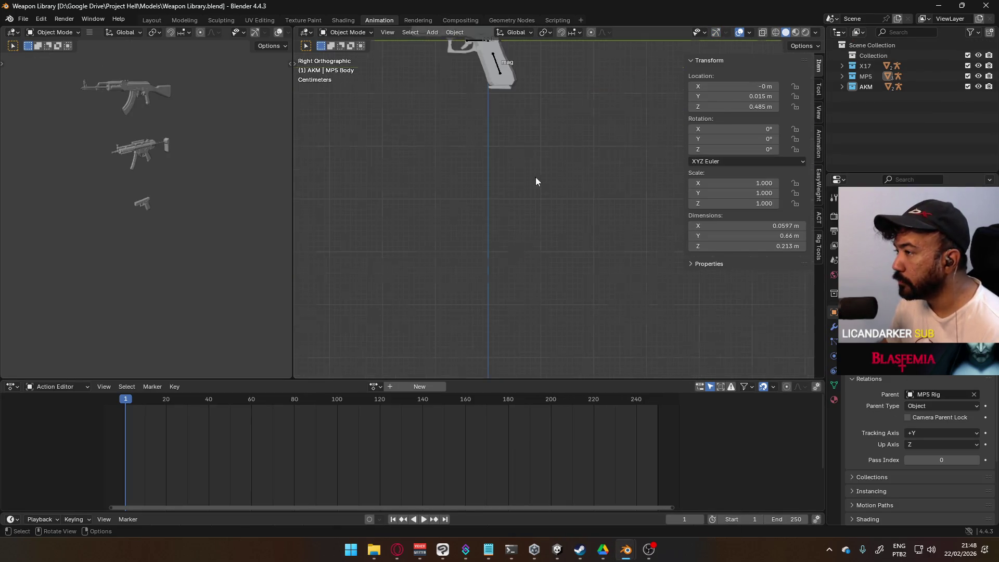
shift+middle_drag(535, 187, 559, 267)
scroll(541, 254, up, 3)
click(541, 256)
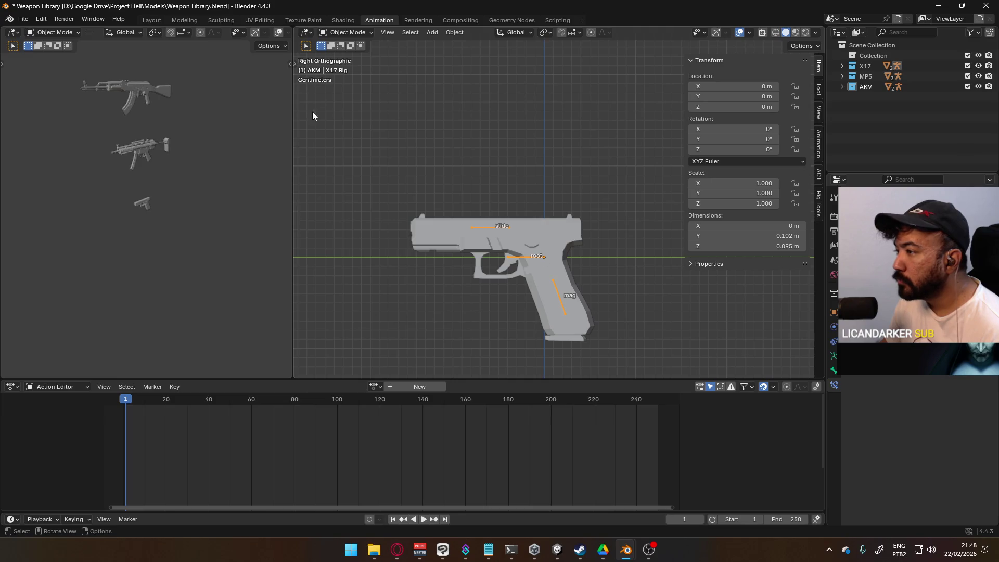
click(344, 36)
click(347, 56)
scroll(489, 209, up, 5)
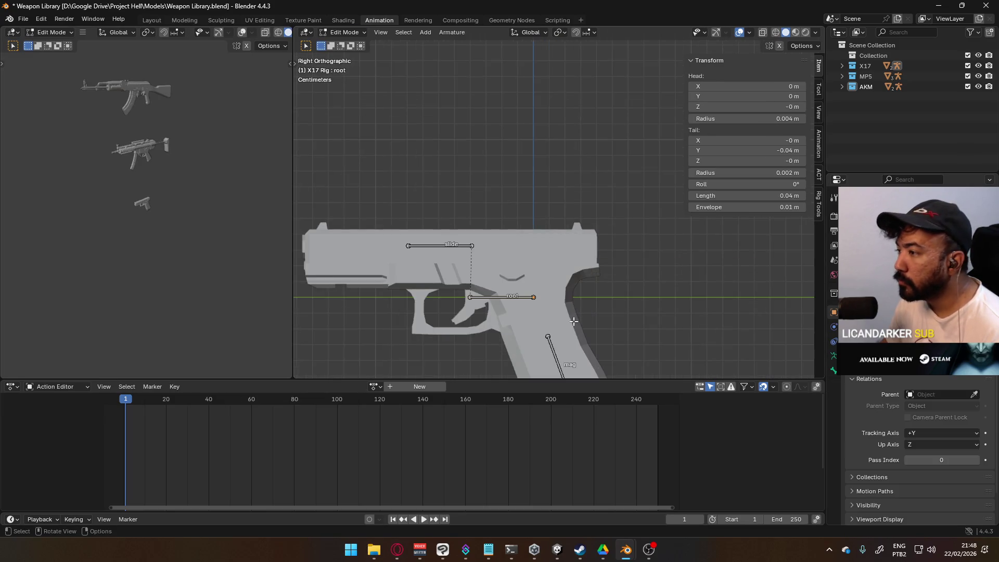
click(489, 210)
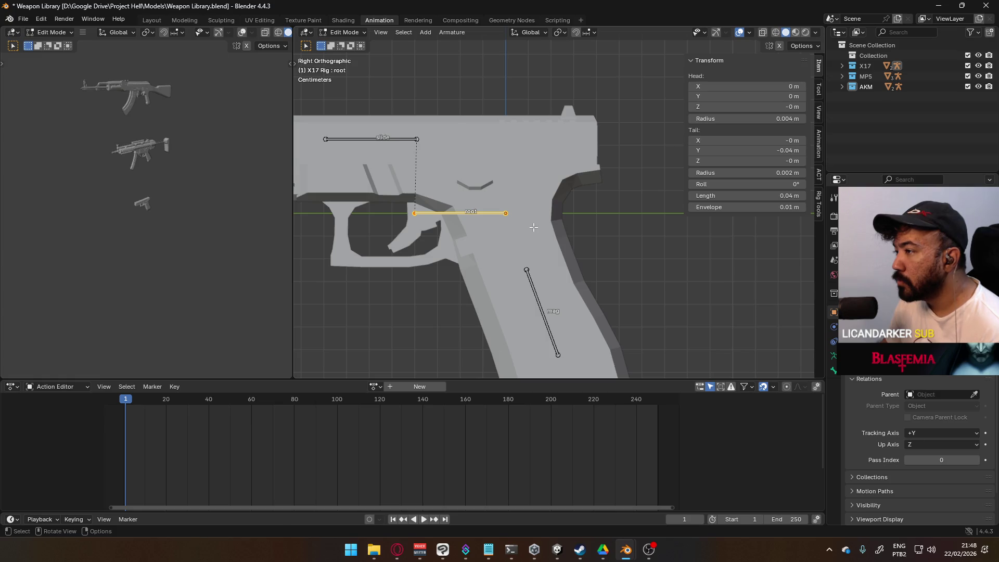
Lower the root bone into the grip behind the trigger guard, including a GZ -0.01 move.
key(g)
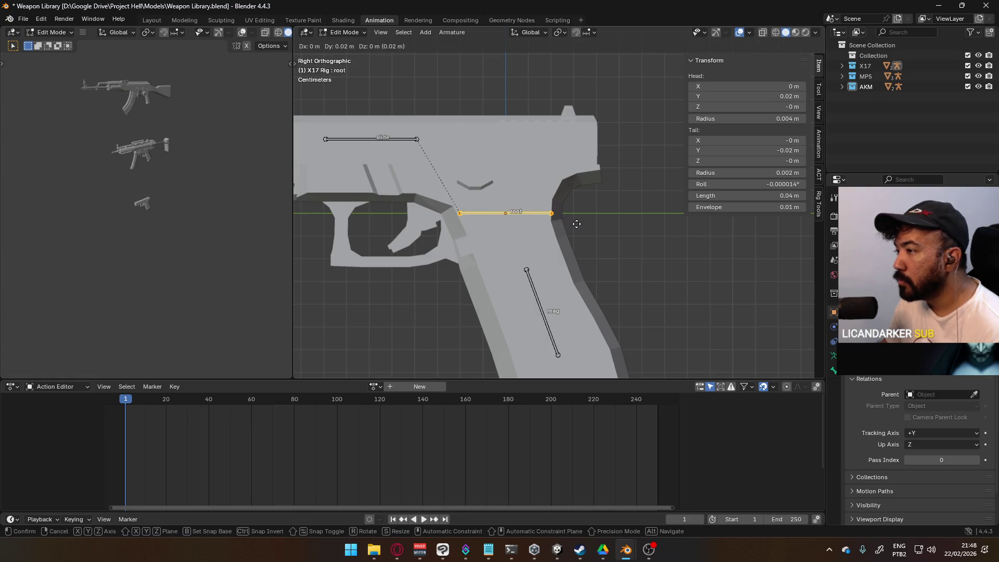
click(578, 224)
scroll(572, 219, up, 2)
key(g)
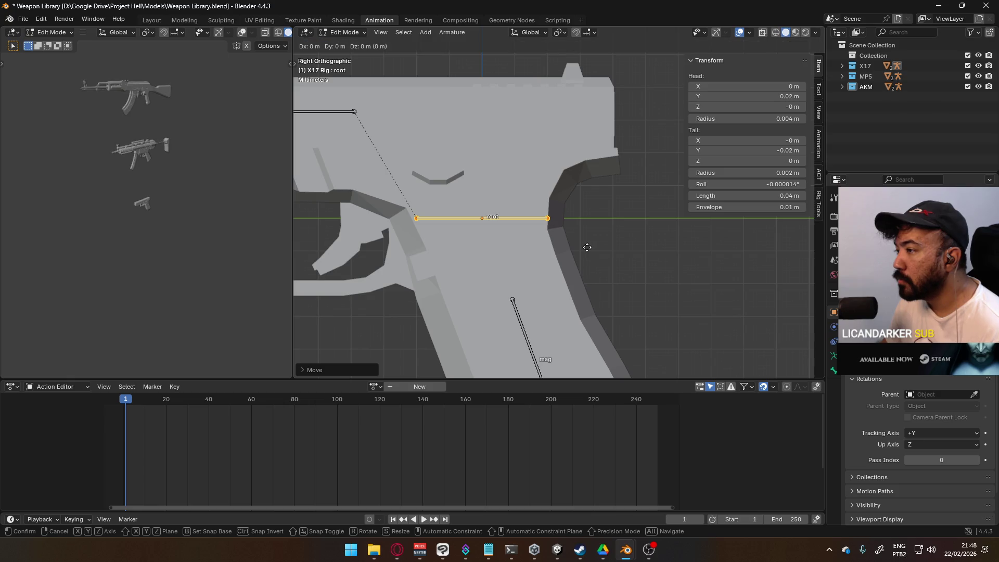
key(Escape)
text(gz-0.01)
key(Return)
key(g)
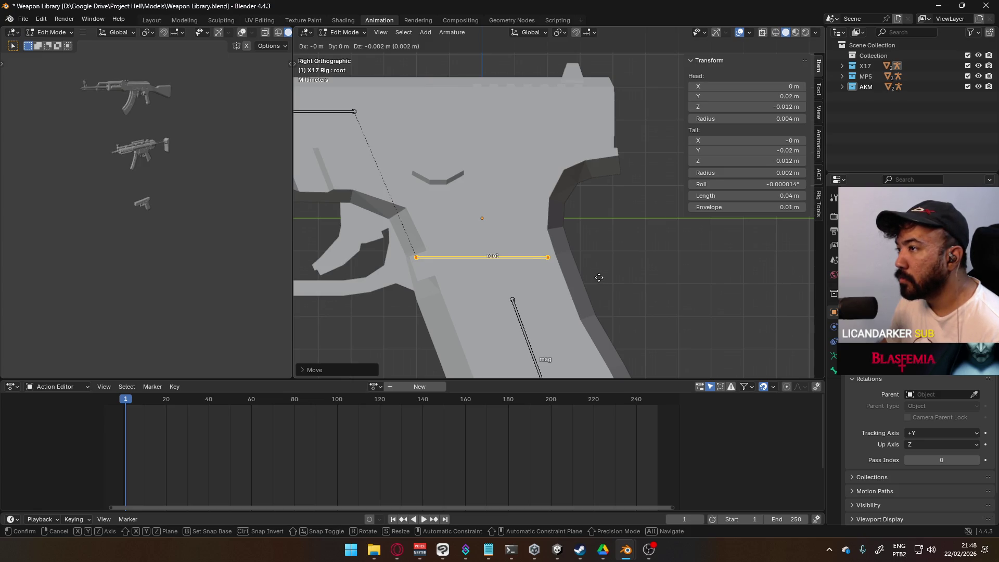
click(599, 278)
Shorten the root bone to 0.009 m by moving its head, then return to Object Mode.
click(526, 259)
click(415, 257)
key(g)
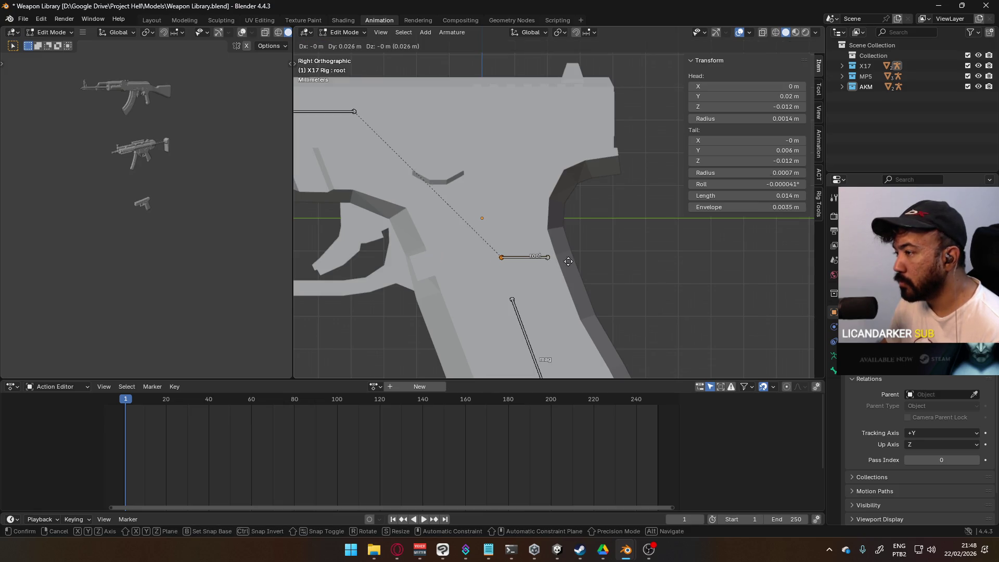
click(564, 261)
scroll(569, 258, down, 2)
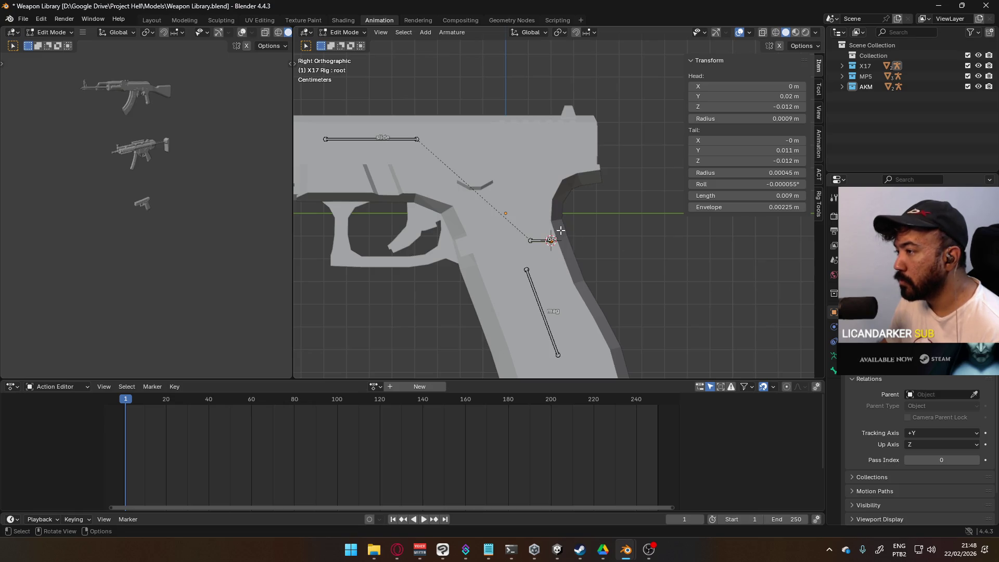
scroll(557, 245, down, 2)
key(Tab)
click(544, 201)
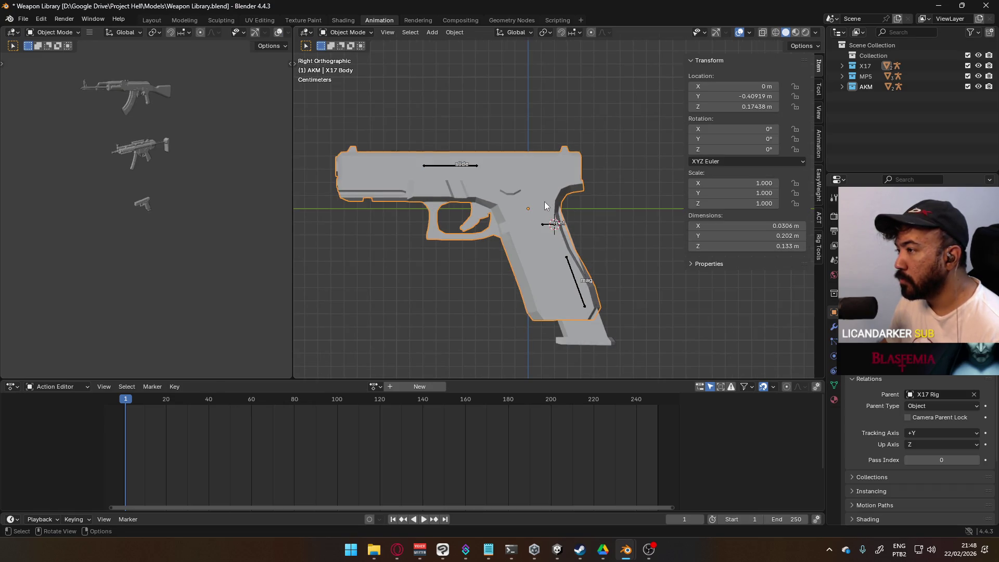
Set the X17 Body's origin to the 3D cursor via Quick Favorites.
key(q)
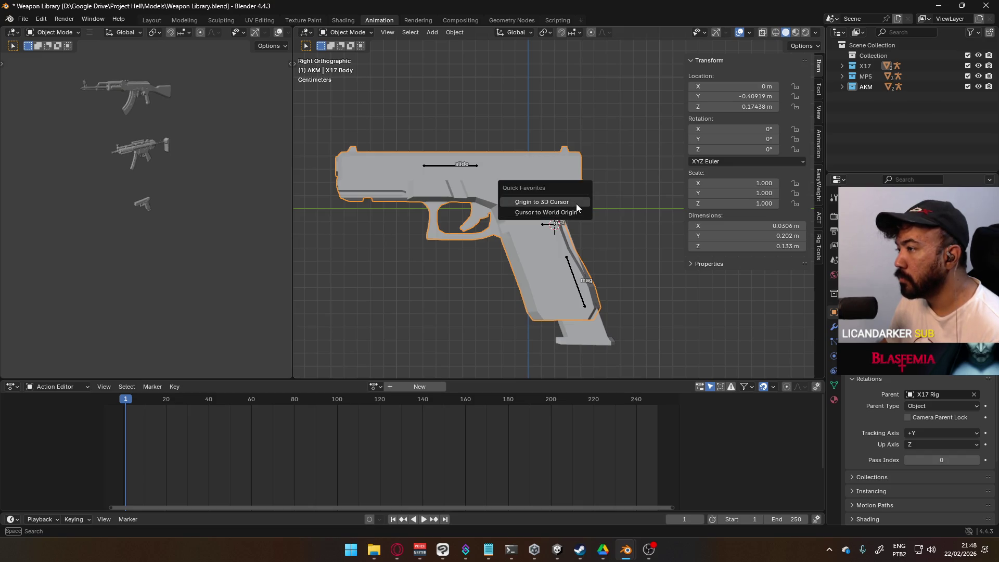
click(576, 203)
click(592, 339)
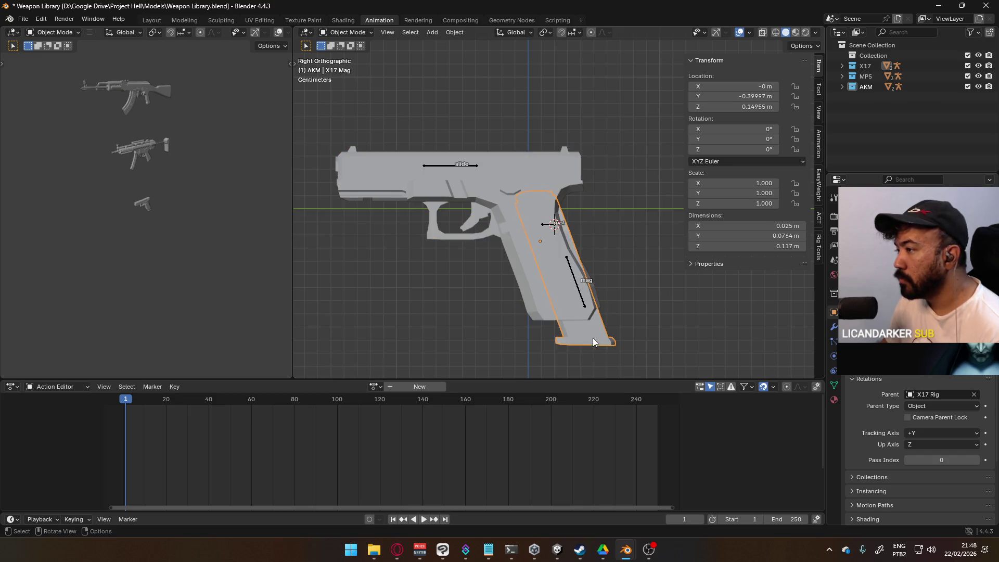
click(548, 236)
Reset the mag bone back into the grip in Pose Mode, then return to Object Mode.
click(338, 32)
click(357, 66)
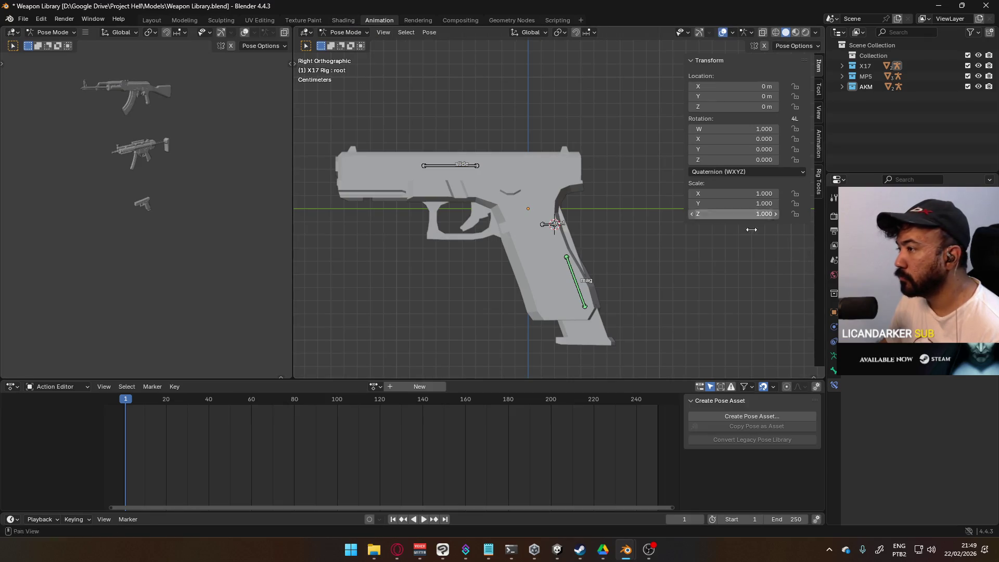
click(579, 293)
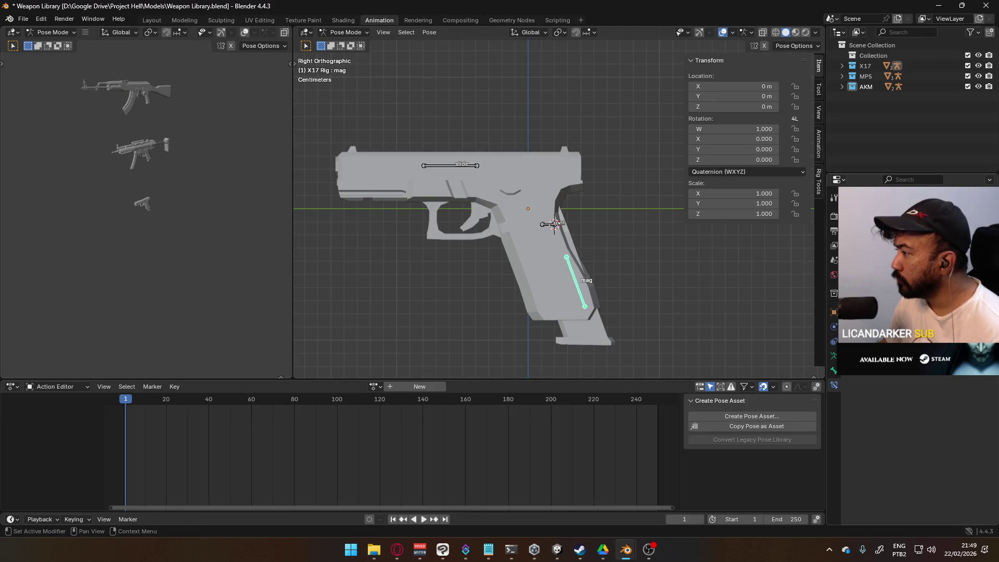
key(ctrl+z)
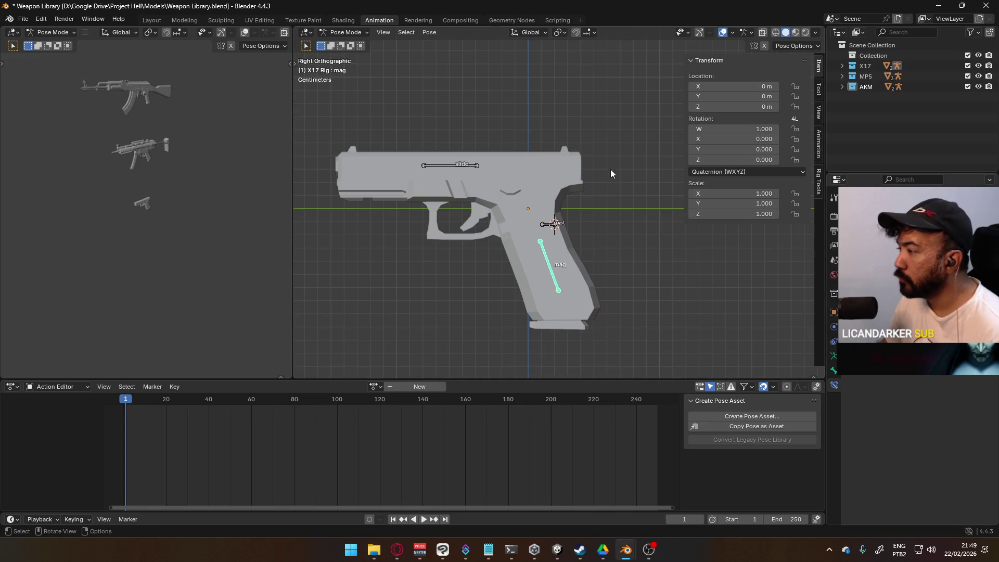
click(346, 32)
click(348, 43)
Set the X17 Rig's origin to the 3D cursor at Y 0.02 m, Z -0.012 m.
mouse_move(524, 160)
middle_down()
mouse_move(596, 222)
mouse_move(492, 232)
mouse_move(598, 226)
middle_up()
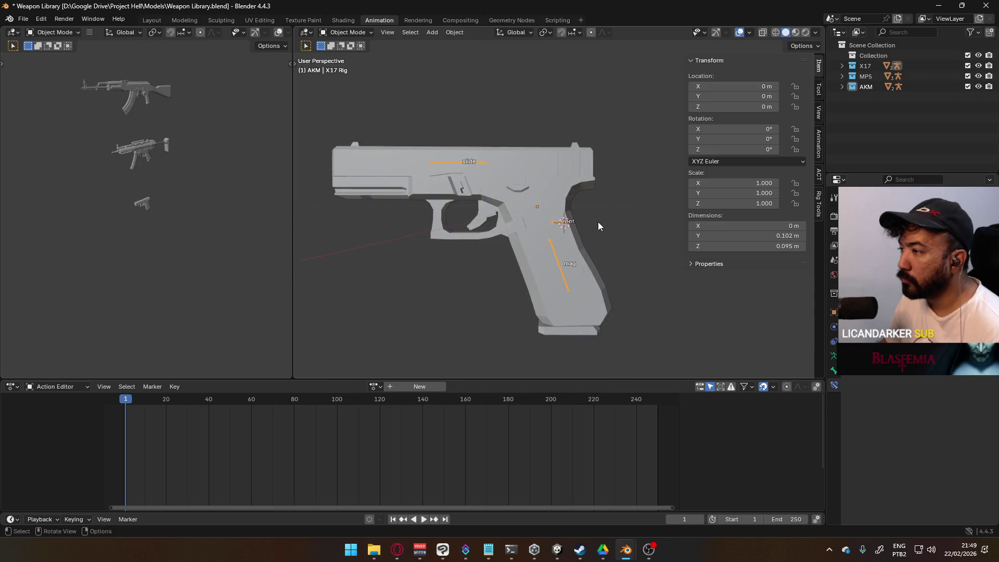
click(571, 207)
key(KP_3)
click(553, 240)
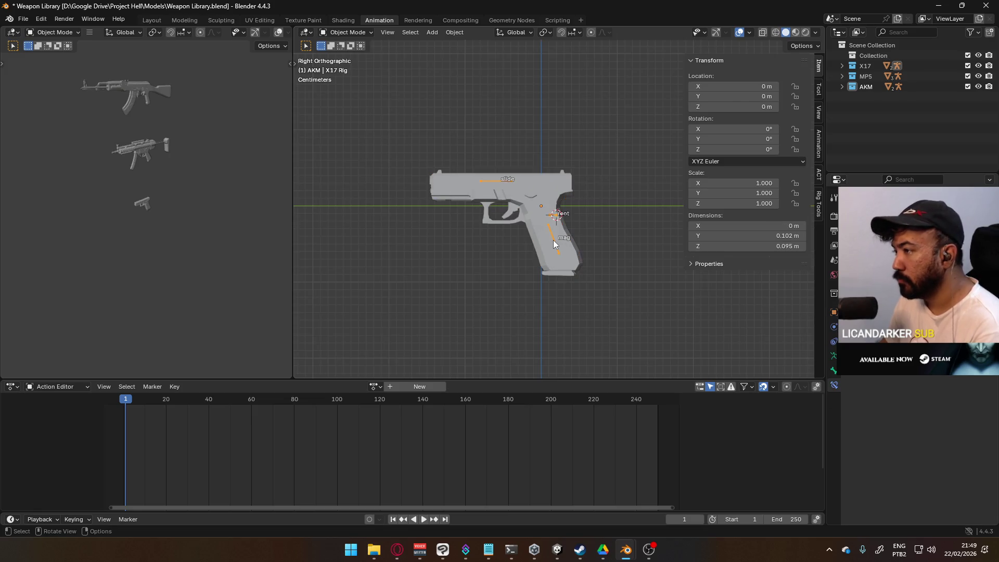
scroll(553, 239, up, 2)
key(q)
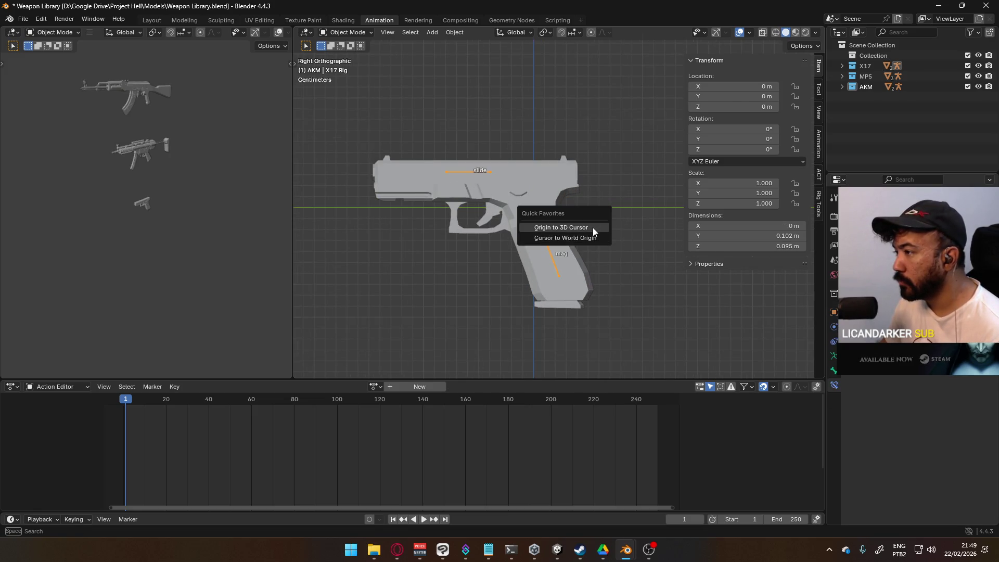
click(592, 228)
Clear the mag bone's offset with Alt+G in Pose Mode and save Weapon Library.
click(546, 243)
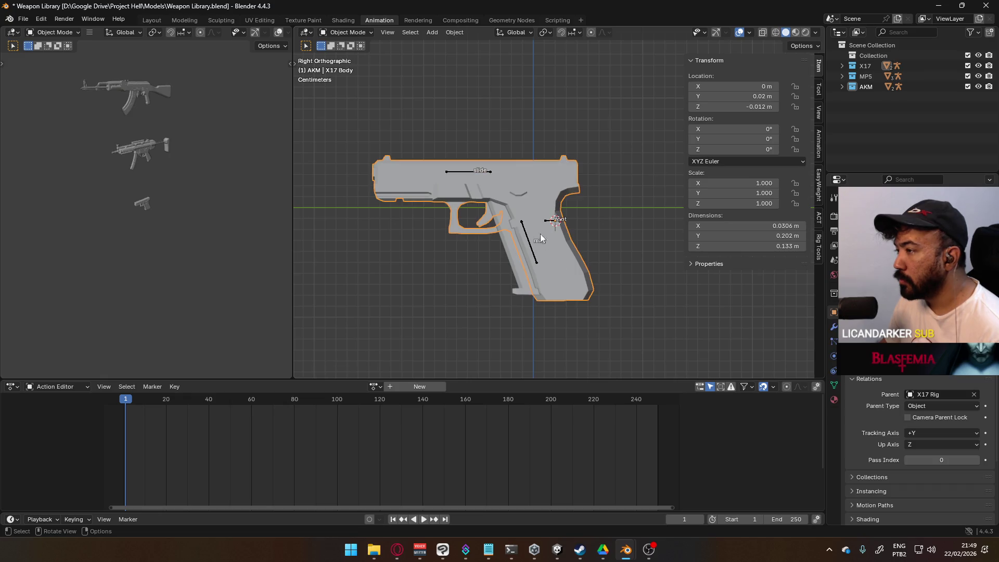
click(346, 32)
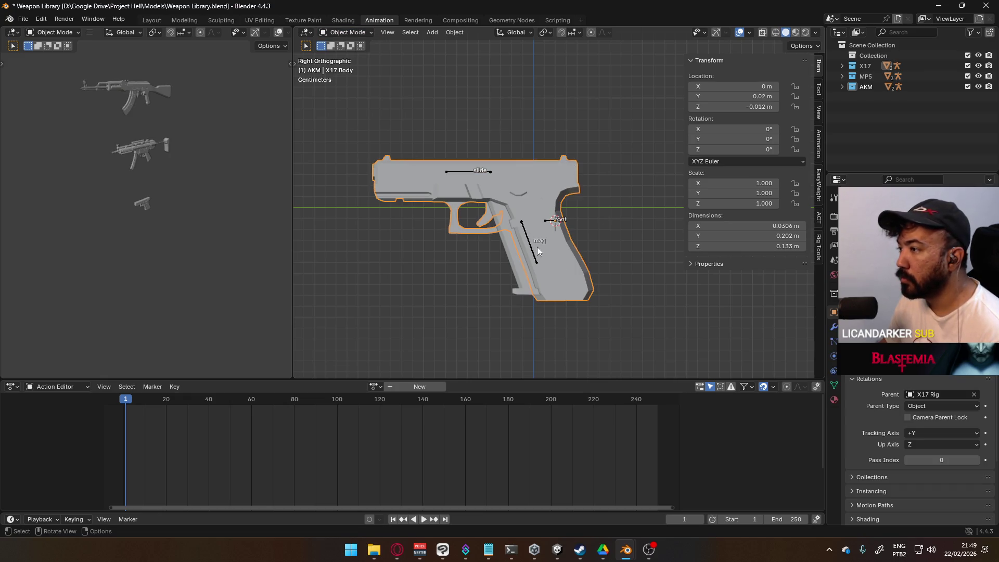
click(533, 245)
click(346, 32)
click(349, 67)
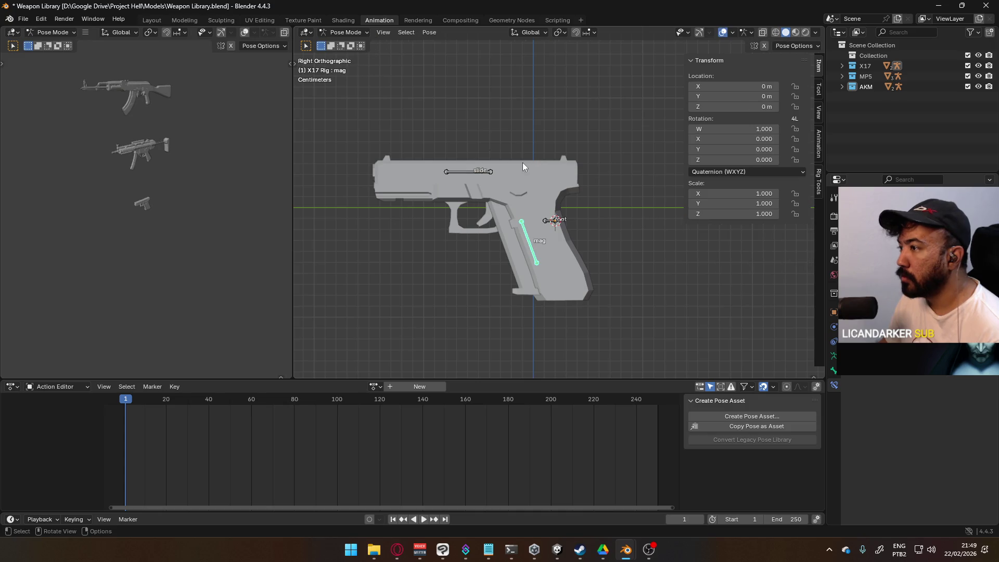
key(alt+g)
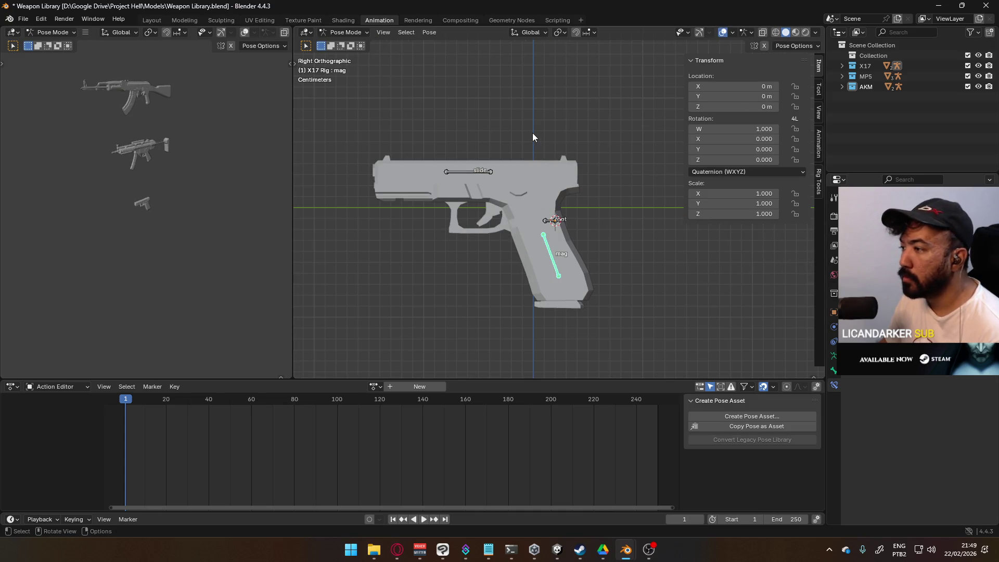
key(ctrl+s)
Return the X17 Rig to Object Mode and save Weapon Library.blend again.
click(342, 32)
click(346, 45)
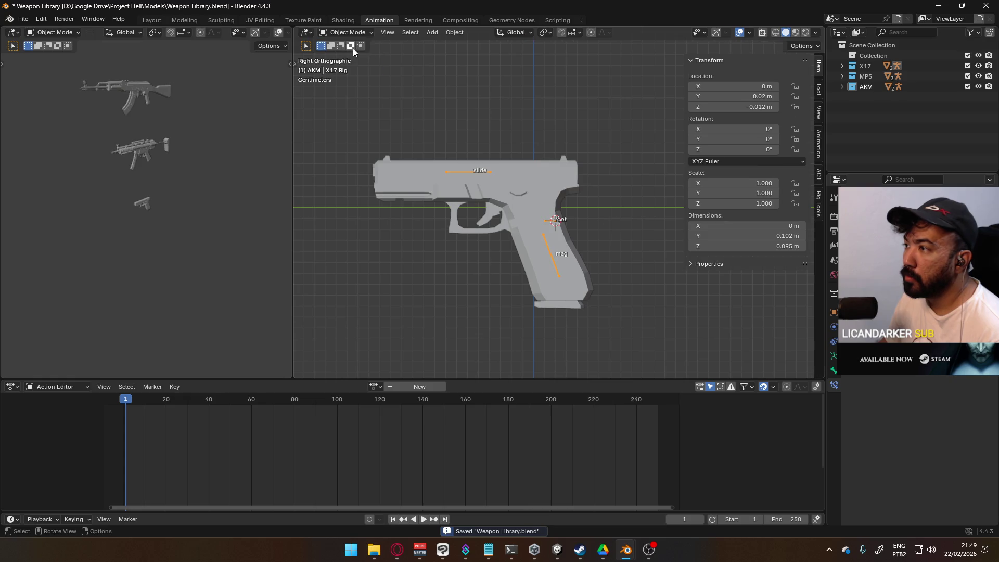
click(547, 220)
click(551, 221)
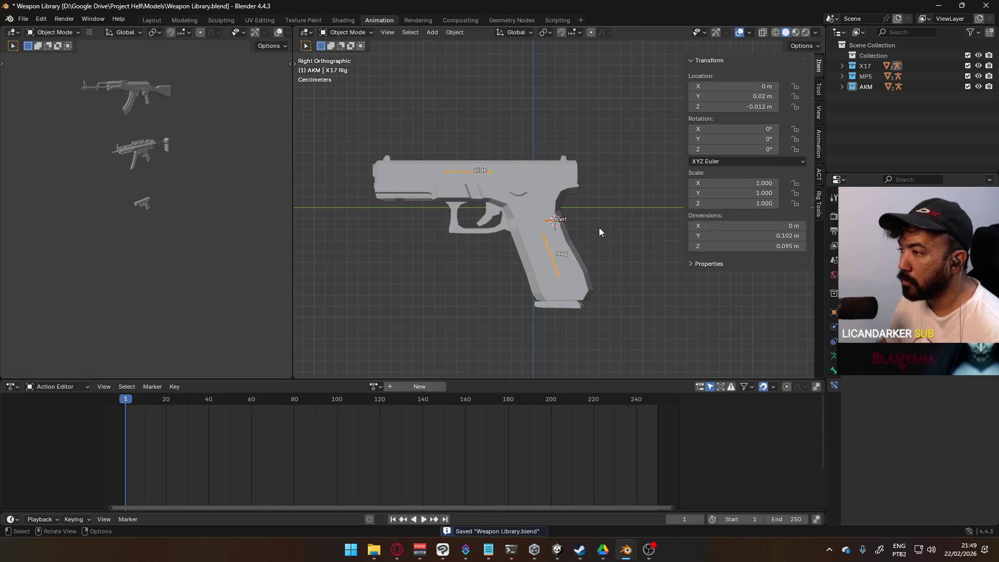
key(ctrl+s)
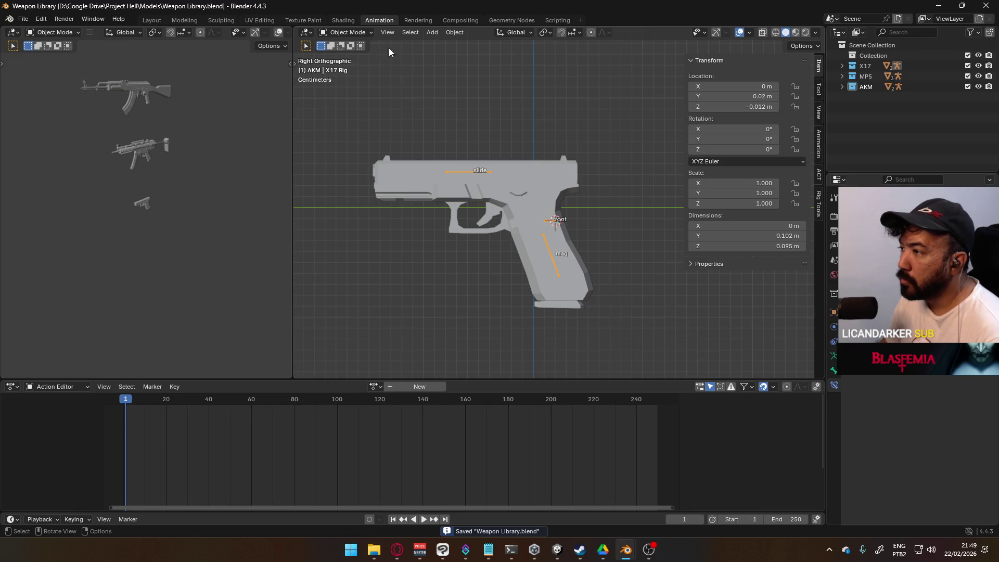
Switch between the Weapon Library and Mannequin Male A windows to compare the pistol.
key(alt+Tab)
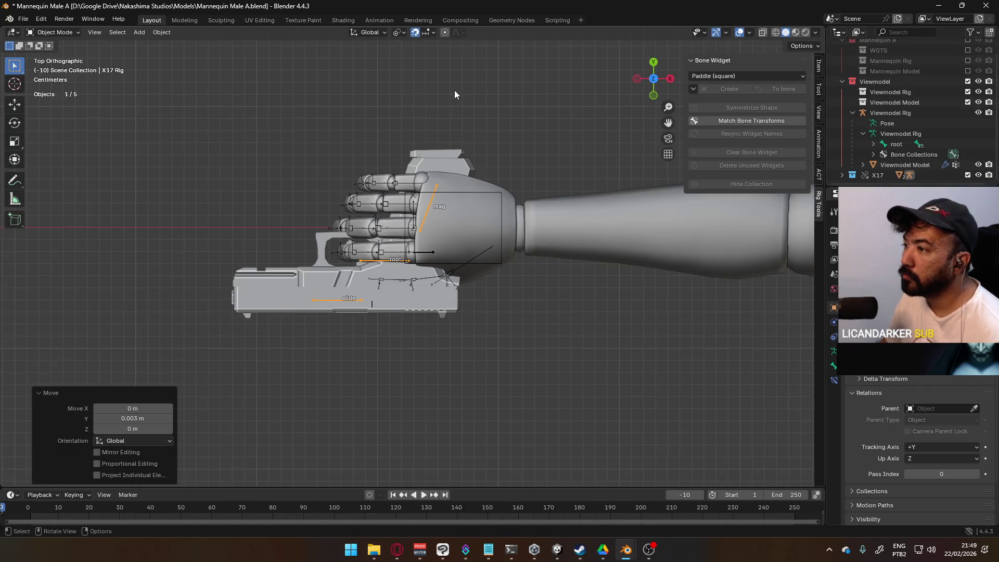
key(alt+Tab)
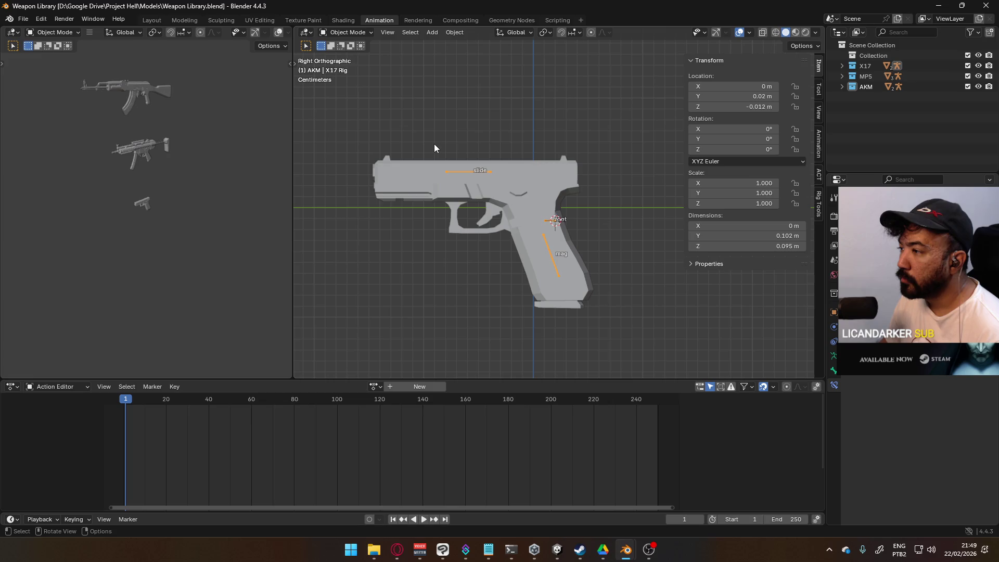
key(alt+Tab)
key(alt+Tab)
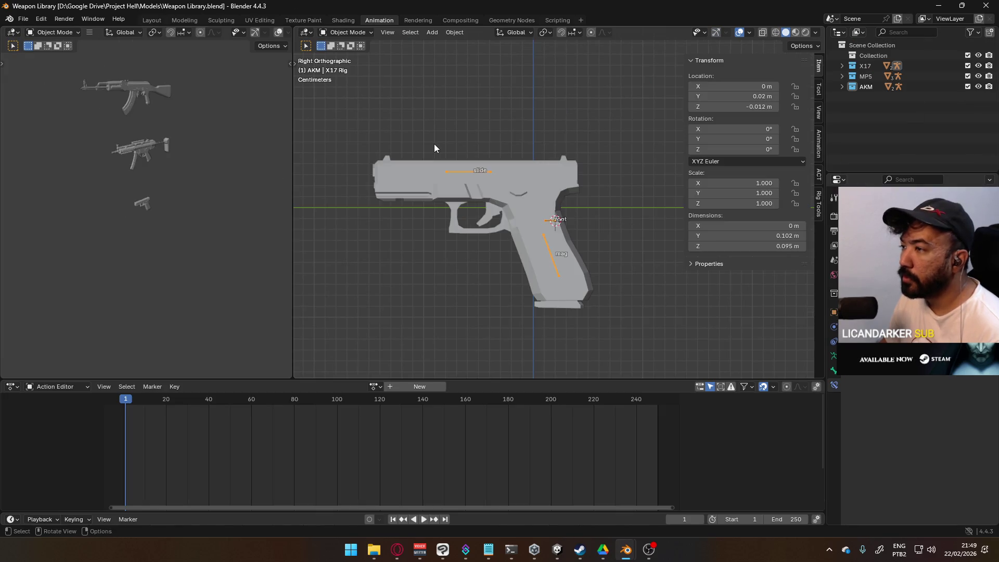
key(alt+Tab)
Save Mannequin Male A.blend and revert it to reload the updated linked pistol.
key(ctrl+s)
click(29, 20)
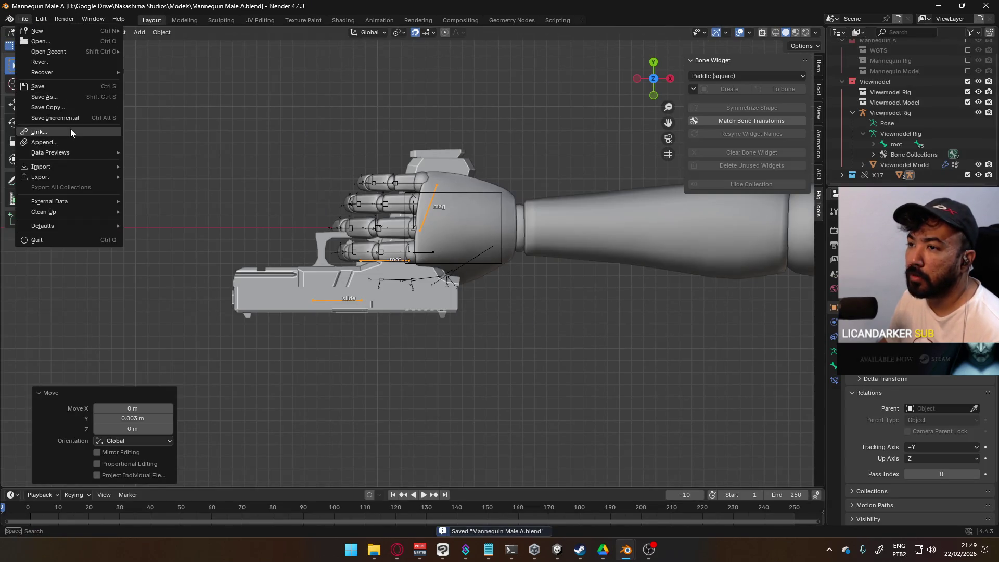
click(58, 61)
click(506, 293)
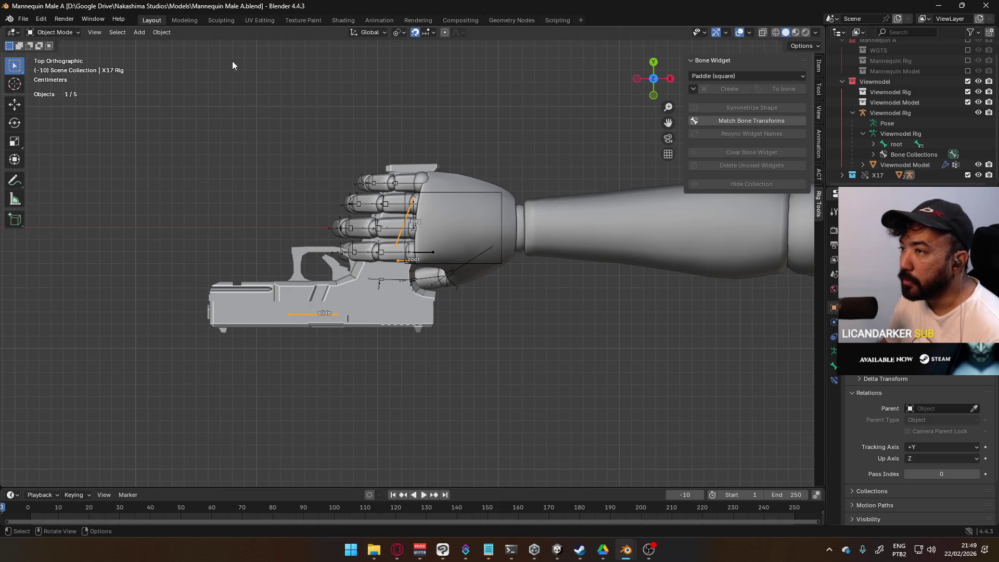
click(53, 32)
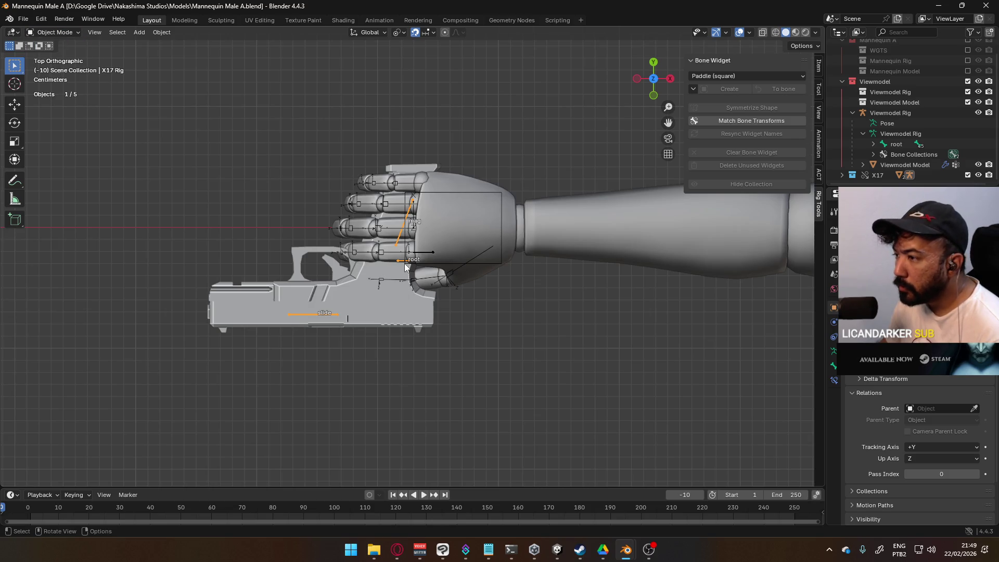
Make two small moves of the X17 rig in the hand, including a 0.002 m X nudge.
scroll(398, 261, up, 5)
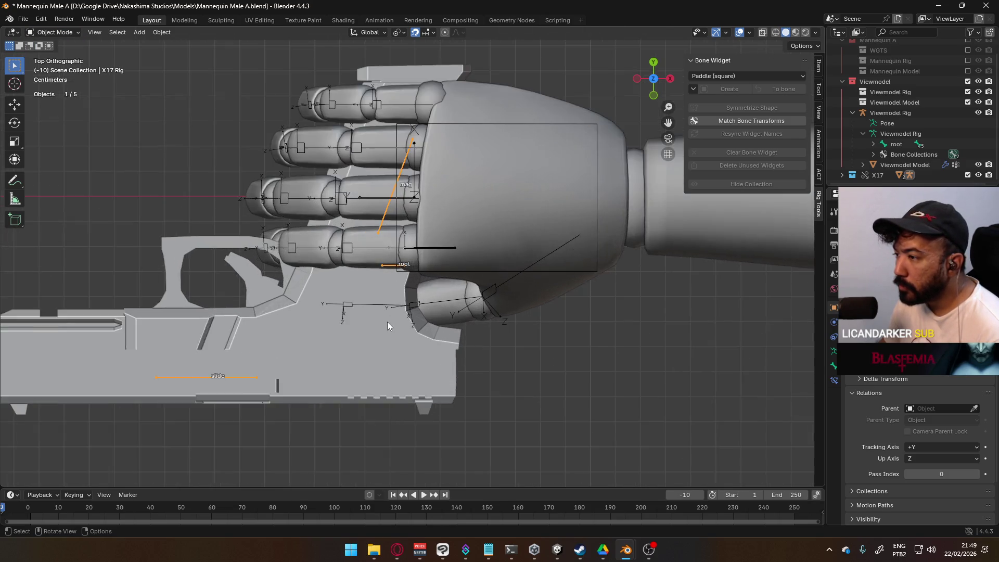
key(g)
alt+scroll(453, 307, down, 3)
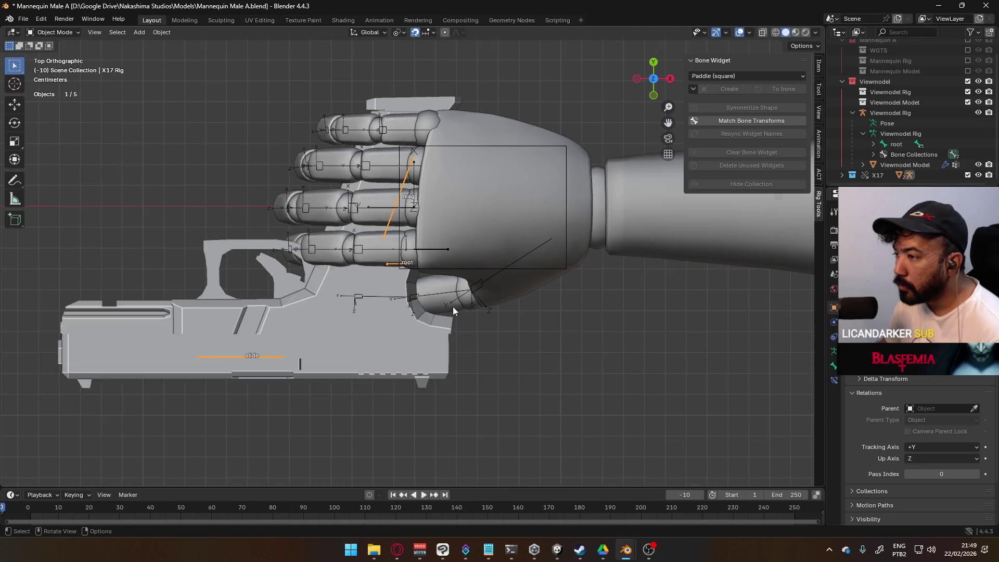
click(490, 303)
scroll(470, 294, up, 3)
key(g)
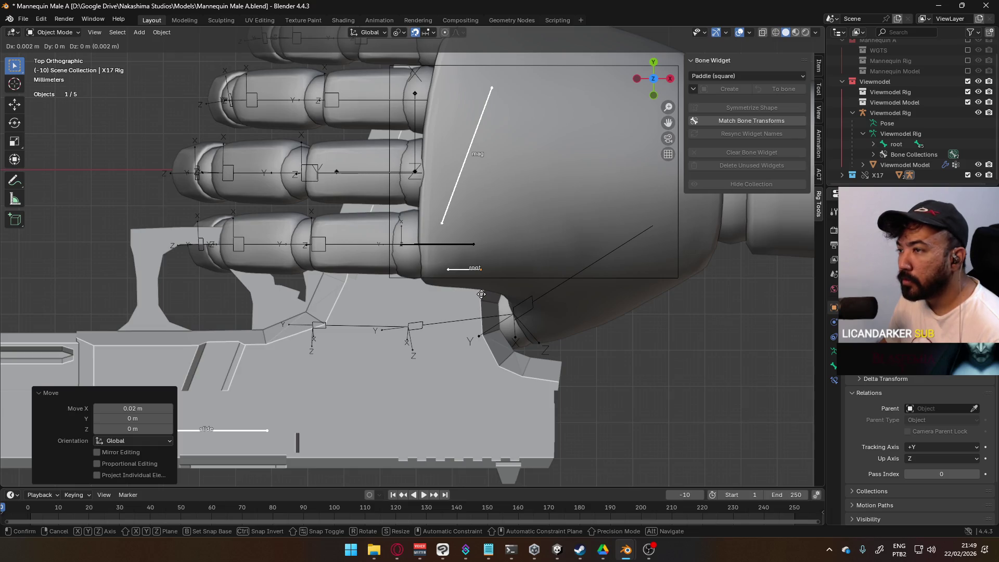
click(481, 295)
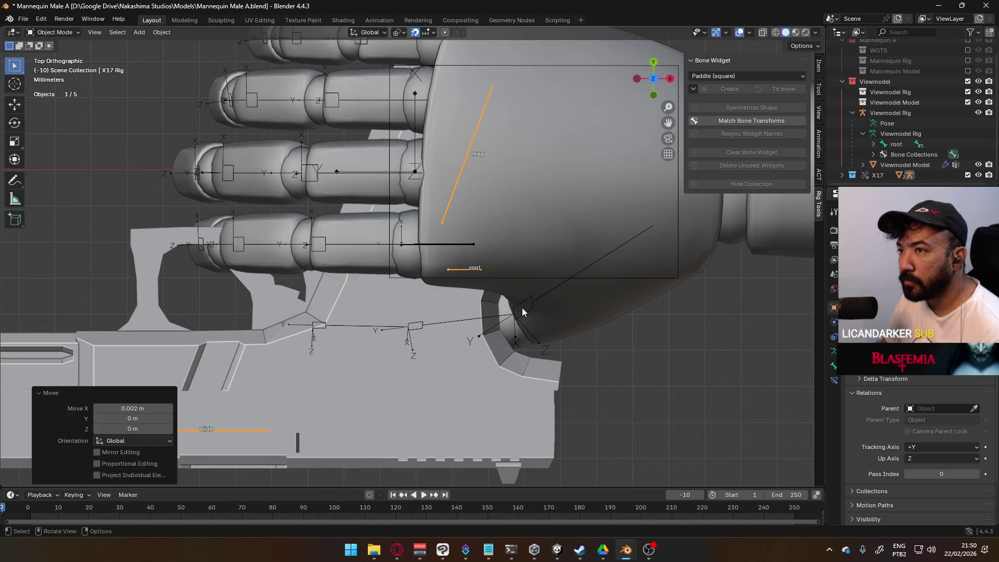
Fine-tune the pistol rig's fit in the hand, shifting it slightly right and then upward.
scroll(523, 308, down, 5)
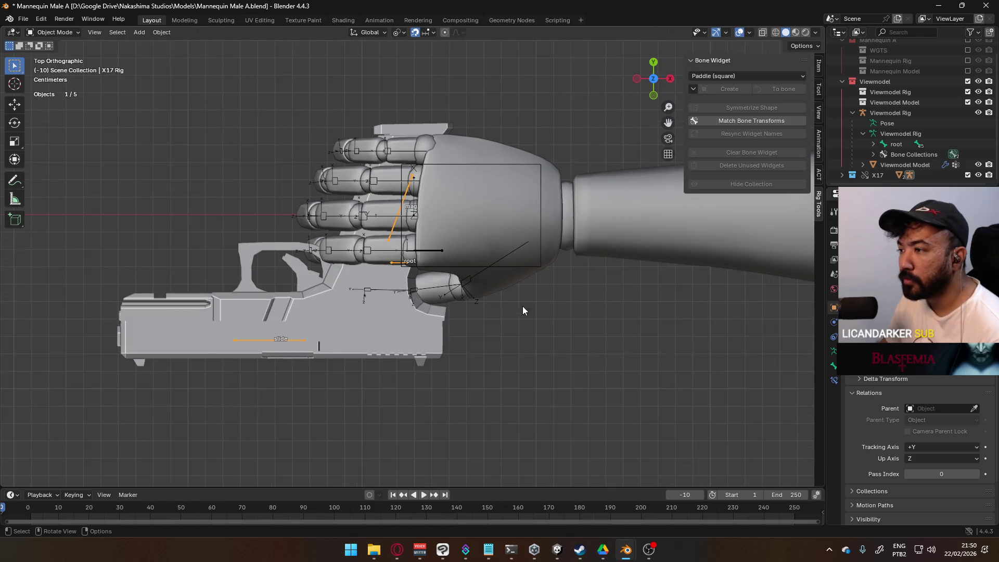
key(g)
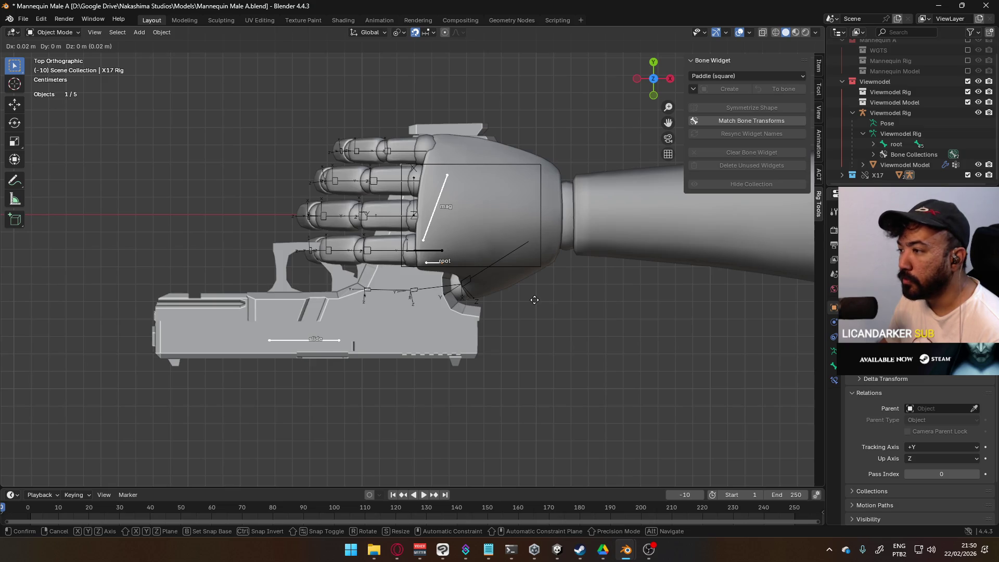
click(534, 299)
scroll(500, 291, up, 6)
key(g)
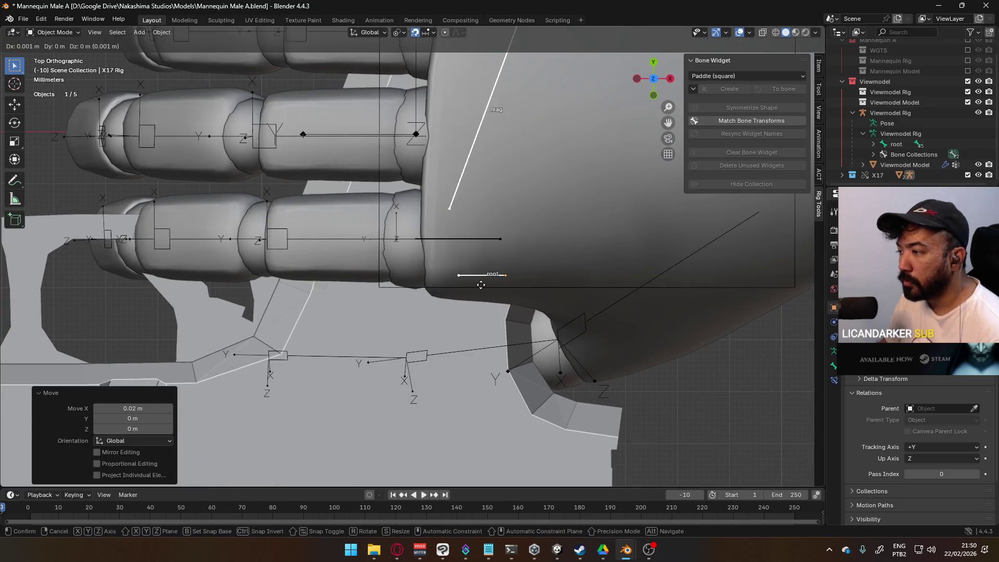
click(483, 289)
key(g)
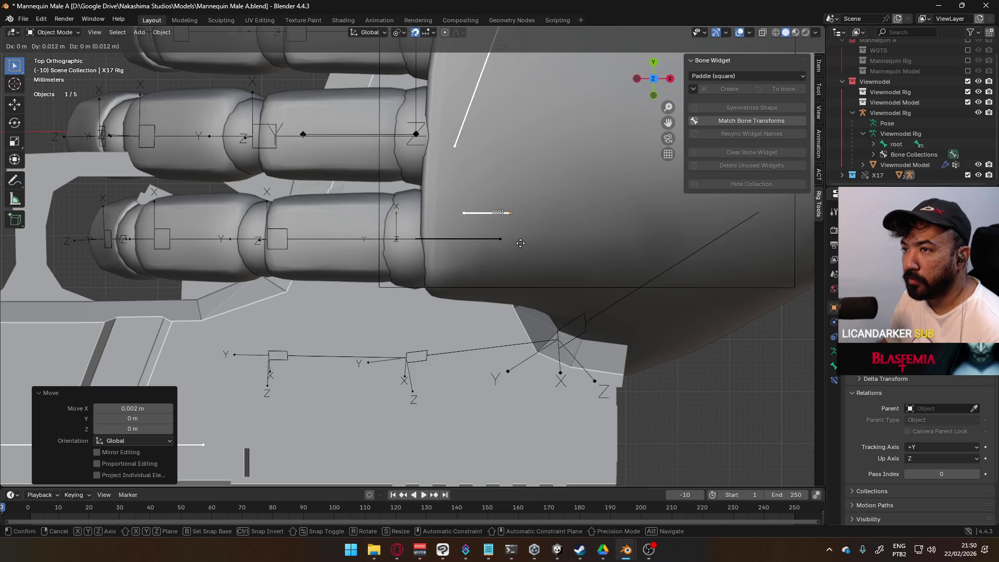
click(519, 245)
scroll(519, 245, down, 8)
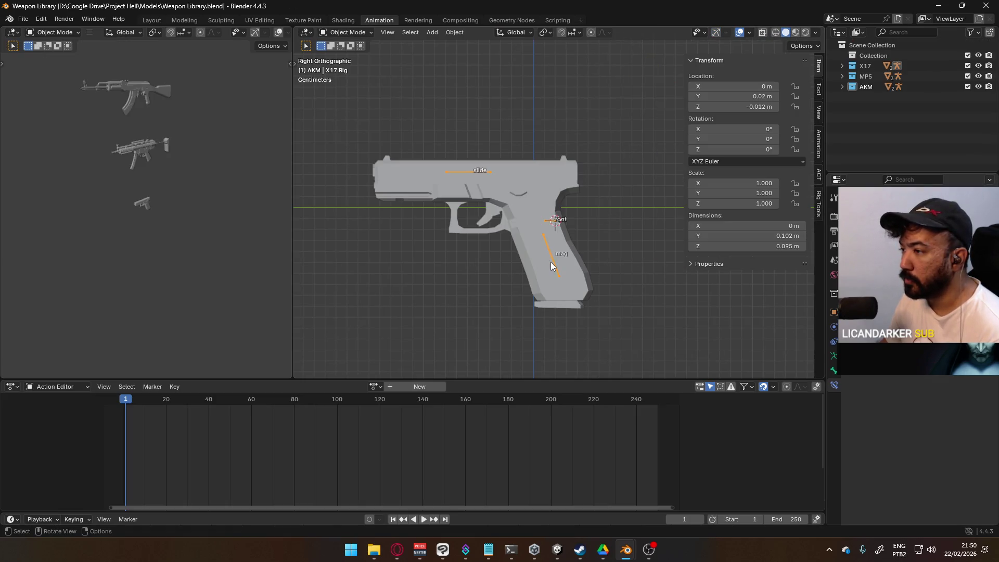
Enter Edit Mode on the X17 Rig and select its root bone.
scroll(523, 251, up, 3)
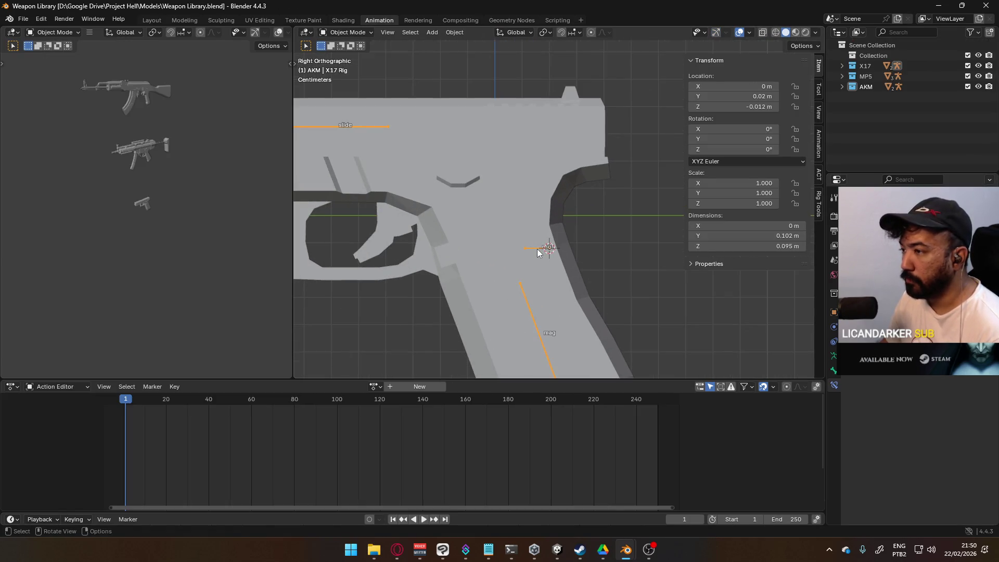
click(345, 32)
click(344, 54)
click(529, 250)
scroll(529, 251, down, 3)
scroll(596, 252, up, 3)
scroll(591, 251, down, 2)
key(g)
right_click(576, 252)
scroll(594, 259, down, 3)
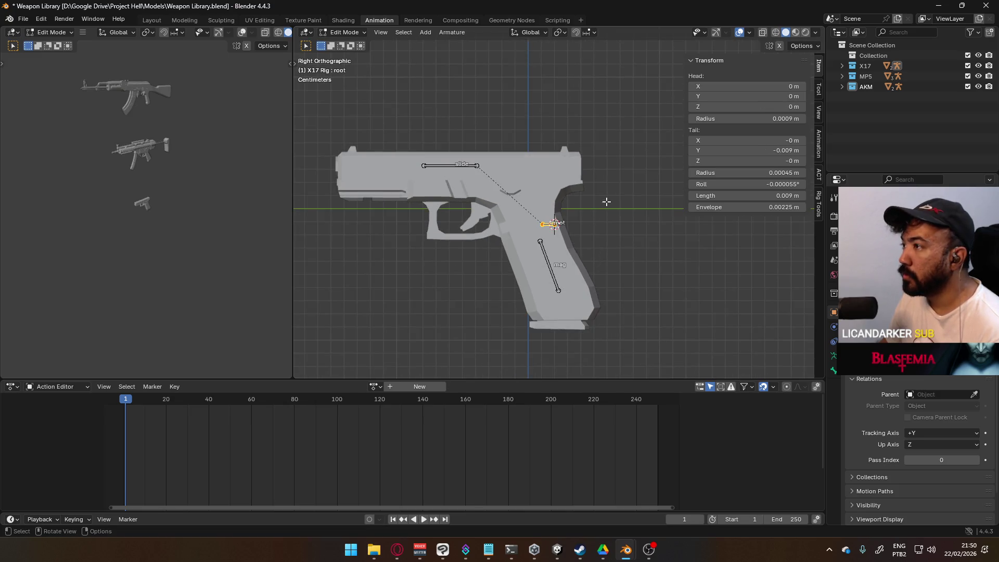
Enable snapping and move the root bone up inside the pistol grip.
click(576, 33)
scroll(584, 245, up, 3)
key(g)
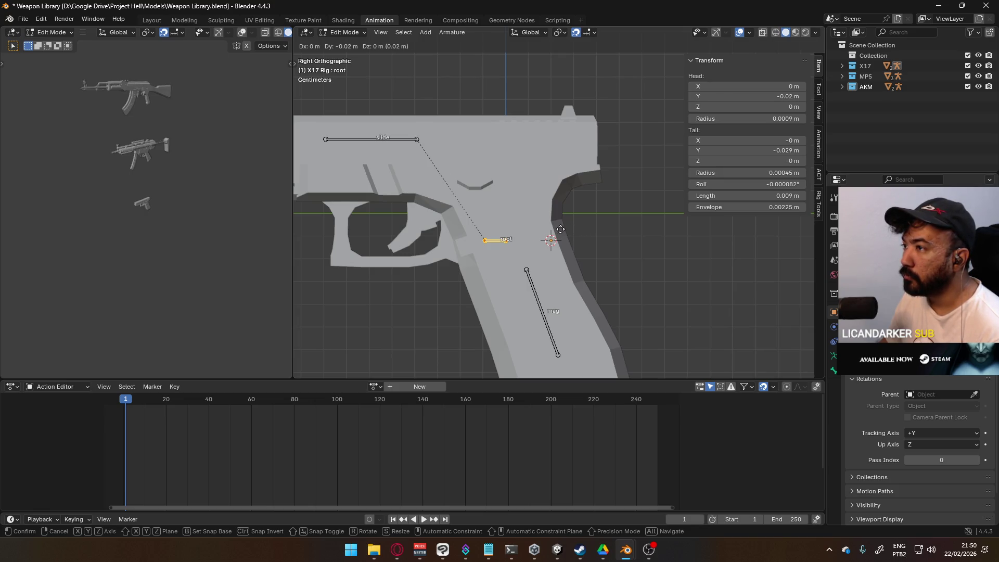
scroll(560, 229, up, 5)
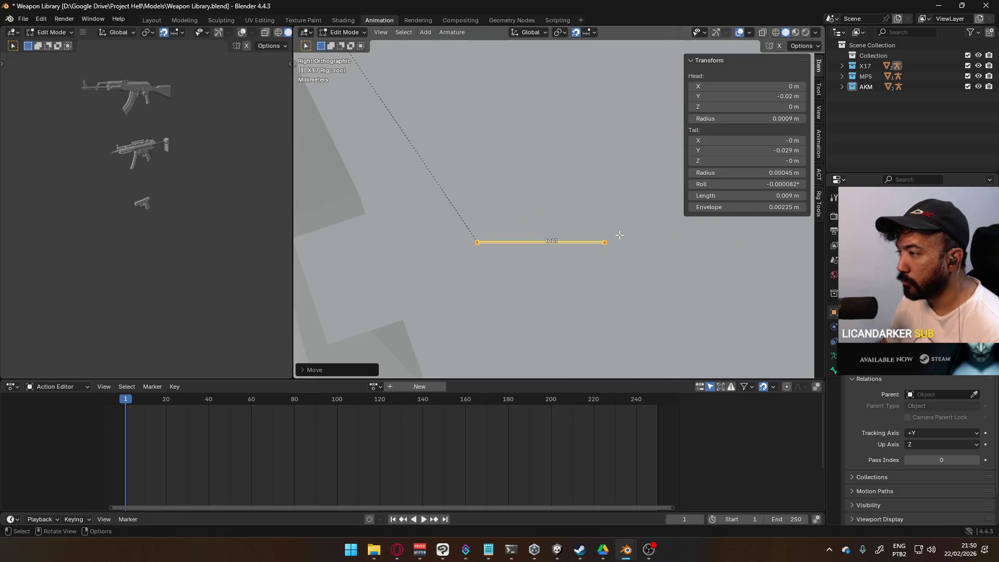
scroll(598, 234, down, 5)
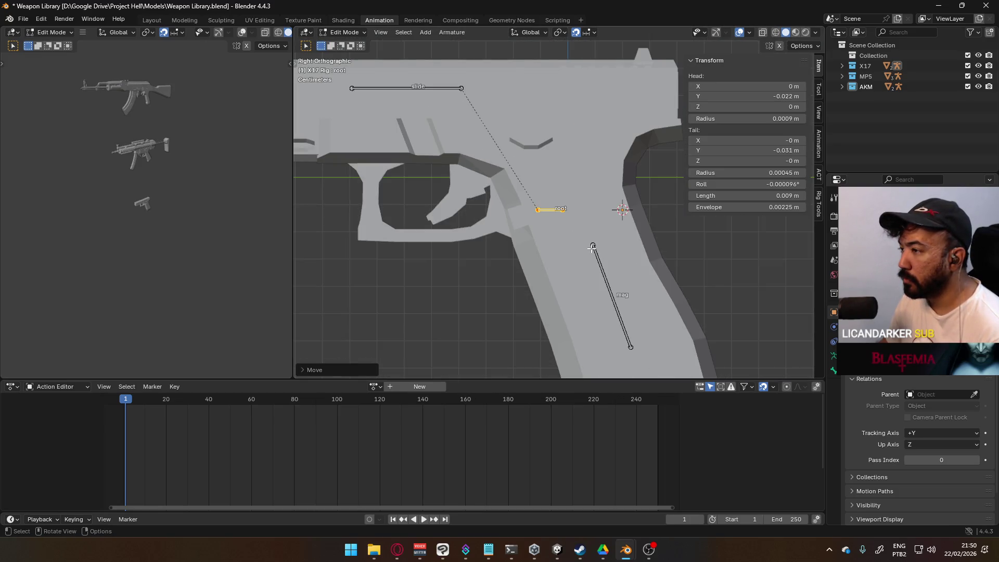
click(591, 228)
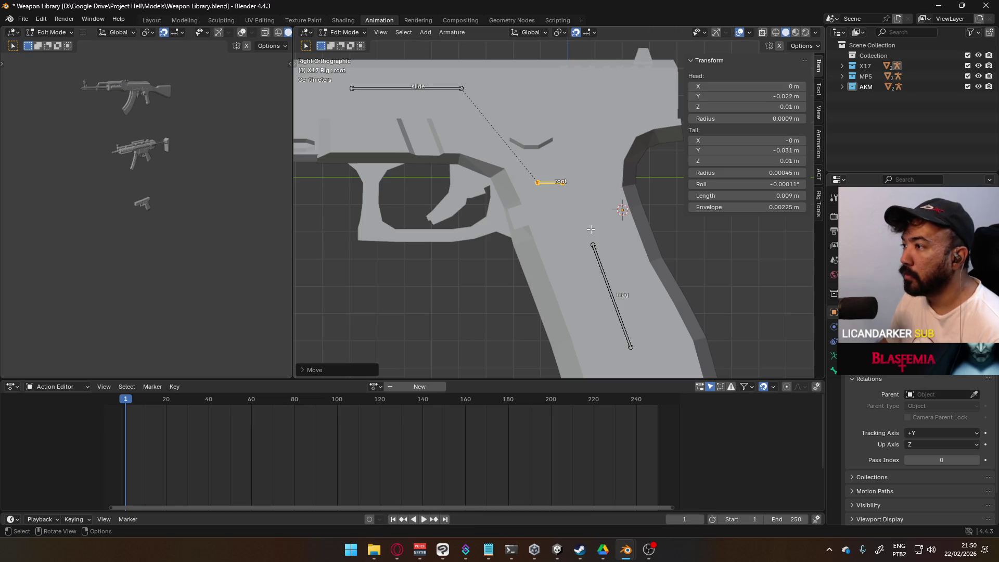
Raise the root bone to Z 0.012 m and save Weapon Library.blend.
scroll(573, 183, up, 8)
key(g)
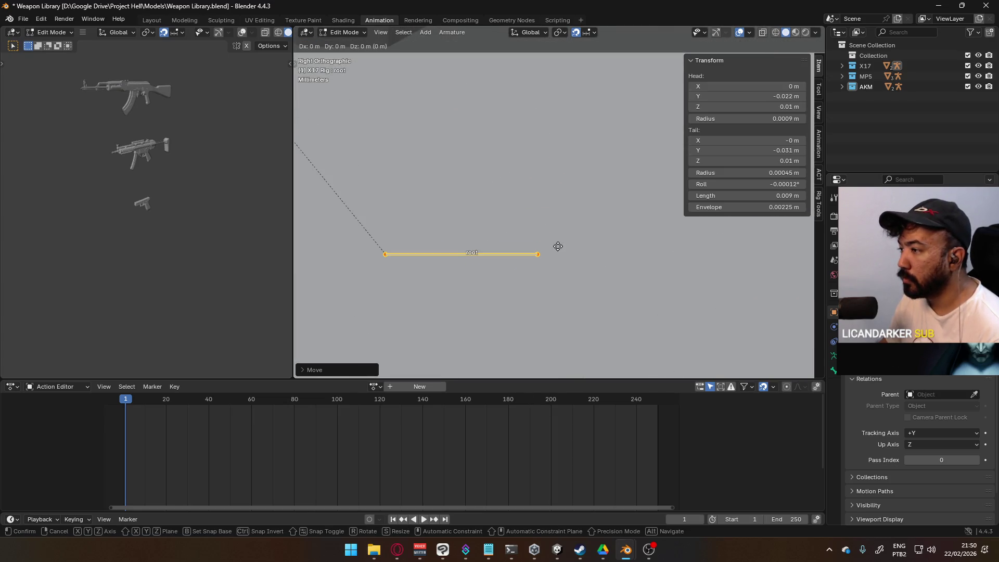
click(558, 220)
scroll(556, 243, down, 5)
scroll(557, 243, down, 10)
scroll(563, 227, up, 3)
click(556, 205)
key(ctrl+s)
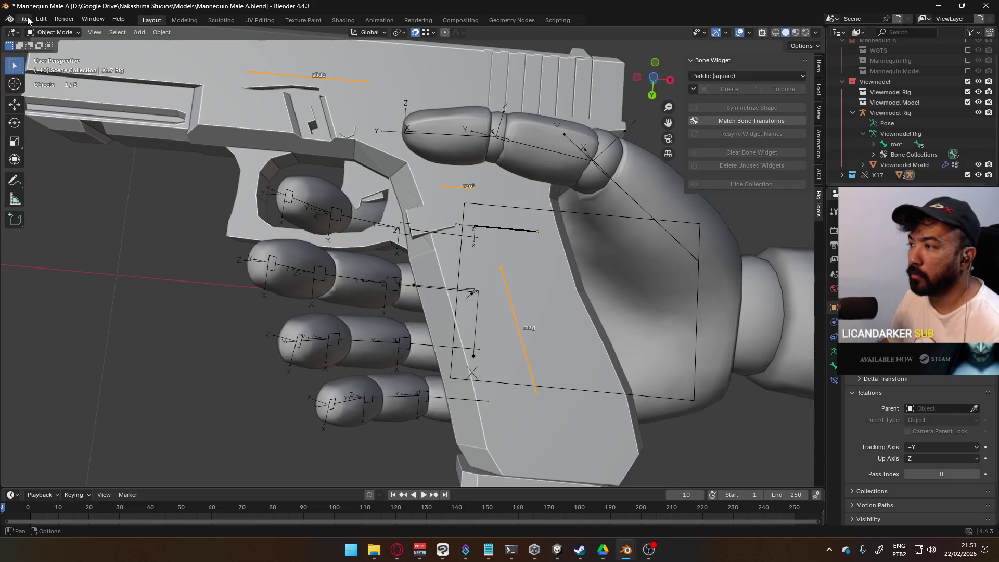
Revert Mannequin Male A.blend to pick up the updated pistol rig.
click(28, 19)
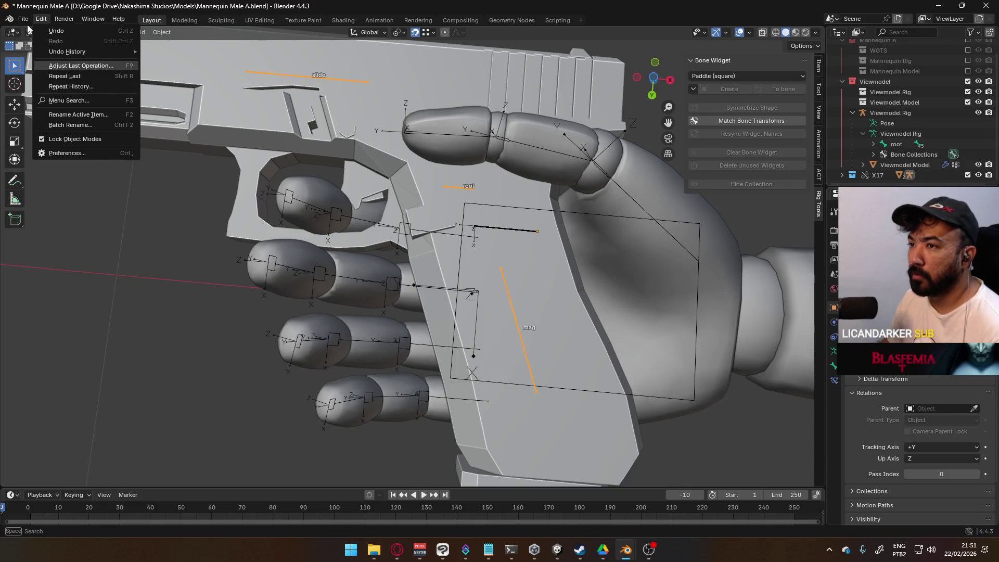
click(23, 19)
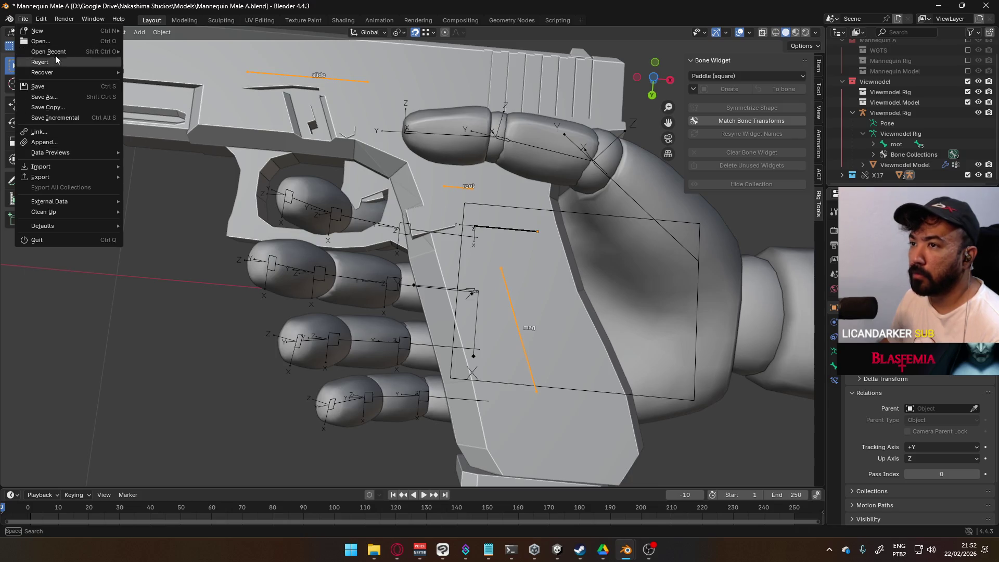
click(39, 62)
click(503, 291)
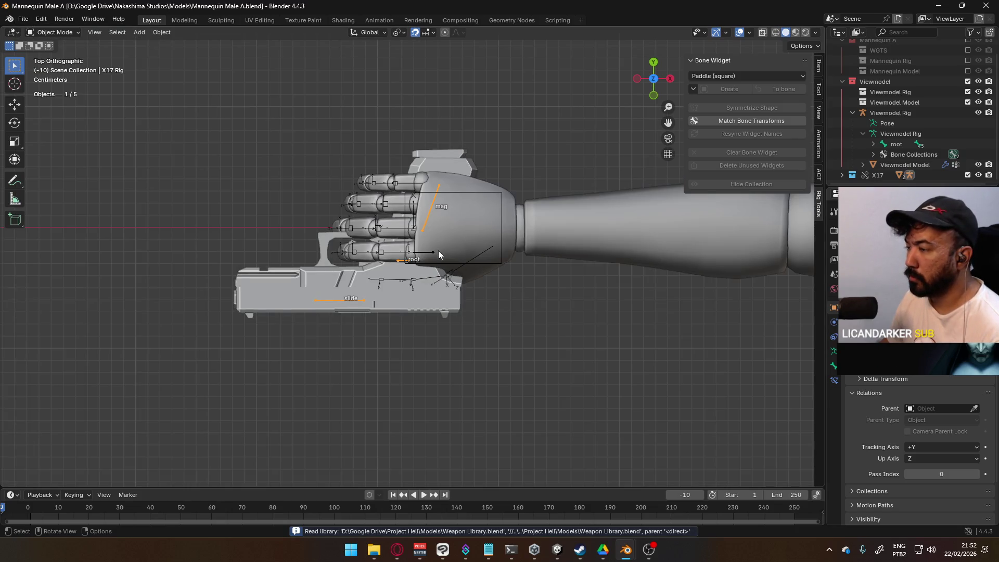
scroll(442, 254, up, 5)
Set Snap Target to Vertex and snap the X17 Rig into the hand's grip.
click(462, 248)
key(ctrl+z)
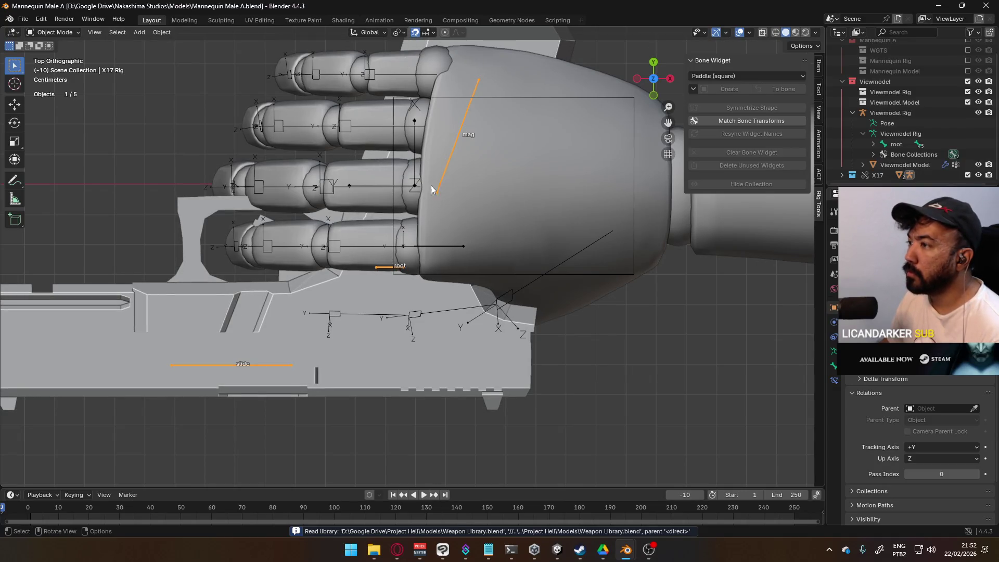
click(434, 33)
click(411, 97)
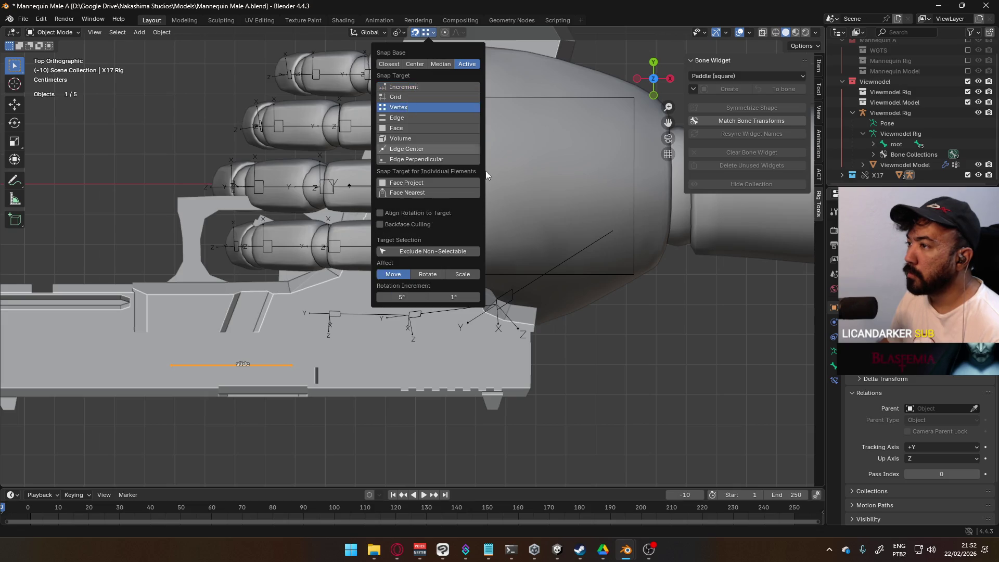
key(g)
scroll(448, 241, down, 4)
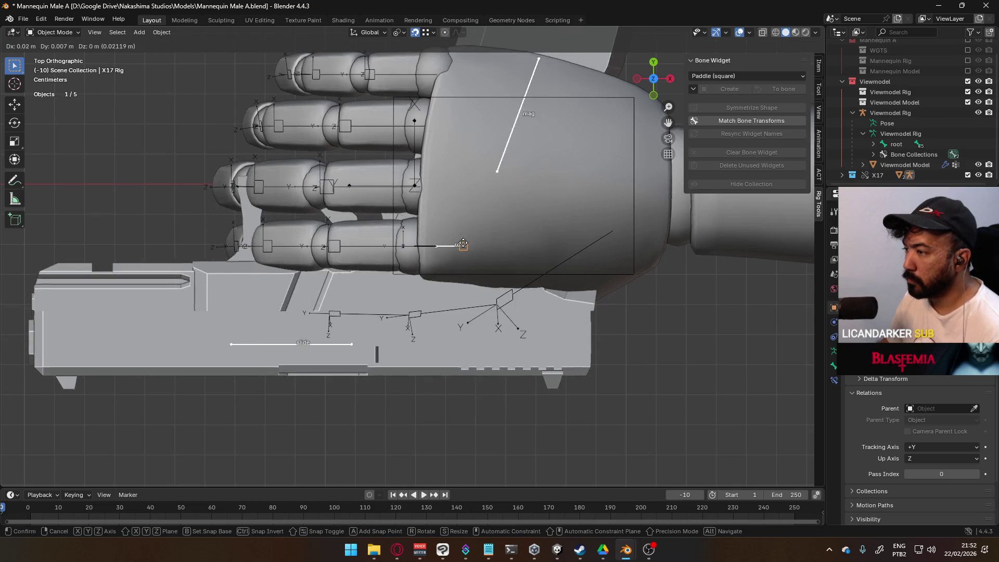
click(447, 248)
Check the gun in hand from an orbit and top view, then set snapping to Increment.
mouse_move(551, 343)
middle_down()
mouse_move(547, 239)
mouse_move(526, 286)
mouse_move(502, 257)
mouse_move(508, 185)
mouse_move(513, 219)
middle_up()
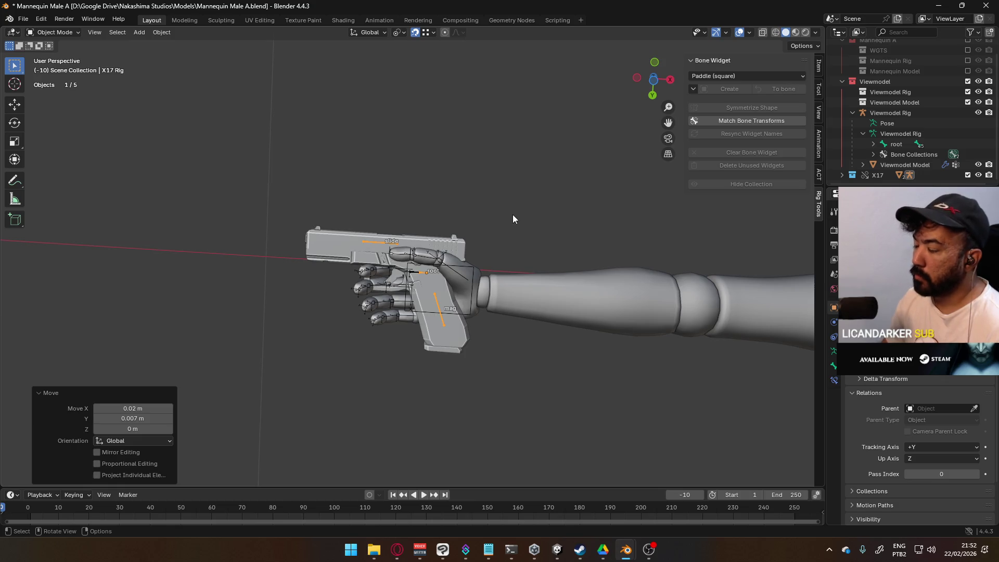
key(KP_7)
scroll(405, 270, up, 2)
scroll(411, 270, up, 5)
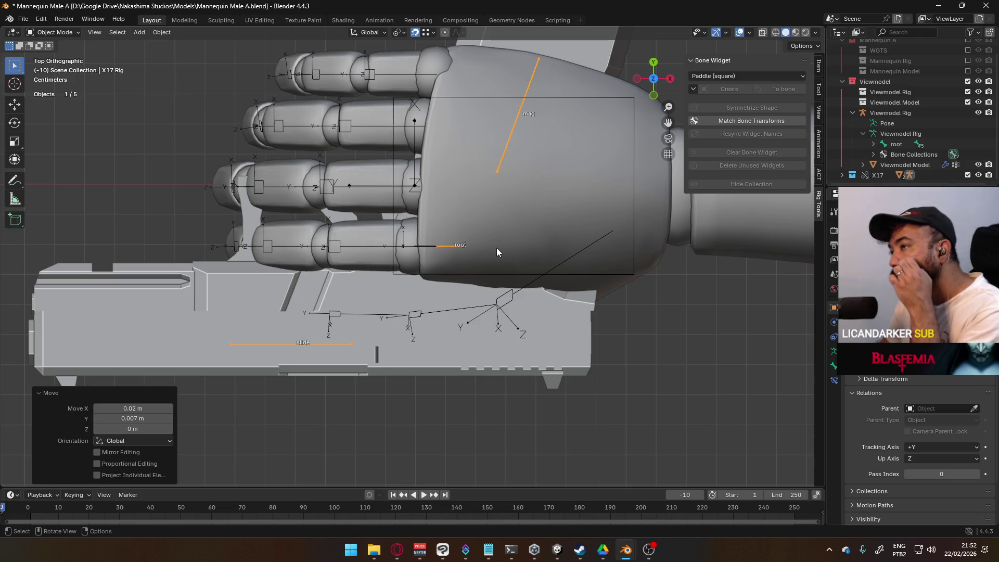
click(435, 34)
click(414, 86)
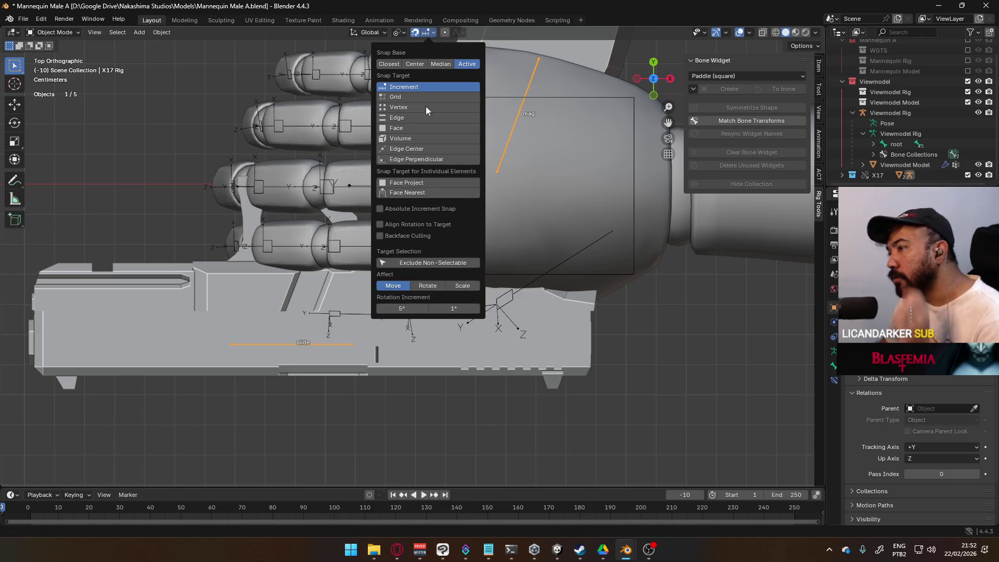
scroll(507, 250, up, 4)
Nudge the X17 rig -0.007 m along Y, then select its root bone in Weapon Library.
key(g)
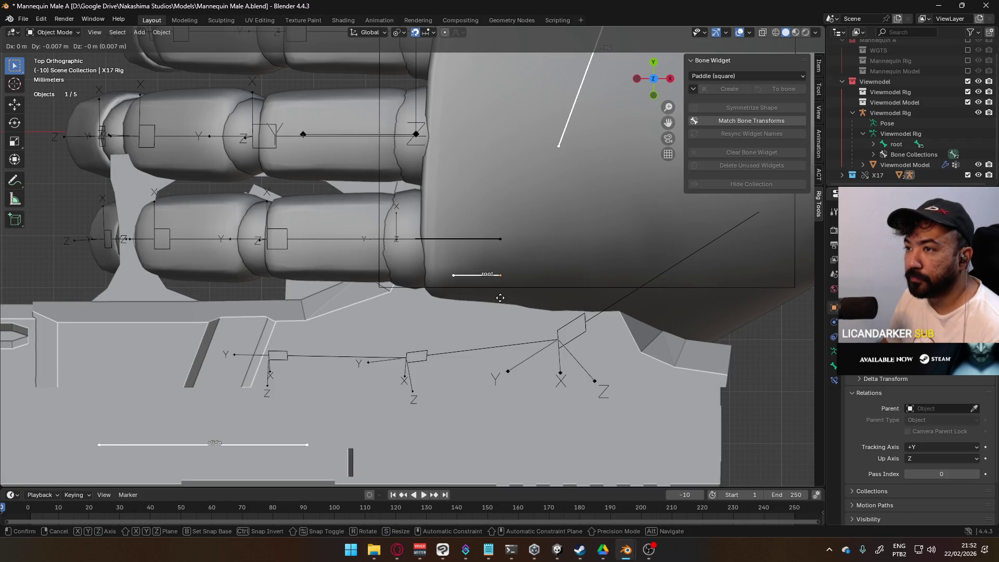
click(500, 297)
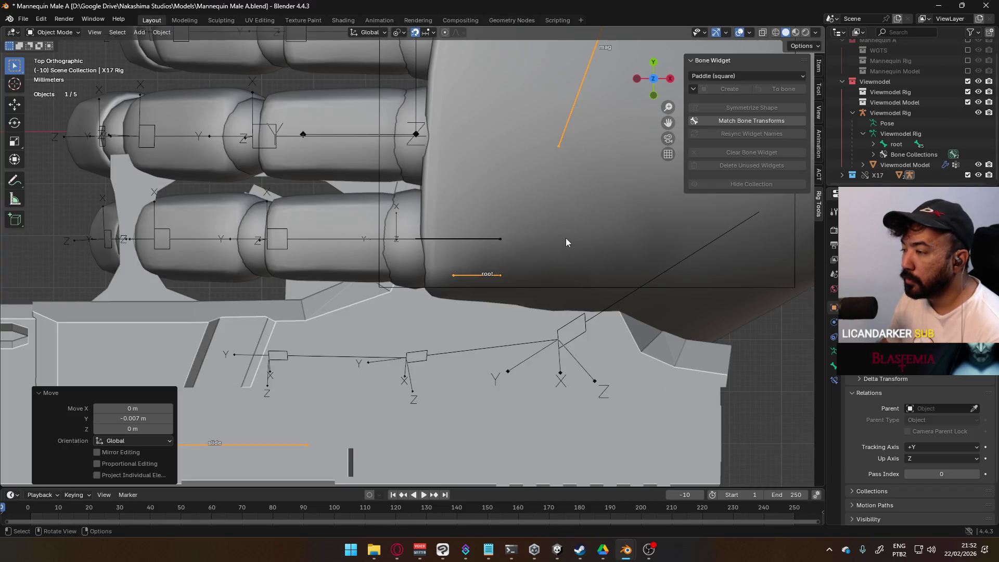
scroll(566, 238, down, 4)
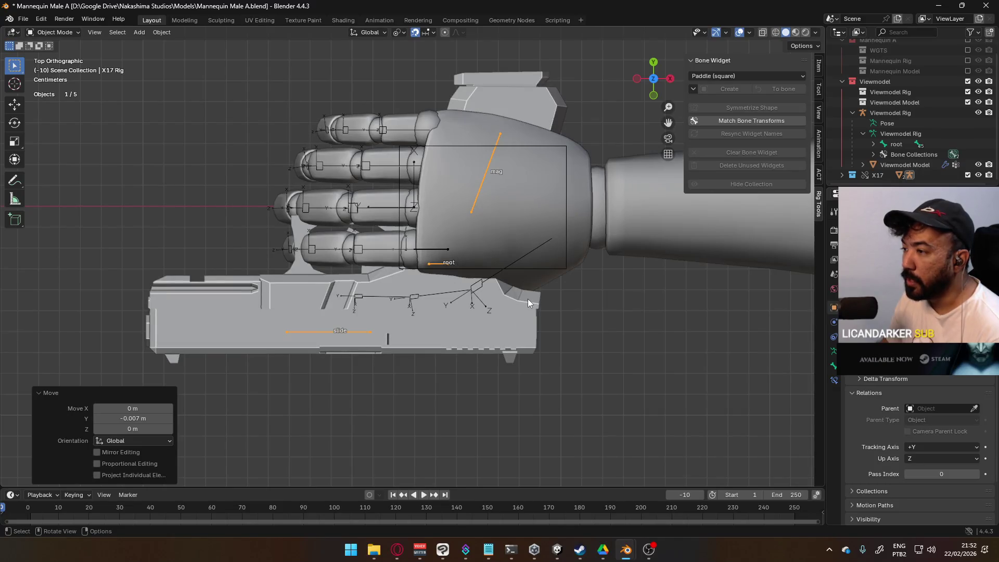
key(ctrl+z)
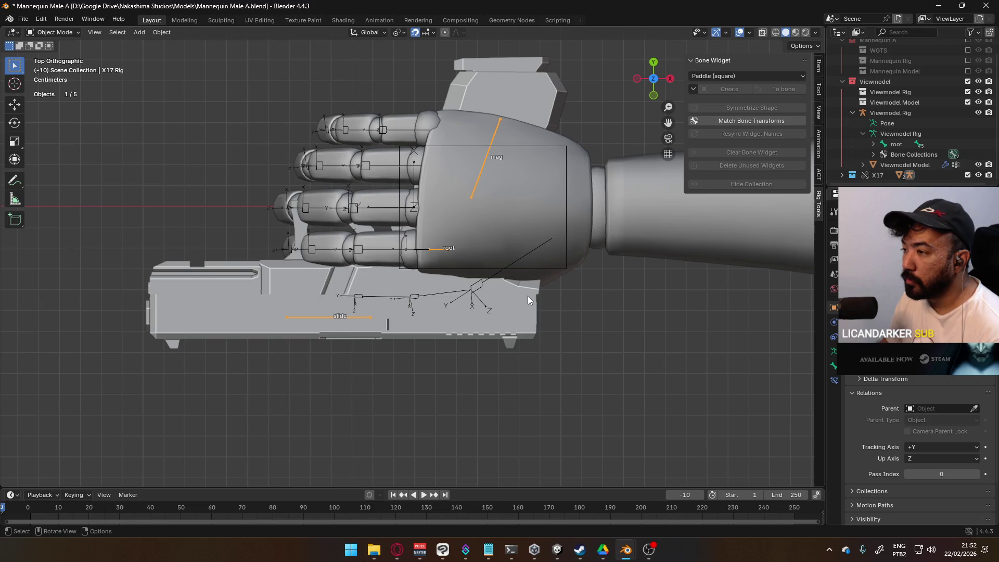
scroll(461, 255, up, 2)
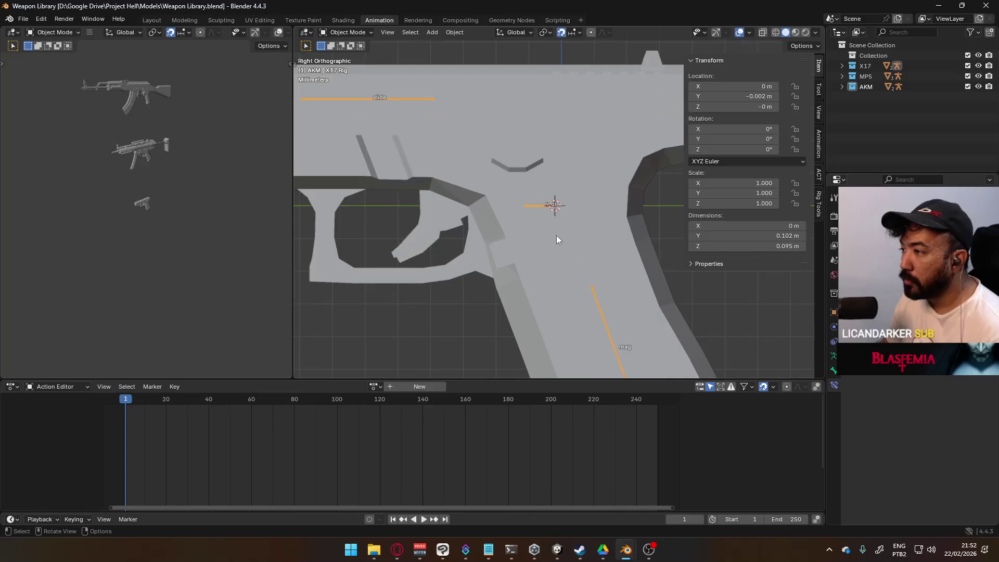
click(553, 205)
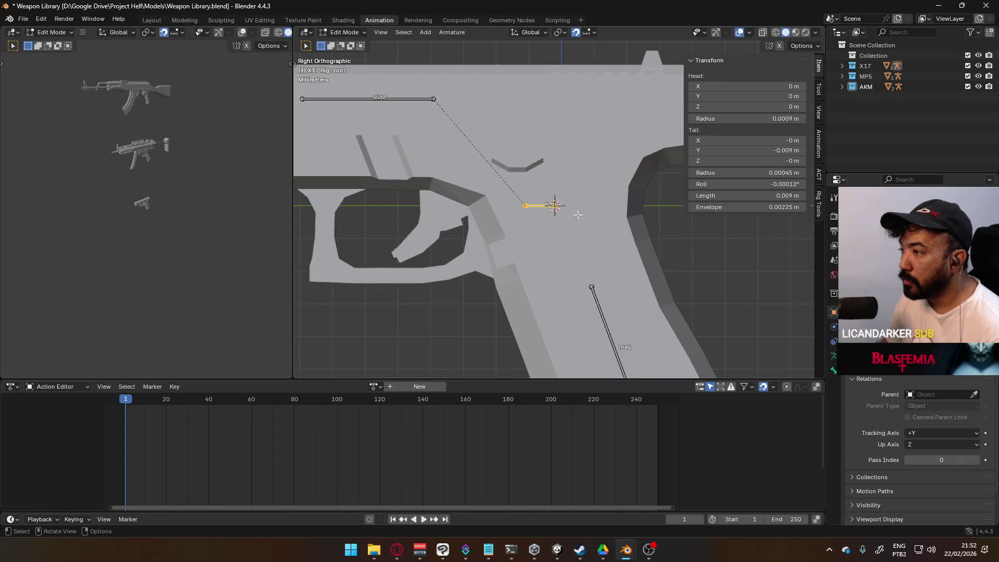
Lower the X17 root bone 0.007 m along Z.
scroll(576, 211, up, 2)
key(g)
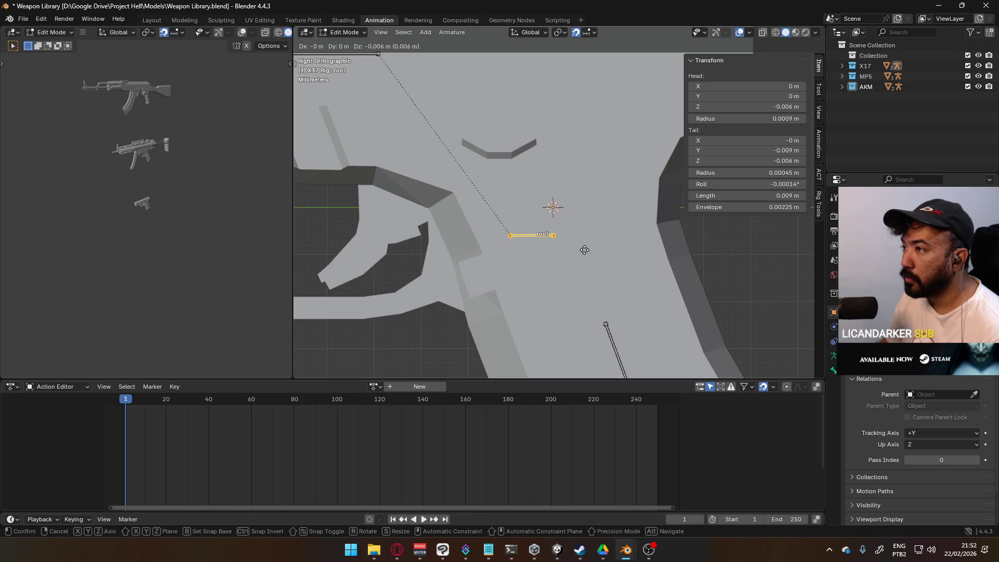
click(584, 251)
scroll(573, 247, down, 2)
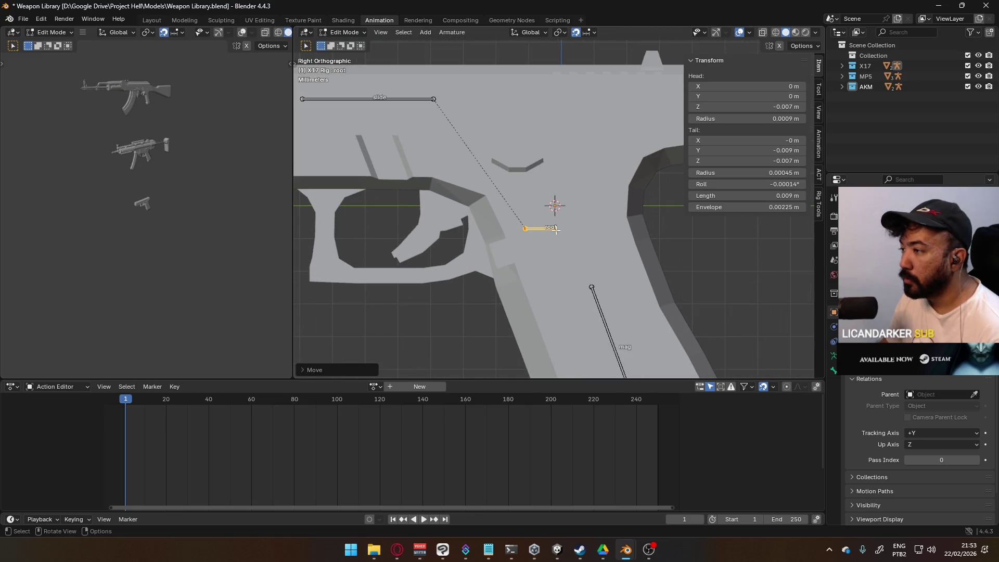
Back in Object Mode, set the X17 rig's origin to the 3D cursor via Quick Favorites.
key(q)
key(Escape)
key(Tab)
key(q)
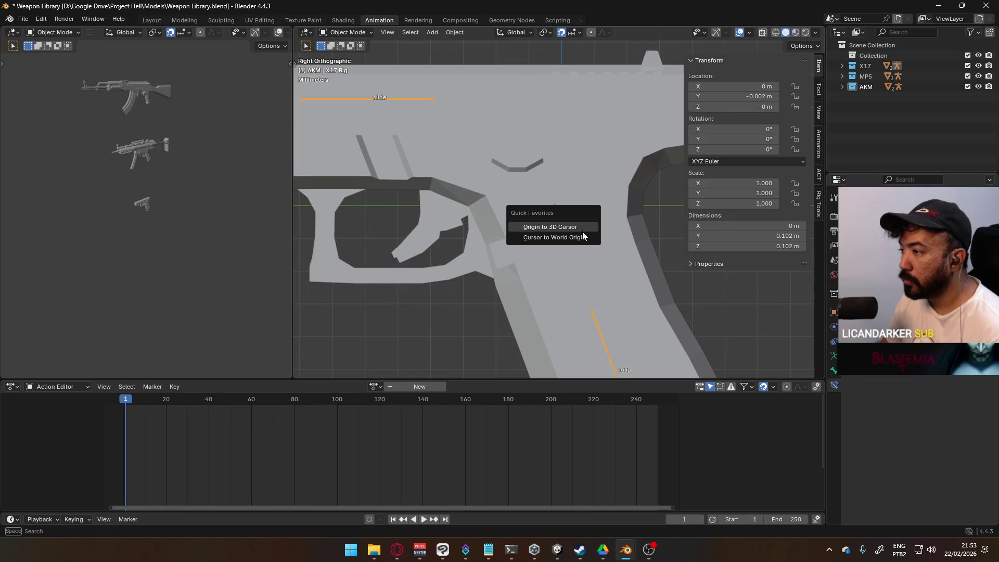
click(581, 228)
scroll(601, 235, down, 2)
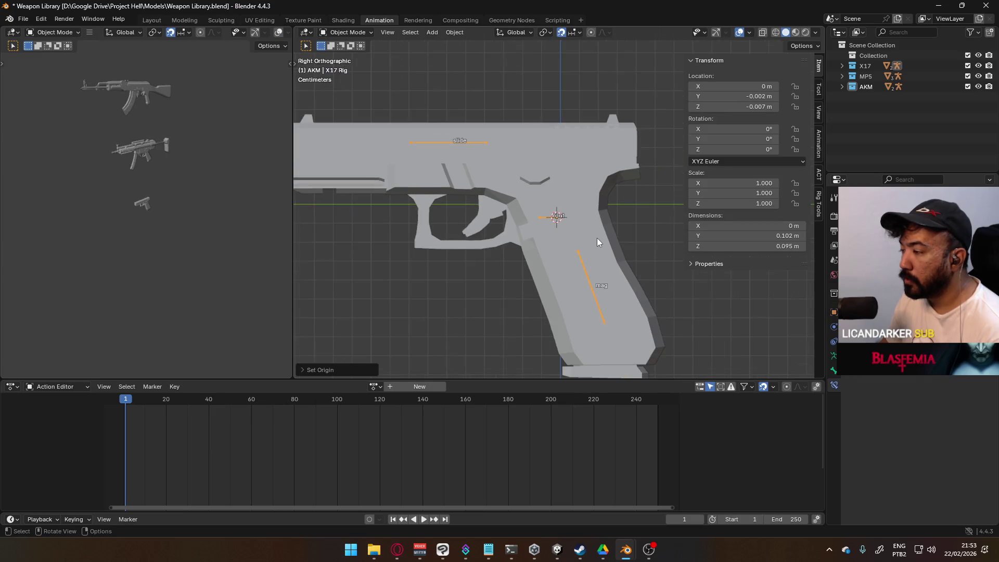
Check the X17 rig in Pose Mode, save Weapon Library.blend, and return to Object Mode.
key(Tab)
click(581, 254)
click(345, 32)
click(345, 68)
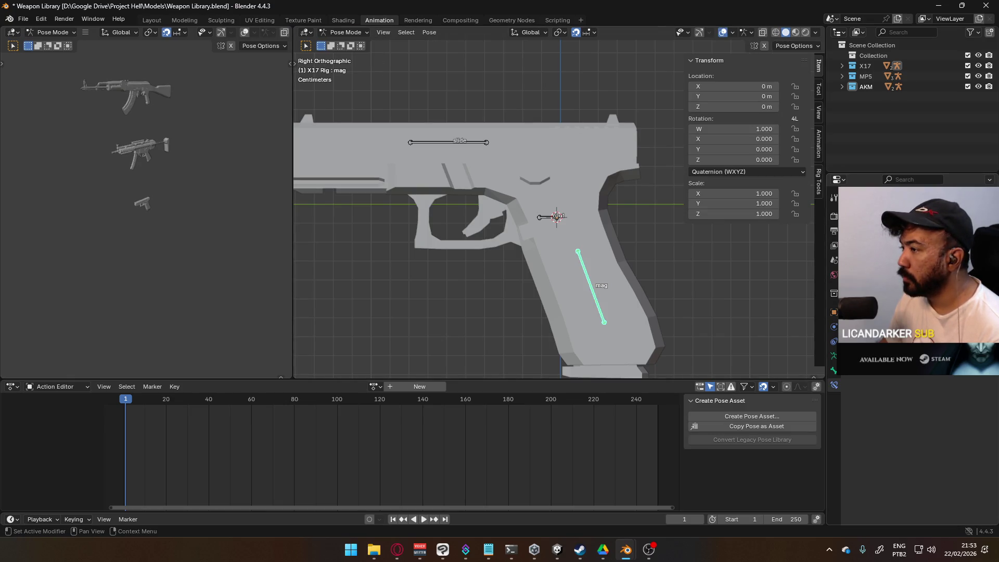
key(ctrl+s)
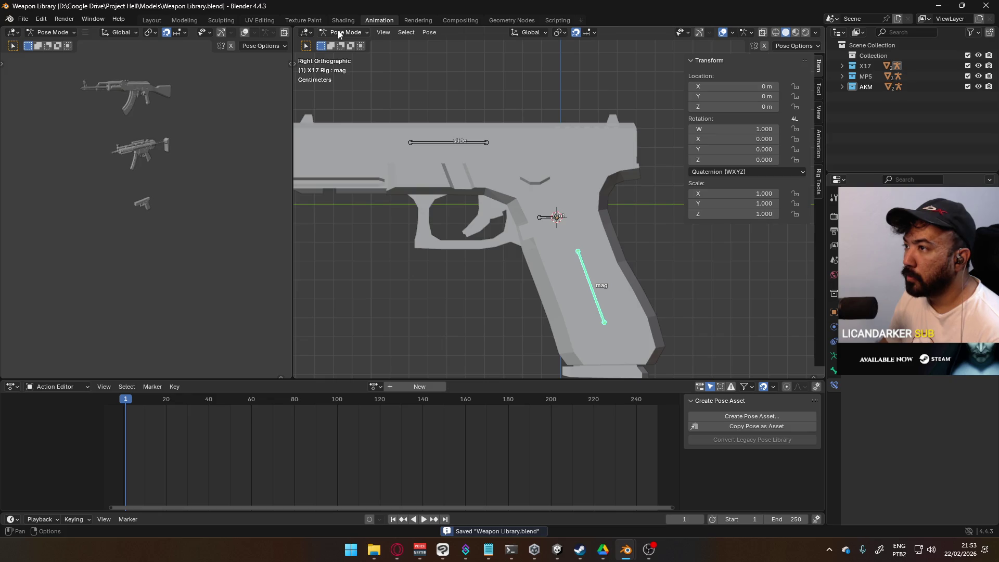
click(338, 30)
click(352, 48)
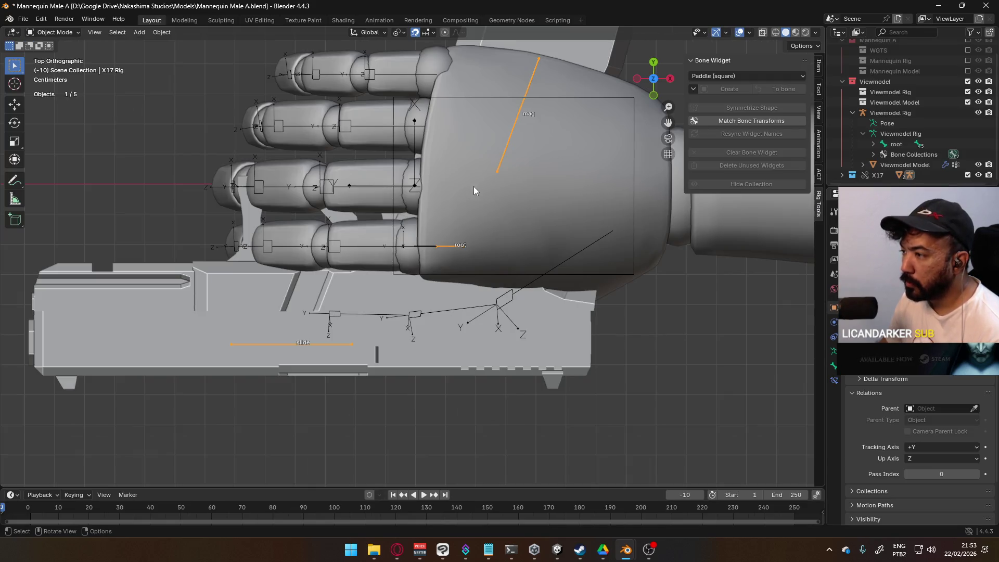
Save the mannequin file and revert it to reload the linked Weapon Library.
key(ctrl+s)
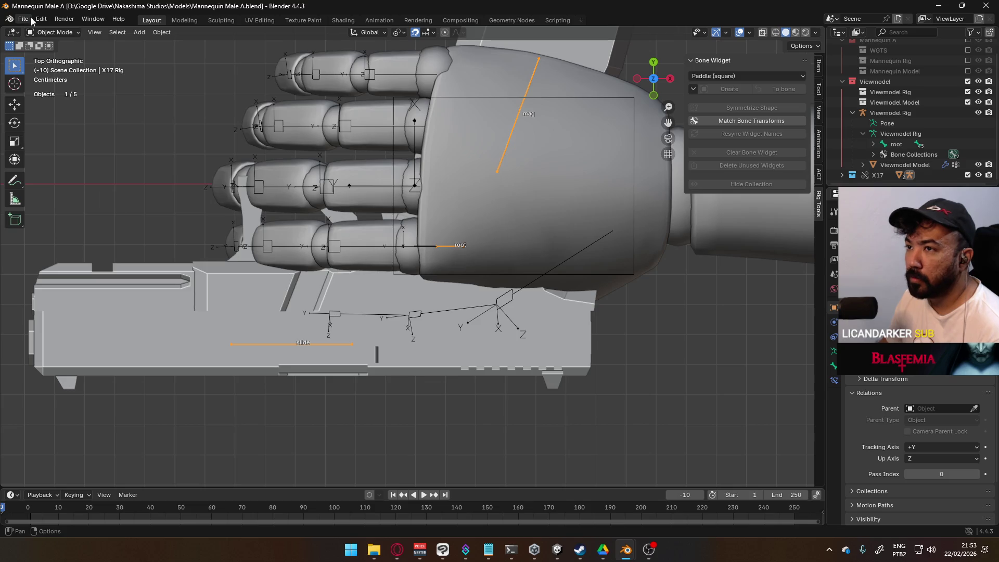
click(23, 19)
click(64, 62)
click(563, 291)
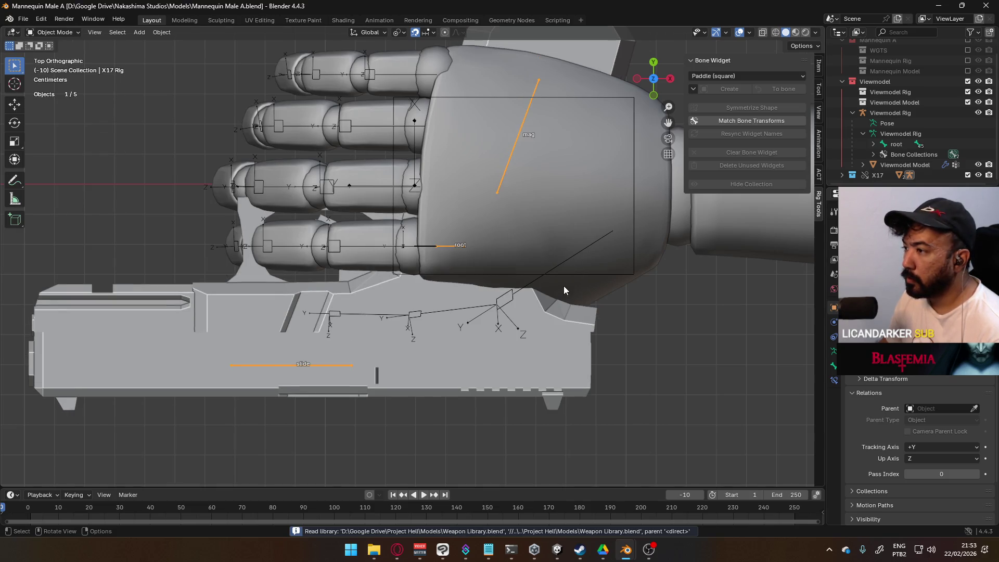
Inspect the hand and pistol from a side view, comparing against the Weapon Library window.
mouse_move(575, 277)
middle_down()
mouse_move(558, 274)
mouse_move(531, 243)
mouse_move(518, 250)
mouse_move(495, 171)
mouse_move(505, 136)
mouse_move(496, 187)
mouse_move(537, 322)
middle_up()
key(KP_3)
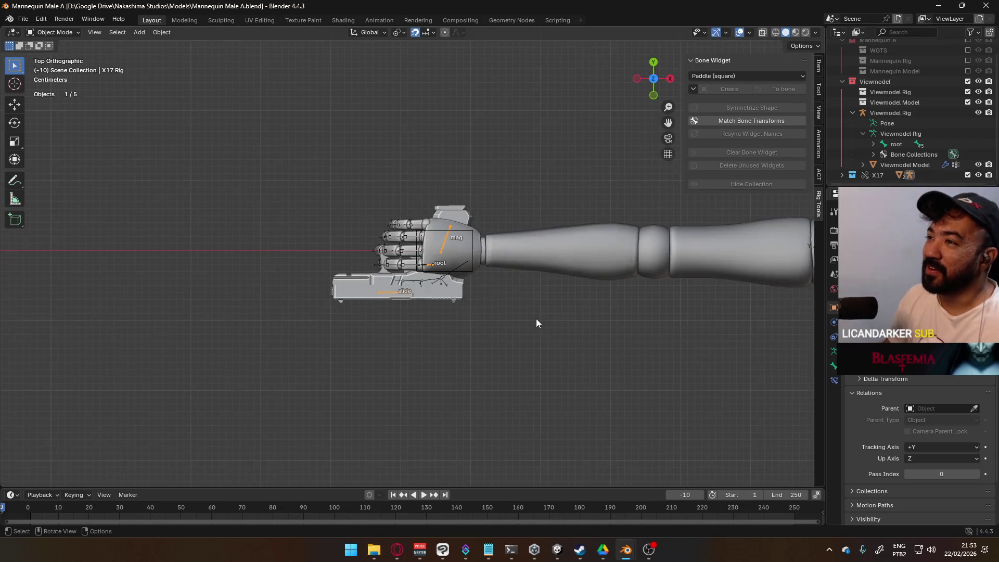
key(alt+Tab)
scroll(519, 266, up, 5)
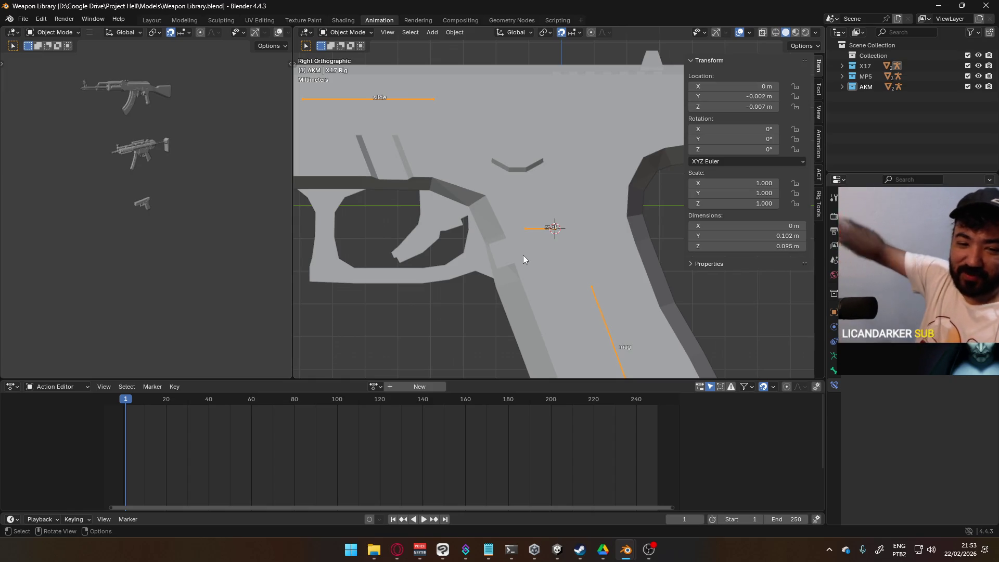
scroll(512, 256, down, 5)
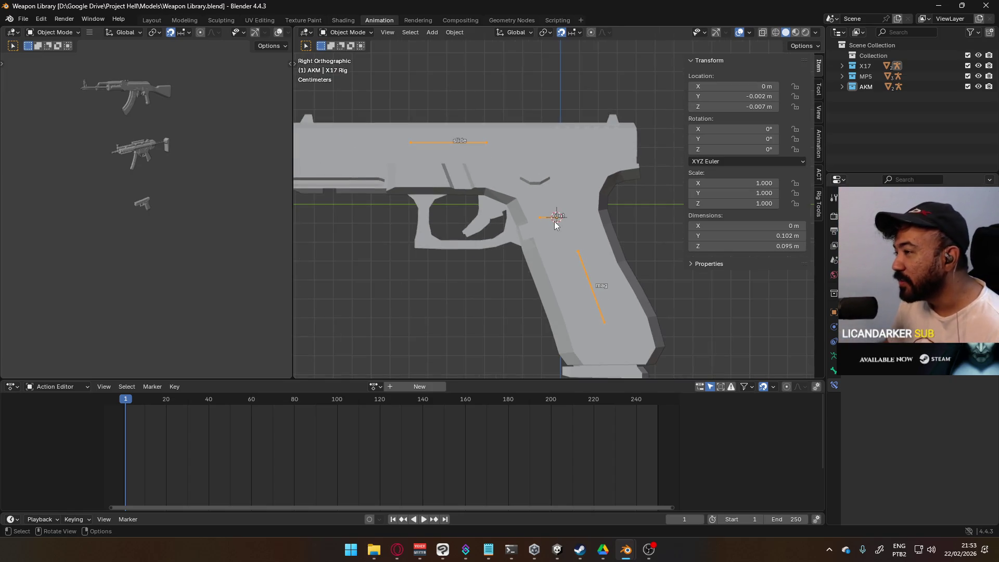
key(alt+Tab)
scroll(461, 259, up, 4)
scroll(461, 257, up, 2)
key(Tab)
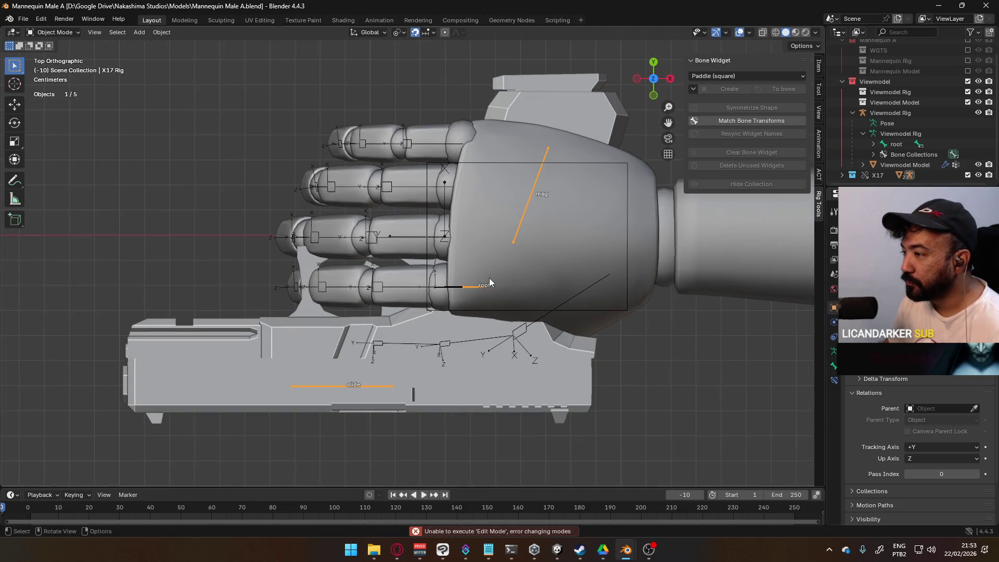
Test-shift the X17 pistol -0.02 m in the hand, then select the rig's root bone in Edit Mode.
scroll(489, 308, up, 3)
shift+middle_drag(489, 307, 436, 191)
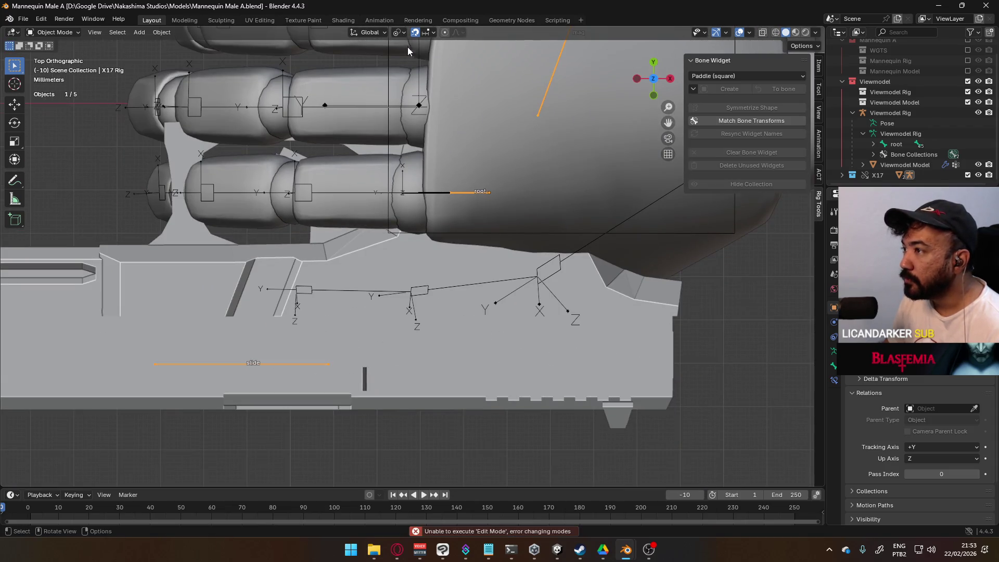
key(g)
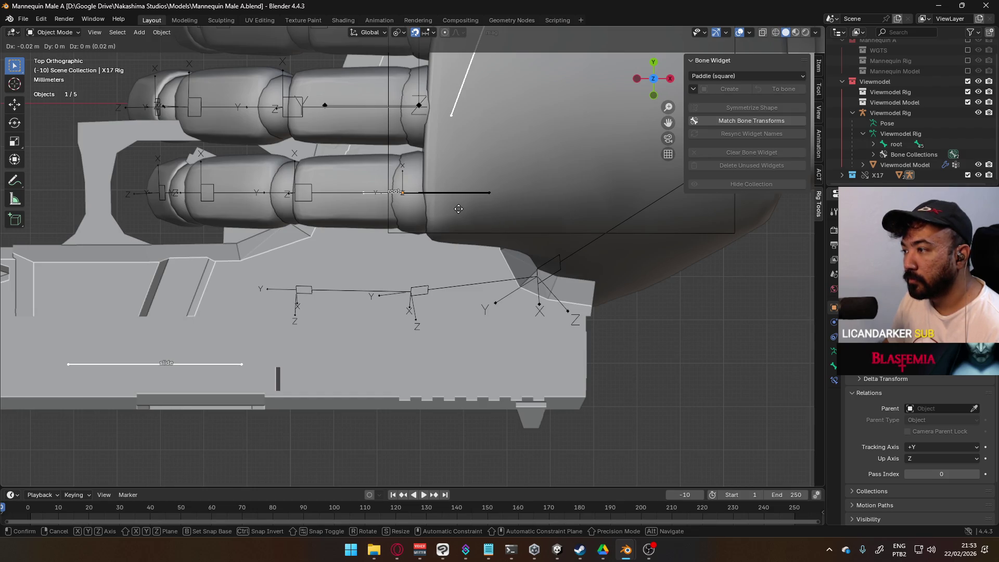
click(529, 207)
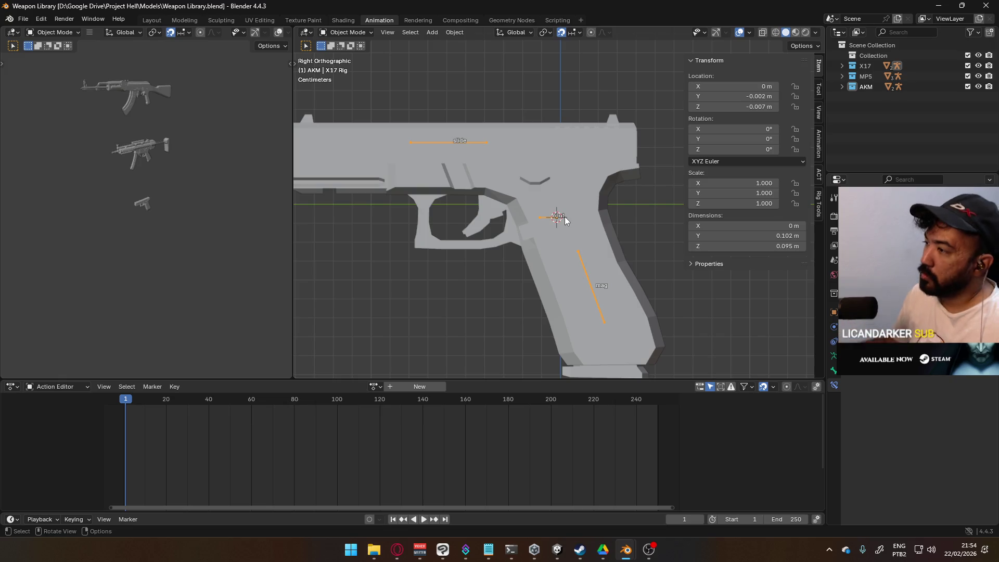
key(Tab)
click(544, 215)
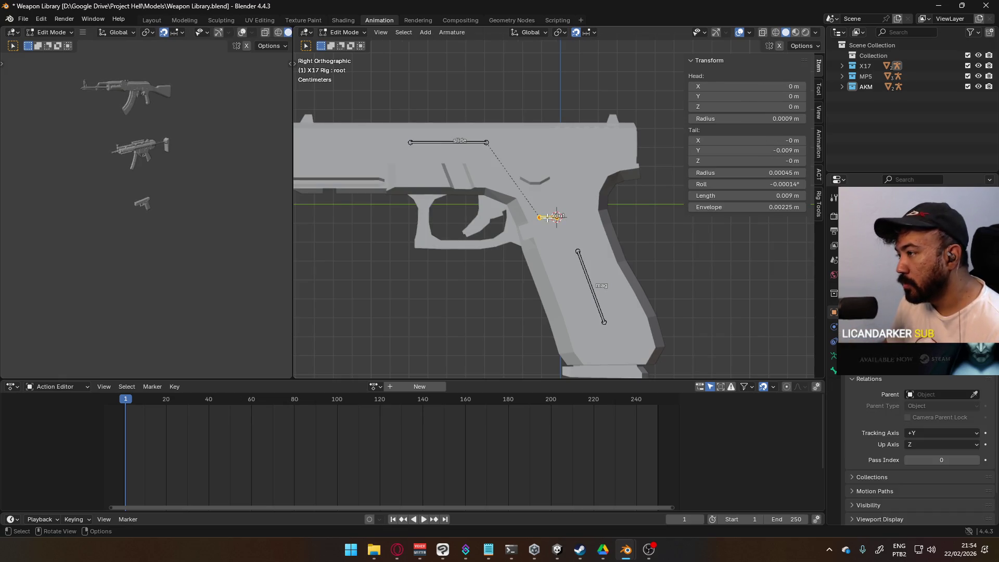
Move the X17 root bone 0.02 m along Y and leave Edit Mode.
key(g)
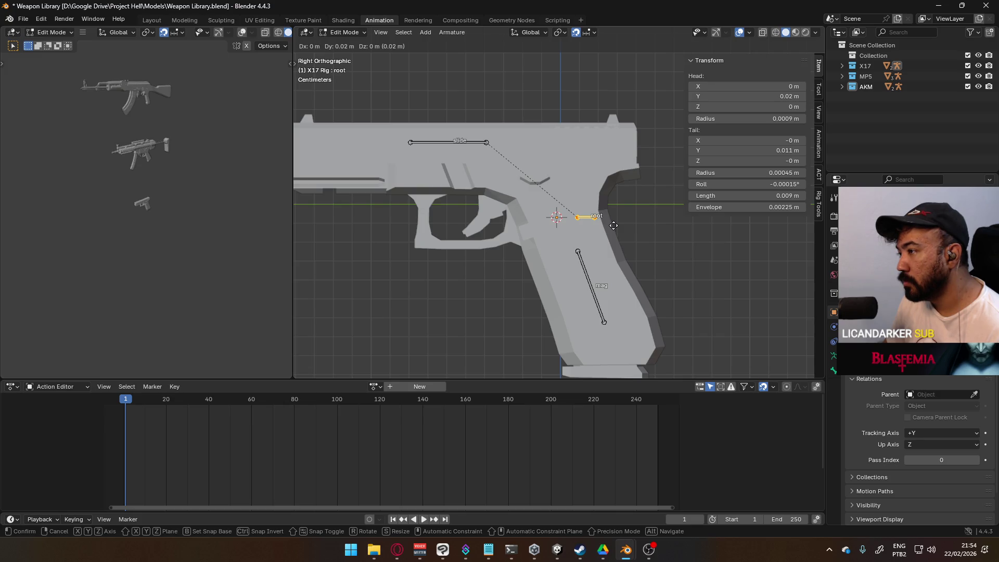
click(614, 226)
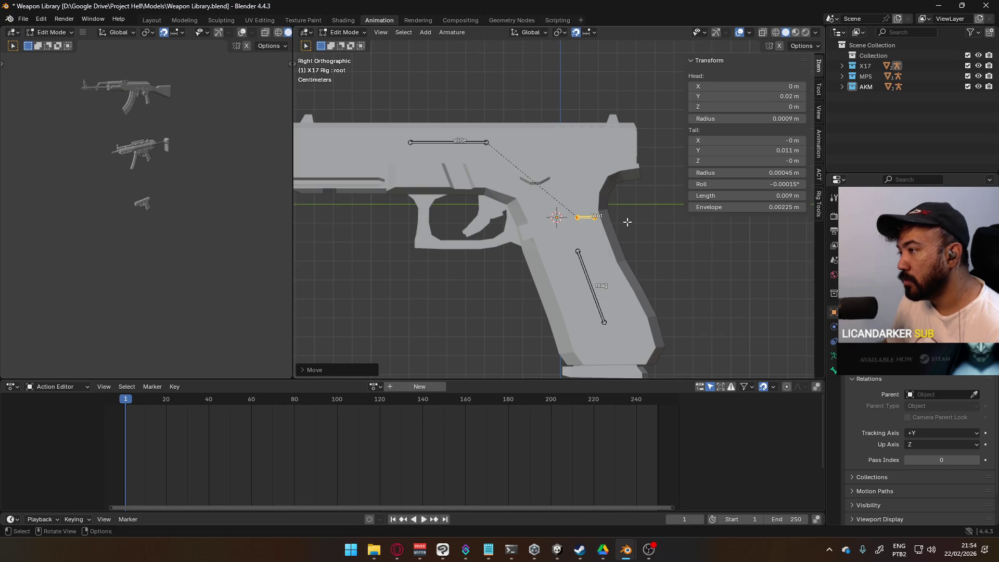
key(ctrl+p)
key(Tab)
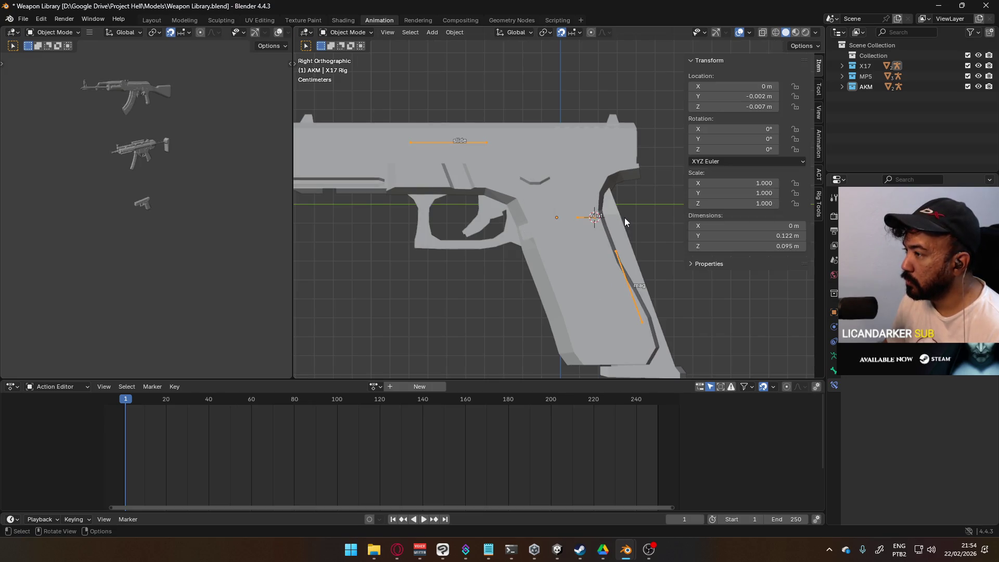
Reset the X17 rig's origin to the 3D cursor and reselect the rig.
key(q)
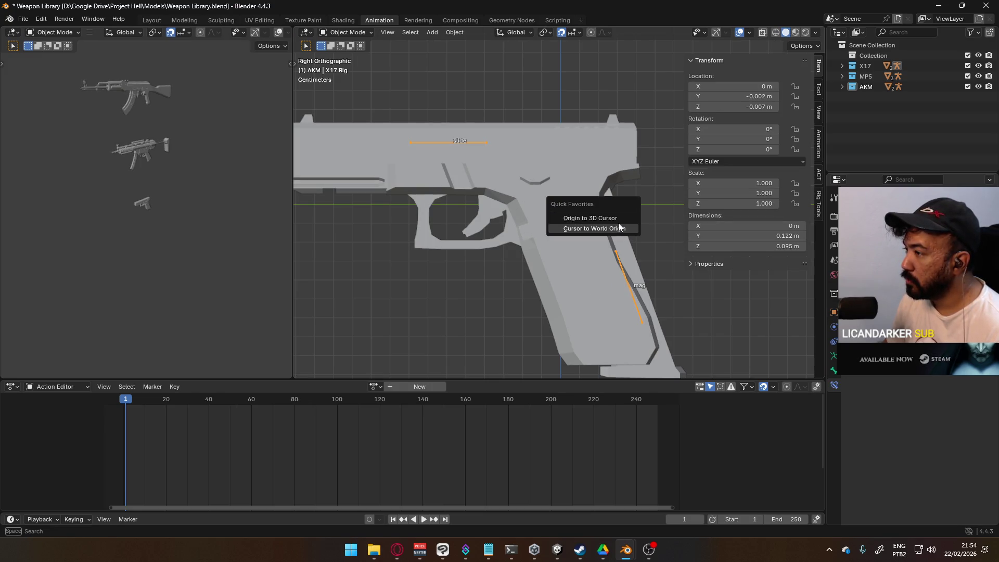
click(618, 219)
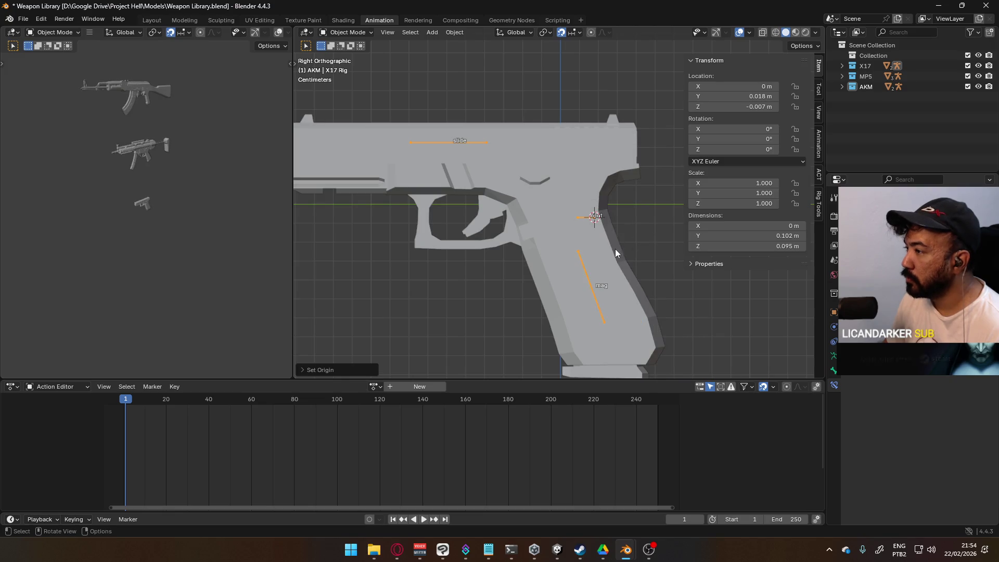
click(596, 279)
click(588, 276)
Check the X17 rig in Pose Mode by selecting the mag bone, then return to Object Mode.
click(357, 32)
click(346, 68)
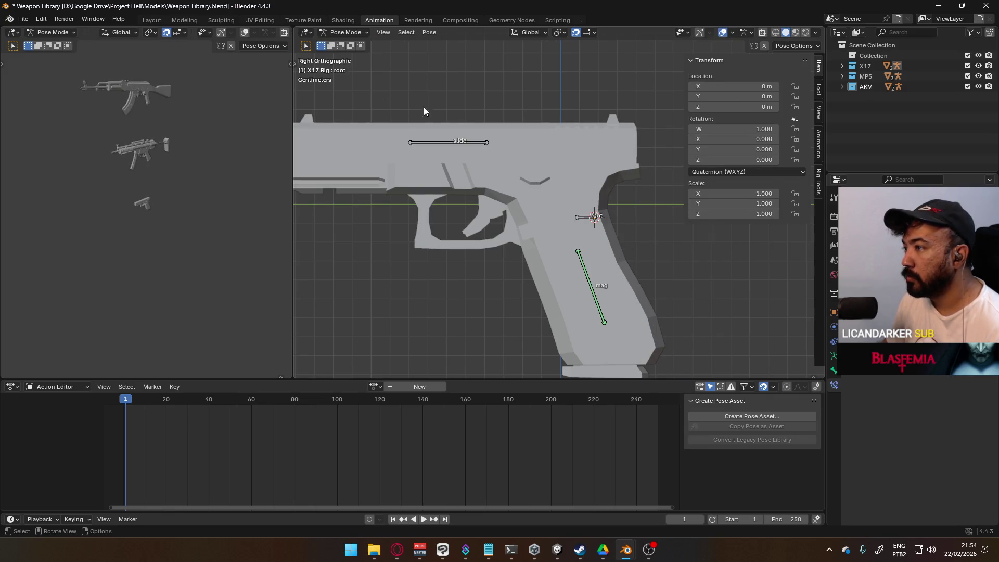
click(583, 255)
click(346, 32)
click(346, 46)
Save the Weapon Library and revert Mannequin Male A to reload the updated pistol.
key(ctrl+s)
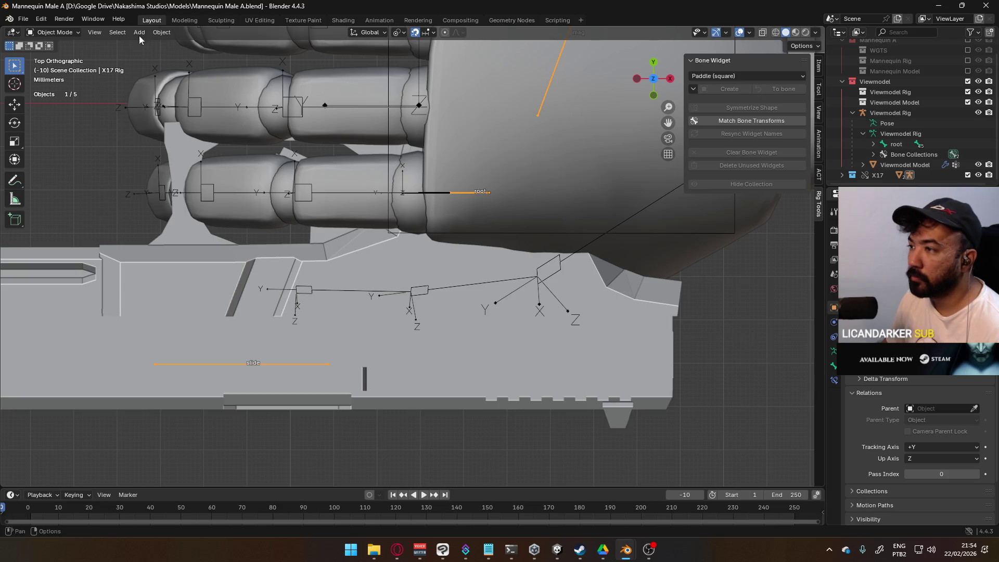
click(23, 19)
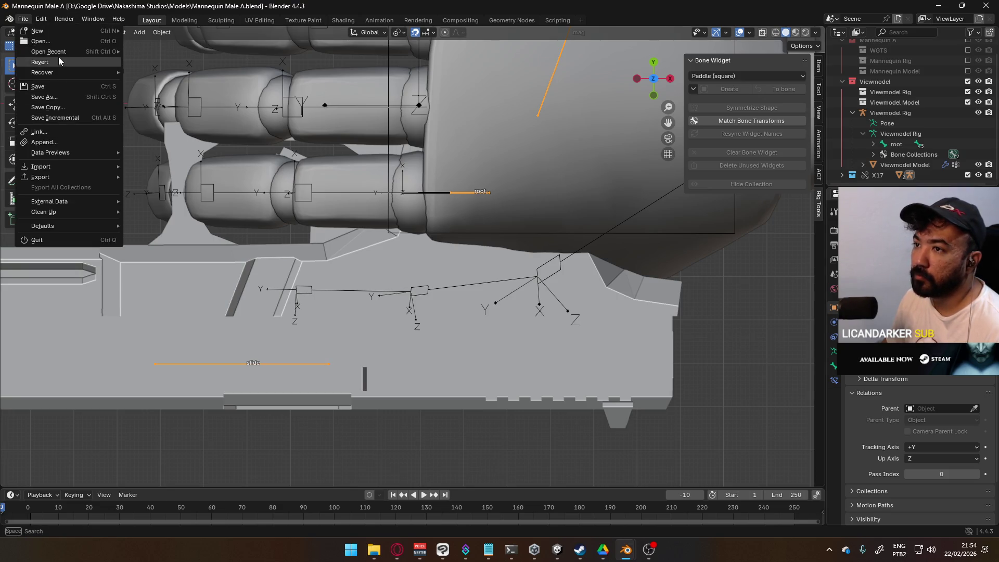
click(39, 62)
click(490, 290)
mouse_move(483, 255)
middle_down()
mouse_move(486, 333)
mouse_move(490, 296)
mouse_move(516, 249)
mouse_move(479, 358)
mouse_move(499, 360)
mouse_move(474, 360)
mouse_move(471, 333)
mouse_move(499, 326)
mouse_move(532, 305)
mouse_move(526, 299)
middle_up()
Switch snapping from Increment to Vertex.
key(g)
key(Escape)
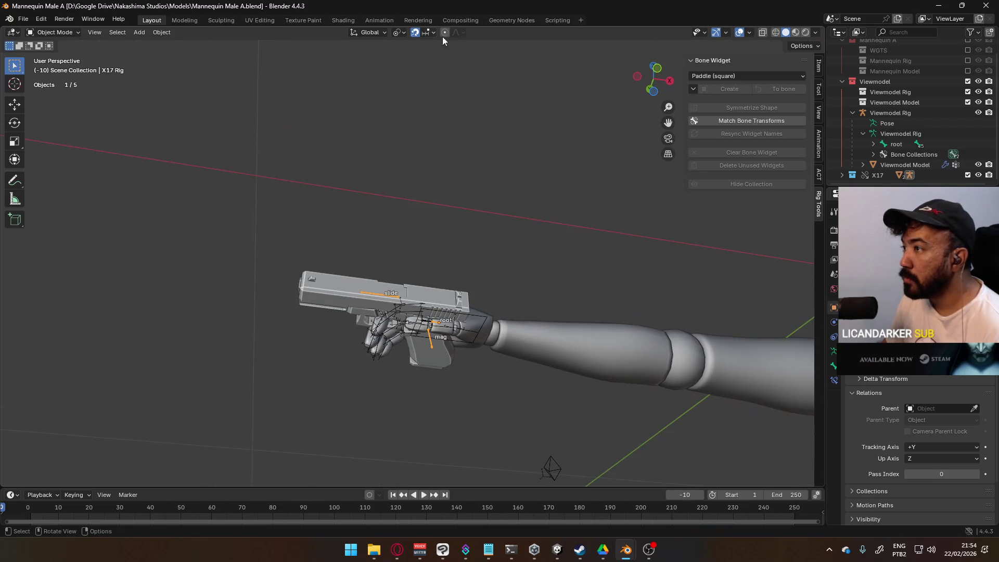
click(434, 32)
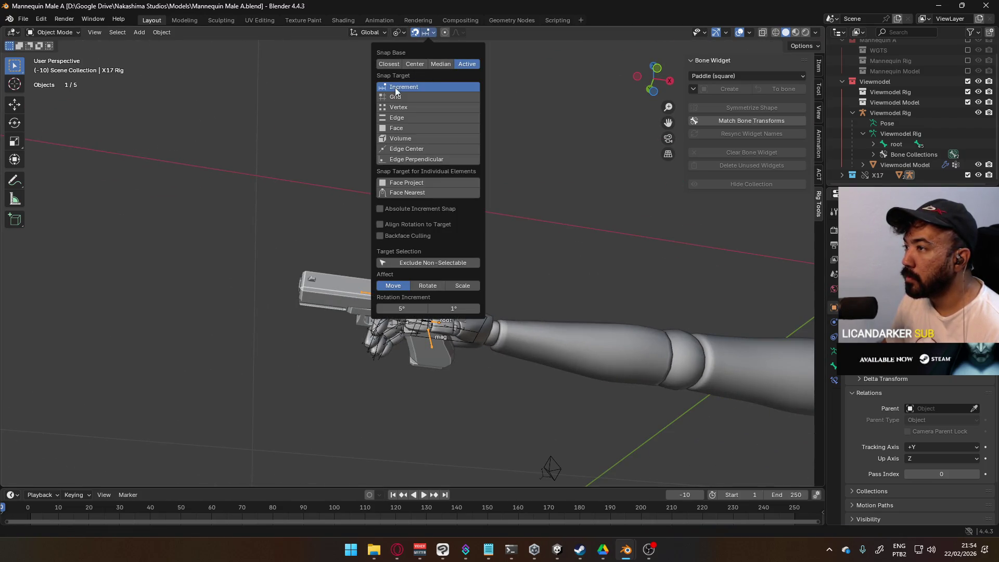
click(397, 106)
Reposition the X17 pistol in the hand over several moves, ending with a 0.02 m nudge along X.
key(g)
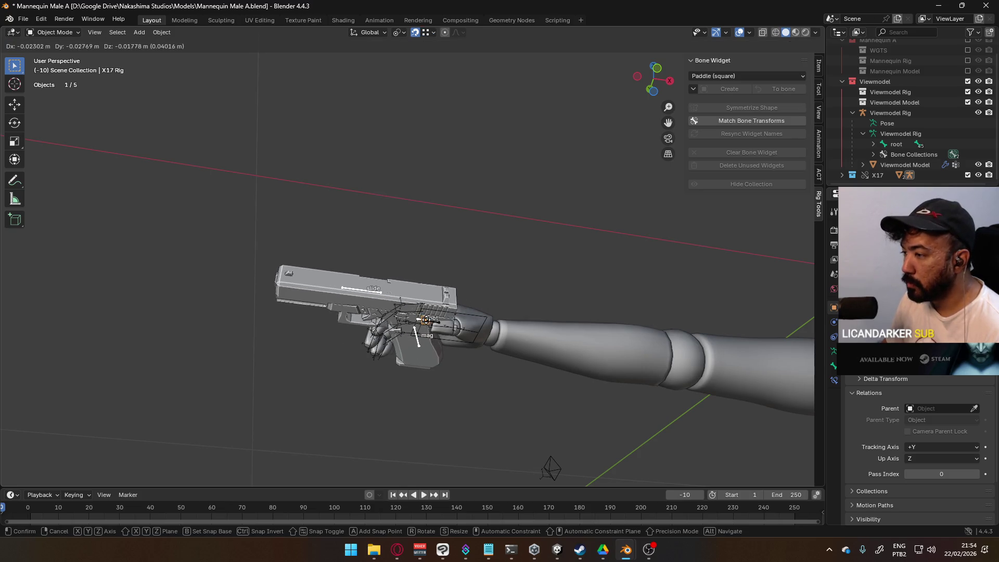
click(452, 357)
scroll(452, 357, up, 2)
mouse_move(452, 357)
middle_down()
mouse_move(450, 389)
mouse_move(449, 373)
mouse_move(433, 373)
middle_up()
key(g)
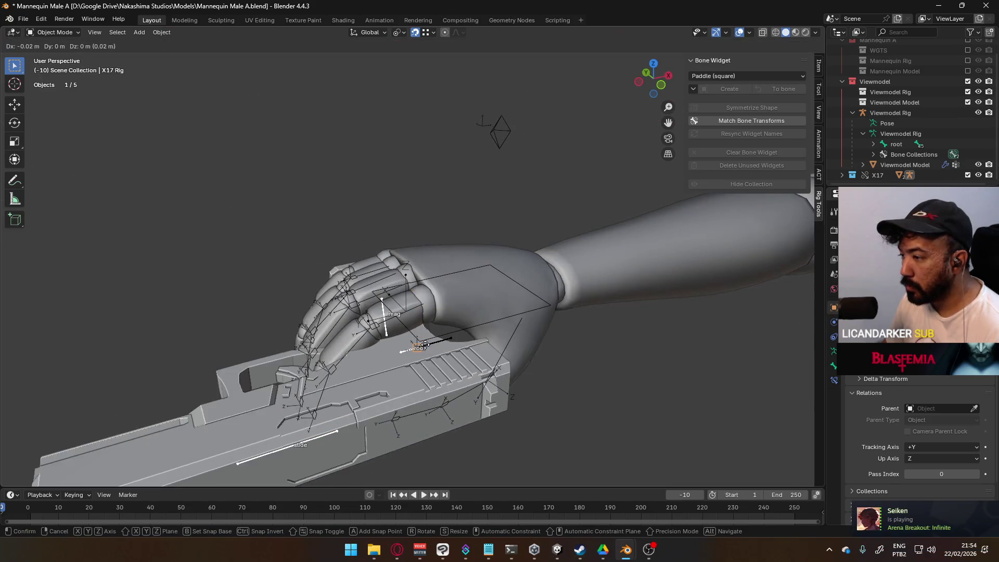
click(413, 352)
mouse_move(413, 352)
middle_down()
mouse_move(472, 352)
mouse_move(500, 330)
middle_up()
key(g)
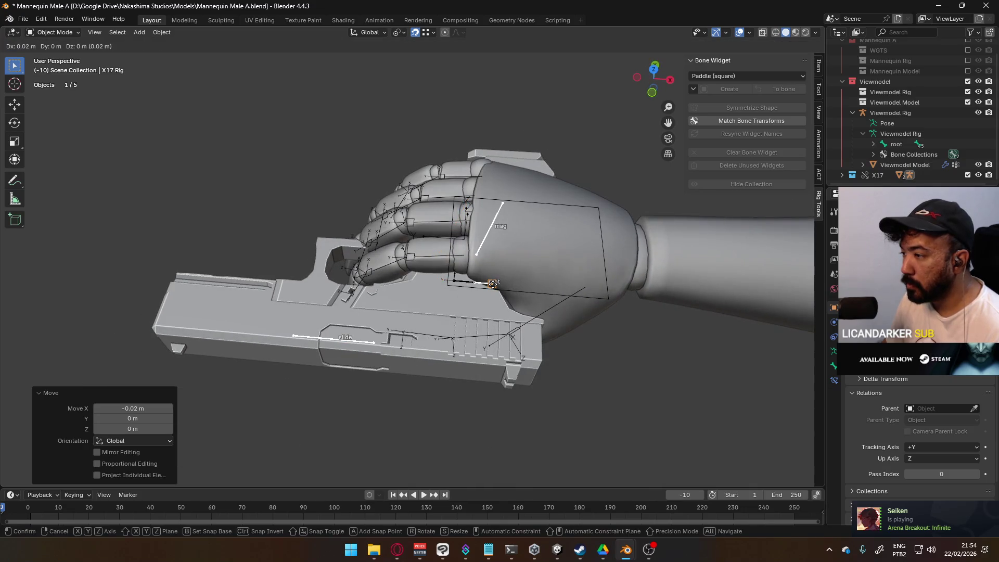
click(492, 283)
key(KP_7)
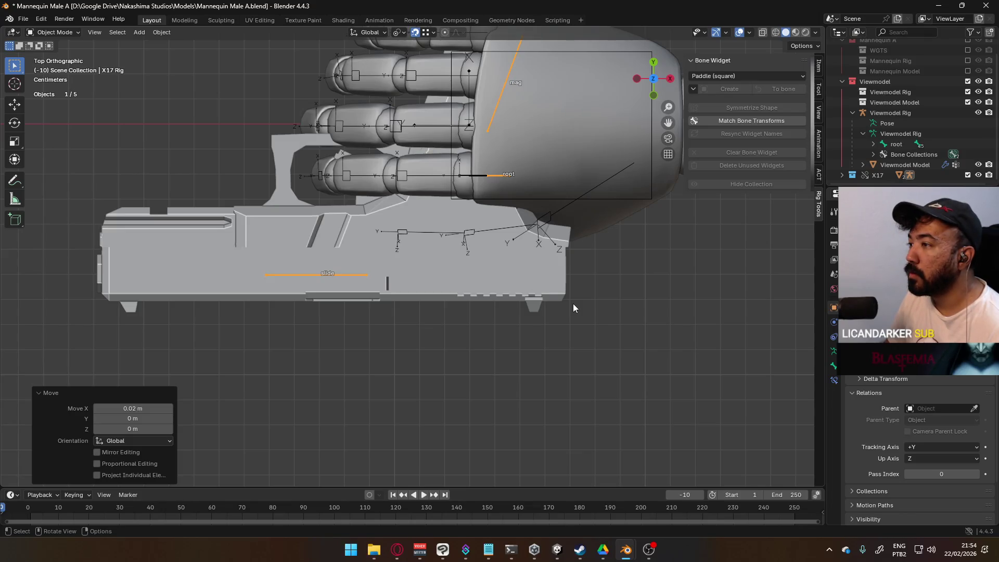
mouse_move(573, 304)
middle_down()
mouse_move(543, 238)
mouse_move(560, 62)
mouse_move(533, 100)
mouse_move(527, 141)
mouse_move(556, 260)
mouse_move(603, 219)
mouse_move(714, 213)
mouse_move(673, 274)
mouse_move(468, 231)
mouse_move(312, 288)
mouse_move(227, 282)
mouse_move(86, 246)
middle_up()
After checking the Weapon Library, delete the X17 collection hierarchy from the Outliner.
key(alt+Tab)
scroll(529, 288, down, 3)
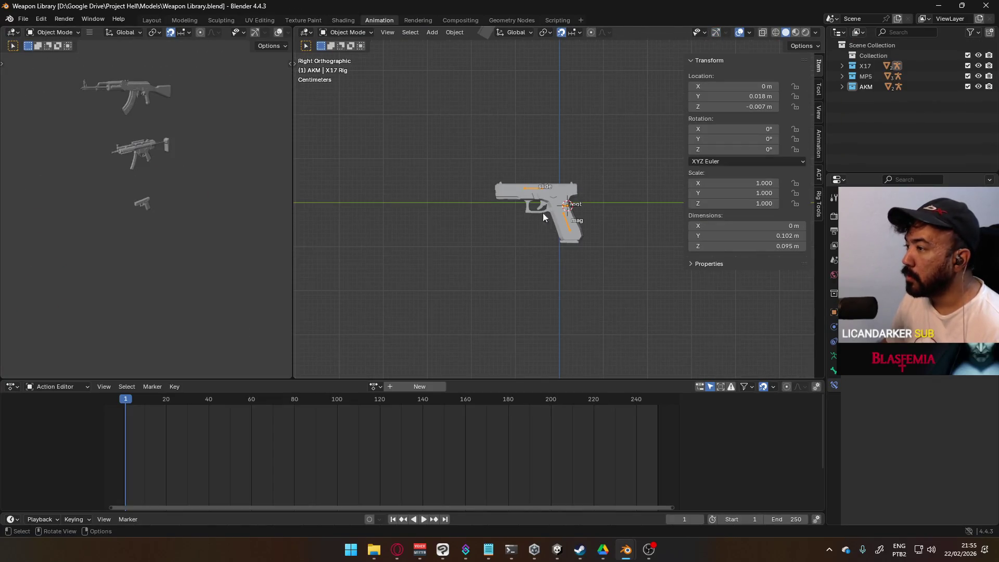
scroll(489, 156, down, 4)
shift+scroll(489, 161, up, 5)
shift+scroll(517, 159, up, 3)
scroll(501, 248, up, 5)
key(alt+Tab)
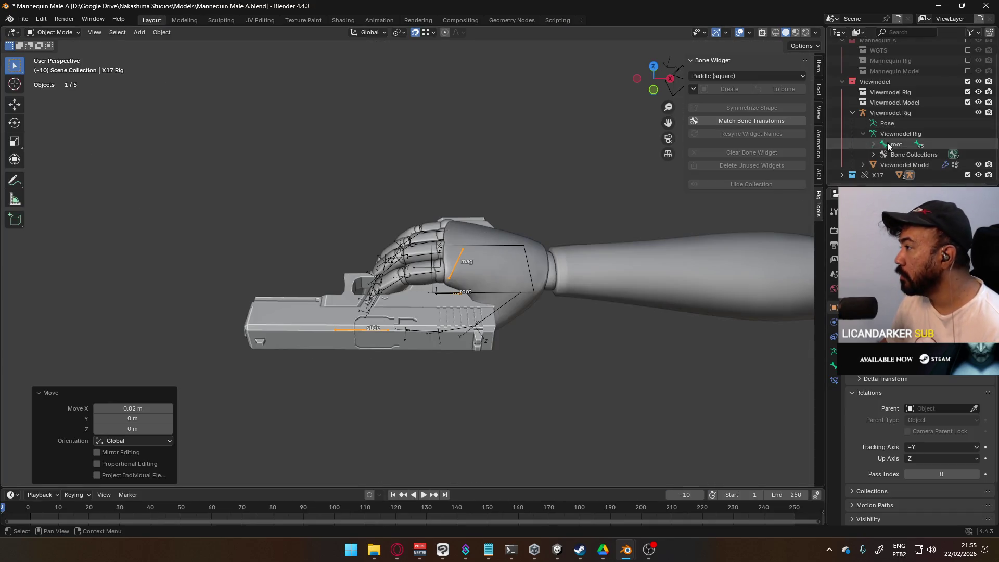
right_click(877, 175)
click(876, 172)
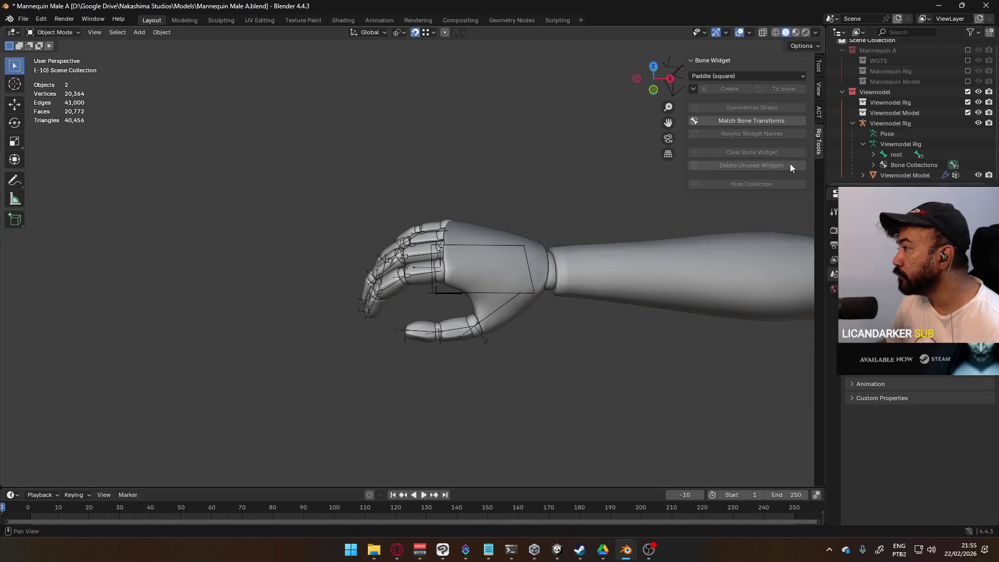
Link the AKM collection from Weapon Library.blend into the mannequin scene.
click(23, 19)
mouse_move(62, 153)
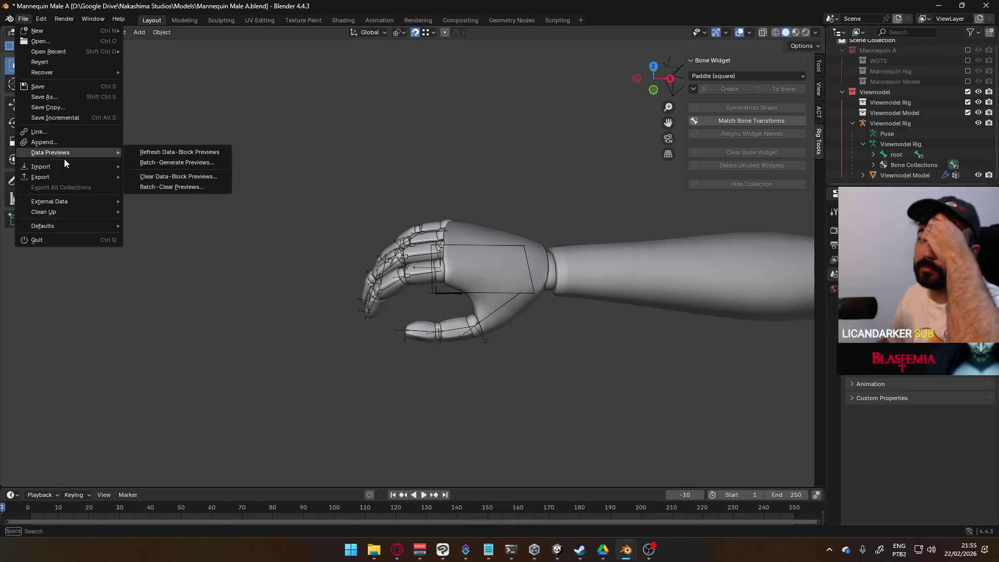
click(71, 131)
click(427, 174)
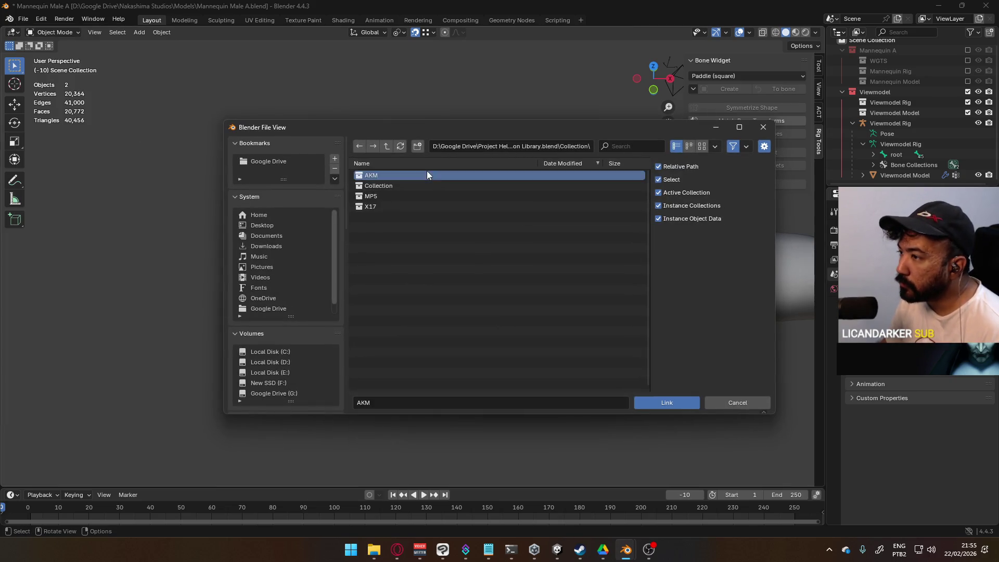
click(662, 400)
scroll(562, 226, down, 10)
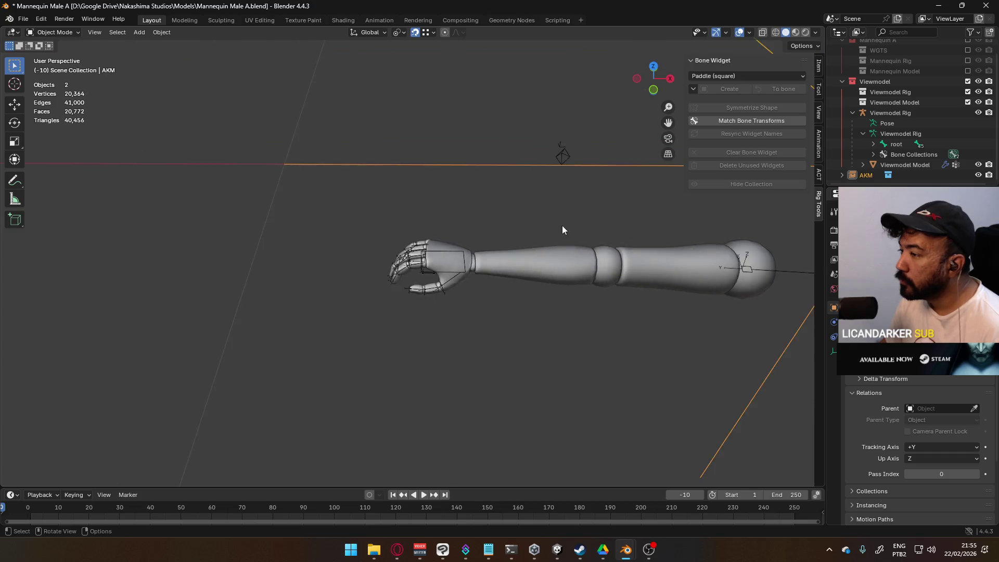
Make the linked AKM an editable Library Override (Content) and view it beside the arms.
right_click(868, 176)
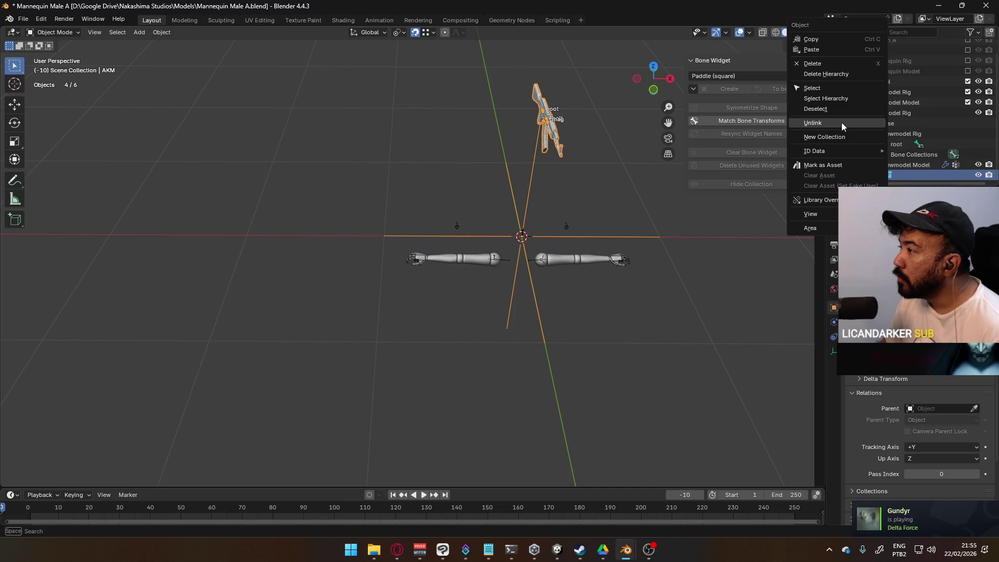
mouse_move(822, 200)
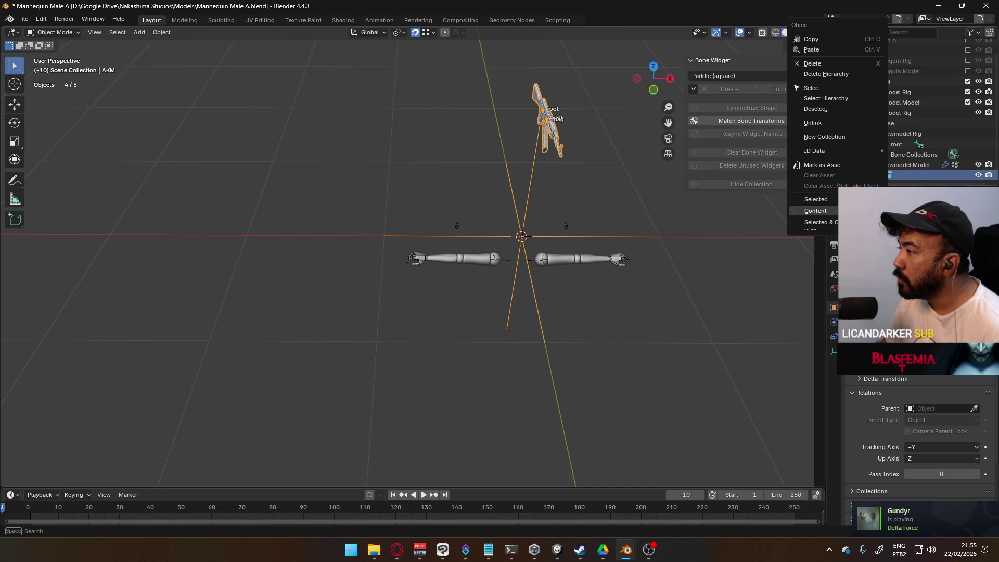
click(820, 222)
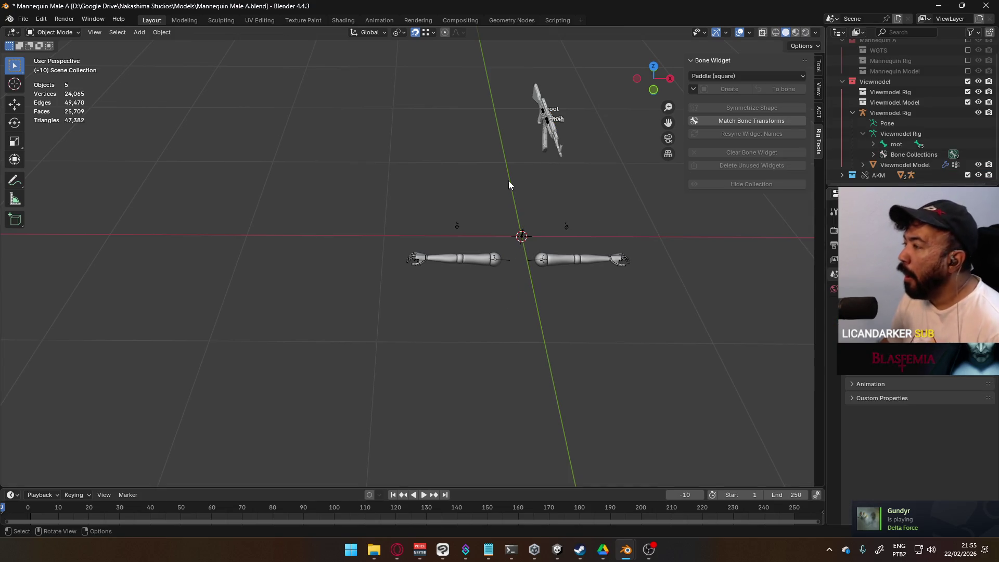
key(KP_7)
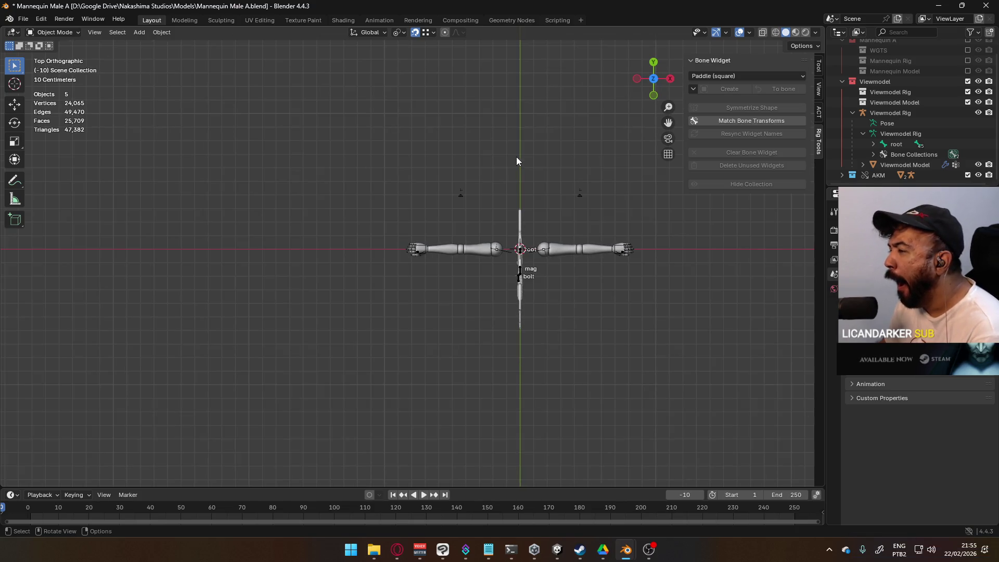
scroll(477, 264, up, 8)
scroll(575, 226, down, 10)
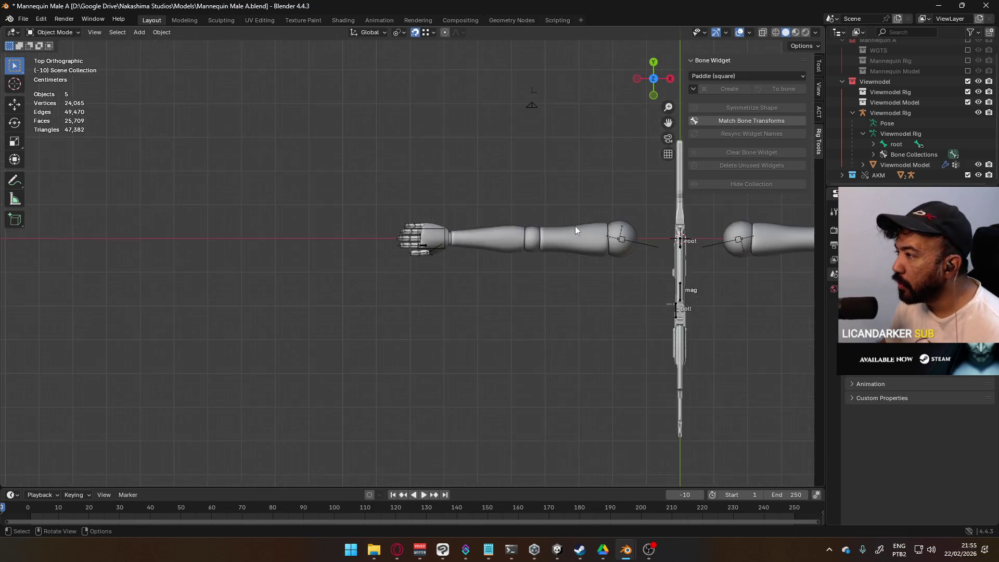
mouse_move(526, 236)
middle_down()
mouse_move(477, 102)
mouse_move(495, 151)
middle_up()
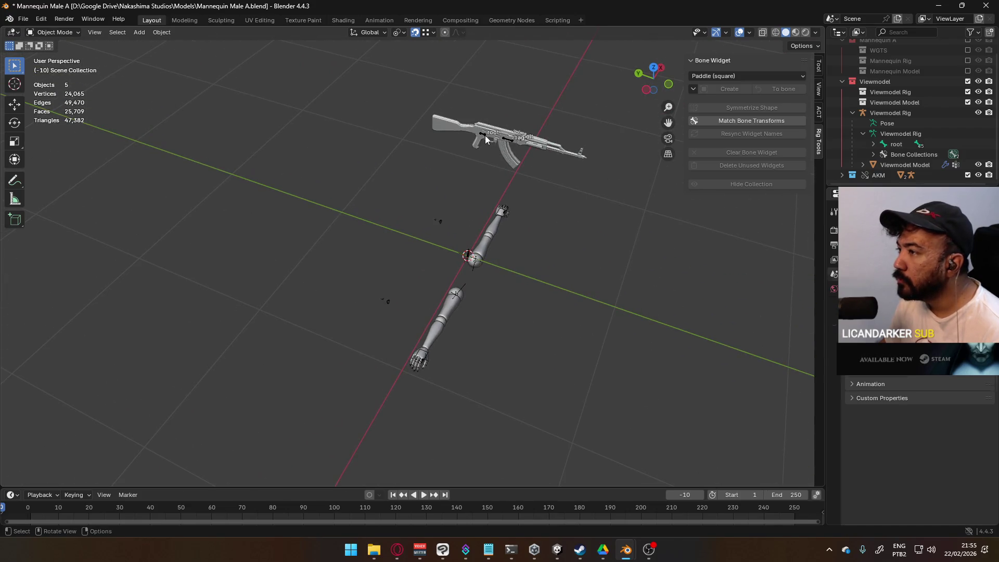
Move the AKM rig over to the mannequin's hand.
click(485, 136)
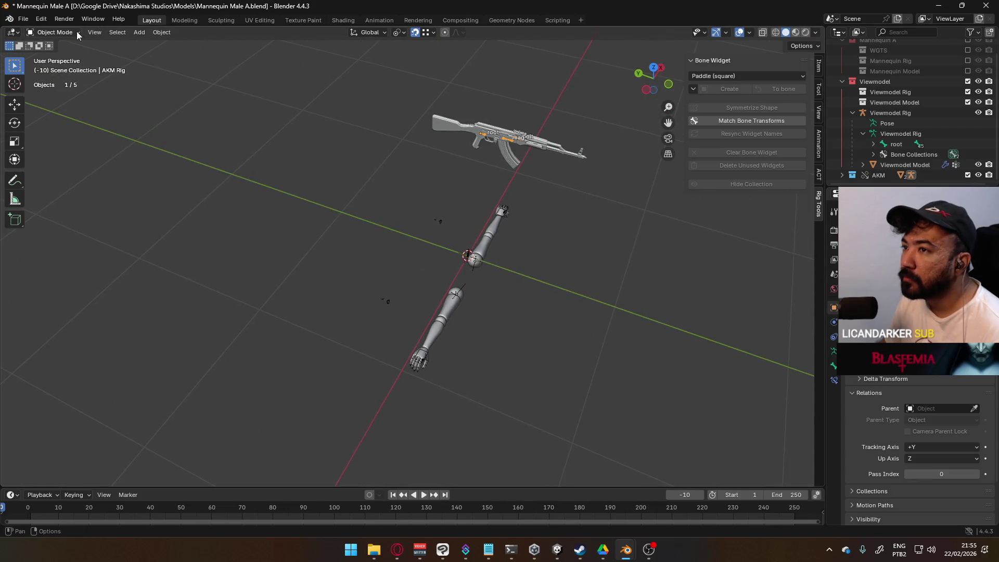
key(g)
click(501, 370)
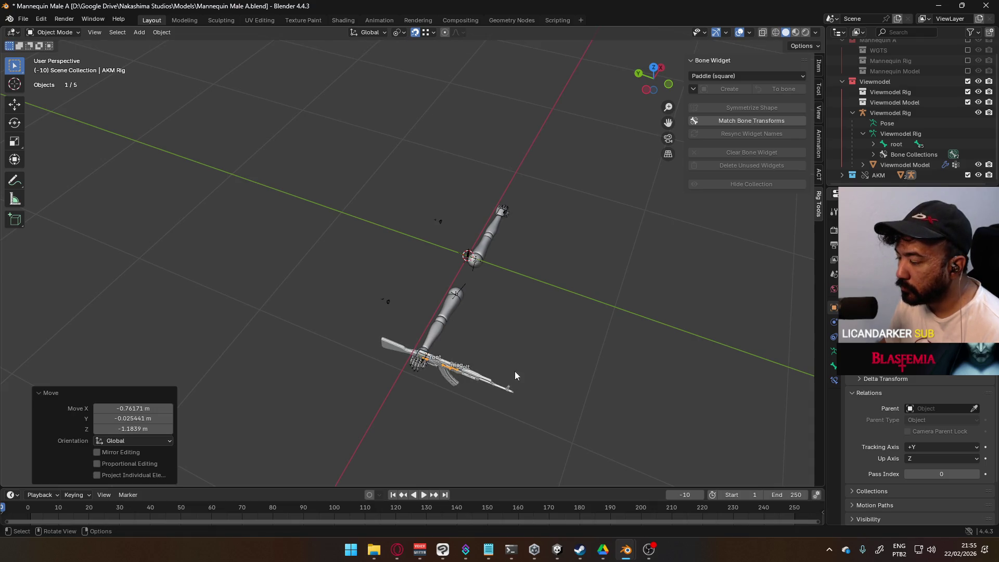
scroll(529, 362, up, 6)
middle_drag(451, 304, 419, 330)
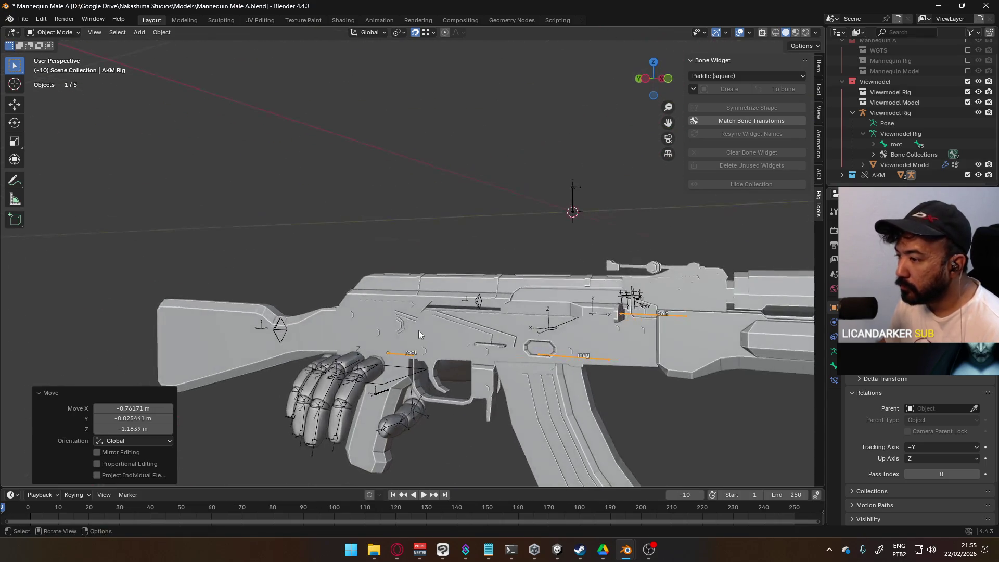
key(g)
click(489, 217)
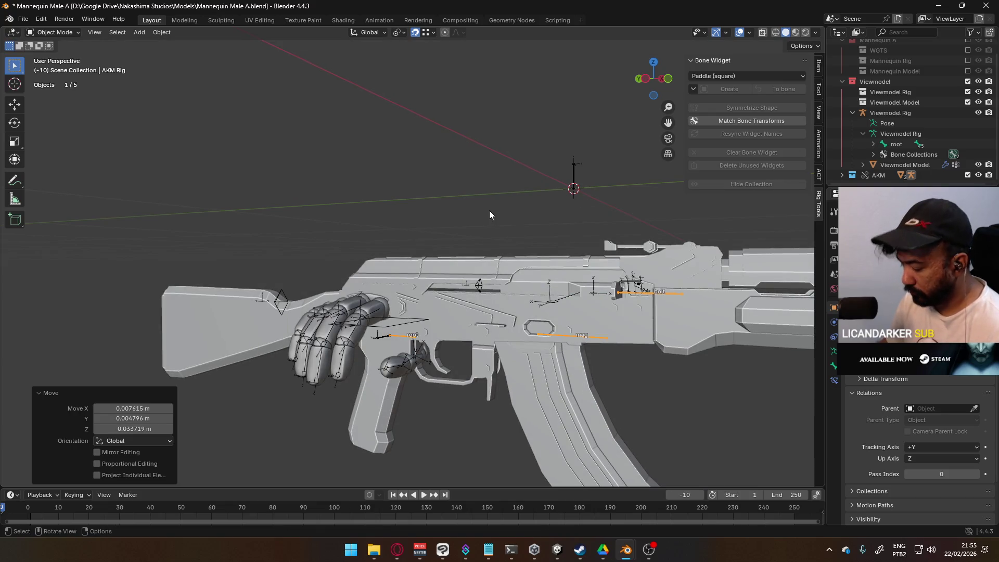
Rotate the AKM rig -90° around Z and 90° around its local Y axis.
key(KP_7)
text(r)
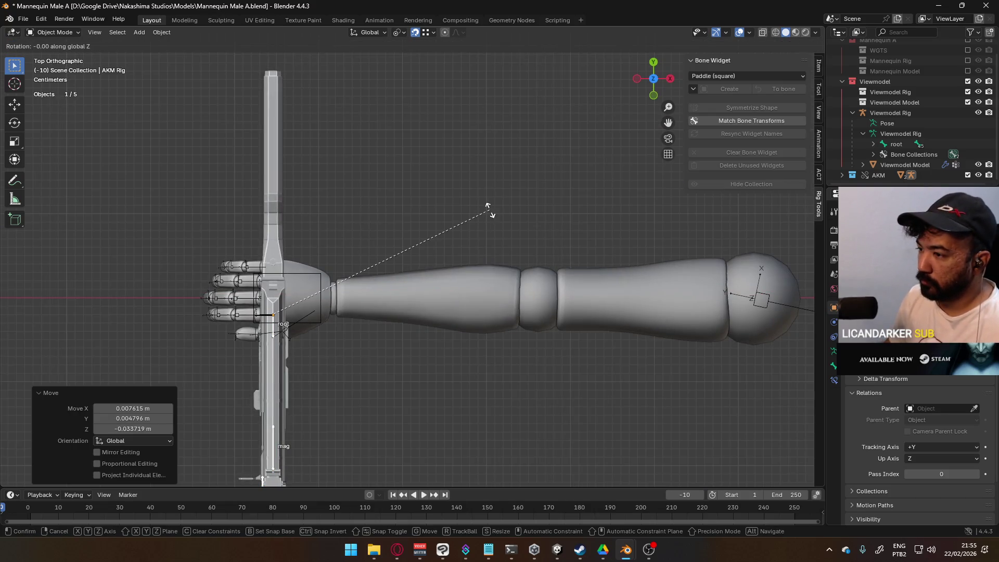
text(-90)
key(Return)
key(r)
key(y)
key(y)
text(90)
key(Return)
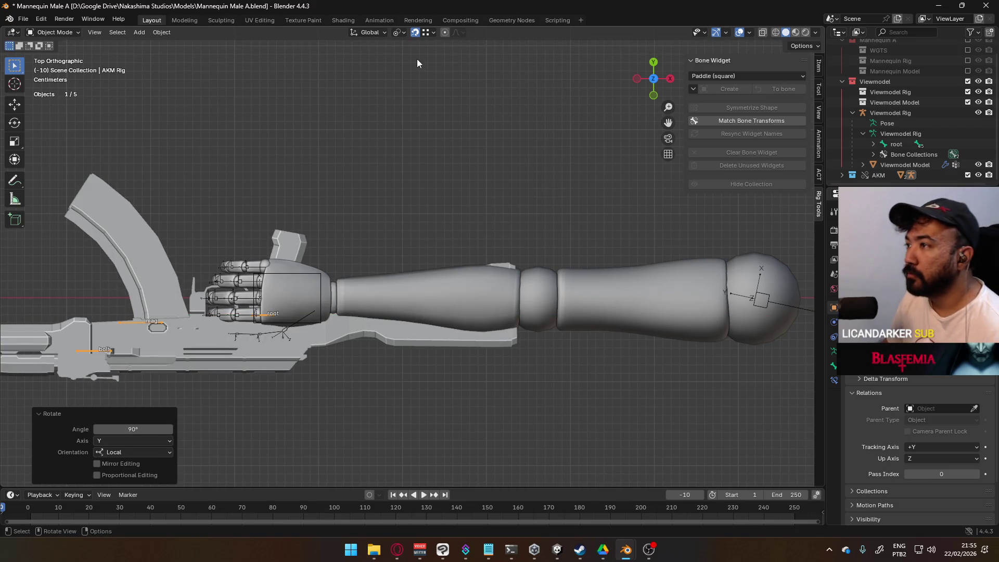
With snapping set to Increment, nudge the AKM so its pistol grip sits in the hand.
click(427, 34)
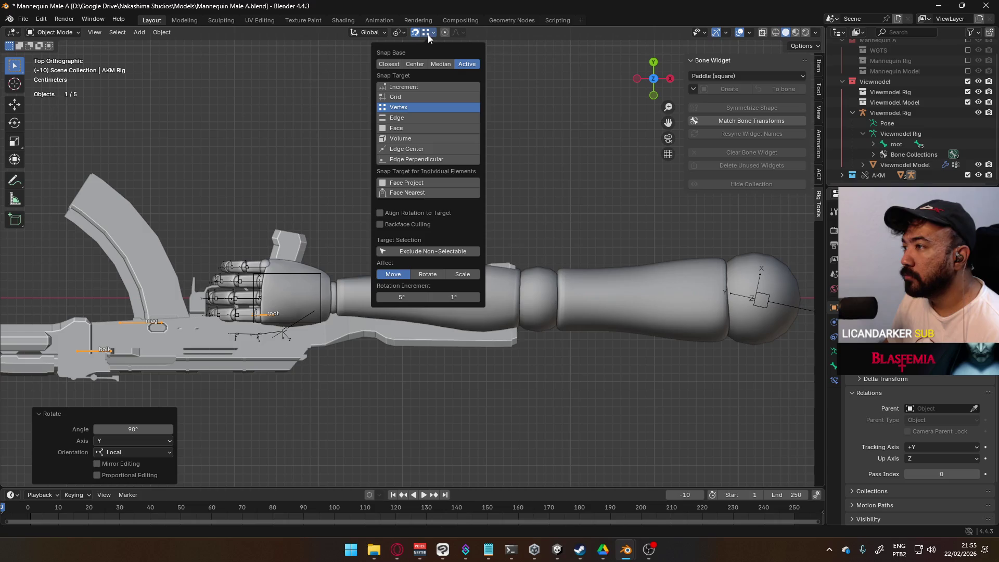
click(404, 86)
scroll(286, 314, up, 8)
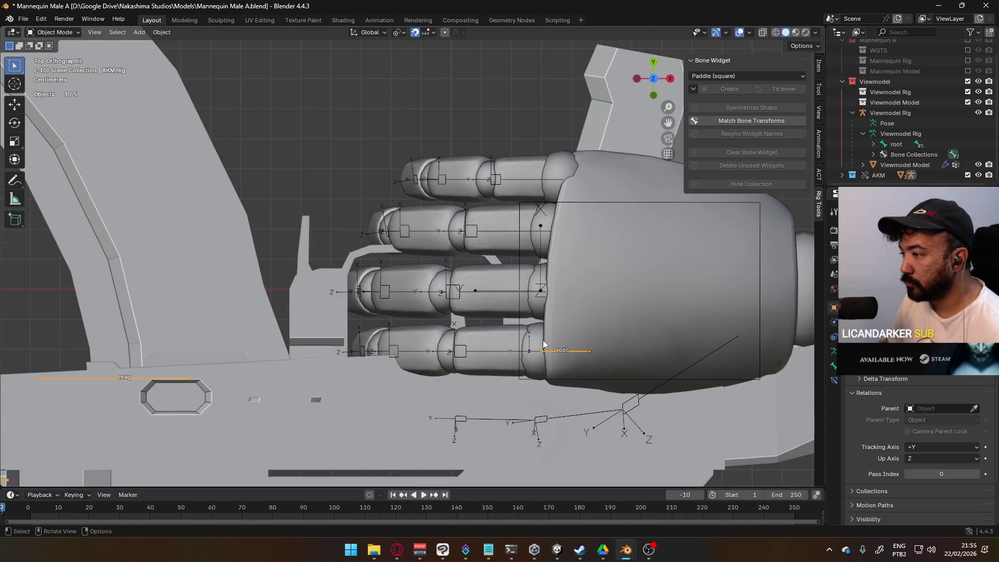
shift+middle_drag(538, 342, 449, 208)
scroll(512, 242, up, 2)
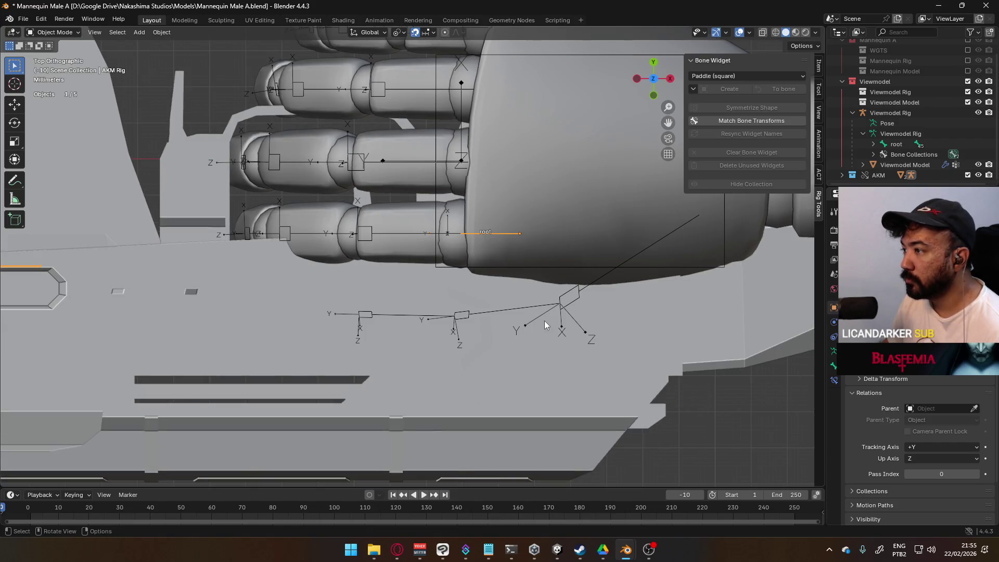
scroll(545, 325, down, 1)
key(g)
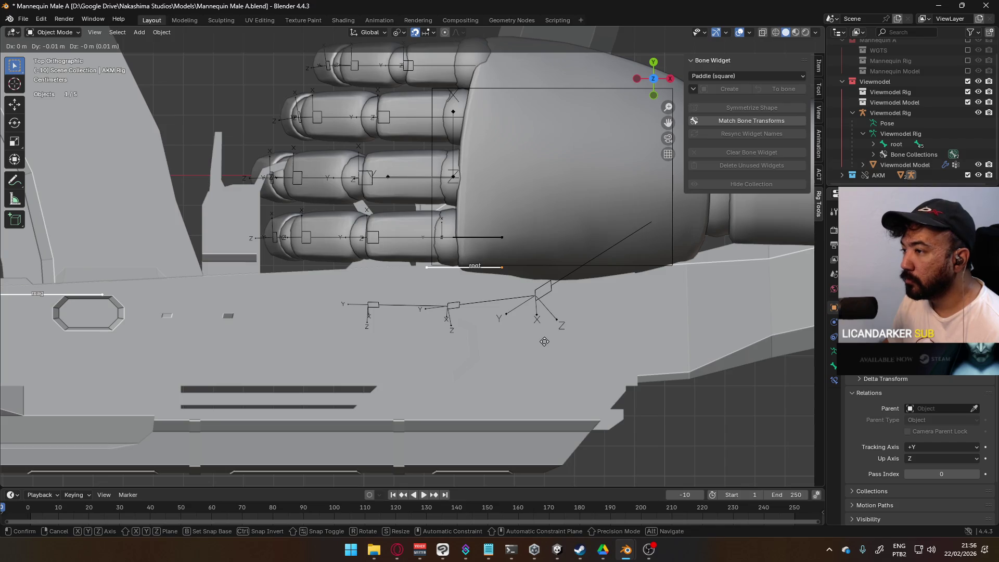
click(545, 379)
mouse_move(546, 379)
middle_down()
mouse_move(566, 383)
mouse_move(429, 346)
mouse_move(335, 287)
mouse_move(314, 348)
mouse_move(311, 330)
middle_up()
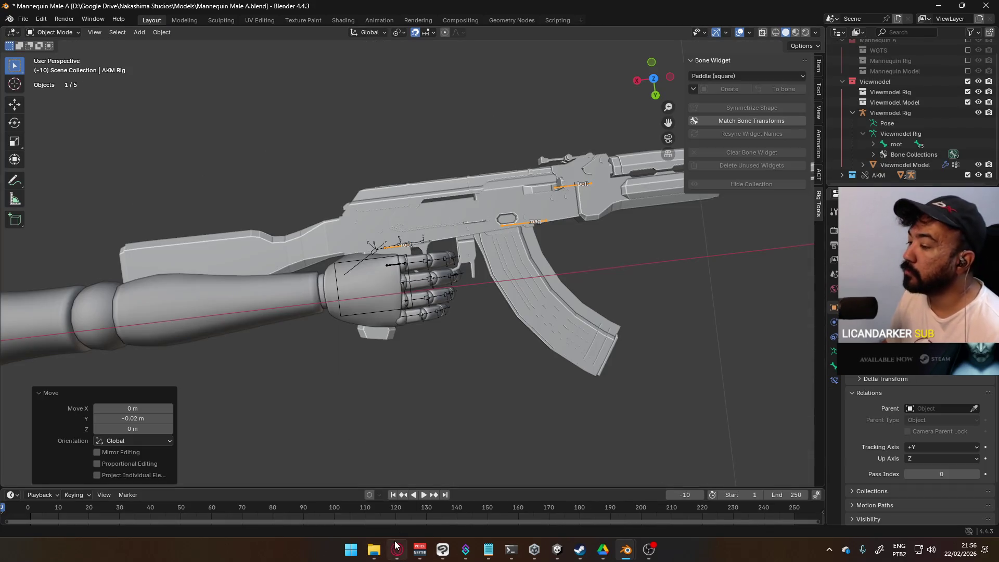
click(395, 545)
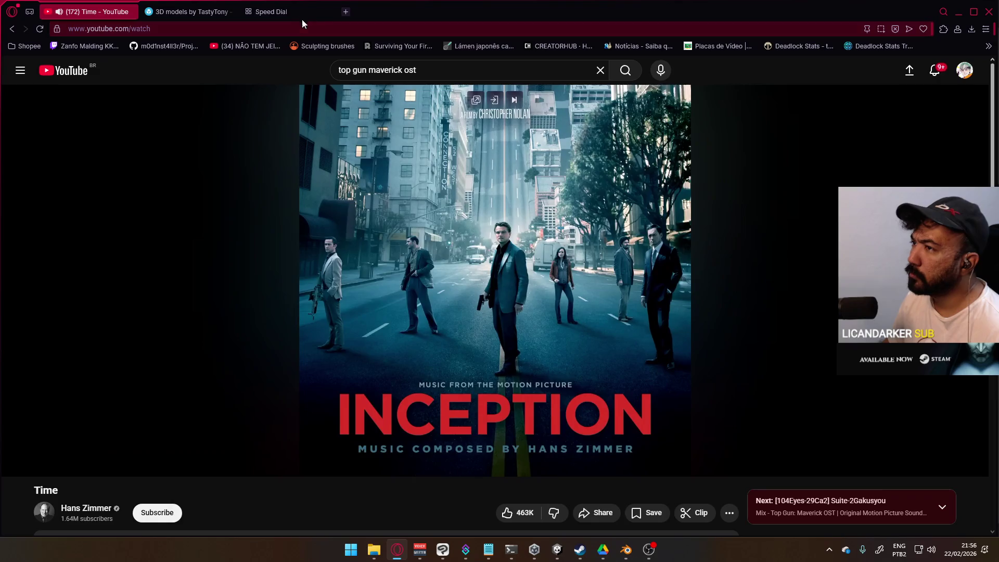
Search Google Images for 'akm grip', then refine it to 'akm hand grip'.
click(291, 16)
text(akm grip)
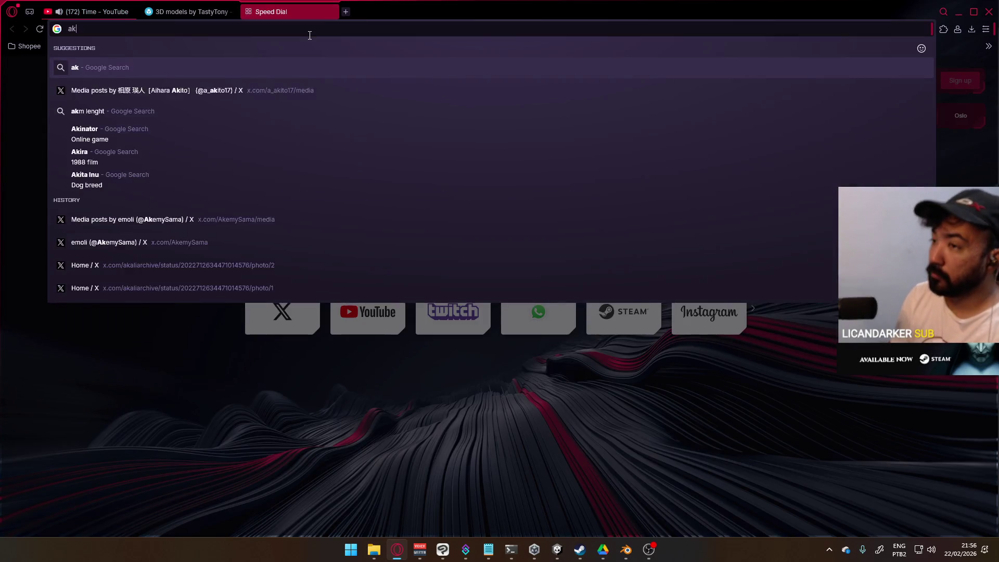
key(Return)
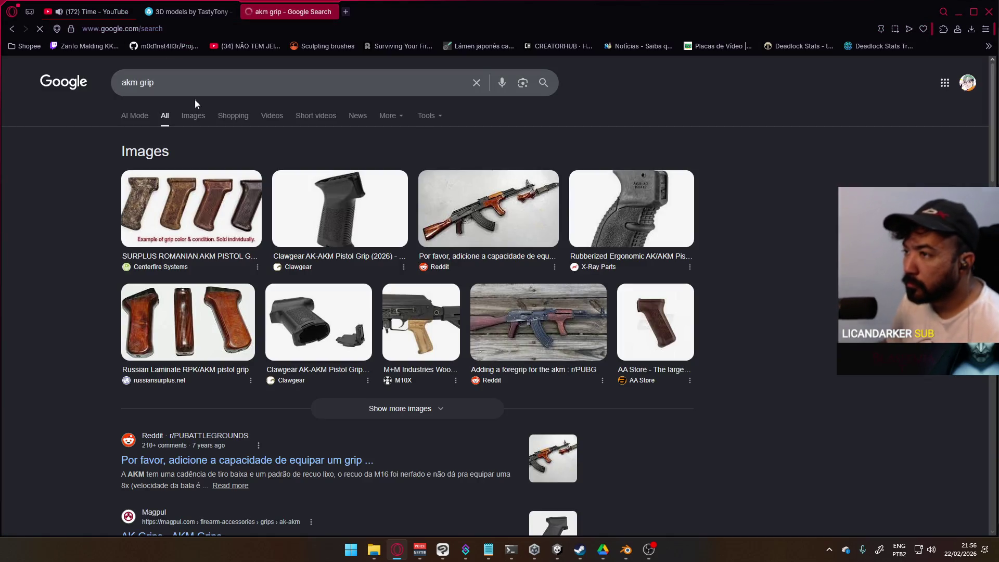
click(193, 116)
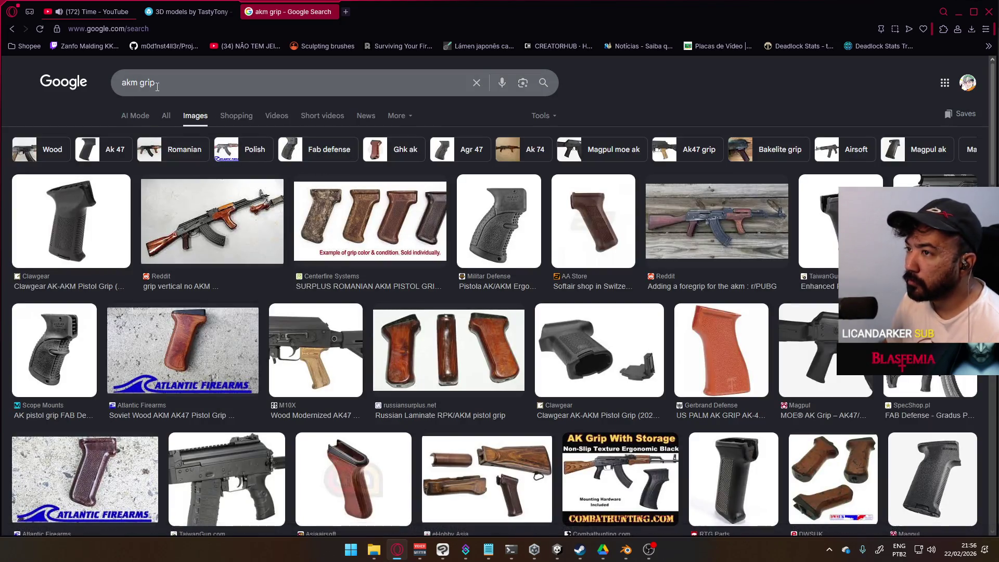
click(142, 84)
text(hand)
key(Return)
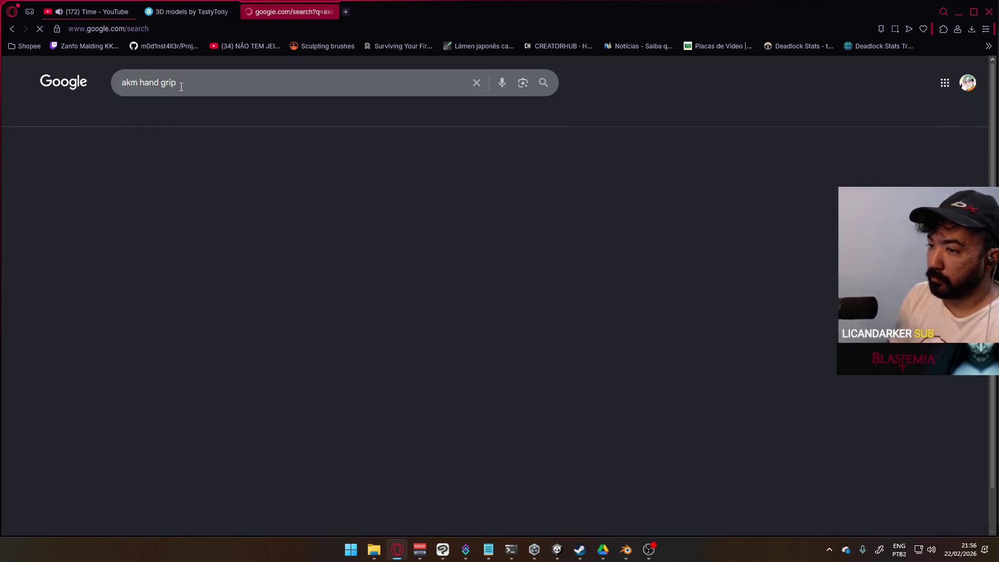
Change the image search to 'akm firing position'.
scroll(212, 166, down, 10)
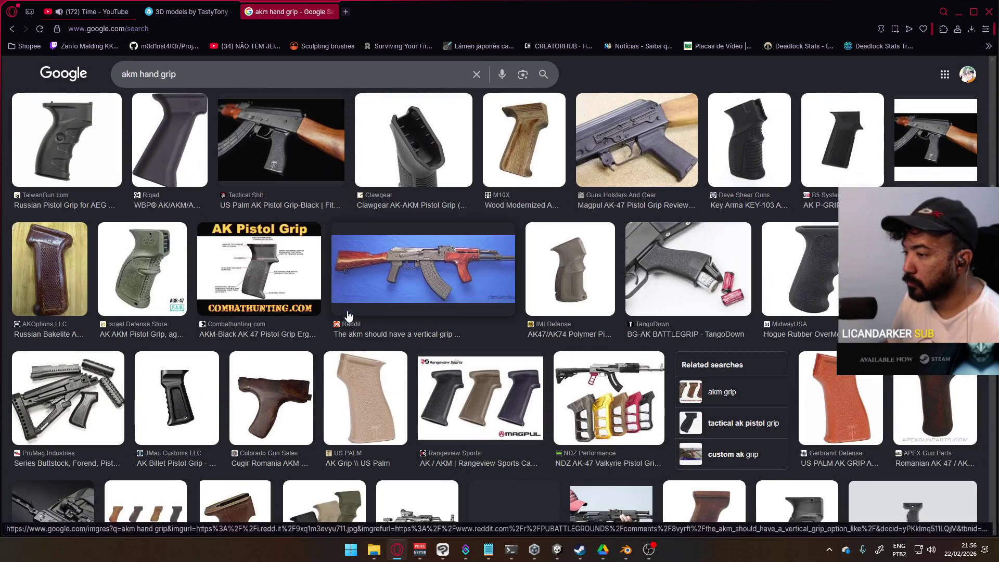
scroll(212, 166, up, 8)
drag(178, 74, 148, 73)
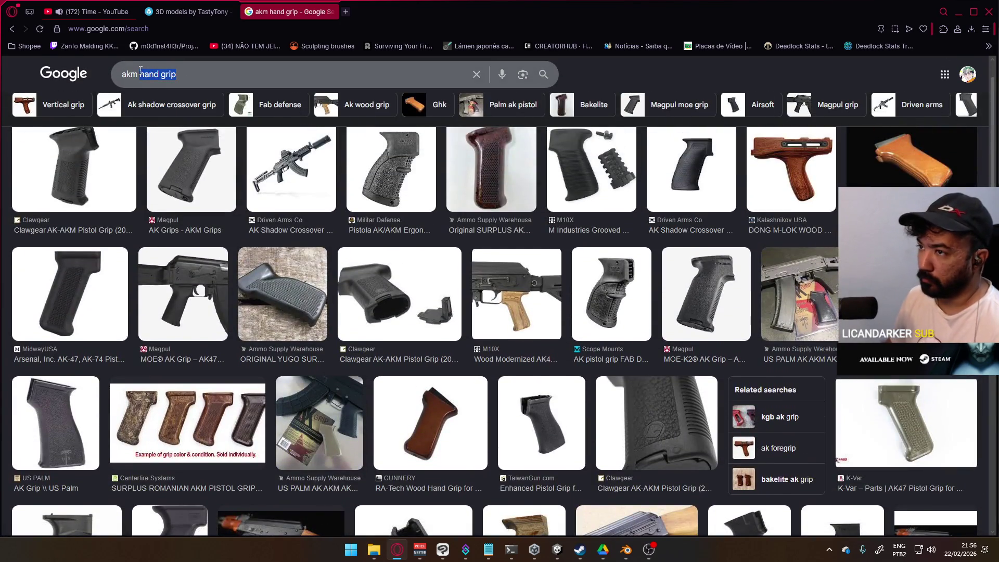
text(firing position)
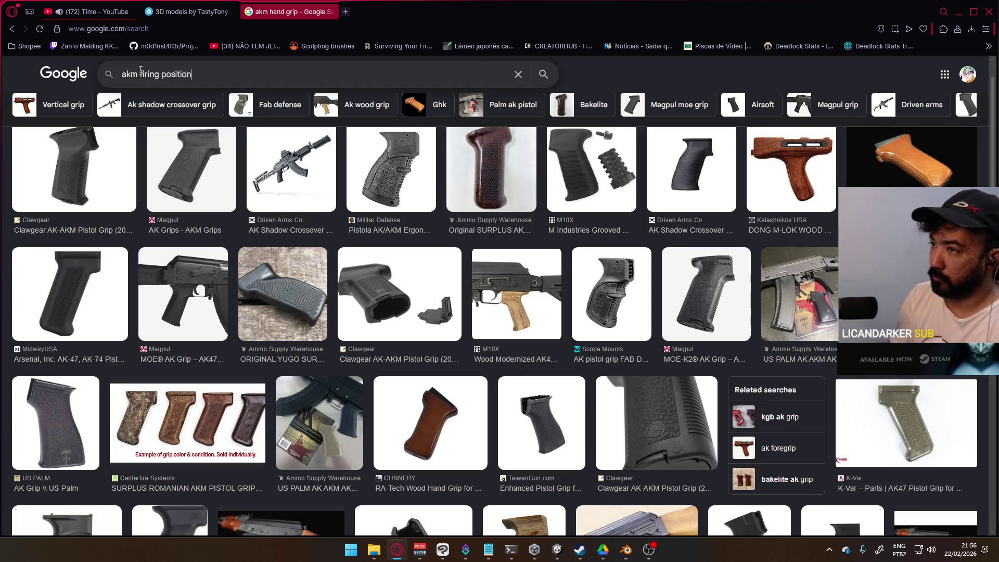
key(Return)
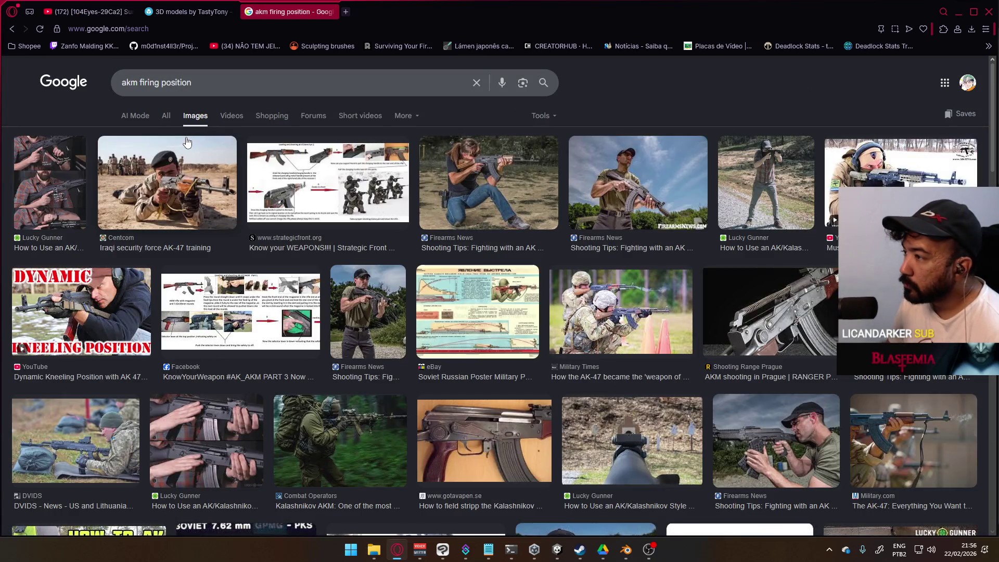
Preview several AK firing-stance photos and a gripping video, then return to Blender.
click(488, 182)
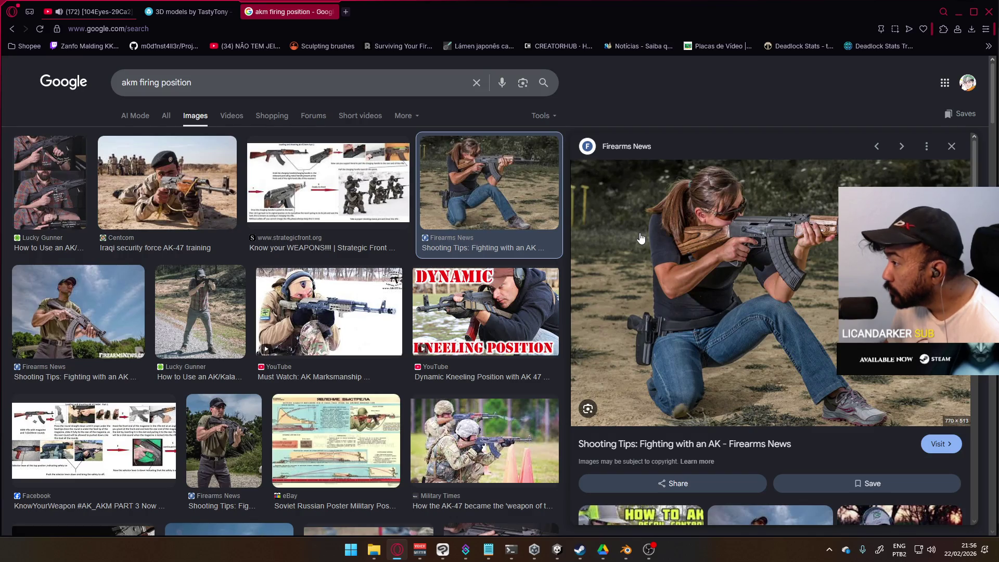
scroll(786, 422, down, 5)
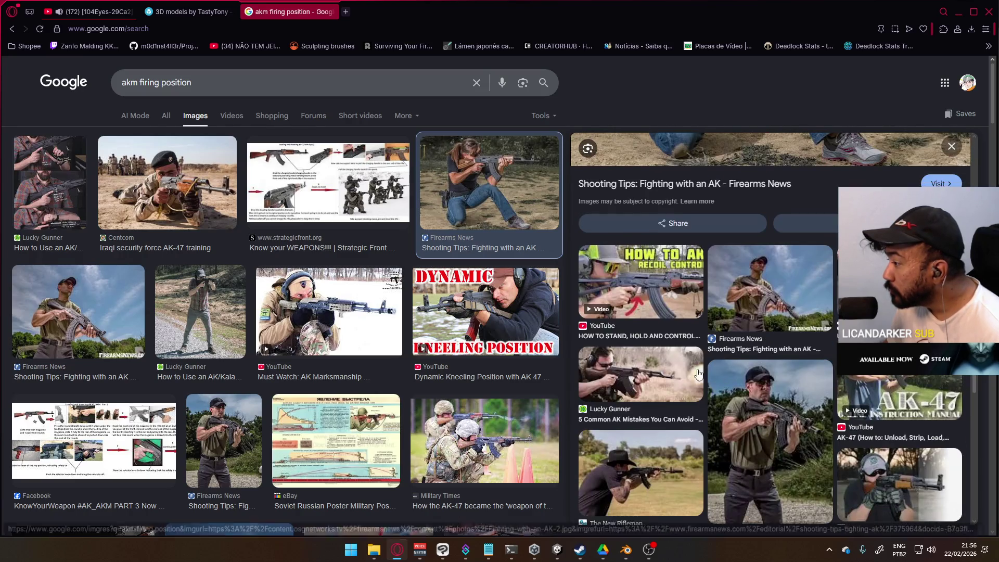
click(766, 428)
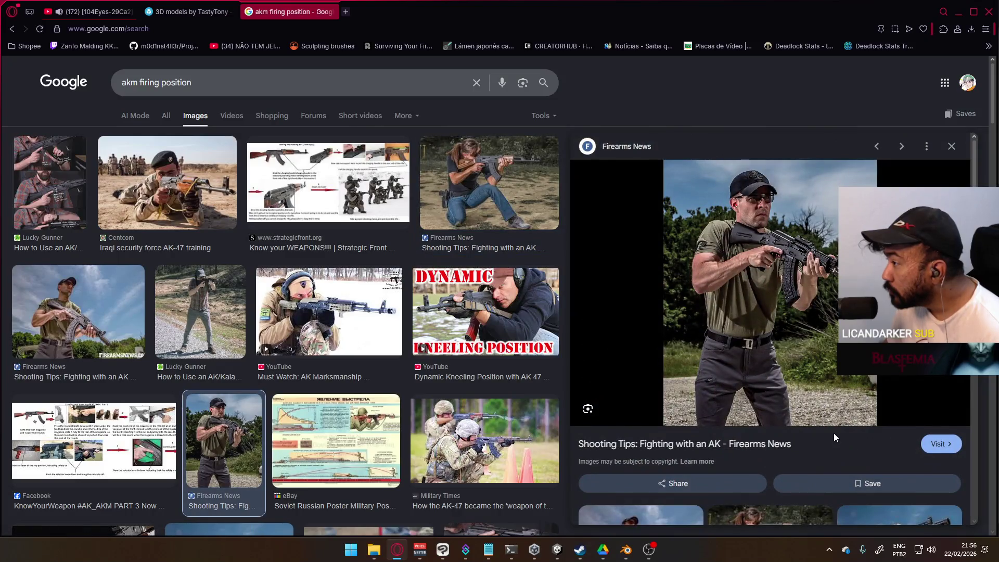
scroll(834, 432, down, 4)
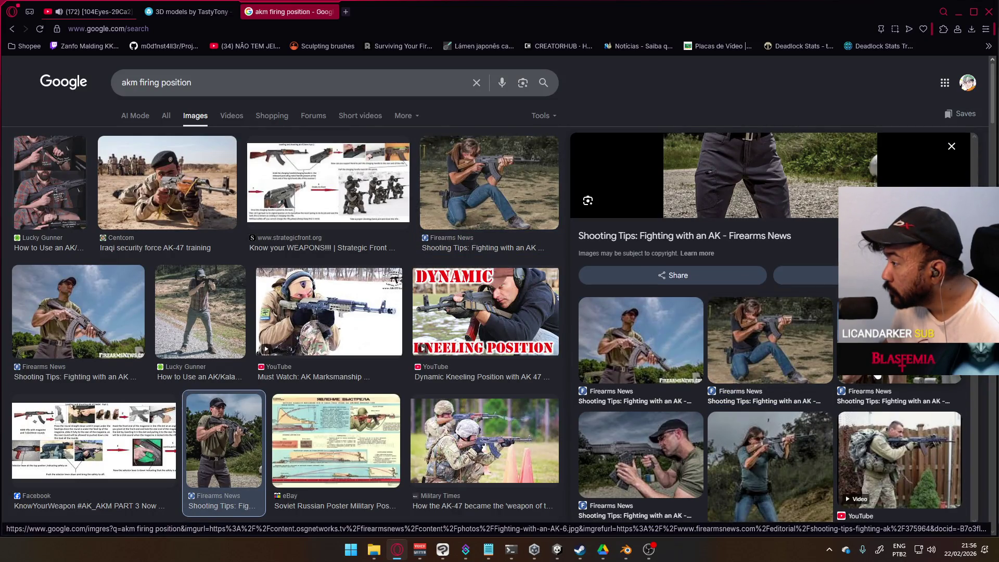
click(907, 456)
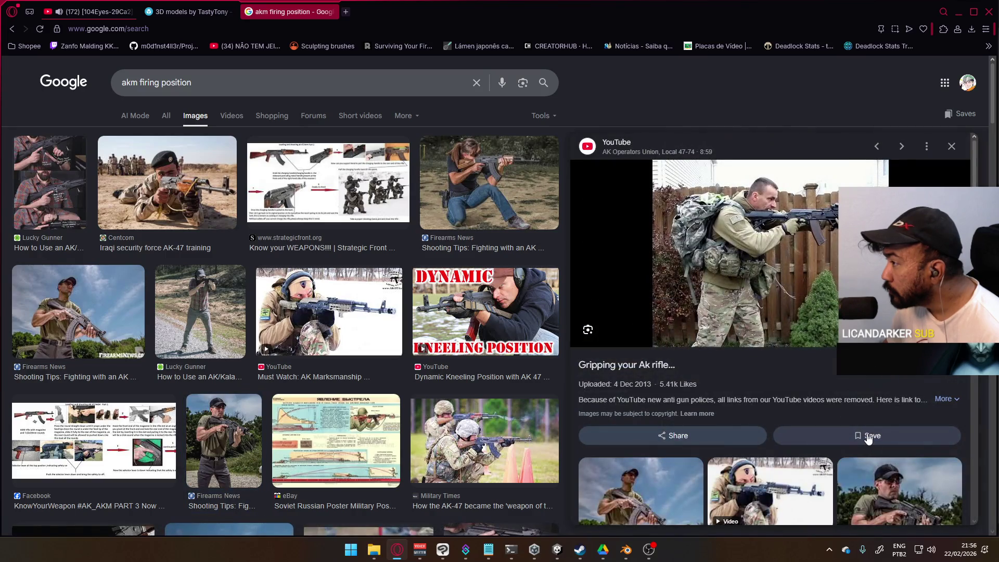
scroll(868, 438, down, 4)
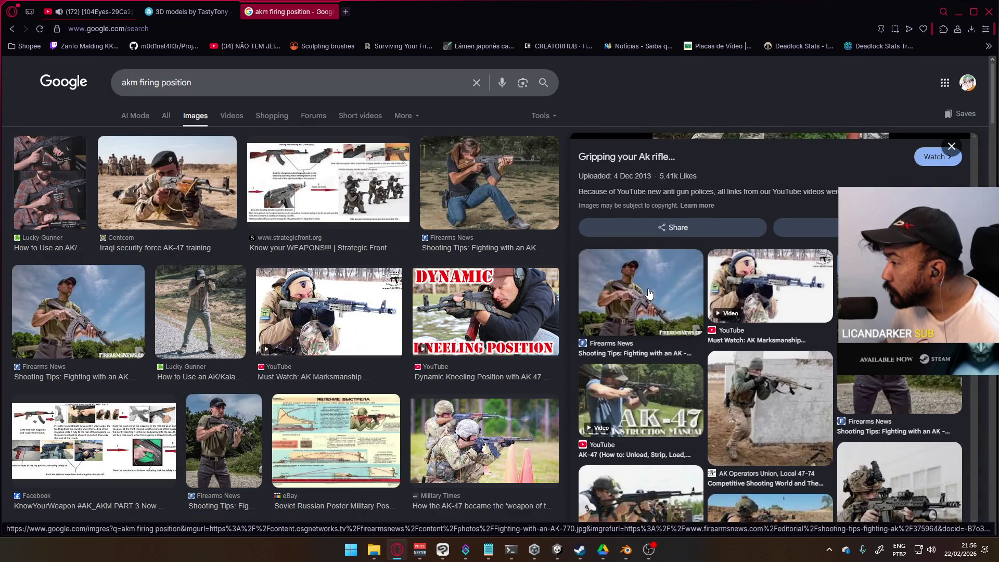
click(780, 406)
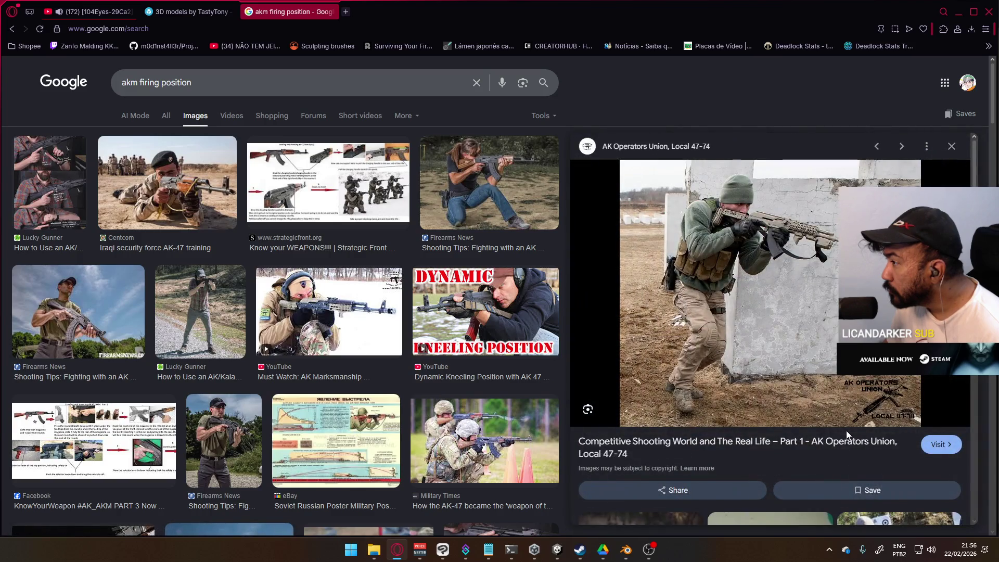
key(alt+Tab)
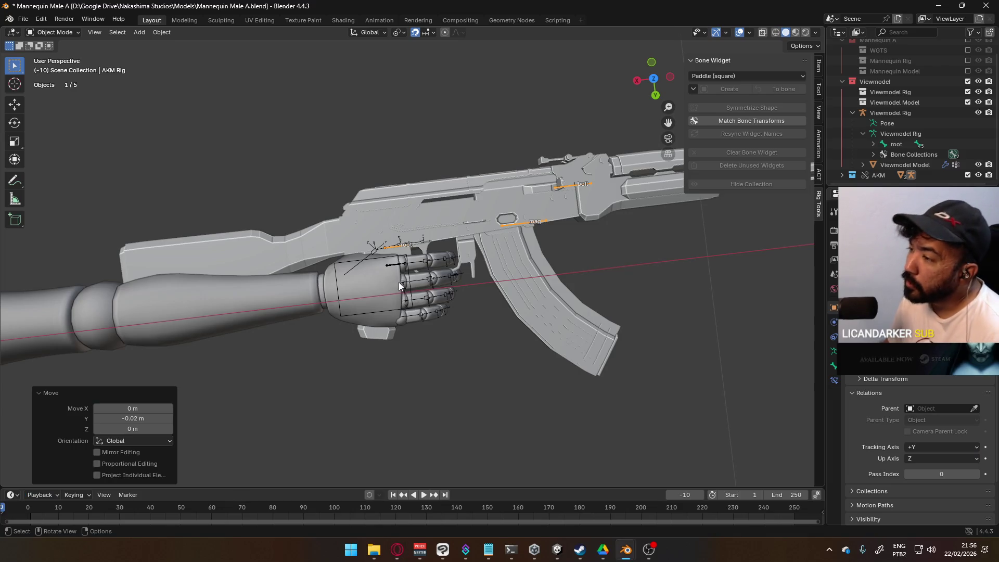
Check the rifle grip in front and top views against the soldiers-firing reference photo.
key(KP_1)
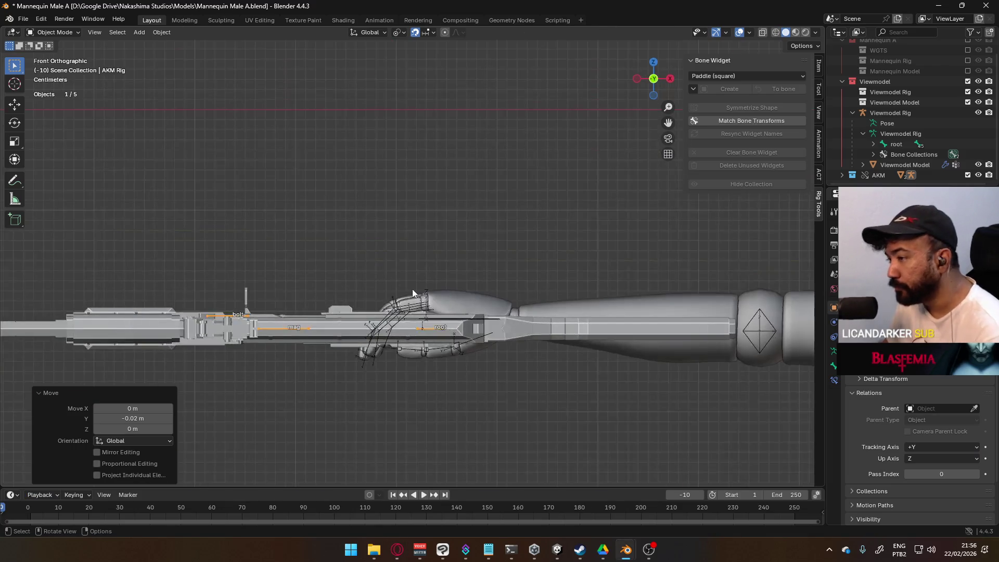
key(KP_7)
scroll(499, 281, up, 3)
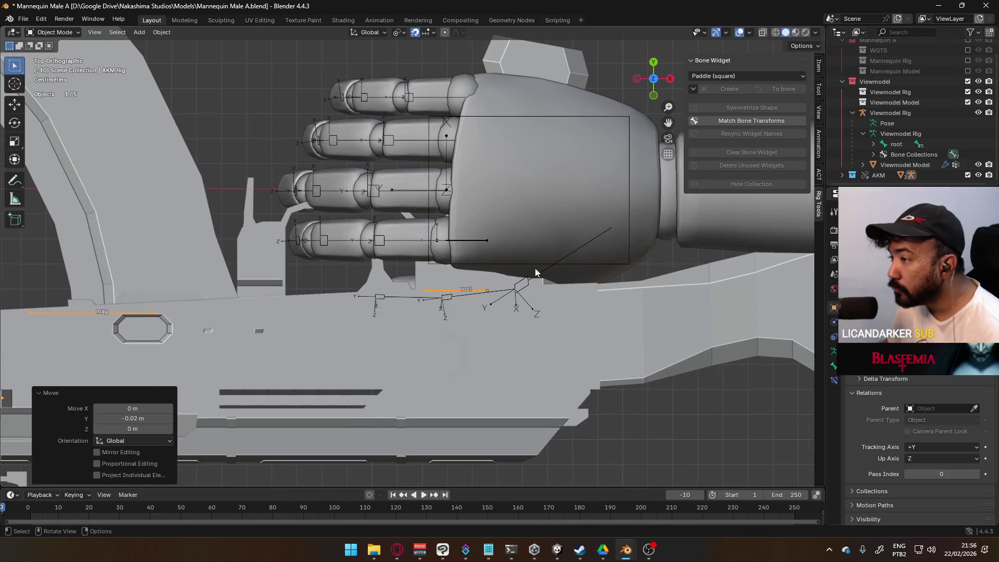
scroll(482, 288, down, 5)
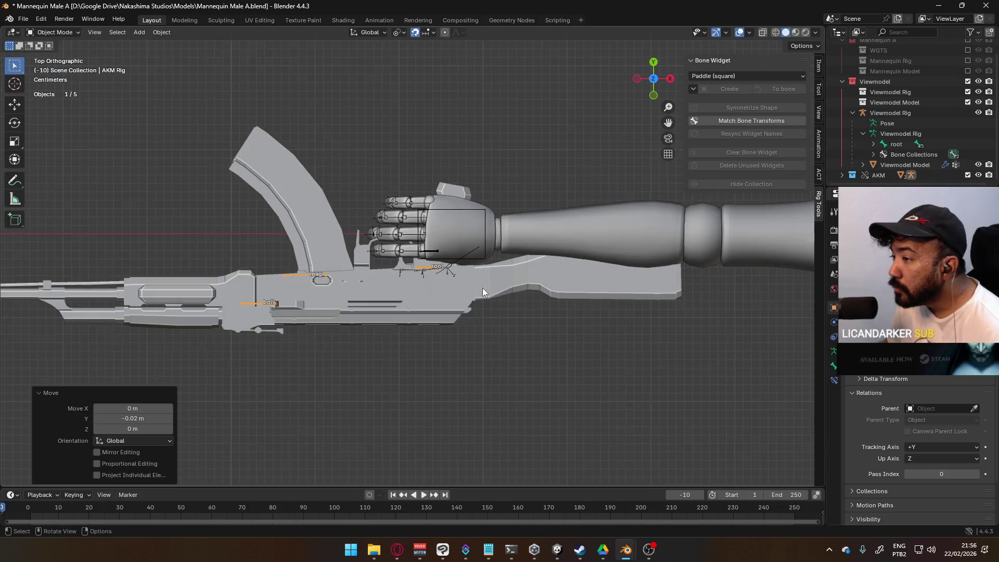
scroll(482, 288, up, 2)
key(alt+Tab)
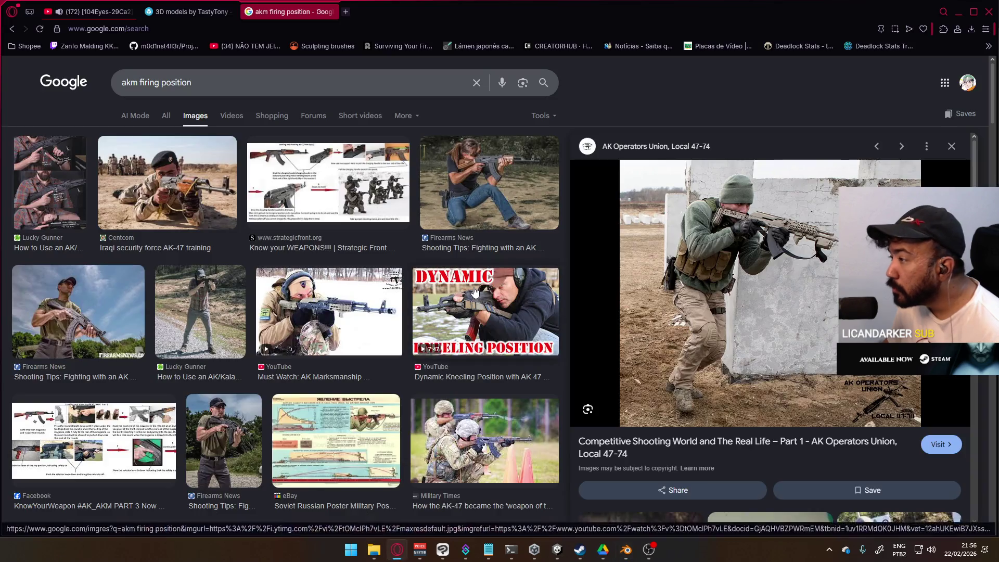
scroll(474, 292, down, 3)
click(518, 294)
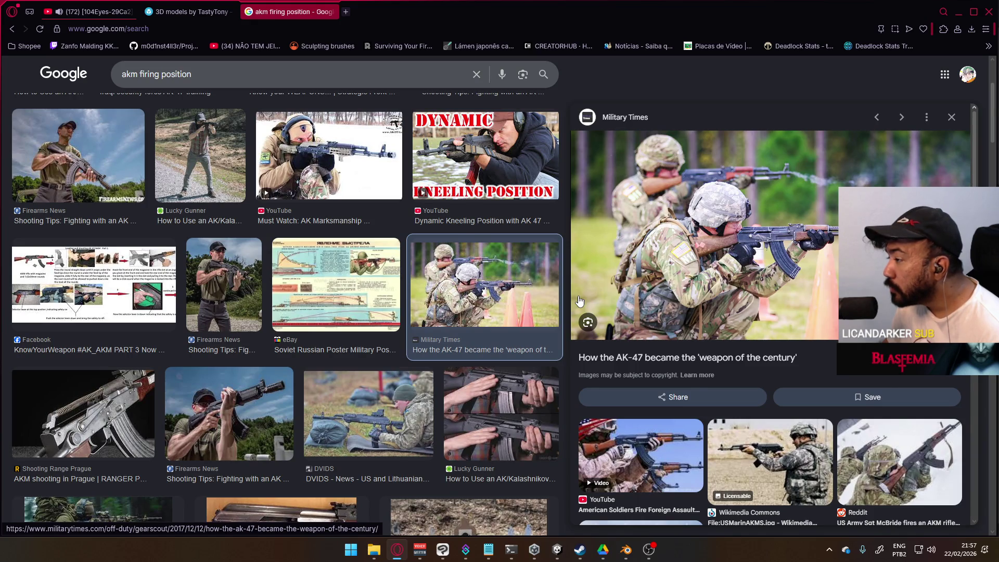
key(alt+Tab)
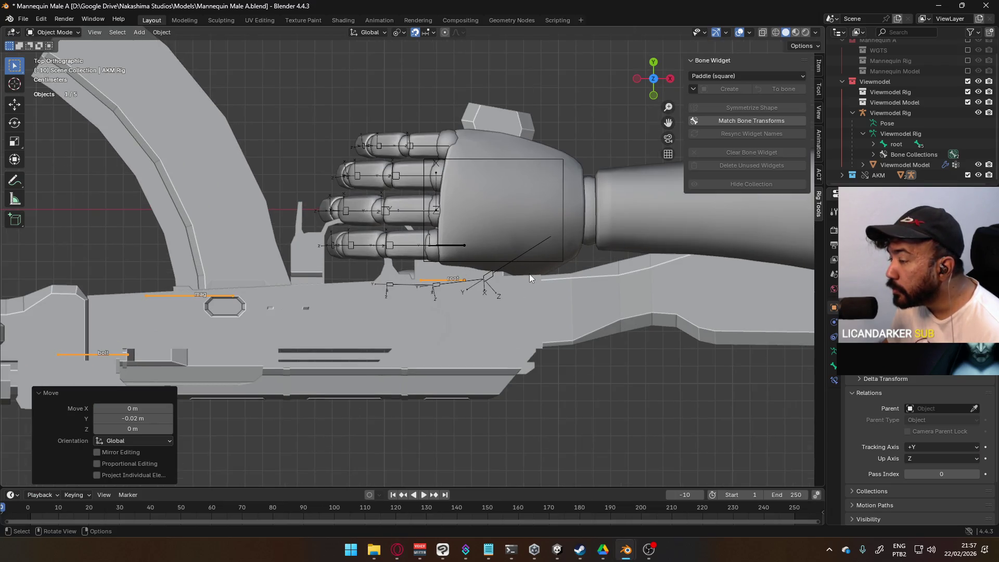
Move the AKM rig -0.02 m along Y so the grip sits under the hand.
scroll(531, 274, down, 4)
scroll(487, 283, up, 3)
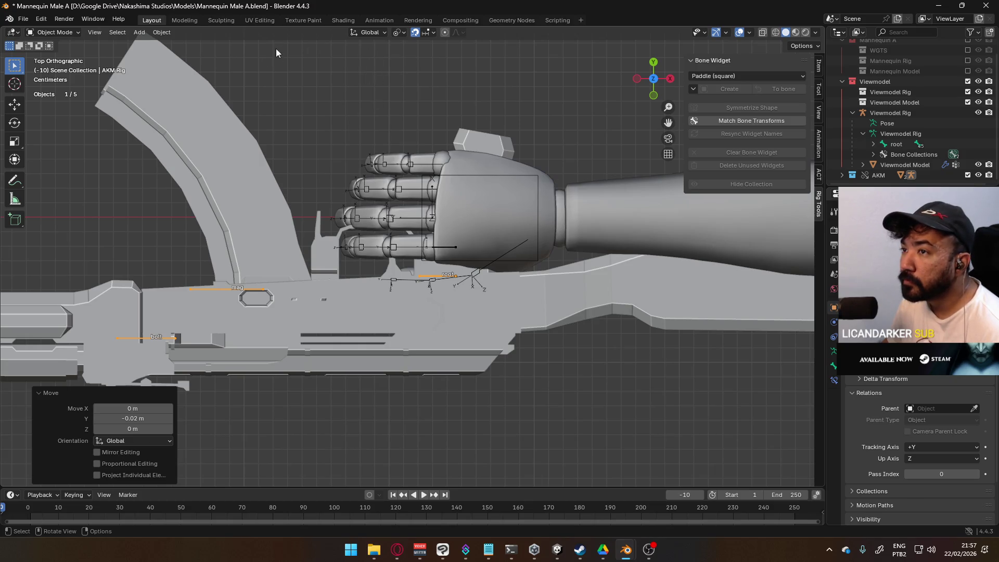
scroll(515, 306, up, 2)
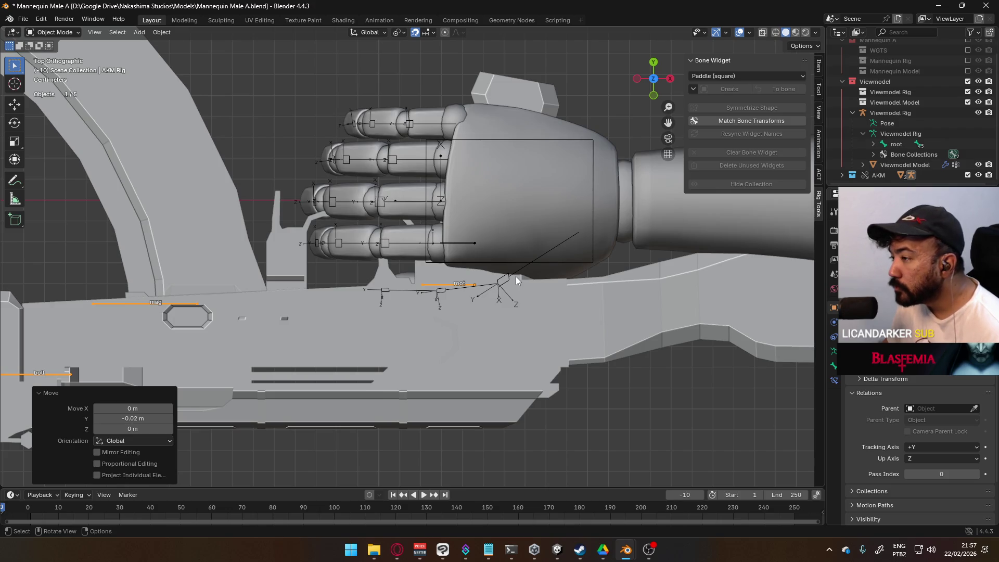
key(g)
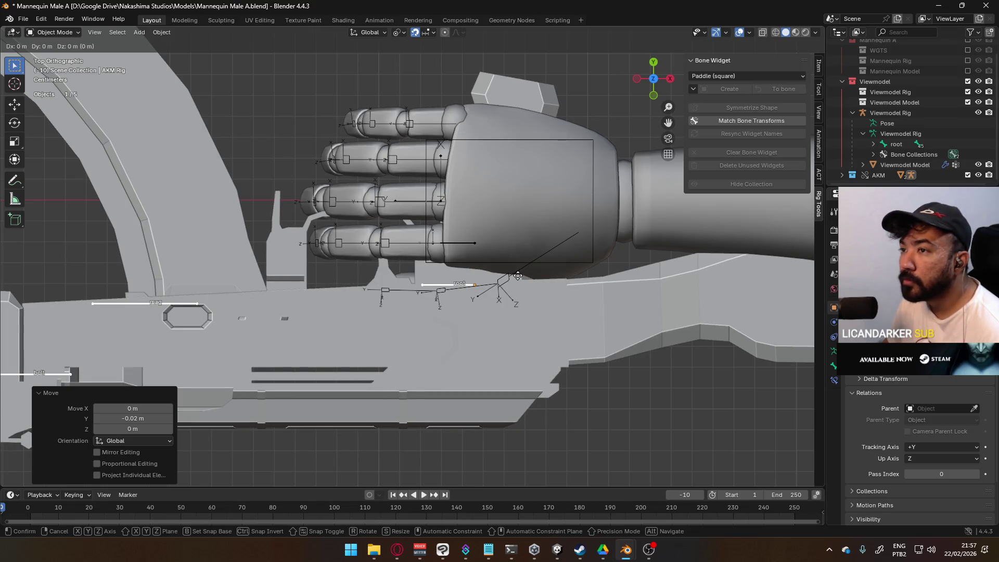
right_click(517, 276)
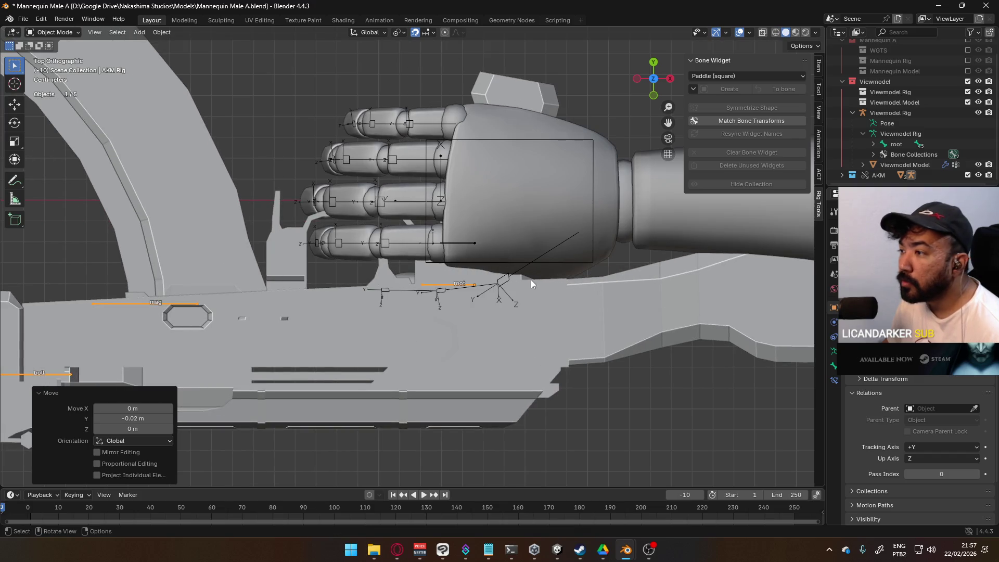
key(g)
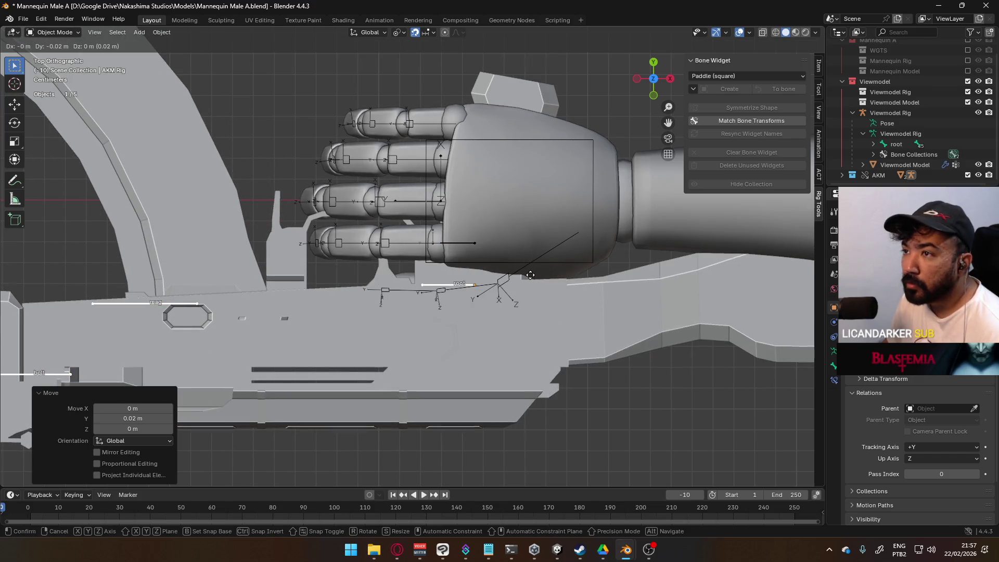
click(538, 275)
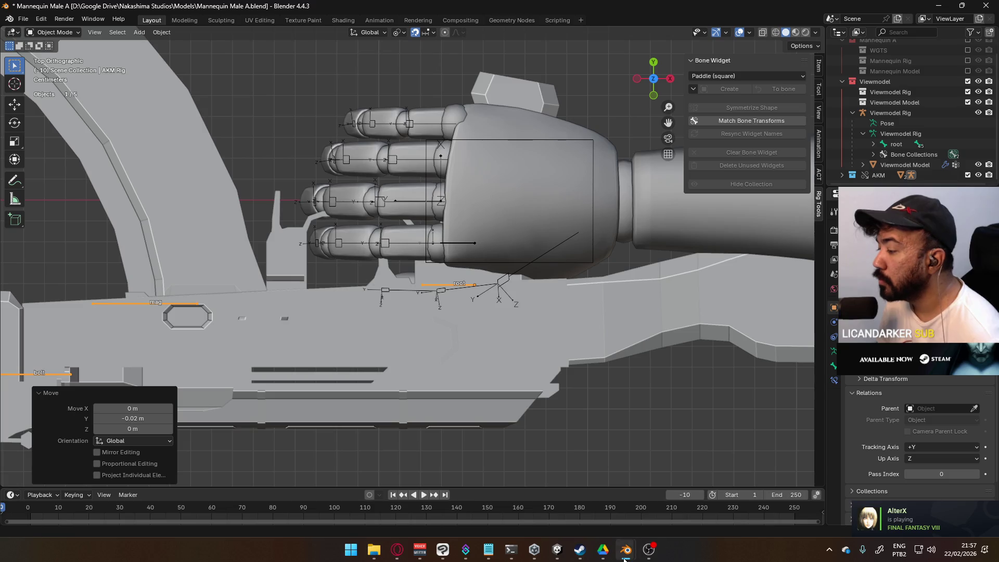
Bring Weapon Library.blend to the front and select the AKM model and its rig armature.
mouse_move(626, 550)
click(673, 501)
click(442, 261)
click(467, 242)
Put the AKM Rig in Edit Mode and lower its root bone by 0.01 m.
click(363, 33)
click(350, 61)
scroll(605, 234, up, 5)
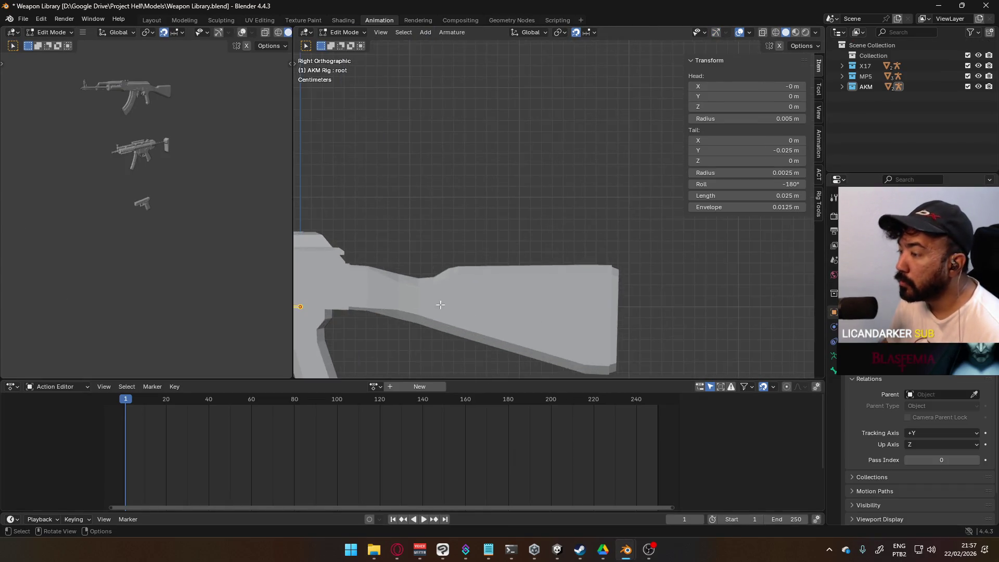
key(g)
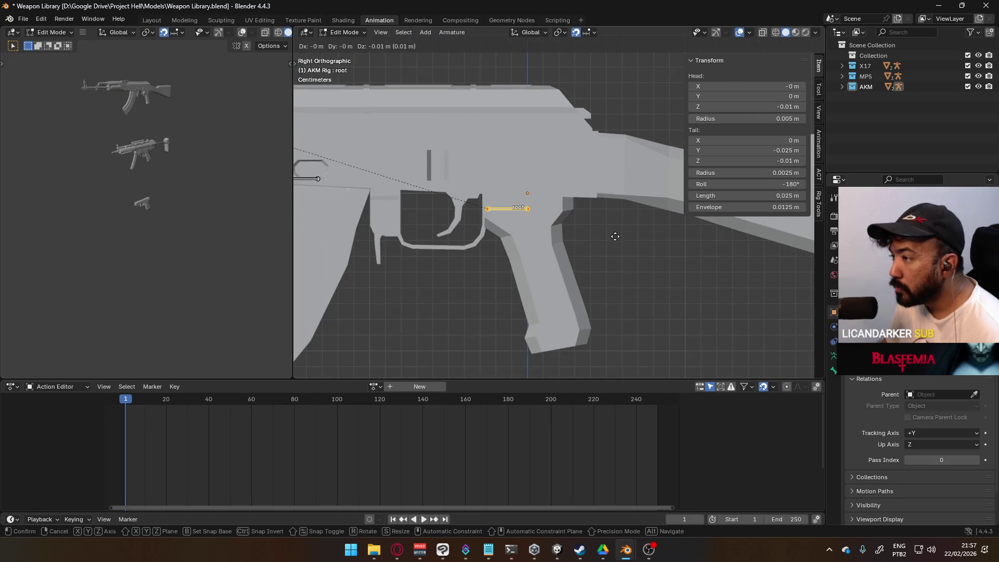
click(619, 256)
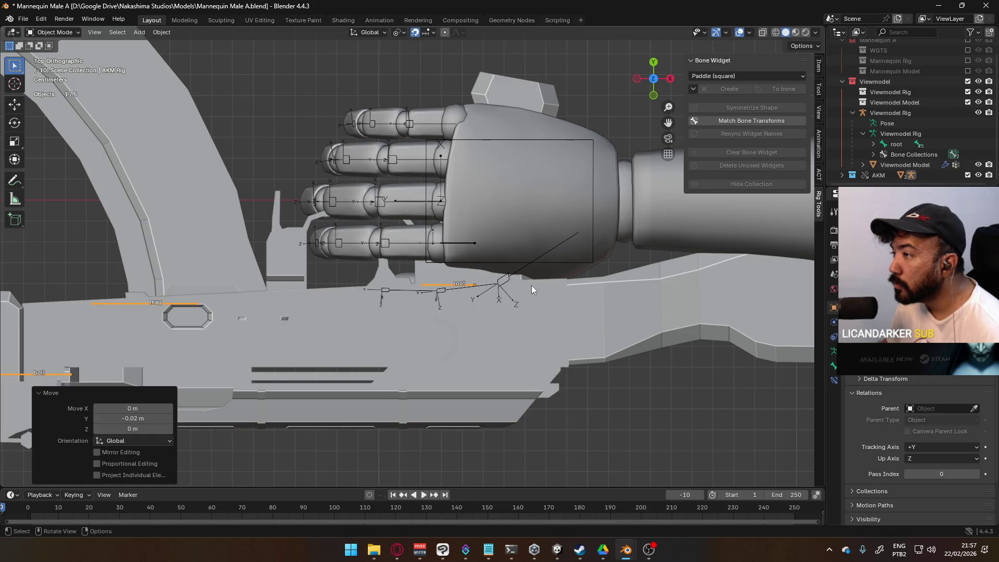
scroll(518, 290, up, 1)
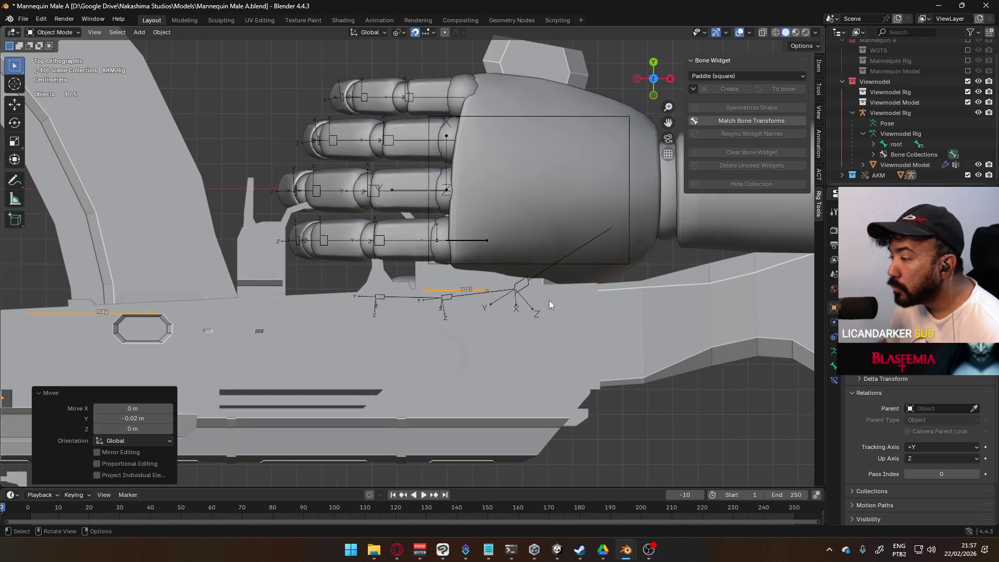
key(g)
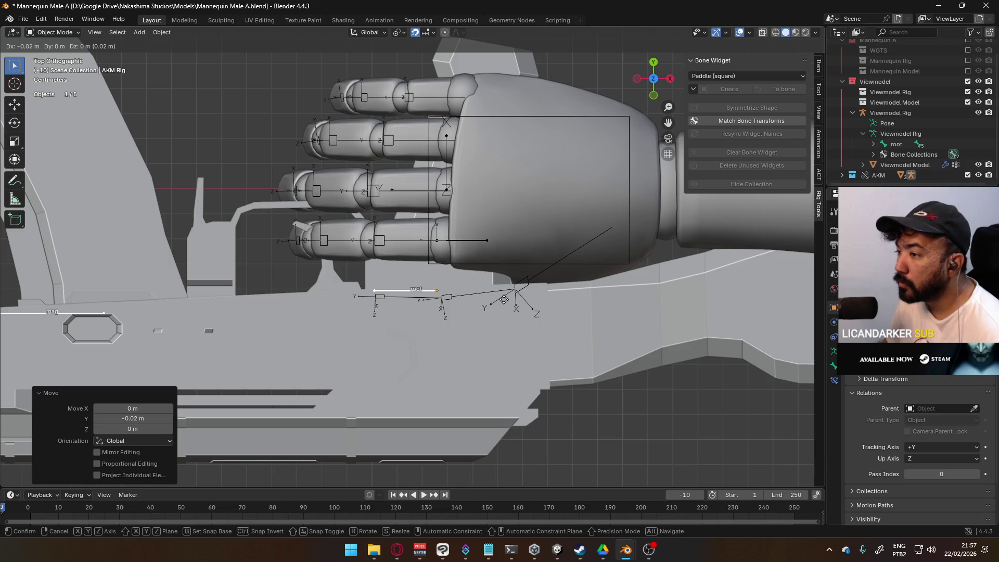
click(503, 299)
scroll(503, 298, down, 8)
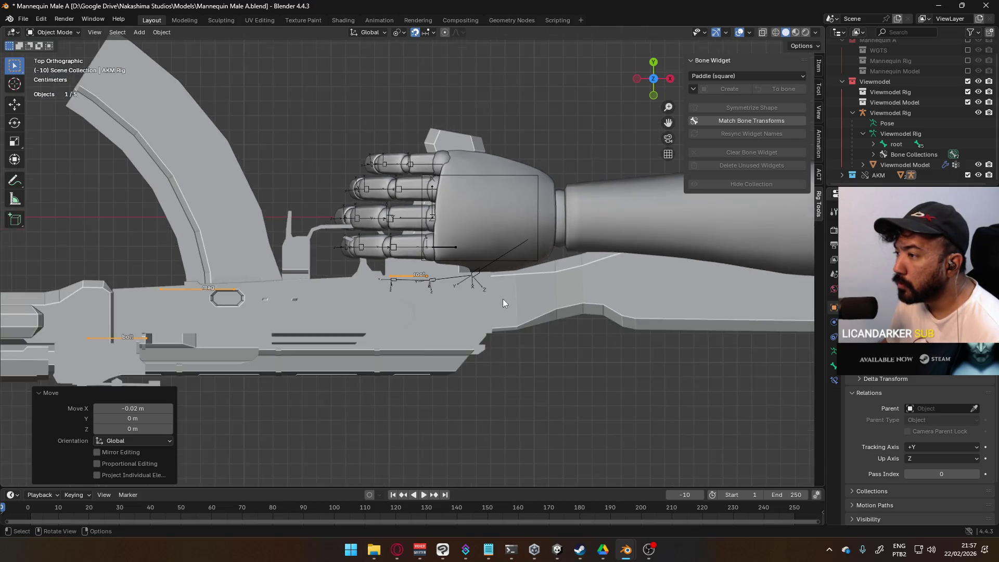
scroll(497, 311, up, 7)
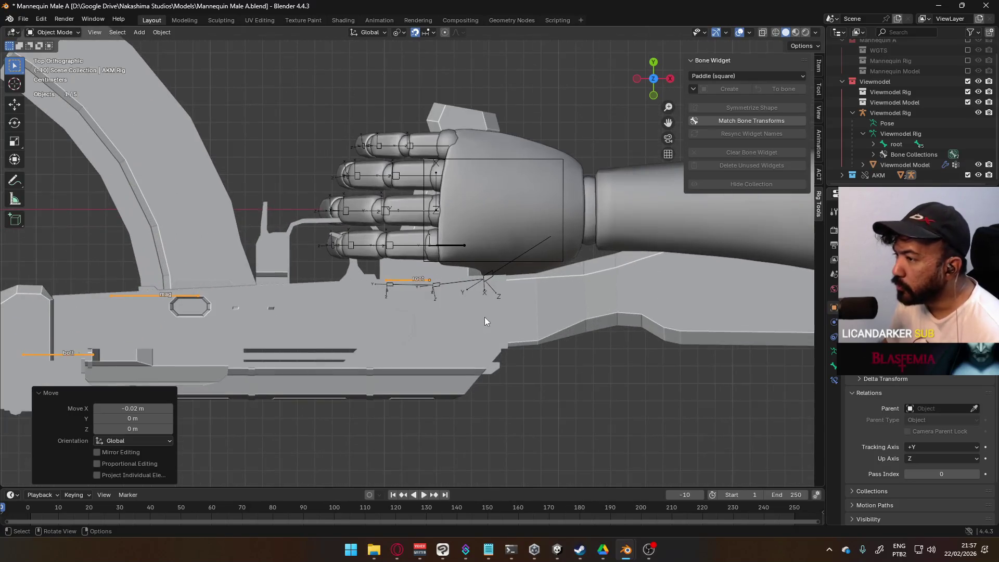
scroll(498, 314, down, 3)
mouse_move(508, 334)
middle_down()
mouse_move(558, 292)
mouse_move(477, 293)
mouse_move(570, 333)
mouse_move(651, 285)
mouse_move(616, 196)
mouse_move(517, 160)
mouse_move(390, 191)
mouse_move(394, 255)
mouse_move(442, 335)
middle_up()
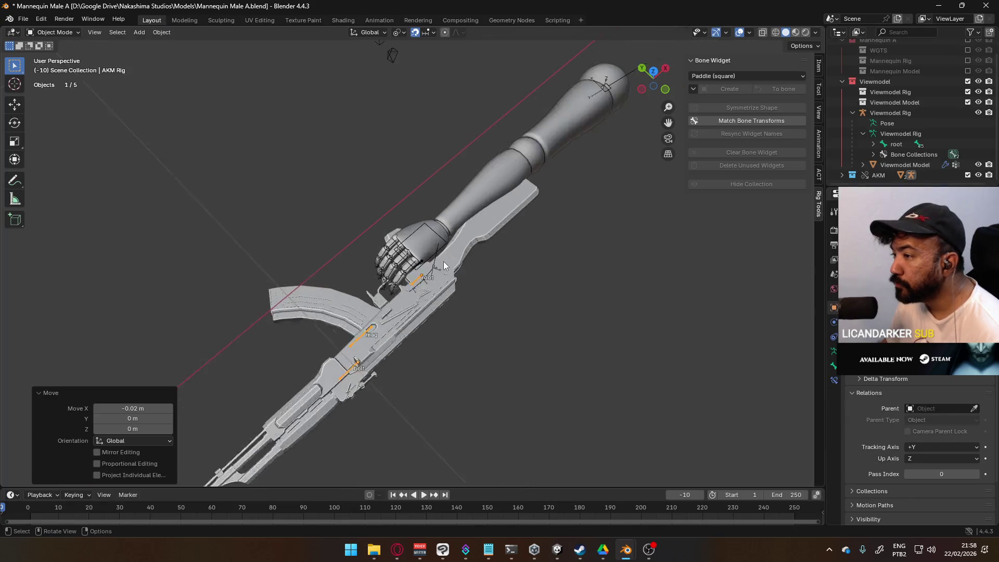
mouse_move(443, 261)
middle_down()
mouse_move(445, 315)
mouse_move(378, 301)
mouse_move(415, 269)
middle_up()
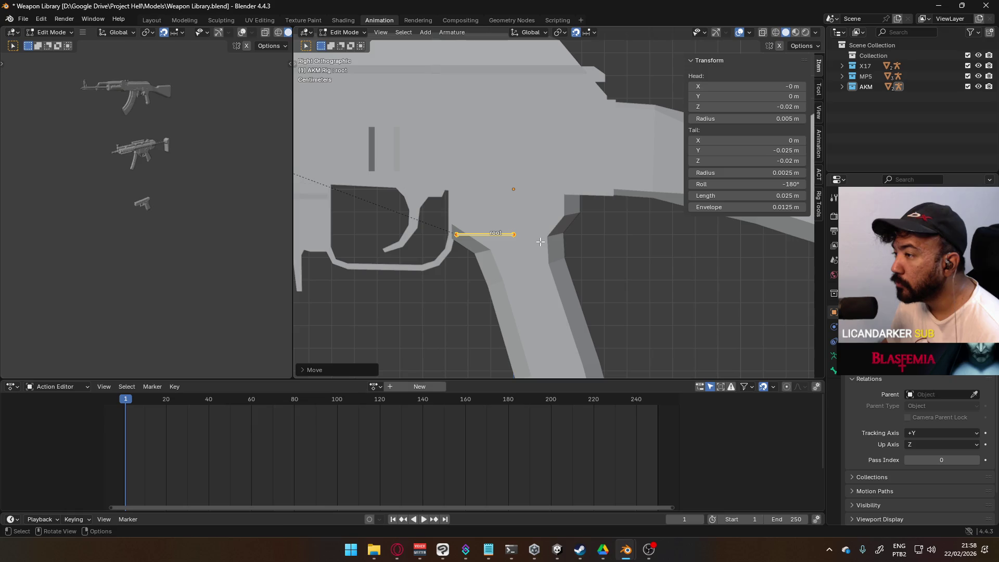
key(g)
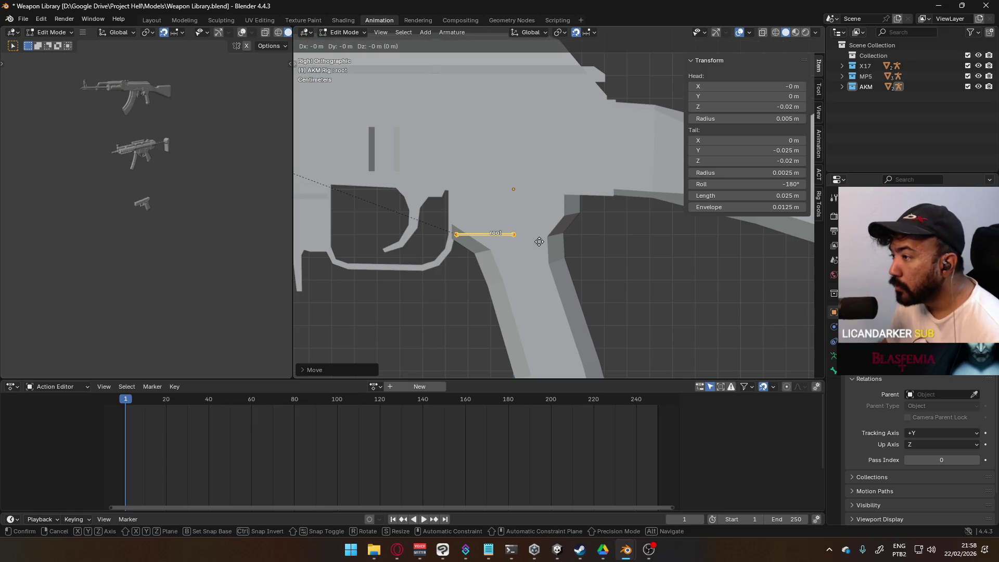
Place the root bone at the rifle grip and snap the 3D cursor to its tail.
click(577, 238)
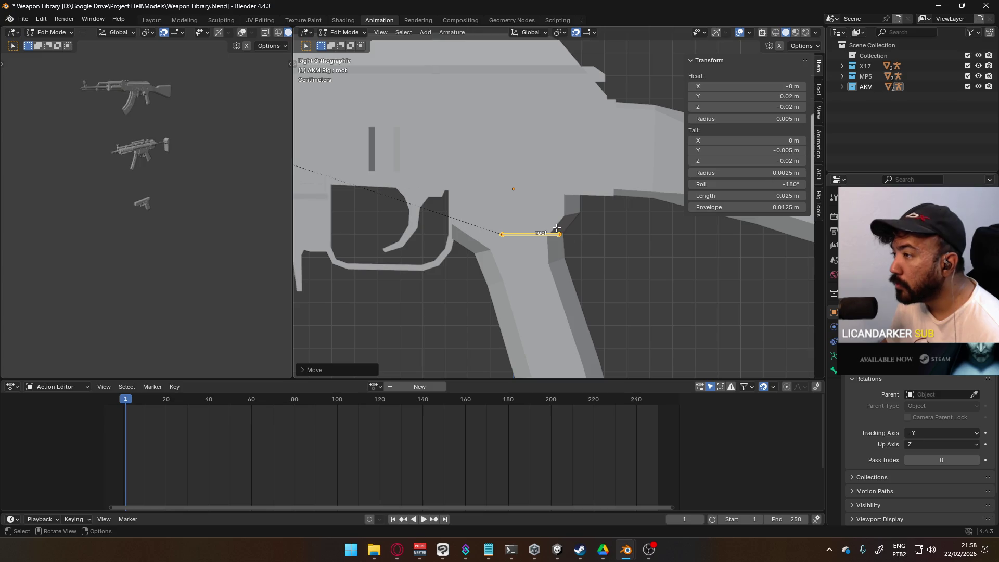
click(559, 234)
key(shift+s)
click(564, 236)
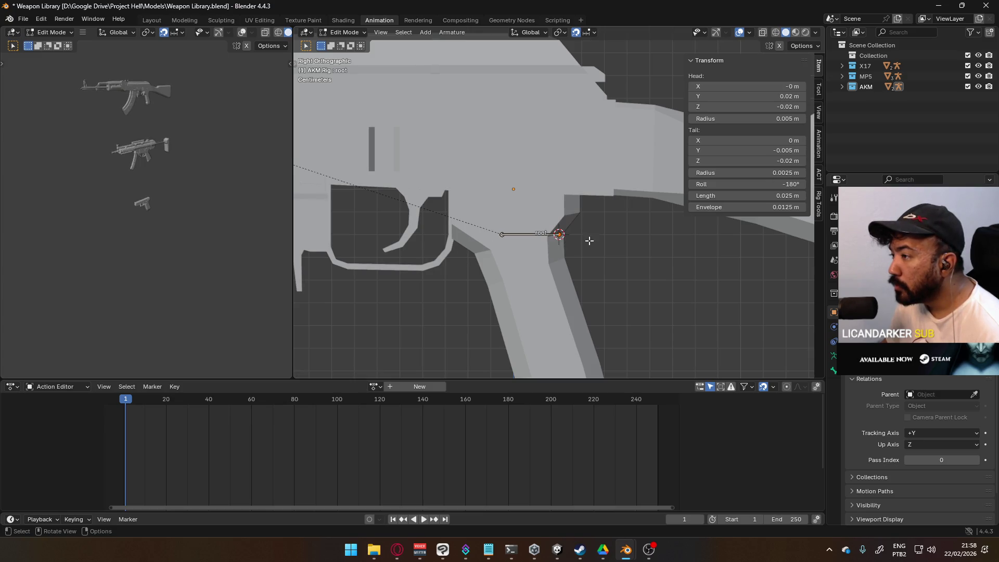
key(shift+s)
click(562, 242)
Back in Object Mode, set the AKM Body origin to the 3D cursor.
key(Tab)
click(556, 179)
key(q)
click(563, 191)
scroll(564, 191, down, 2)
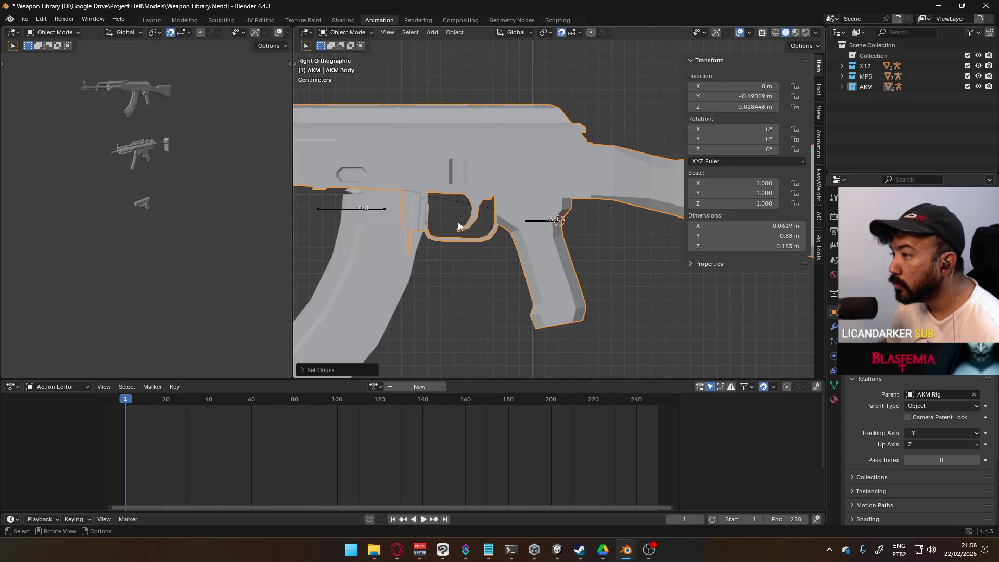
Switch the AKM Rig into Pose Mode and select its mag bone.
click(376, 207)
click(346, 33)
click(350, 60)
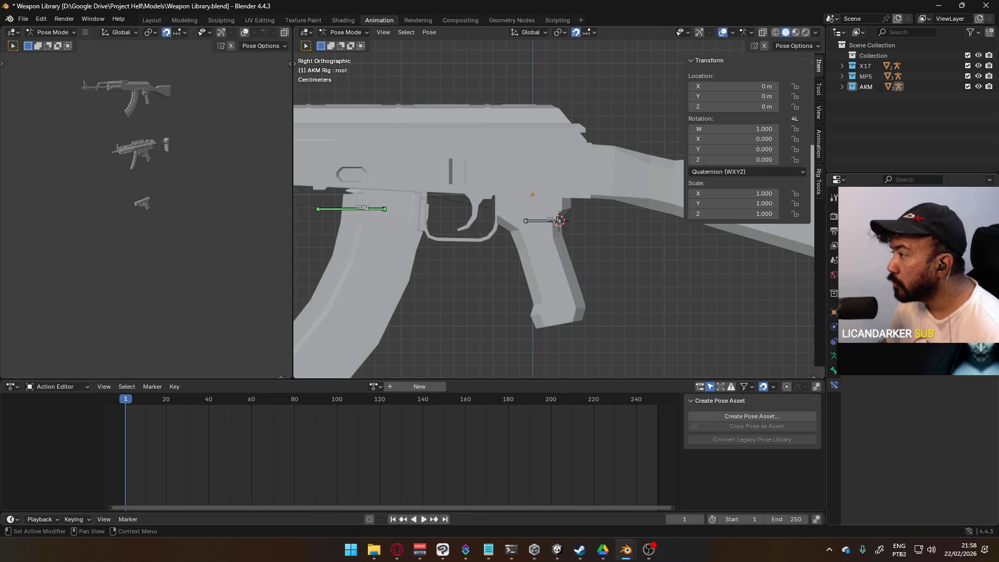
click(370, 209)
scroll(504, 246, down, 5)
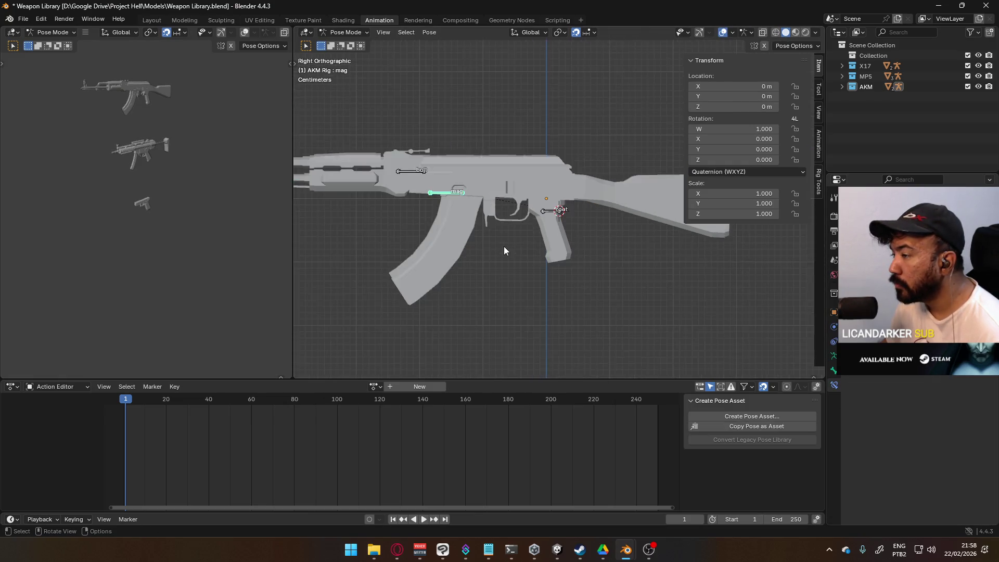
scroll(519, 246, up, 3)
Return the AKM rig to Object Mode and set its origin to the 3D cursor.
click(355, 33)
click(348, 44)
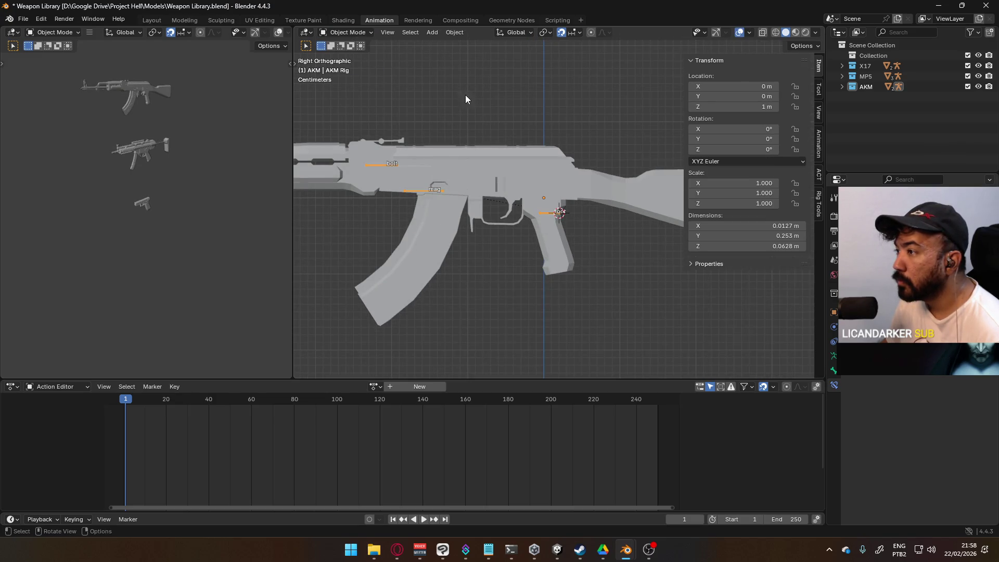
key(q)
click(544, 211)
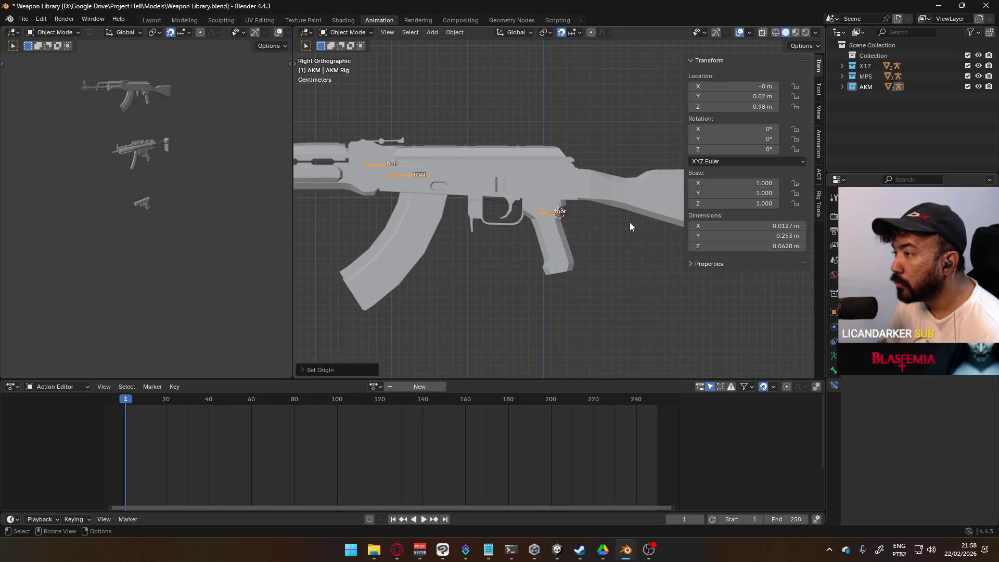
click(526, 185)
scroll(545, 239, down, 8)
scroll(570, 293, up, 4)
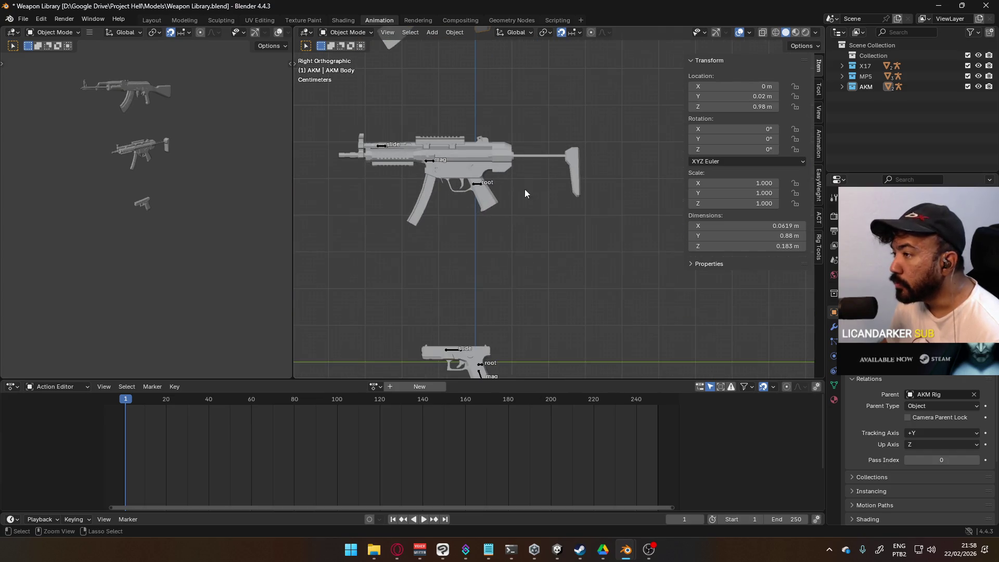
Save the Weapon Library file and check the MP5 Rig and Body parenting.
key(ctrl+s)
click(480, 183)
scroll(457, 191, up, 2)
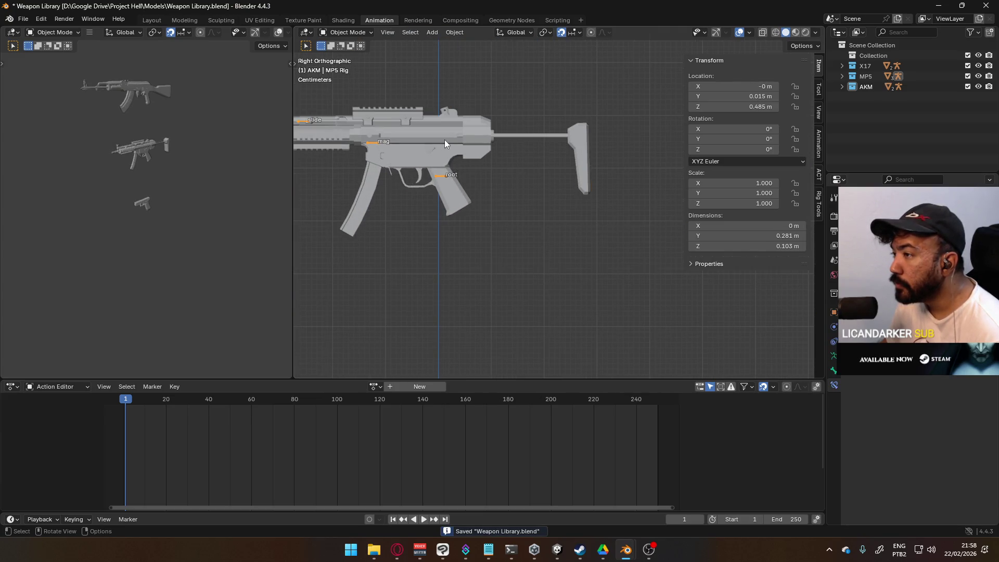
click(416, 156)
scroll(560, 204, down, 4)
scroll(494, 202, up, 4)
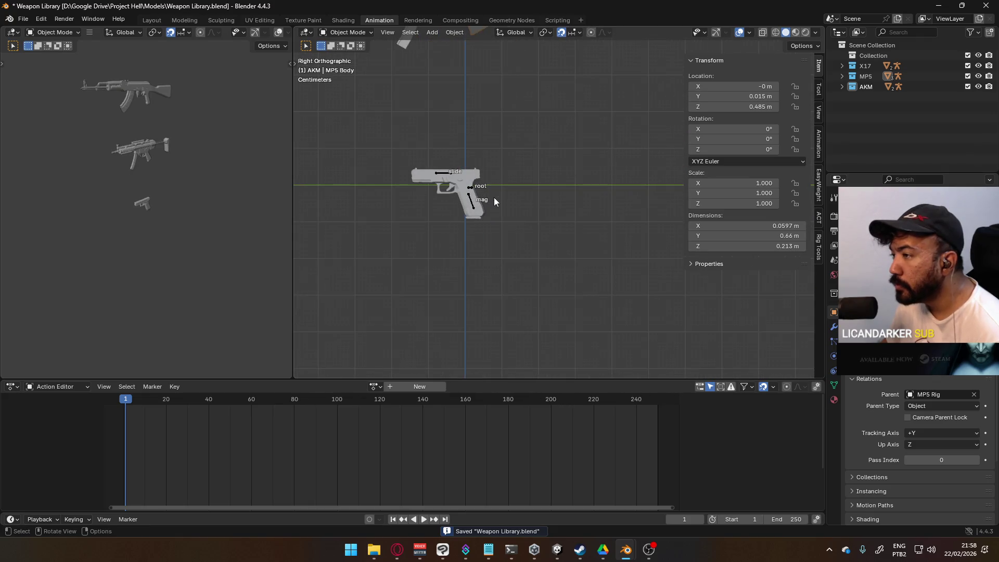
scroll(453, 190, up, 3)
Snap the 3D cursor to the X17 rig's root bone in Edit Mode.
shift+middle_drag(435, 194, 567, 199)
click(567, 199)
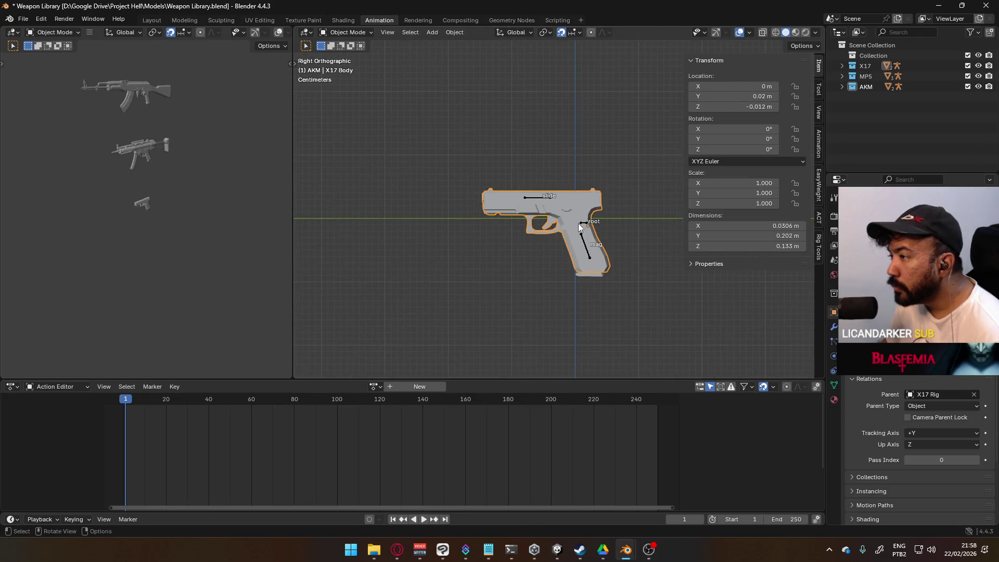
scroll(593, 234, up, 5)
click(638, 264)
key(Tab)
click(640, 264)
key(q)
click(657, 259)
Set the X17 Body origin to the 3D cursor (Y 0.018 m, Z -0.007 m).
key(Tab)
click(629, 221)
key(q)
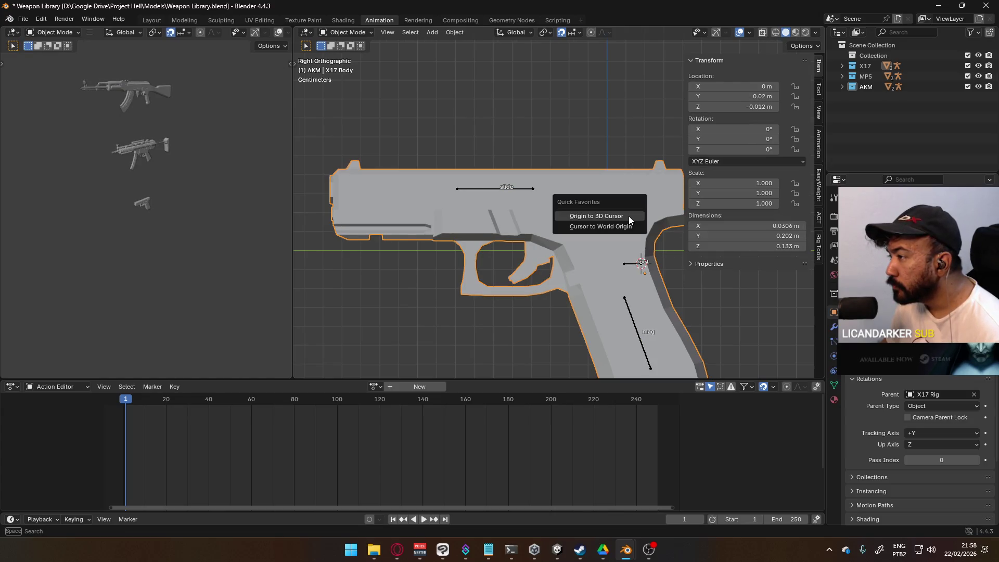
click(629, 216)
scroll(614, 229, down, 4)
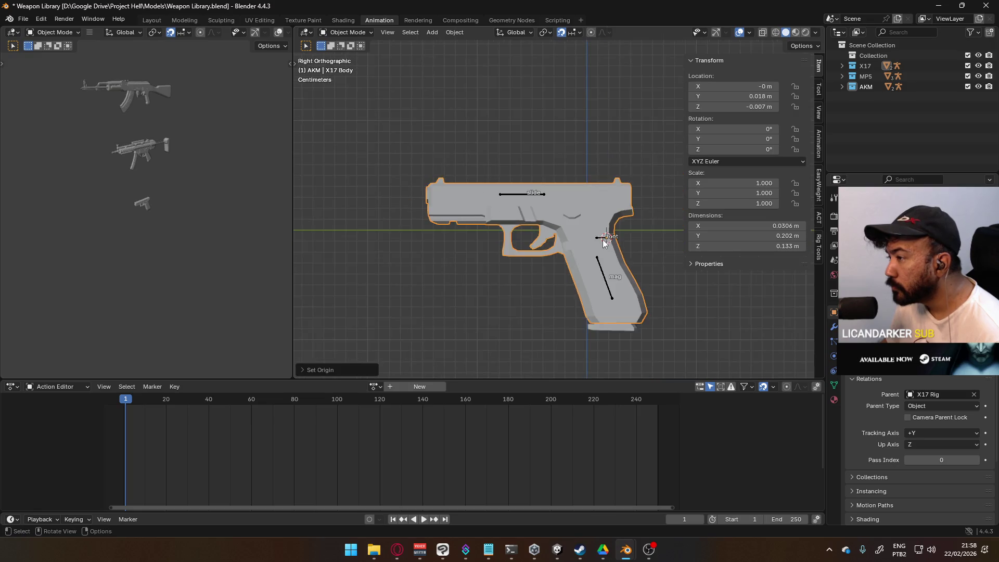
scroll(597, 241, up, 3)
mouse_move(597, 241)
middle_down()
mouse_move(561, 182)
mouse_move(506, 230)
mouse_move(536, 182)
middle_up()
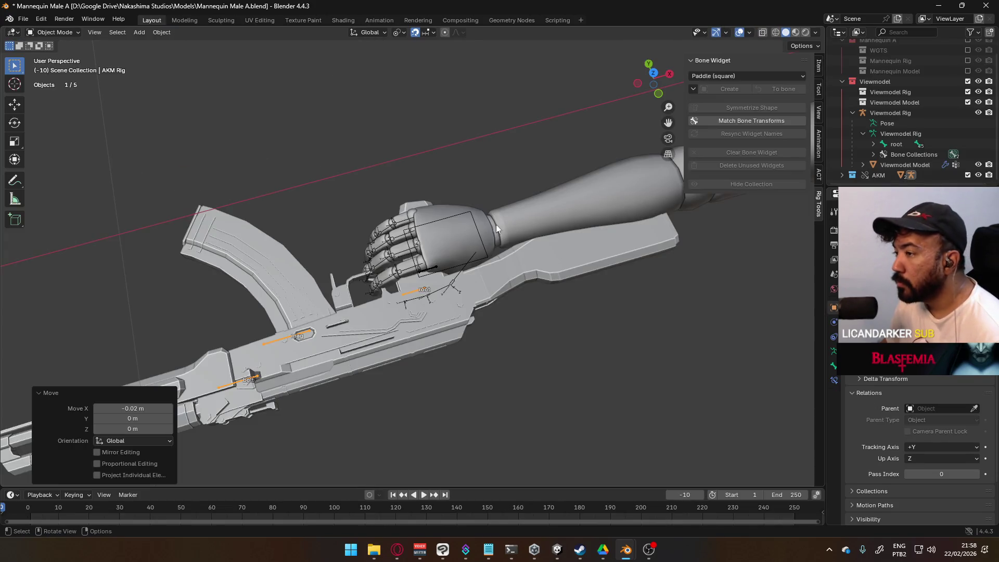
scroll(492, 234, down, 2)
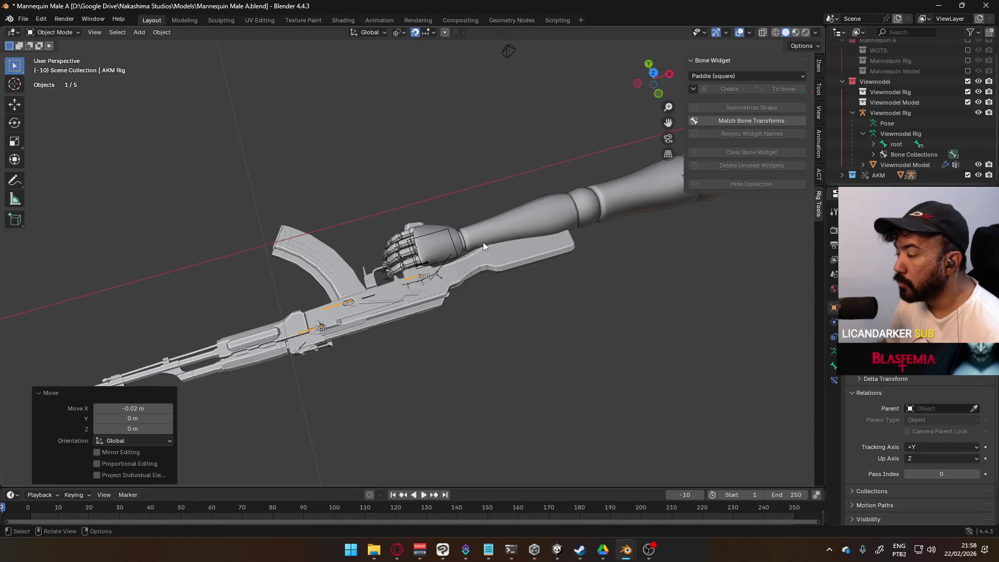
Save the mannequin file and revert it to reload the updated rifle rig.
key(KP_7)
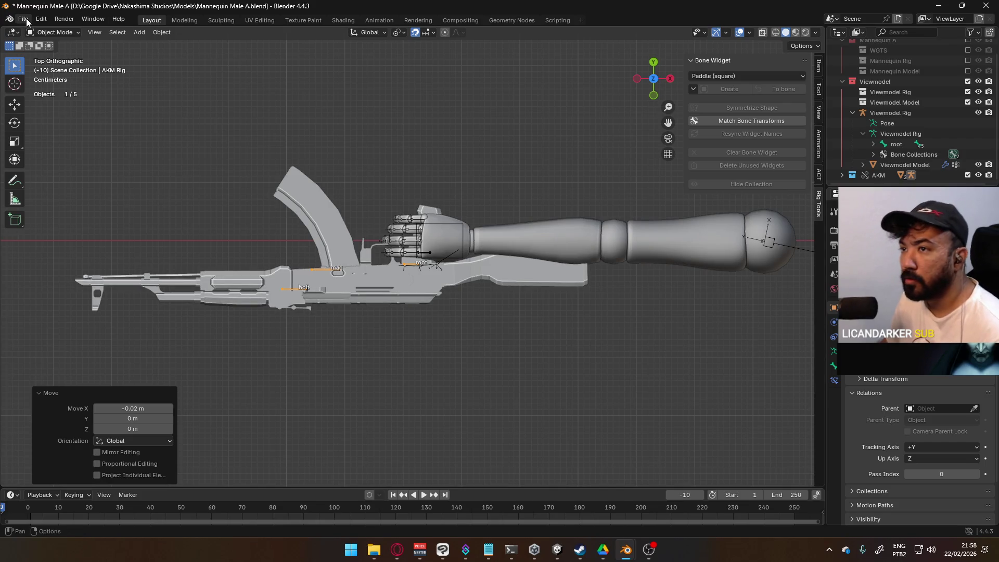
key(ctrl+s)
click(23, 19)
click(58, 67)
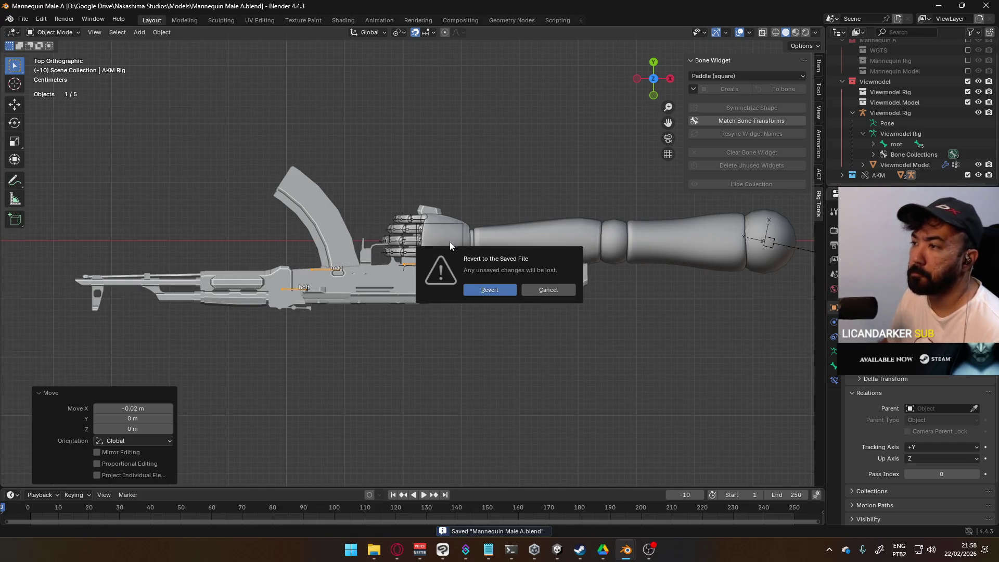
click(481, 290)
scroll(438, 310, up, 7)
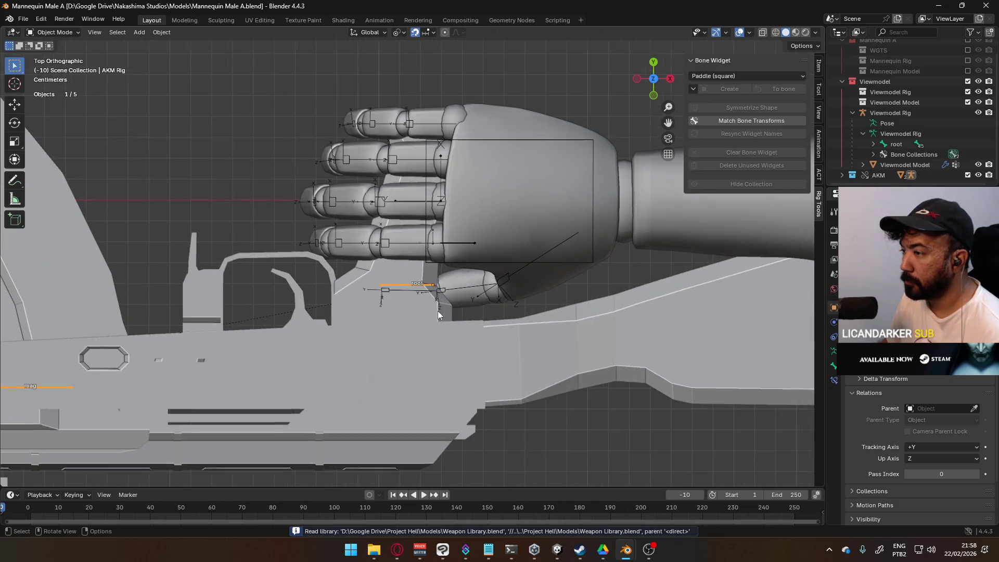
Switch snapping to Vertex and shift the AKM rig in the hand.
mouse_move(468, 263)
middle_down()
mouse_move(464, 289)
mouse_move(494, 299)
mouse_move(479, 250)
middle_up()
key(g)
right_click(458, 296)
click(430, 33)
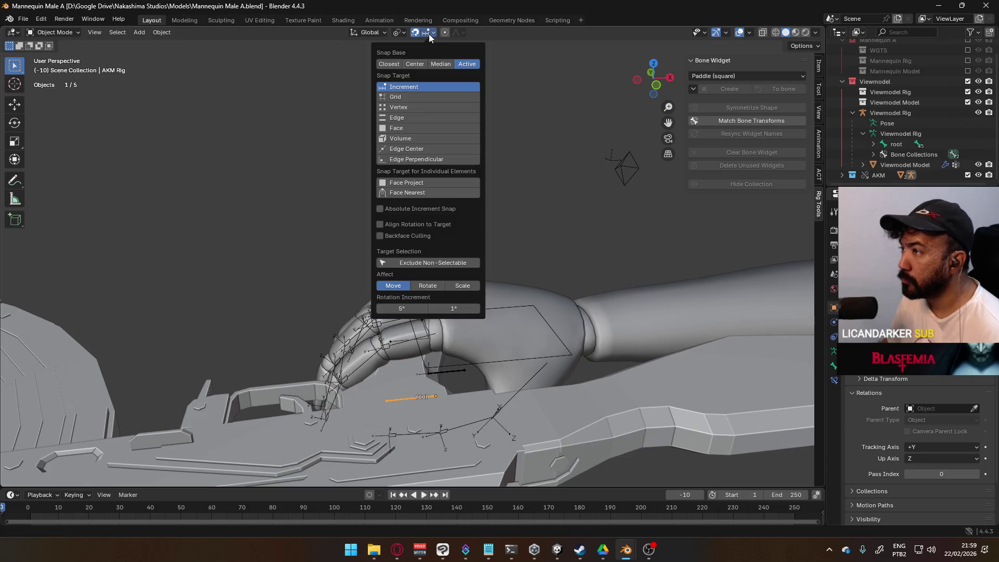
click(411, 107)
mouse_move(467, 369)
middle_down()
mouse_move(484, 338)
mouse_move(501, 389)
mouse_move(630, 376)
mouse_move(568, 408)
mouse_move(712, 404)
mouse_move(717, 419)
mouse_move(726, 402)
middle_up()
key(g)
click(494, 329)
Set snapping to Active and snap the rifle root onto the hand bone, a 0.004 m Y nudge.
key(KP_7)
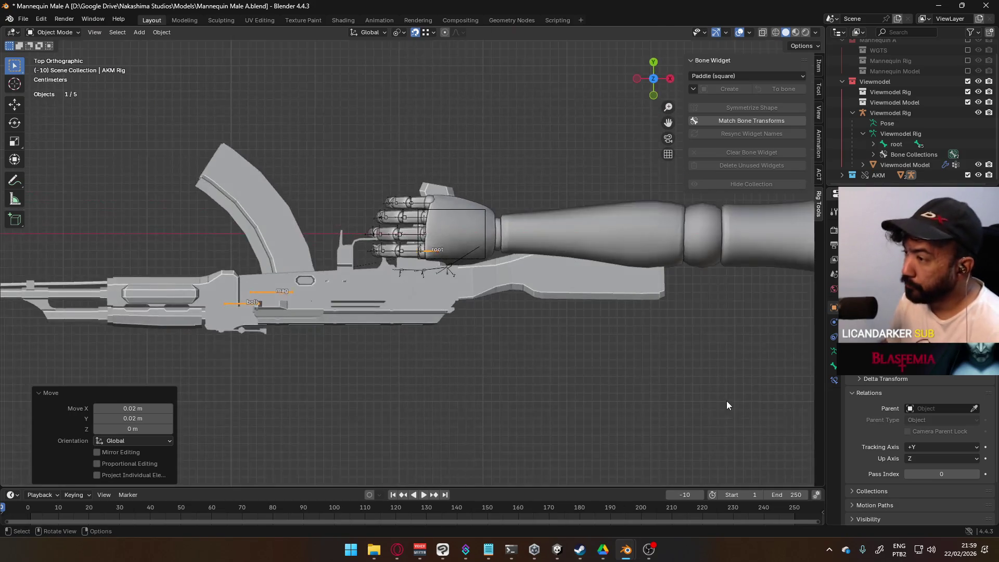
scroll(578, 316, up, 5)
scroll(580, 319, up, 3)
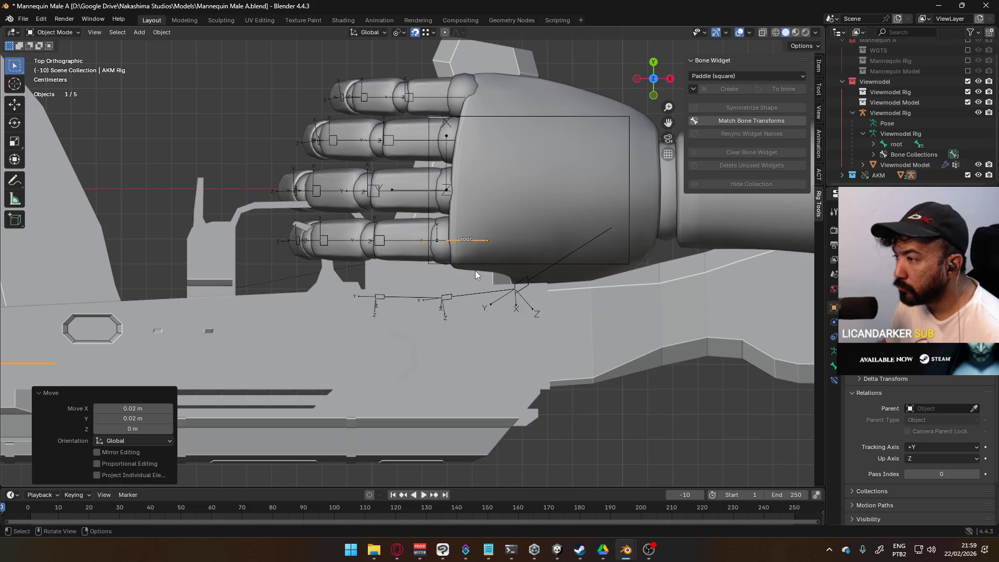
scroll(476, 270, up, 3)
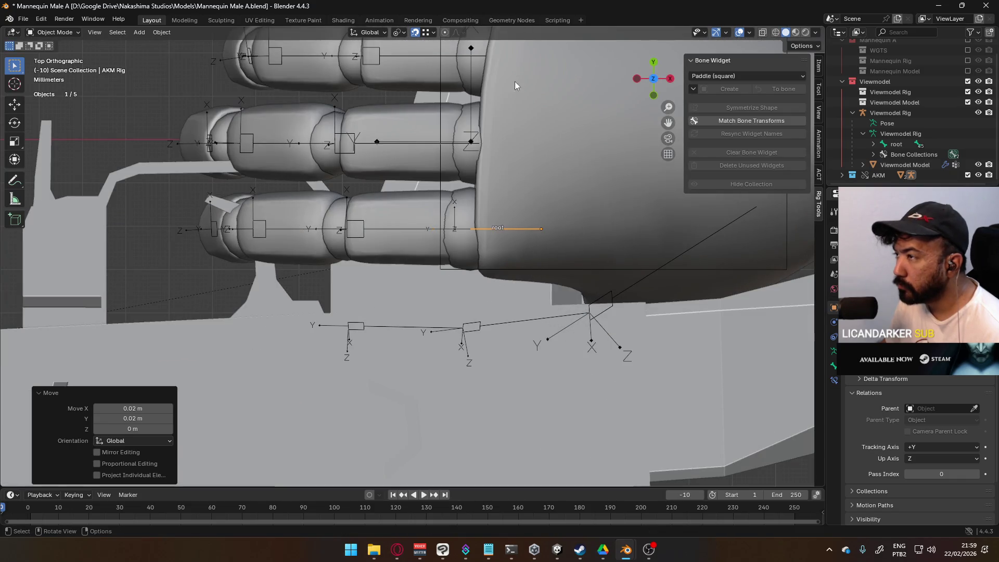
click(433, 32)
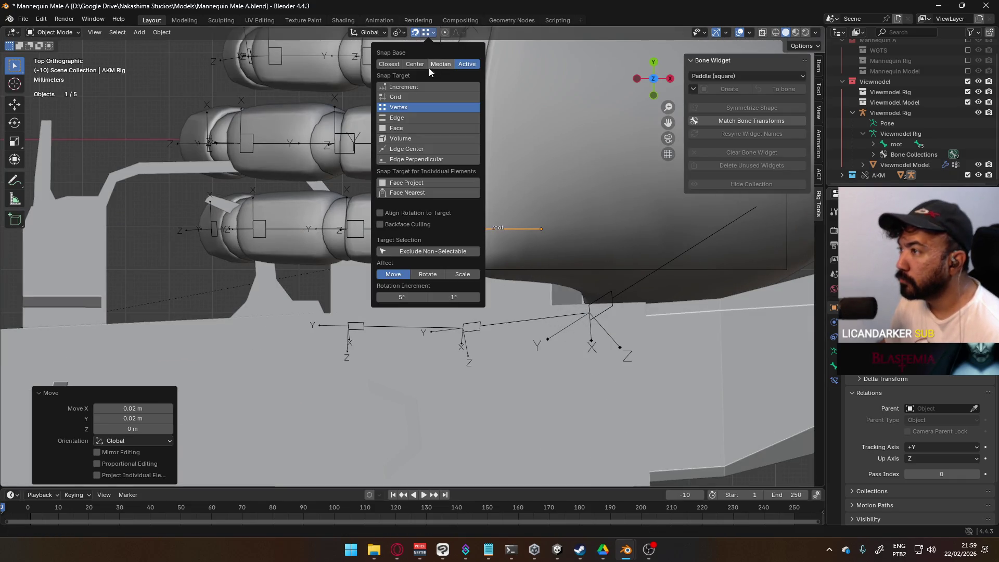
click(428, 88)
scroll(614, 260, up, 2)
key(g)
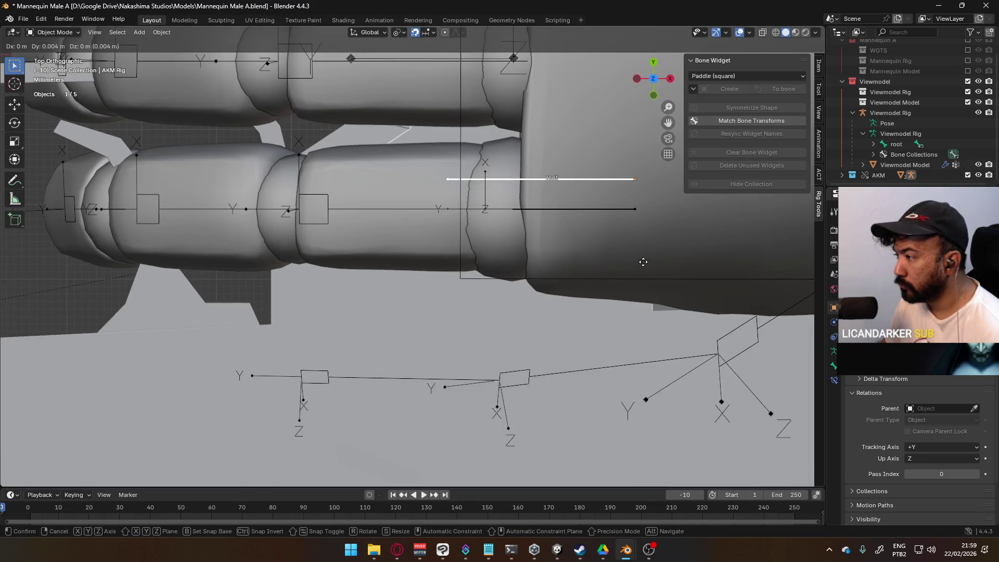
click(643, 263)
scroll(645, 266, down, 5)
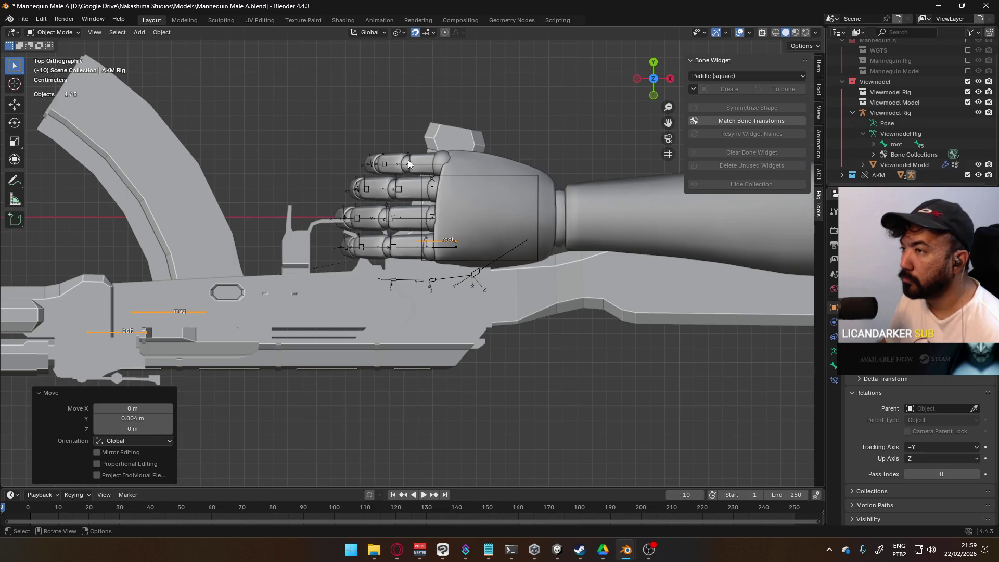
key(alt+Tab)
scroll(564, 171, down, 5)
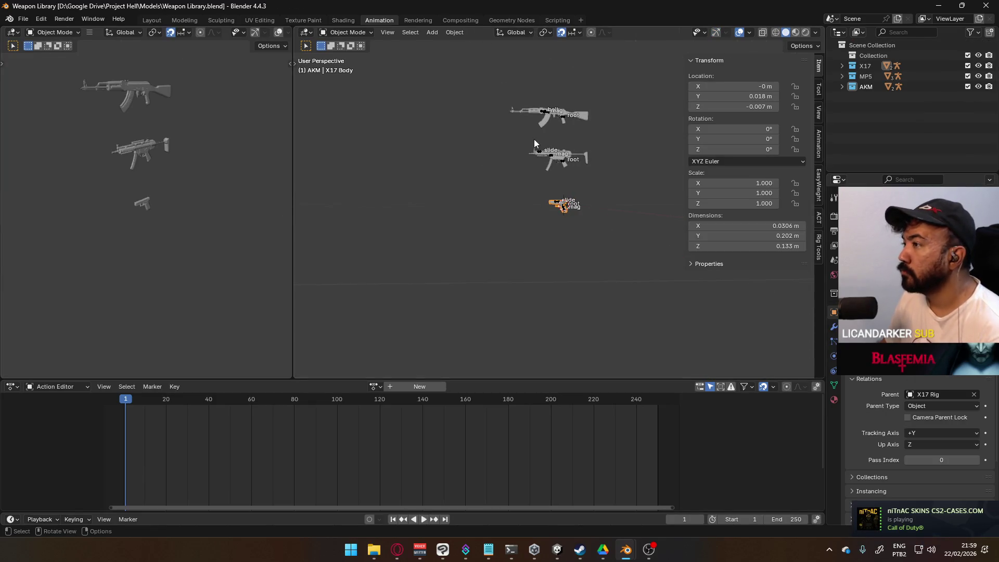
In side view, select the AKM rig's root bone and move it to a new position.
key(KP_3)
scroll(548, 162, up, 5)
shift+scroll(538, 149, up, 5)
scroll(214, 147, up, 3)
scroll(195, 145, down, 3)
middle_drag(220, 217, 229, 208)
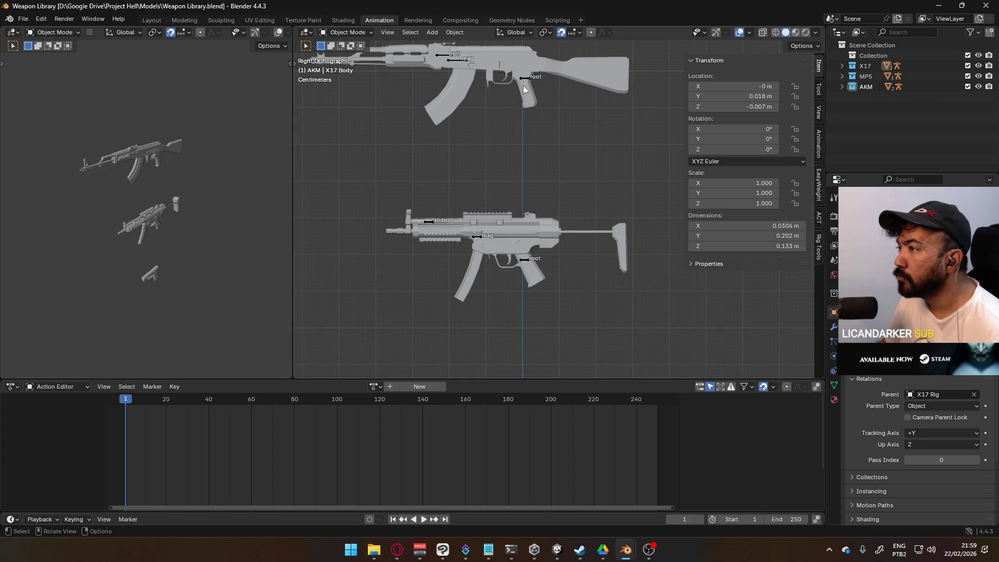
scroll(540, 221, up, 6)
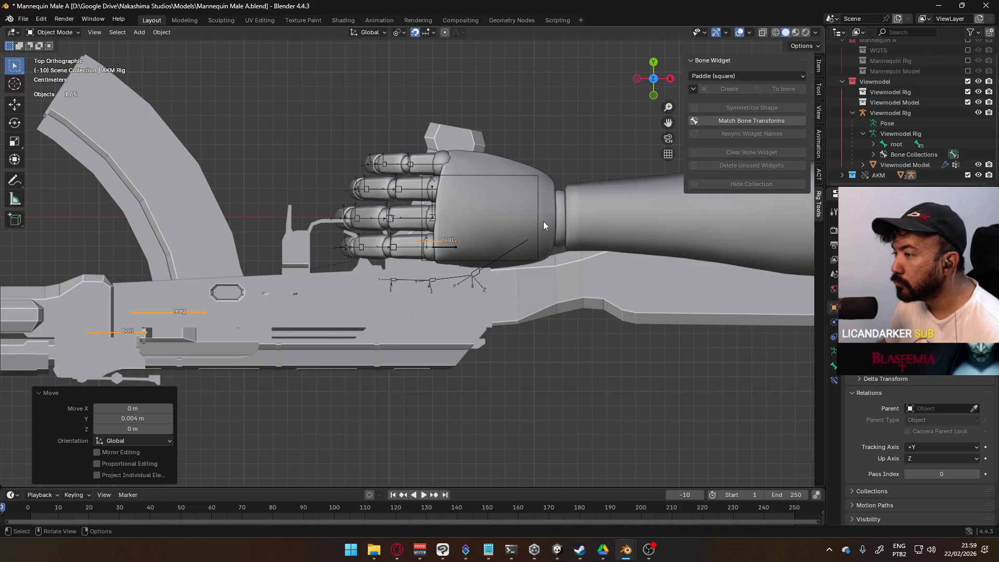
scroll(458, 229, up, 3)
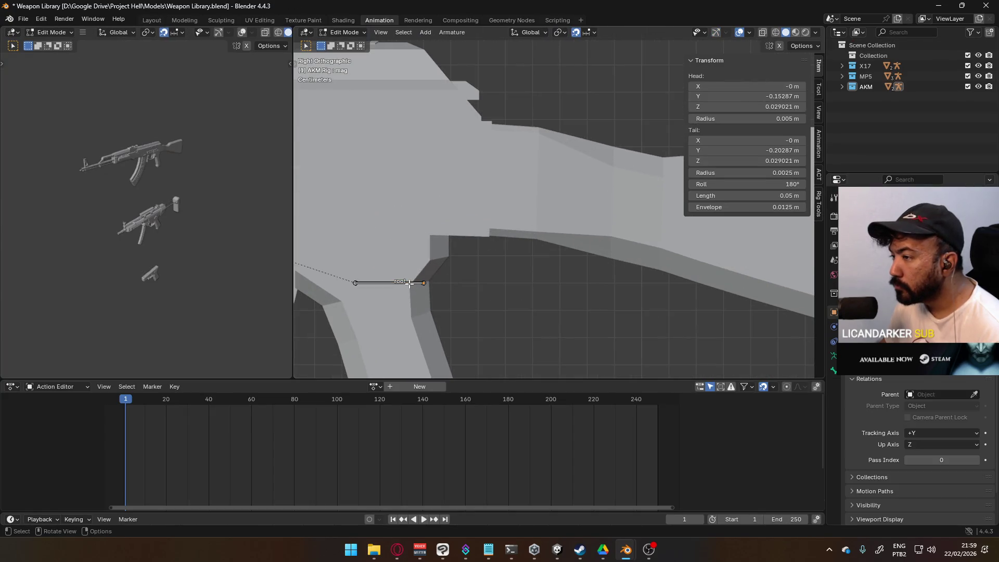
click(409, 283)
scroll(535, 260, up, 4)
key(g)
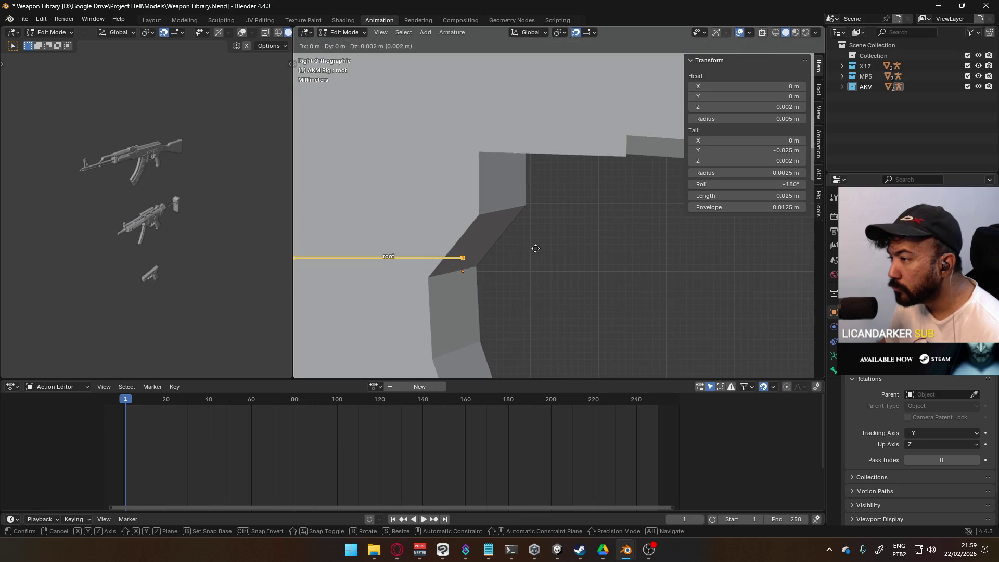
click(533, 232)
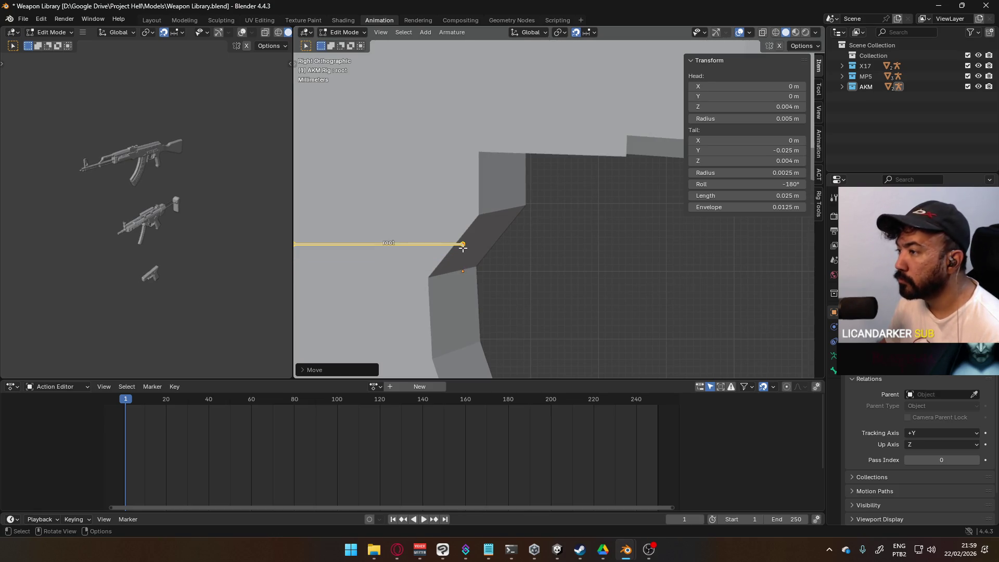
Set both the AKM Rig and AKM Body origins to the 3D cursor.
key(Tab)
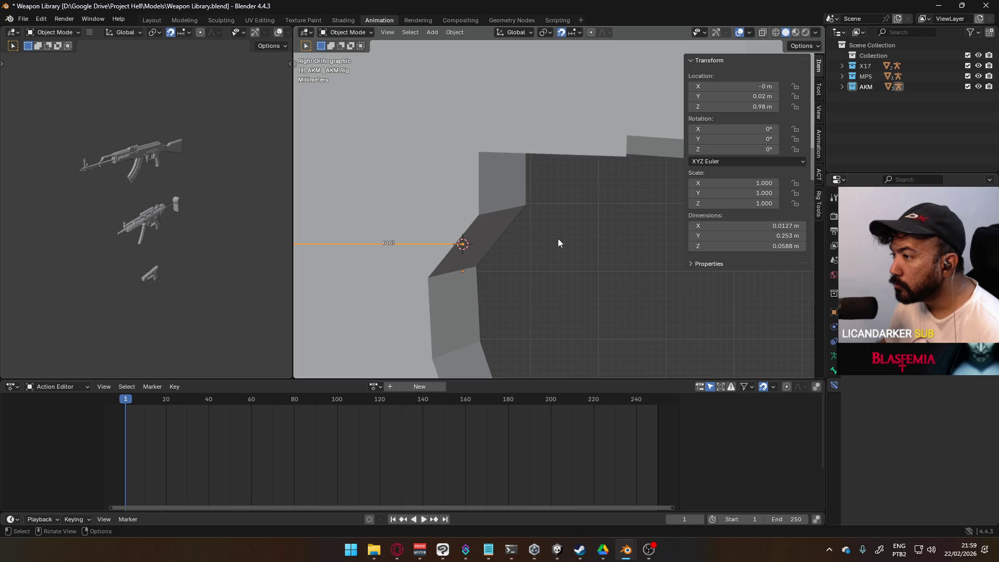
key(q)
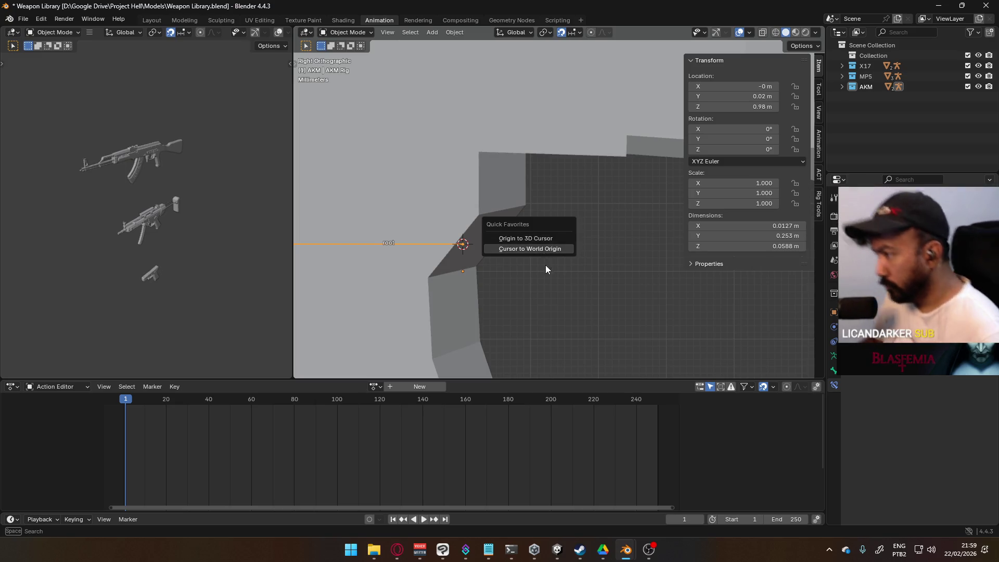
click(538, 240)
scroll(528, 241, down, 5)
click(509, 244)
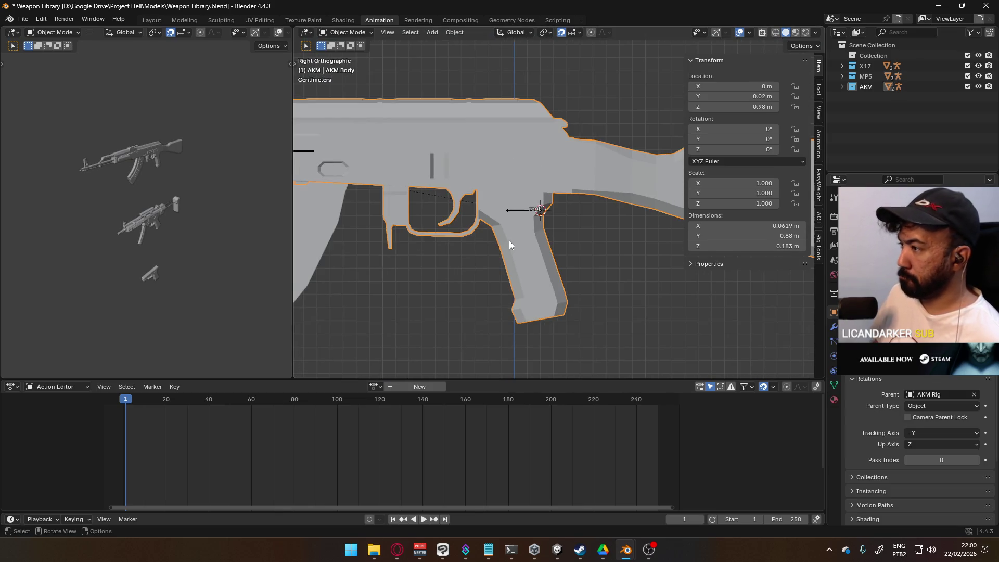
key(q)
click(509, 240)
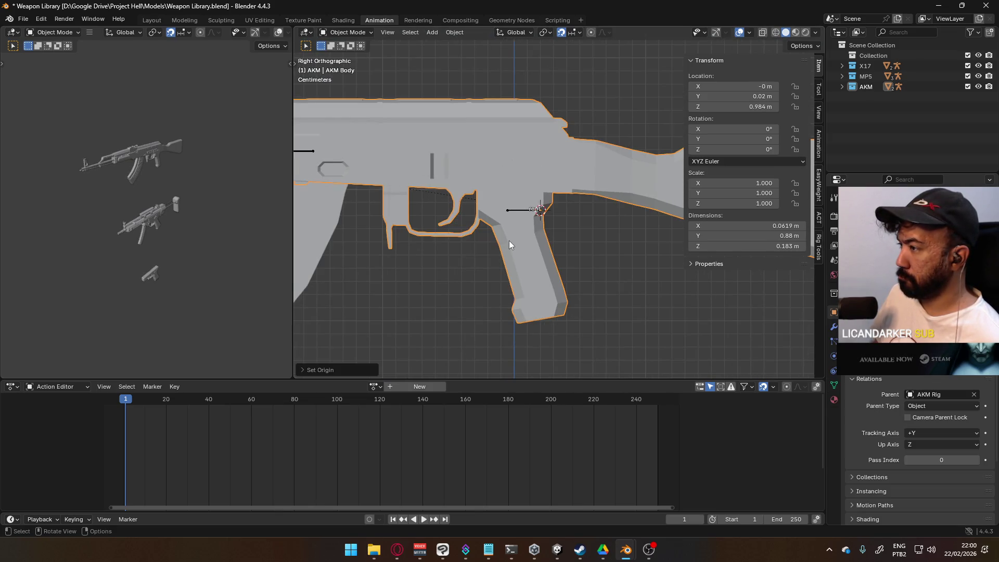
click(519, 207)
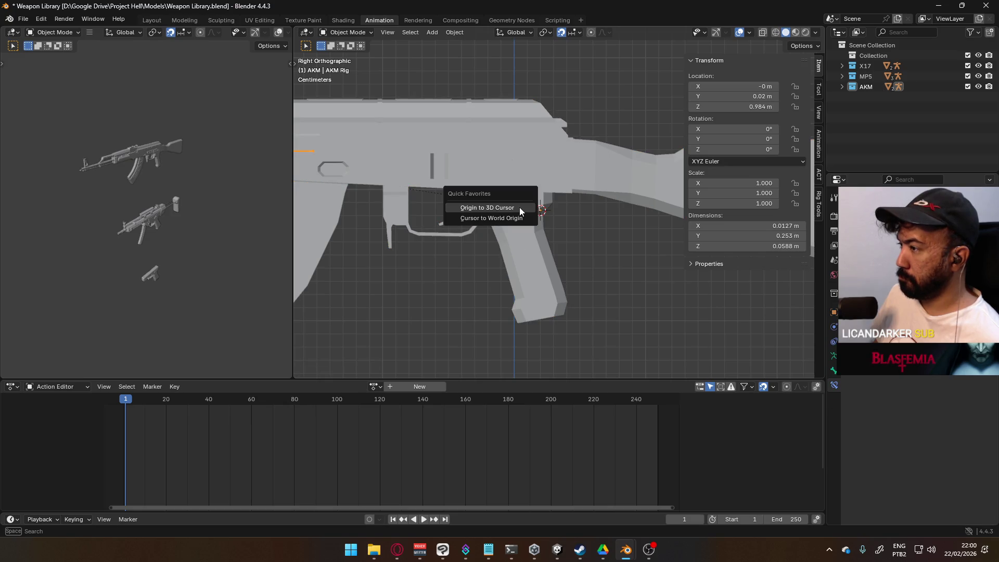
scroll(547, 221, down, 5)
Switch to the Mannequin Male A window and save it.
key(alt+Tab)
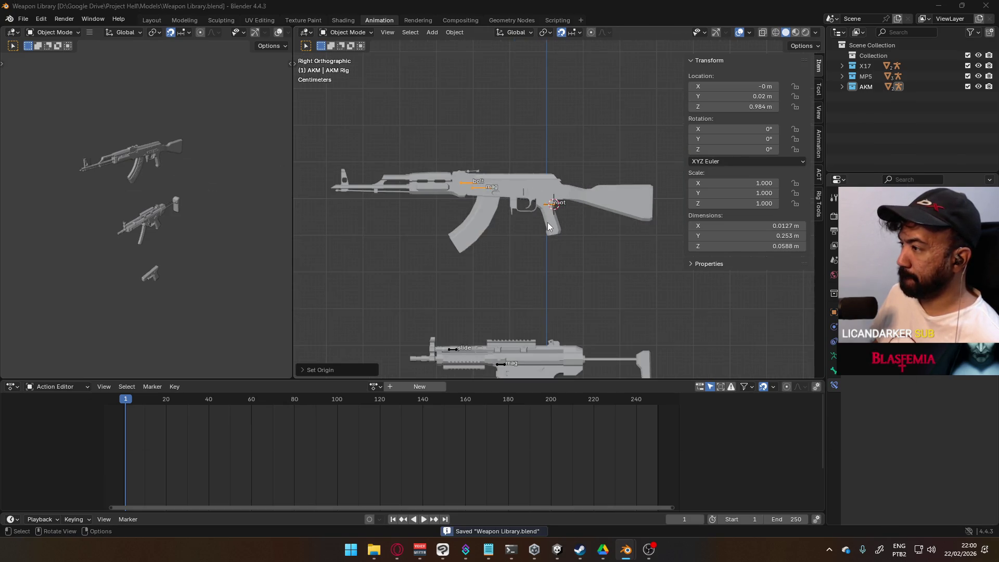
key(ctrl+s)
click(23, 19)
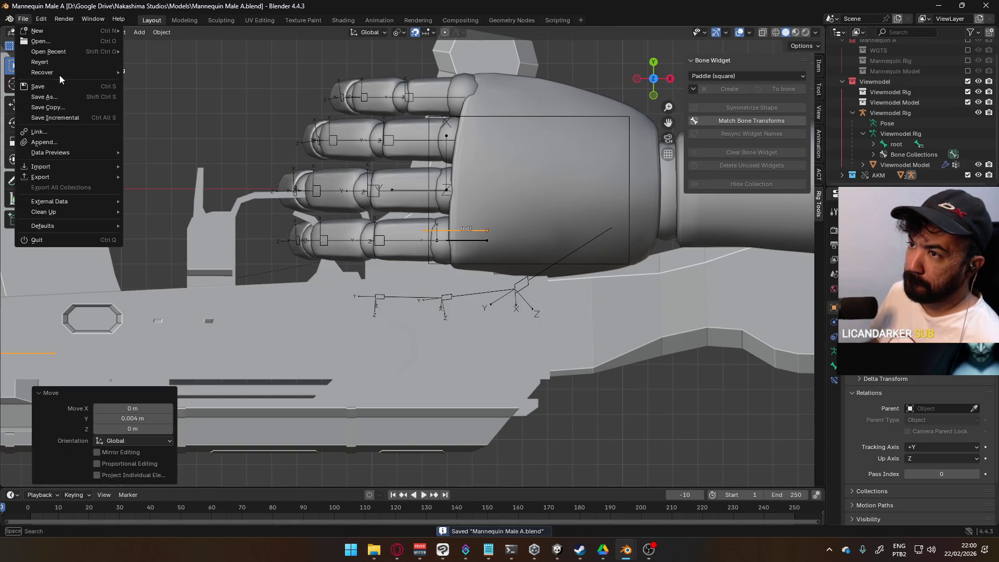
Revert the mannequin file to reload it with the updated AKM.
click(52, 62)
key(Return)
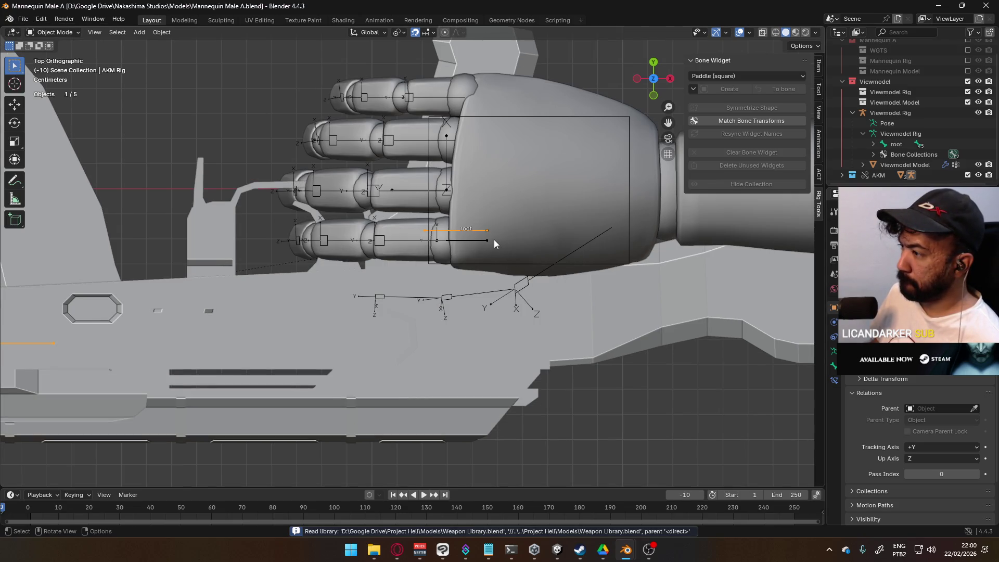
mouse_move(467, 288)
middle_down()
mouse_move(507, 276)
mouse_move(490, 373)
middle_up()
key(g)
right_click(485, 434)
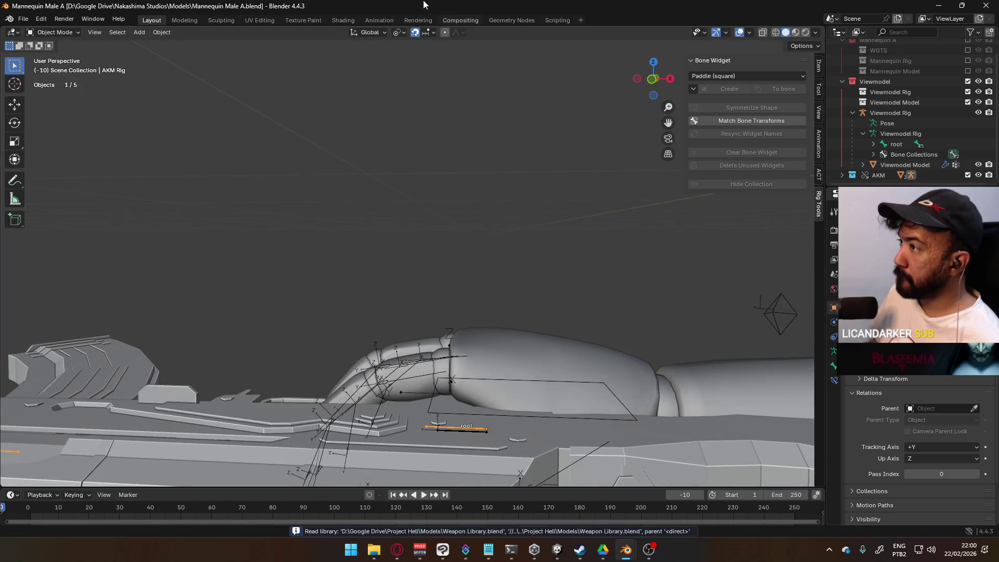
With Vertex snapping, snap the AKM root bone into the hand grip, a -0.004 m Y shift.
click(428, 32)
click(406, 107)
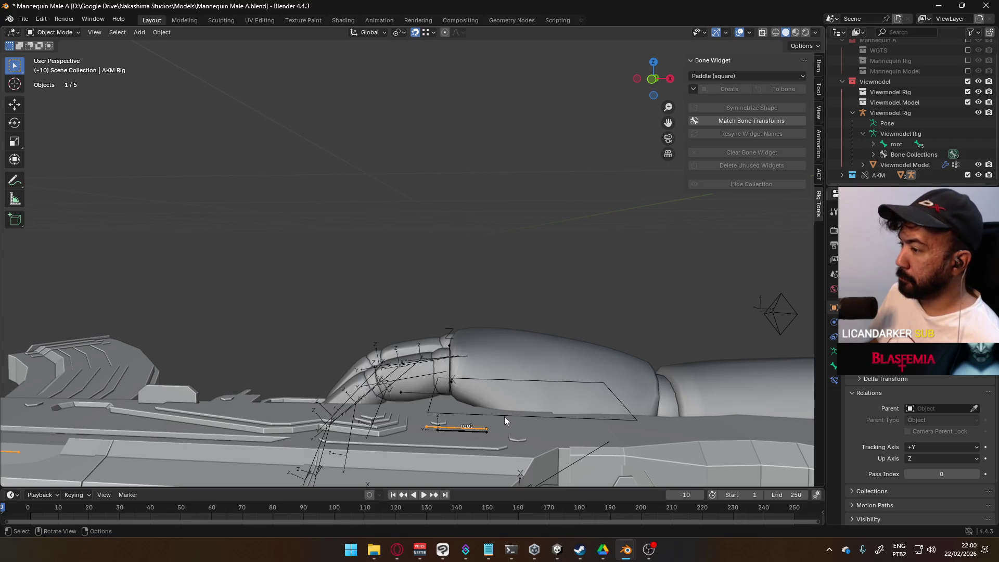
key(g)
click(488, 434)
mouse_move(488, 434)
middle_down()
mouse_move(513, 374)
mouse_move(532, 230)
mouse_move(558, 267)
mouse_move(631, 316)
mouse_move(632, 395)
mouse_move(620, 427)
mouse_move(564, 460)
mouse_move(474, 466)
mouse_move(325, 448)
mouse_move(170, 348)
mouse_move(127, 298)
mouse_move(88, 277)
mouse_move(30, 308)
mouse_move(124, 372)
mouse_move(162, 427)
mouse_move(172, 418)
middle_up()
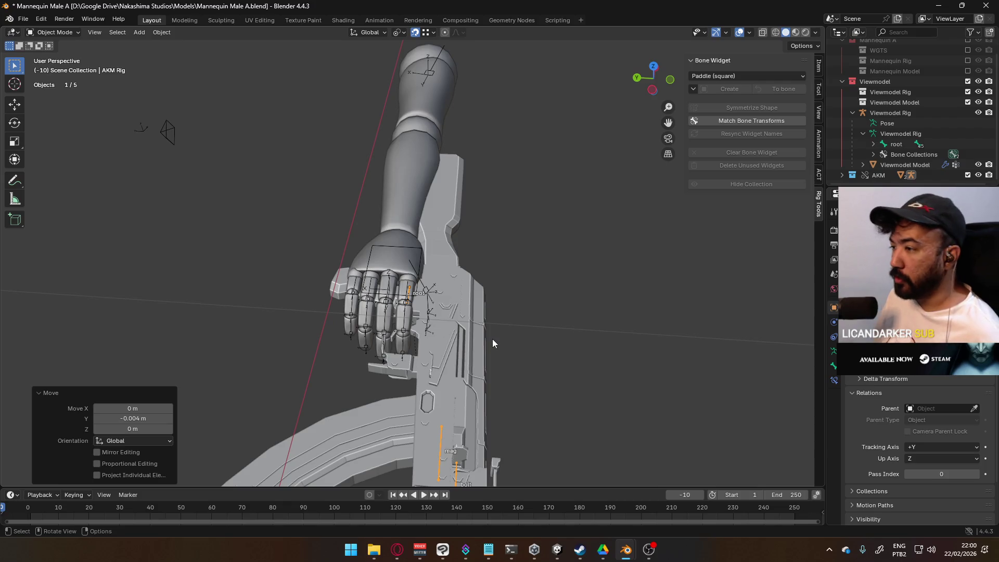
scroll(492, 339, down, 4)
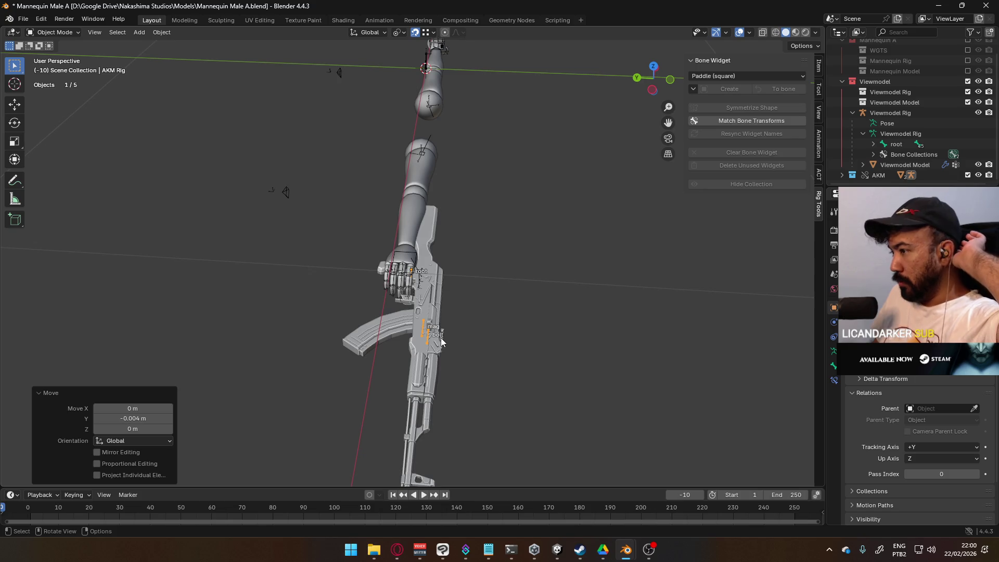
Save Mannequin Male A and bring up the recent files list.
key(ctrl+s)
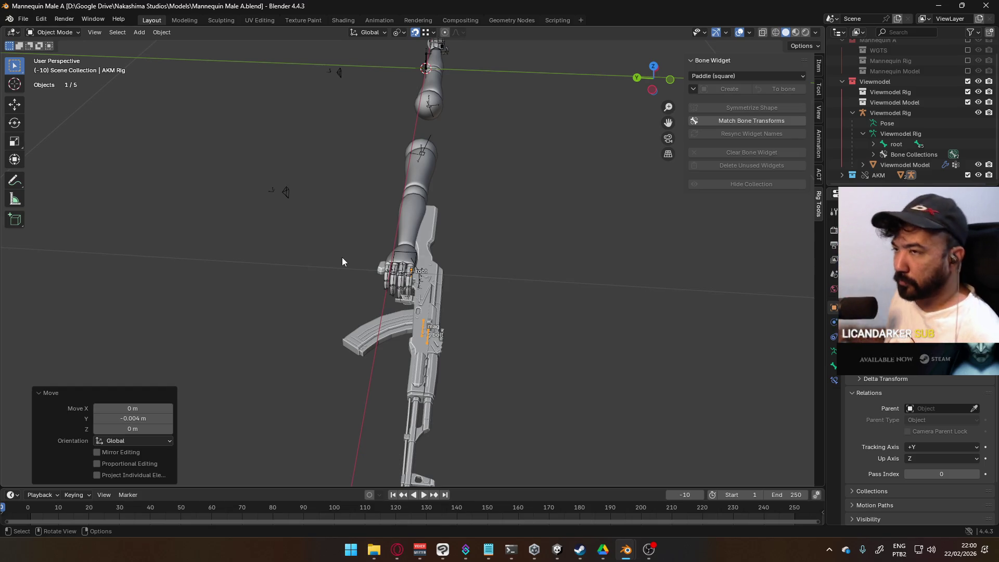
key(ctrl+s)
click(23, 19)
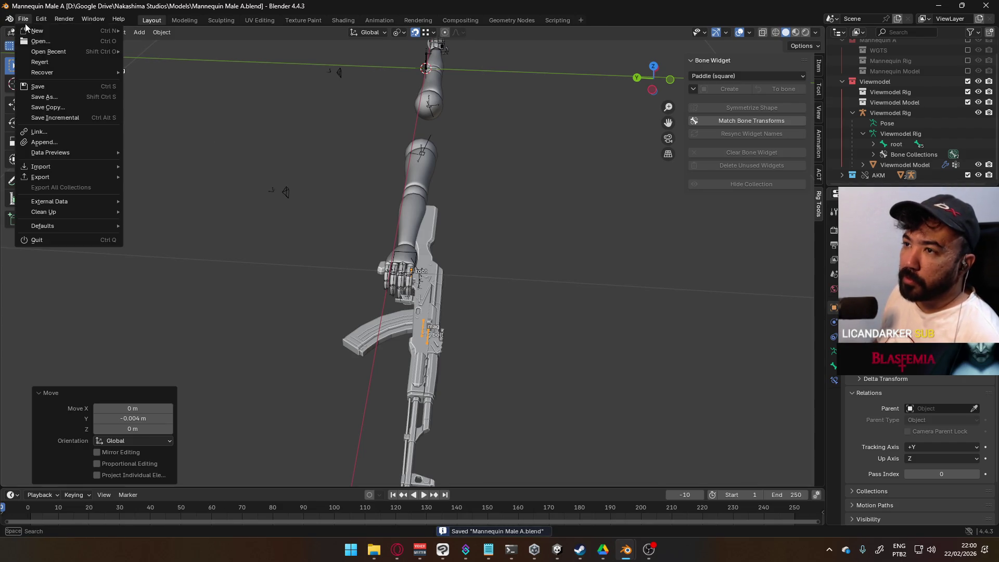
Open the recent file Player Viewmodel Generic.blend and orbit around the pistol in the hands.
mouse_move(49, 52)
click(186, 73)
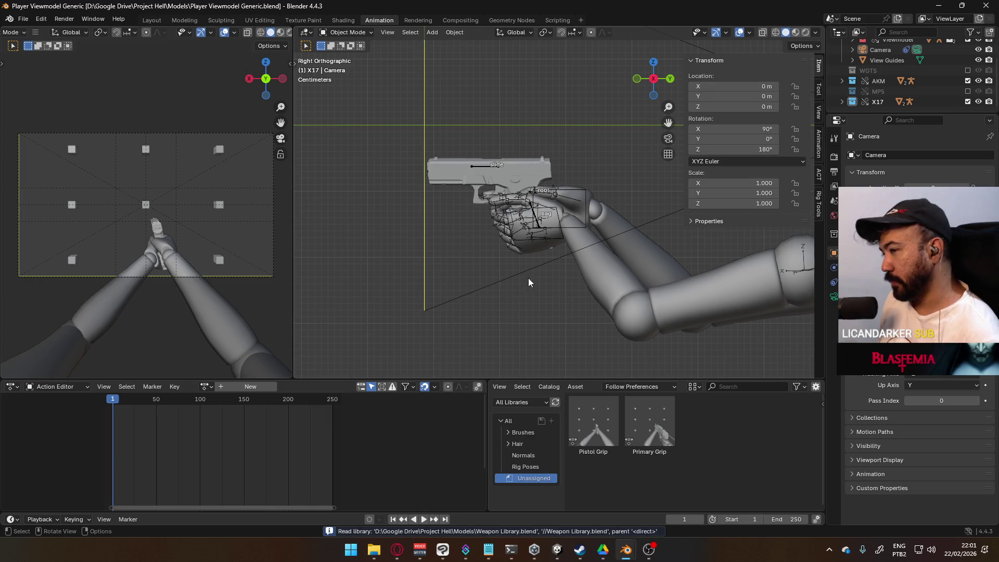
mouse_move(575, 240)
middle_down()
mouse_move(551, 223)
mouse_move(658, 245)
mouse_move(598, 195)
mouse_move(675, 193)
mouse_move(514, 231)
mouse_move(407, 233)
mouse_move(804, 220)
mouse_move(613, 193)
mouse_move(508, 261)
mouse_move(452, 236)
mouse_move(474, 235)
middle_up()
scroll(495, 236, up, 4)
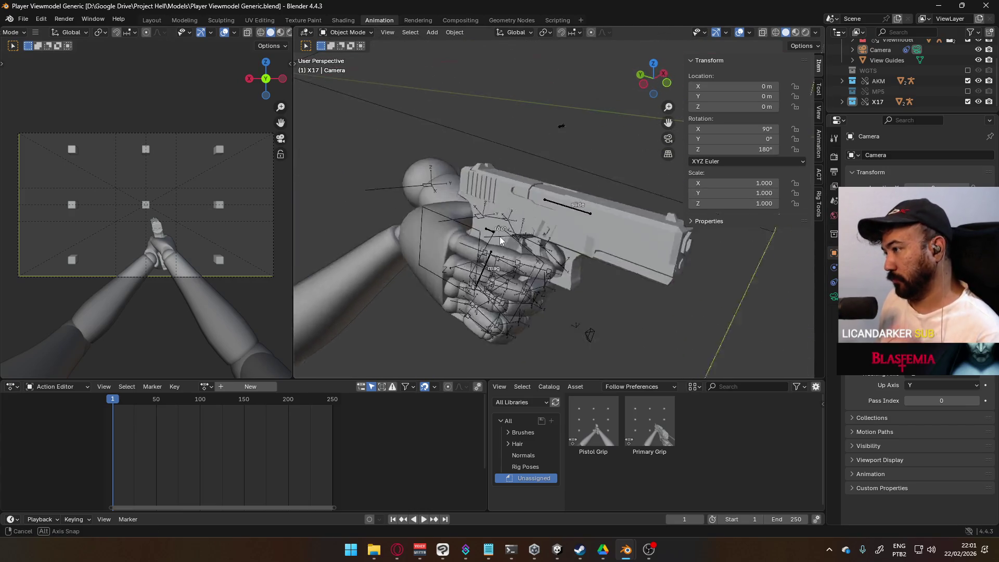
Select the X17 rig, arm, Viewmodel Rig and pistol mesh, and view the X17 bone constraints.
click(645, 174)
mouse_move(645, 173)
middle_down()
mouse_move(559, 224)
mouse_move(598, 202)
mouse_move(580, 197)
mouse_move(701, 250)
mouse_move(670, 250)
mouse_move(669, 220)
mouse_move(810, 149)
mouse_move(810, 161)
mouse_move(544, 215)
middle_up()
click(543, 216)
click(525, 224)
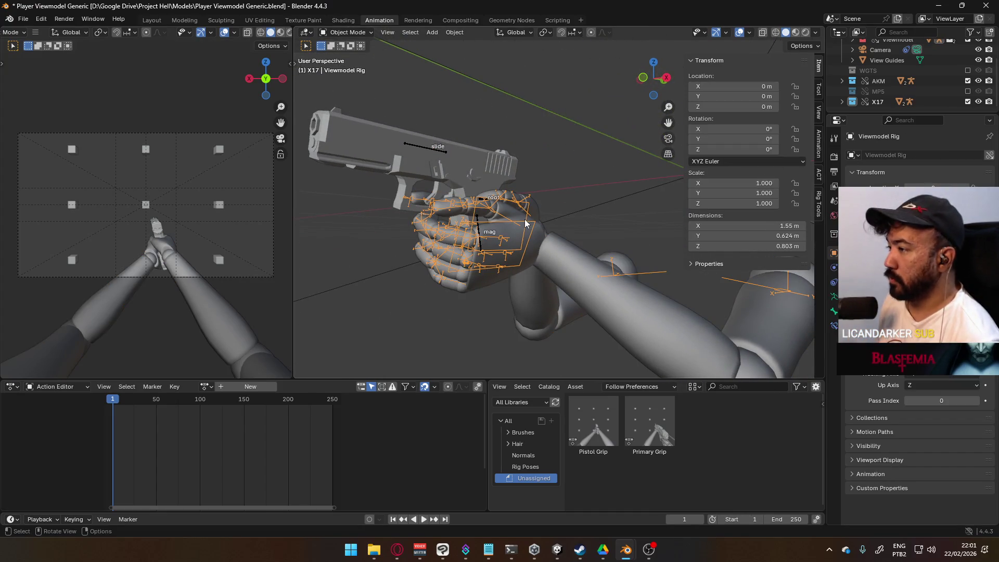
click(438, 153)
click(438, 153)
click(831, 328)
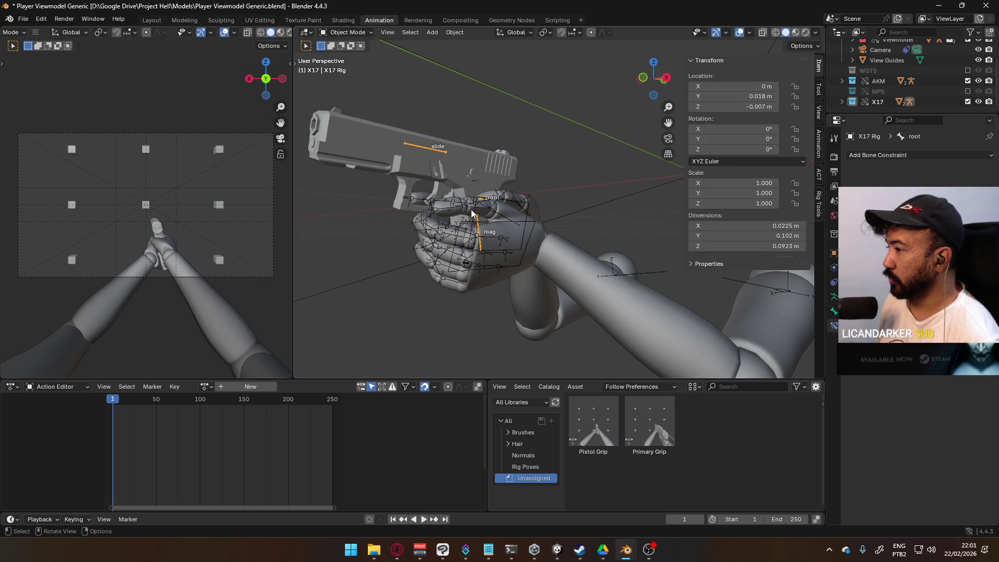
Make the Viewmodel Rig active and switch it into Pose Mode.
click(532, 205)
click(348, 32)
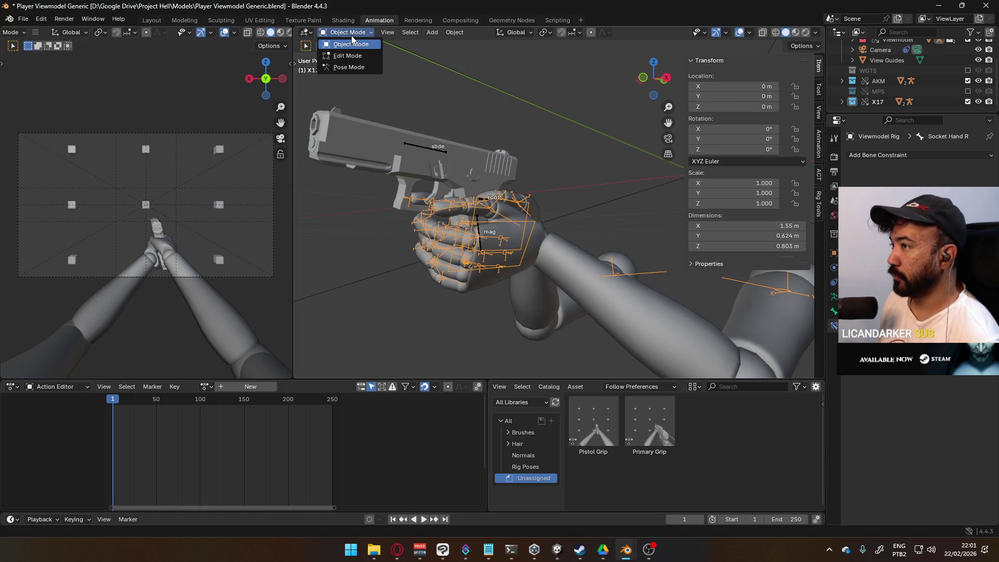
click(356, 67)
Toggle the Child Of X17 constraints on the right and left hand IK bones.
click(531, 204)
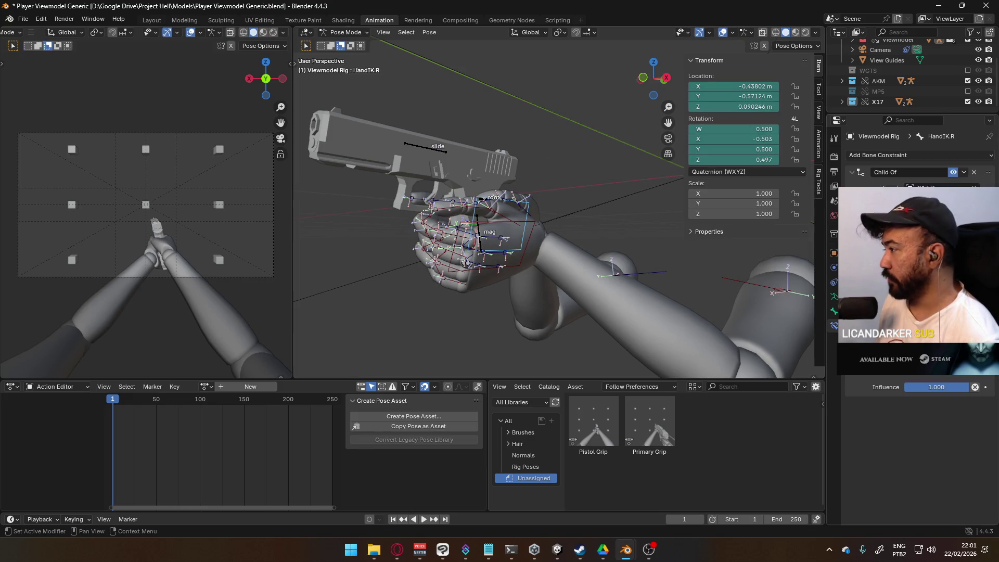
click(953, 172)
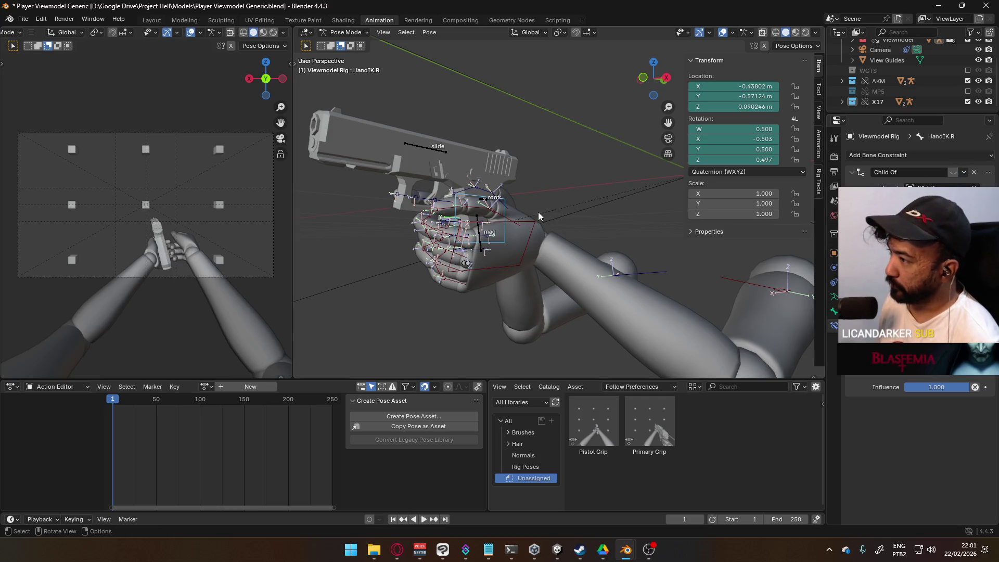
click(458, 229)
click(953, 172)
Select the shoulder and upper arm bones of the Viewmodel Rig.
scroll(634, 200, down, 5)
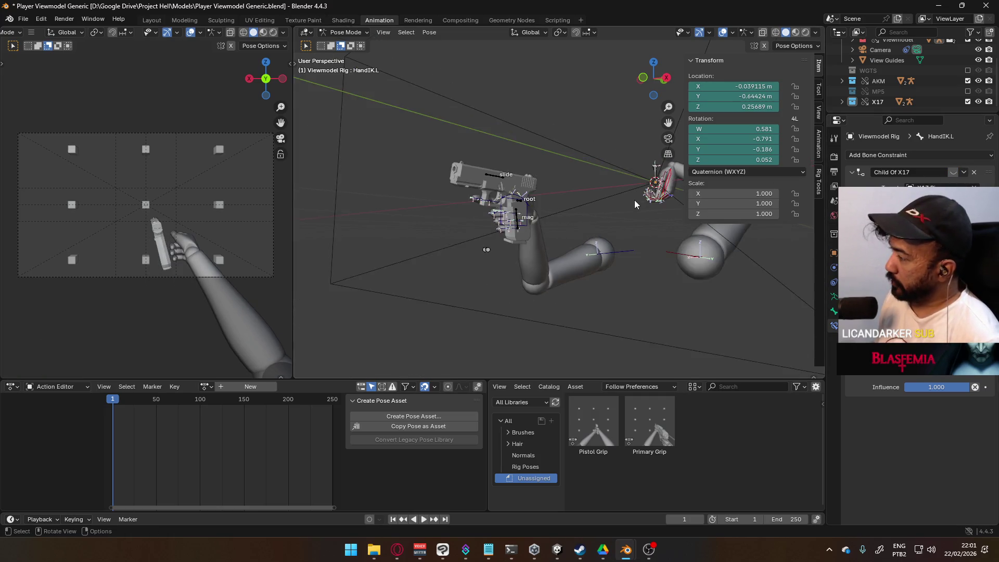
middle_drag(490, 251, 517, 254)
click(516, 254)
click(485, 307)
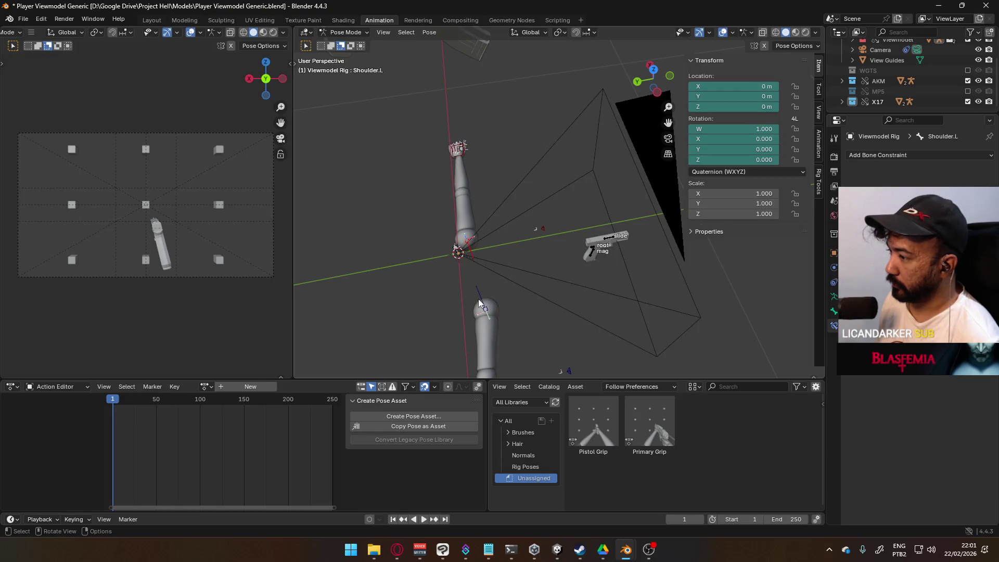
mouse_move(522, 289)
middle_down()
mouse_move(544, 270)
mouse_move(557, 236)
mouse_move(528, 205)
middle_up()
mouse_move(415, 61)
mouse_down()
mouse_move(473, 143)
mouse_move(551, 361)
mouse_up()
drag(432, 58, 522, 174)
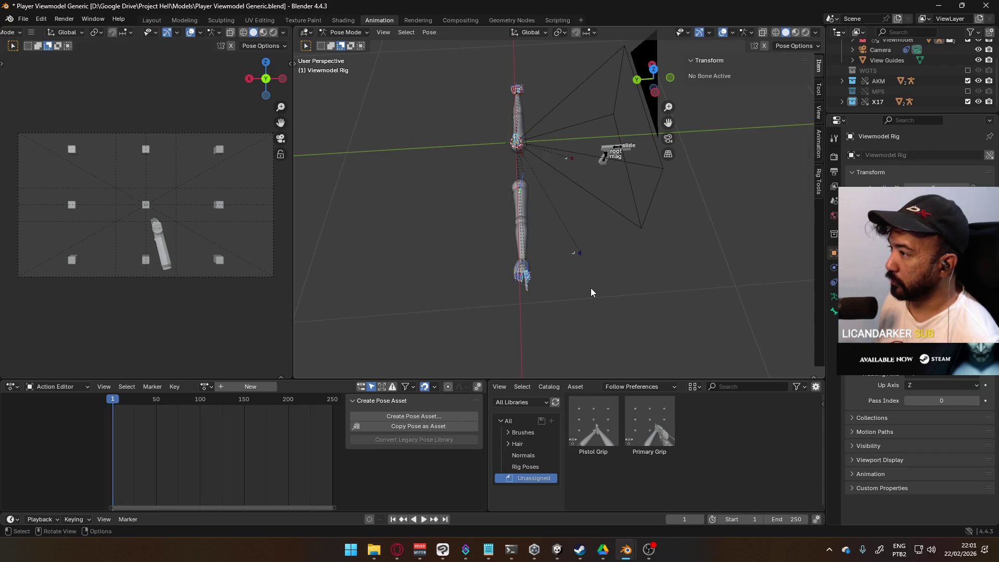
Clear the ElbowIK.R bone's location to 0 m and browse the rig's stored actions.
mouse_move(583, 281)
middle_down()
mouse_move(592, 289)
mouse_move(471, 257)
mouse_move(524, 215)
mouse_move(504, 228)
middle_up()
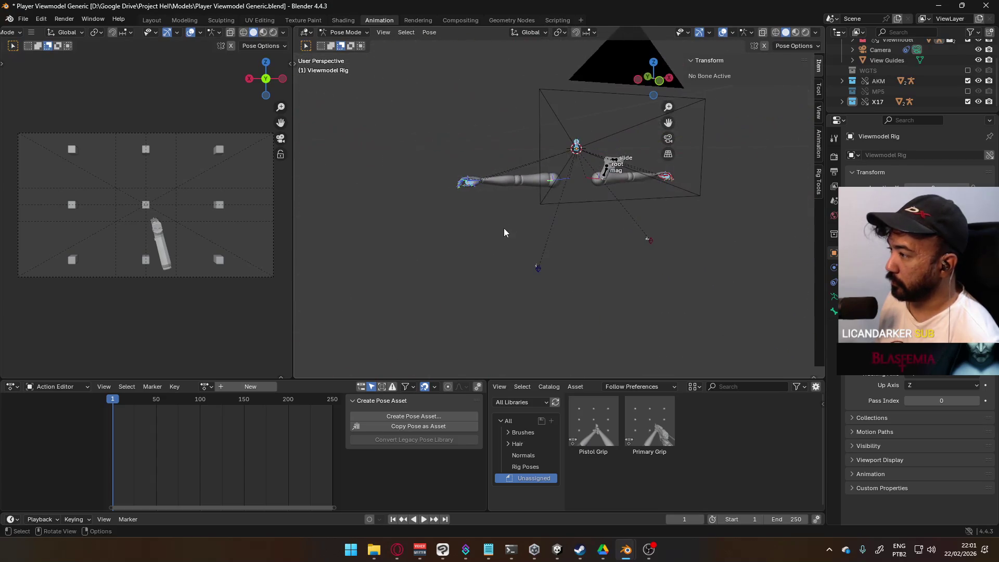
click(537, 269)
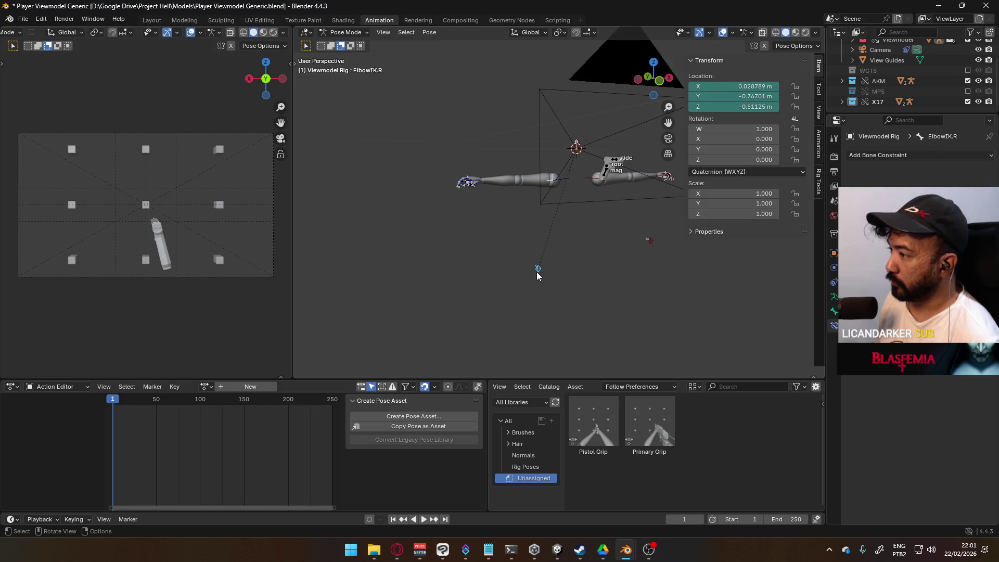
key(alt+g)
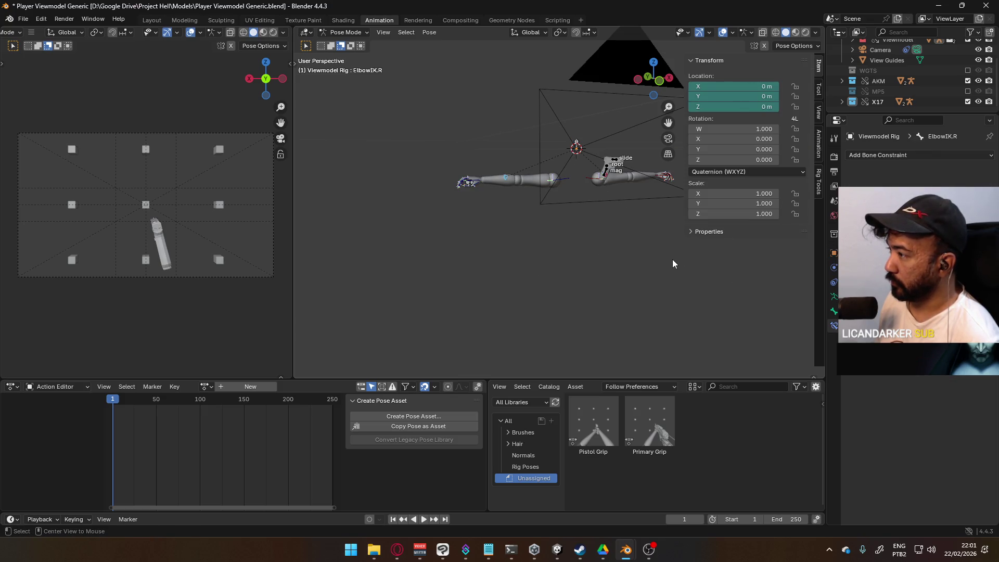
middle_drag(673, 263, 591, 204)
mouse_move(631, 247)
middle_down()
mouse_move(562, 213)
mouse_move(533, 212)
mouse_move(534, 170)
mouse_move(550, 197)
middle_up()
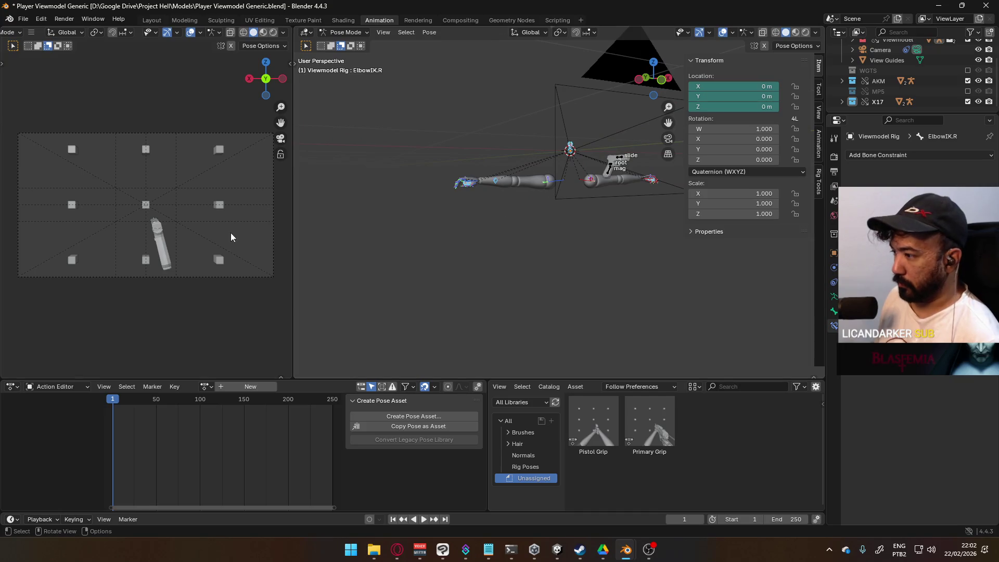
click(206, 386)
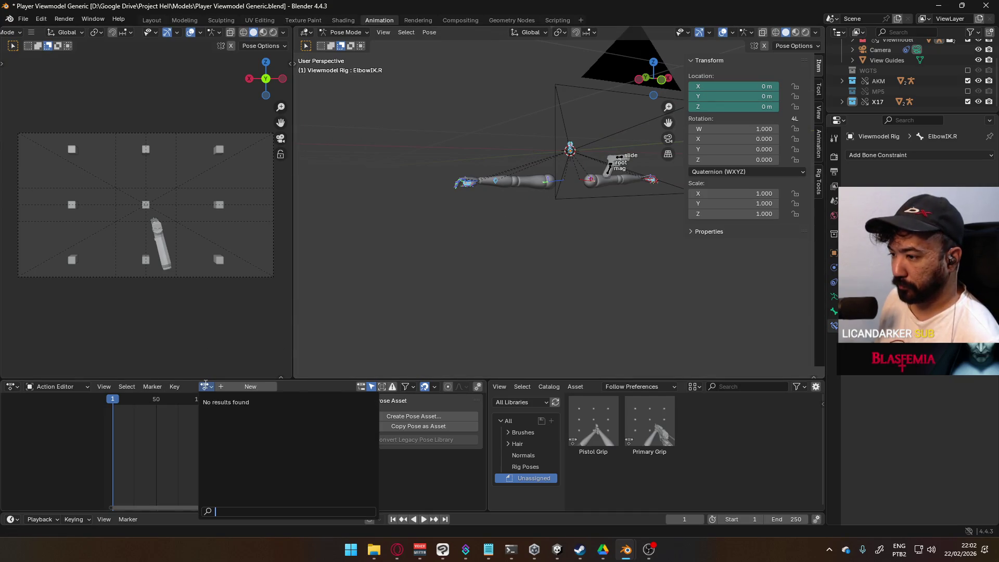
Create a new action named 0.T-Pose with Fake User enabled, and save the file.
click(250, 387)
double_click(279, 386)
text(0.T.Pose)
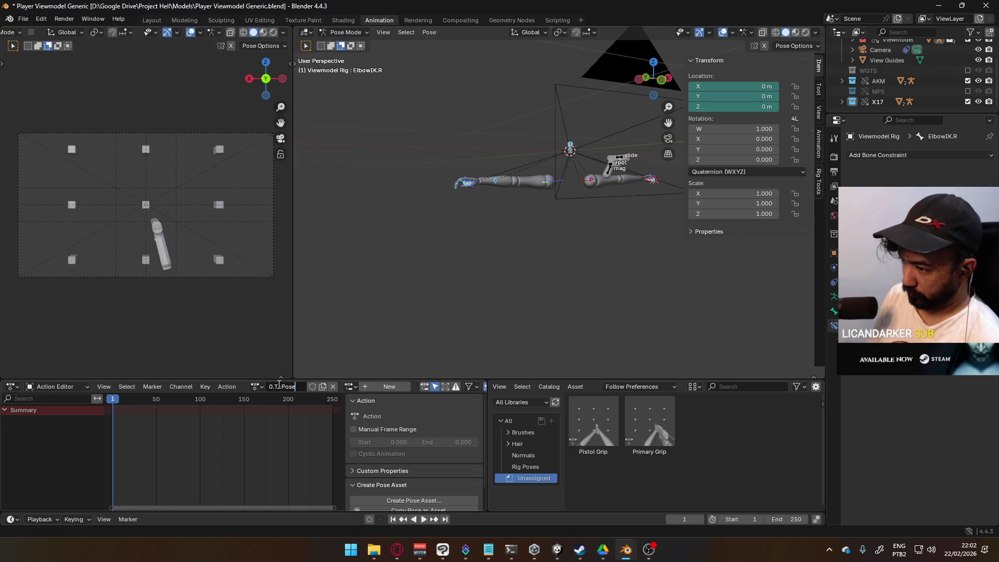
key(Return)
click(311, 386)
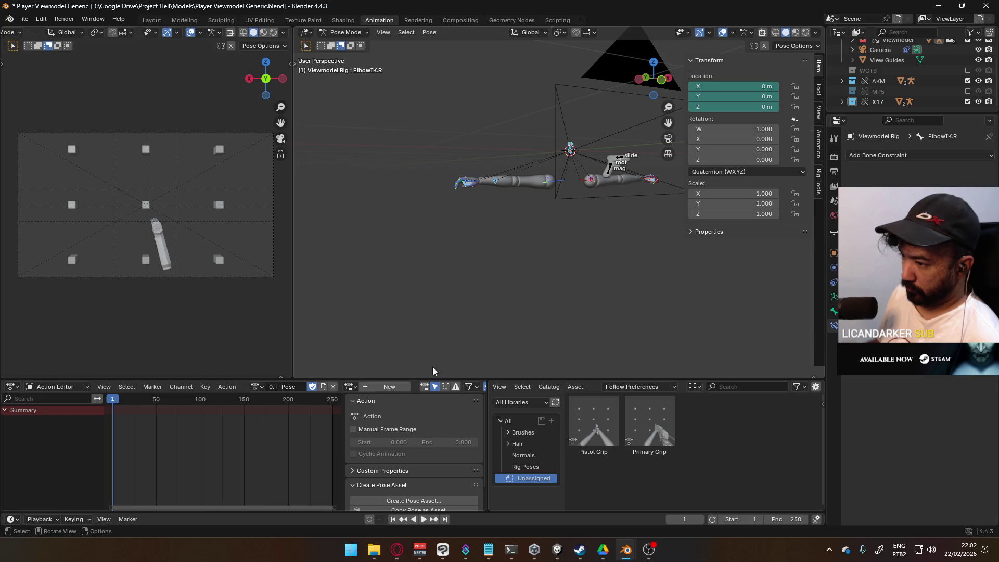
scroll(522, 242, up, 2)
key(ctrl+s)
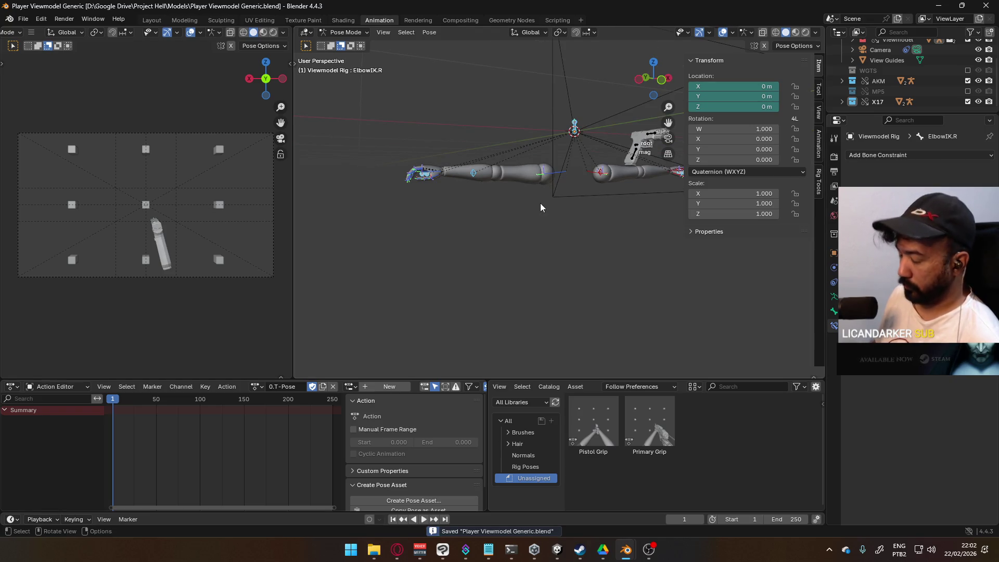
Key every bone's current pose at frame 1 and select the Socket Head channel.
key(i)
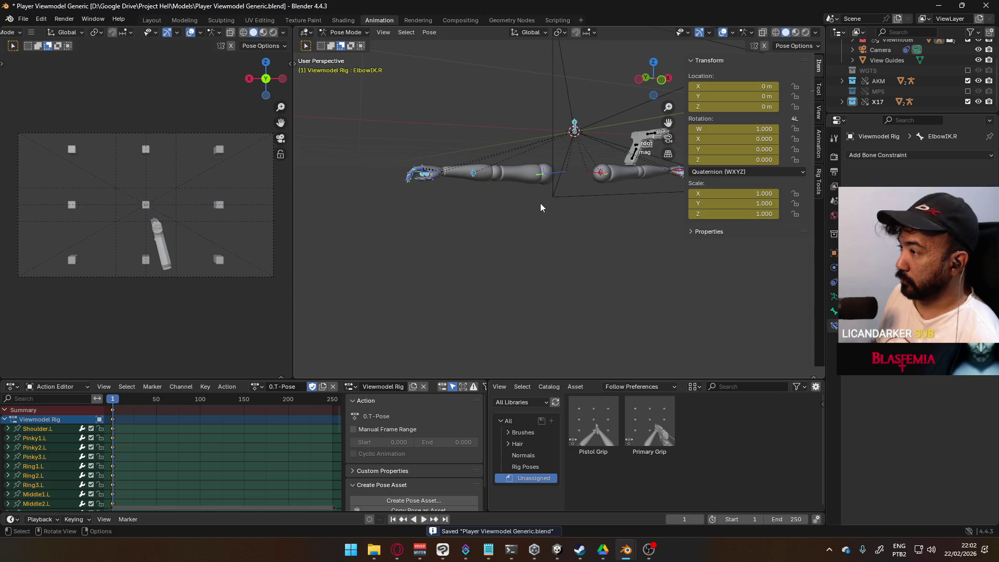
scroll(62, 440, down, 10)
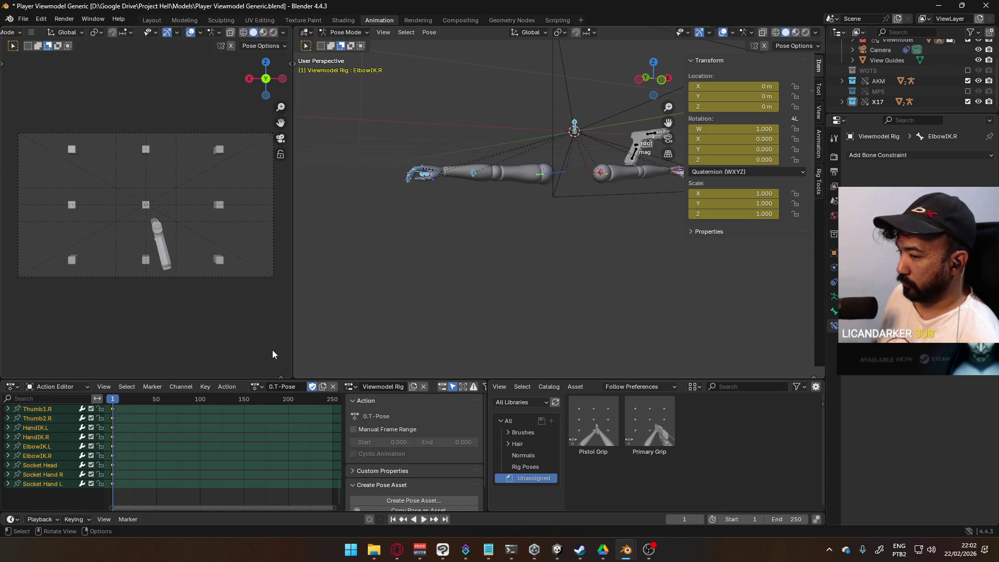
click(49, 466)
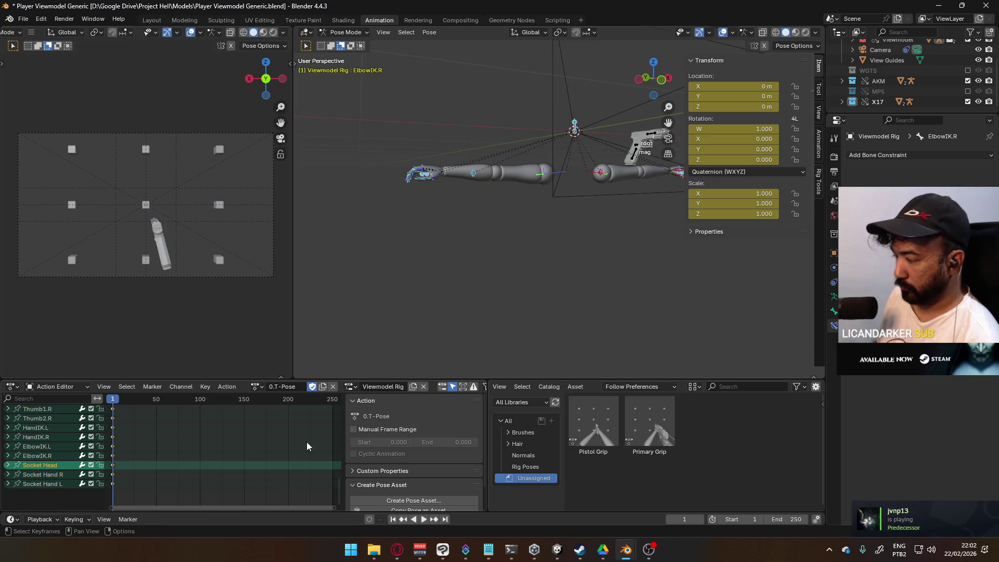
middle_drag(489, 173, 447, 312)
scroll(473, 220, down, 4)
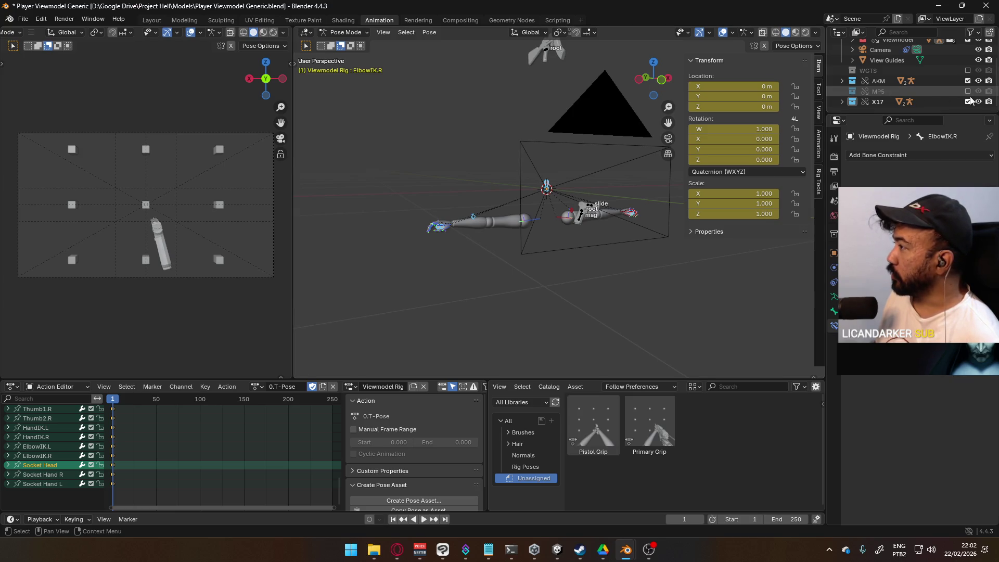
click(346, 32)
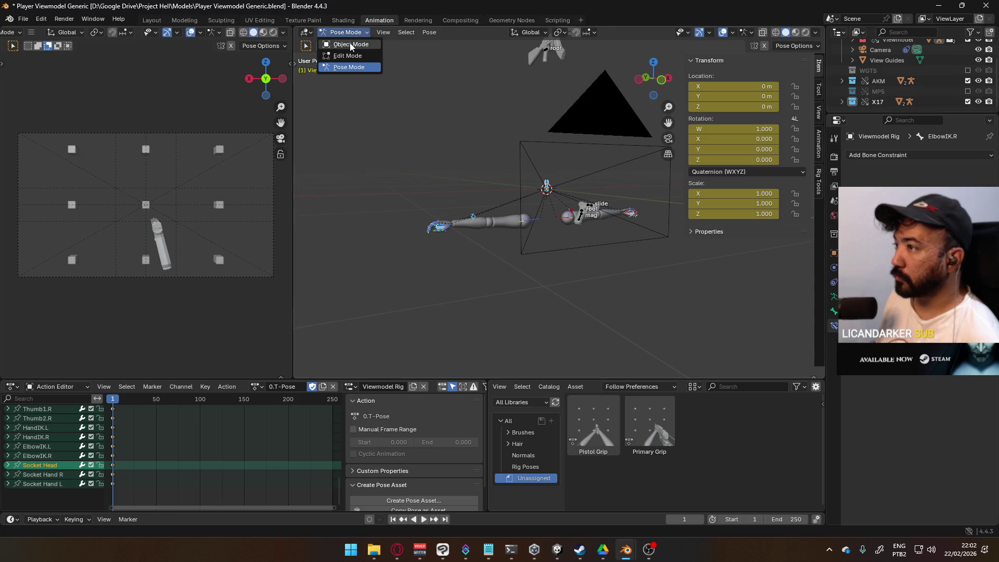
In Object Mode, select the X17 Rig and enable snapping with Vertex as the target.
click(343, 42)
click(582, 220)
mouse_move(582, 219)
middle_down()
mouse_move(457, 265)
mouse_move(504, 254)
middle_up()
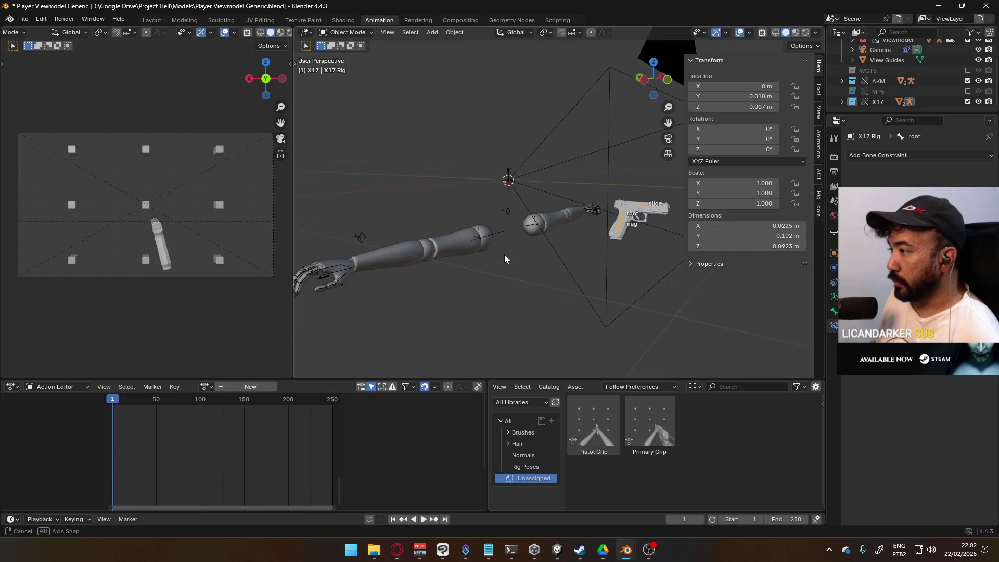
click(561, 32)
click(576, 33)
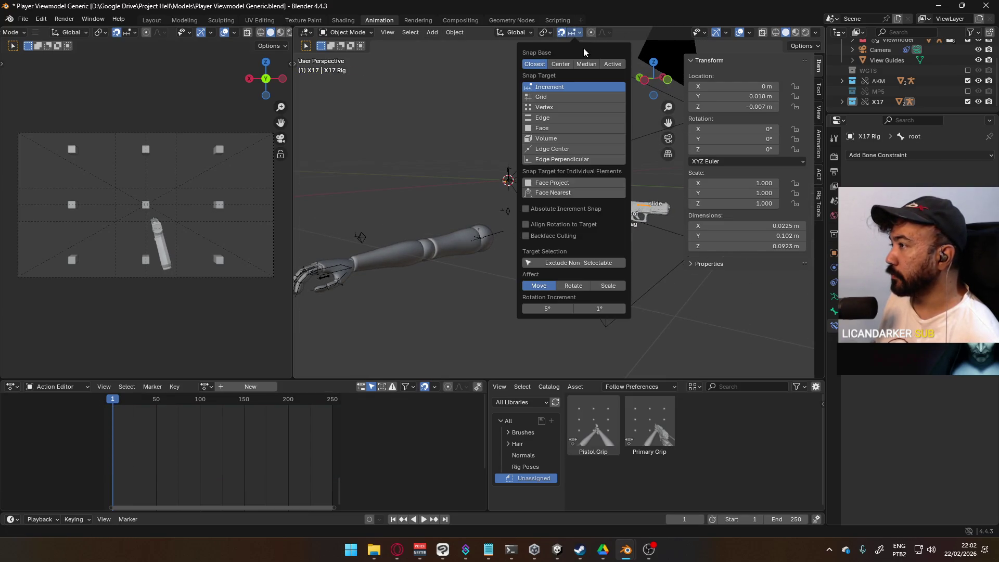
click(551, 107)
mouse_move(520, 292)
middle_down()
mouse_move(473, 276)
mouse_move(516, 246)
middle_up()
Try moving the X17 rig toward the hand, cancelling each attempt while adjusting the view.
key(g)
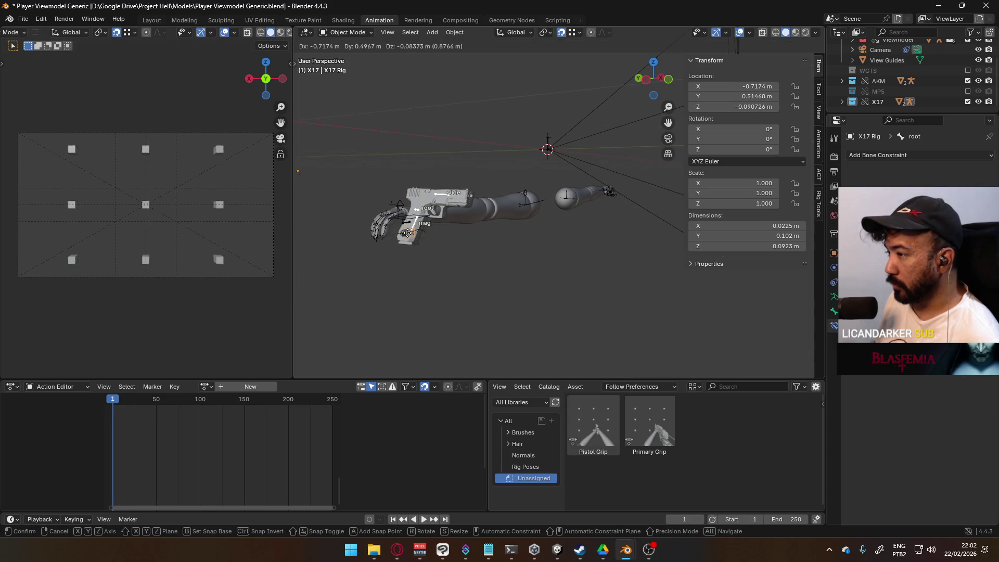
key(Escape)
middle_drag(586, 203, 554, 214)
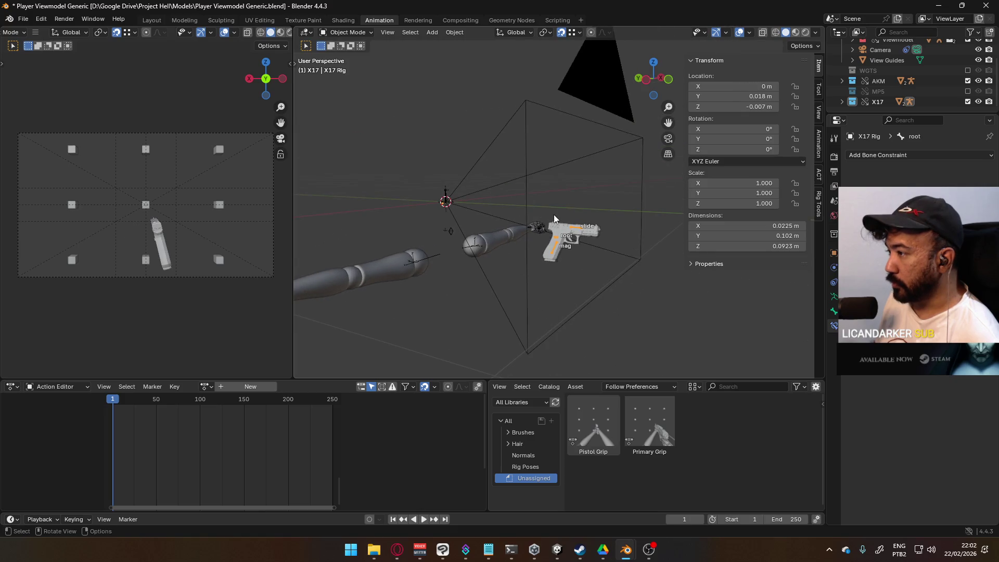
key(Tab)
scroll(569, 246, up, 3)
scroll(571, 269, up, 3)
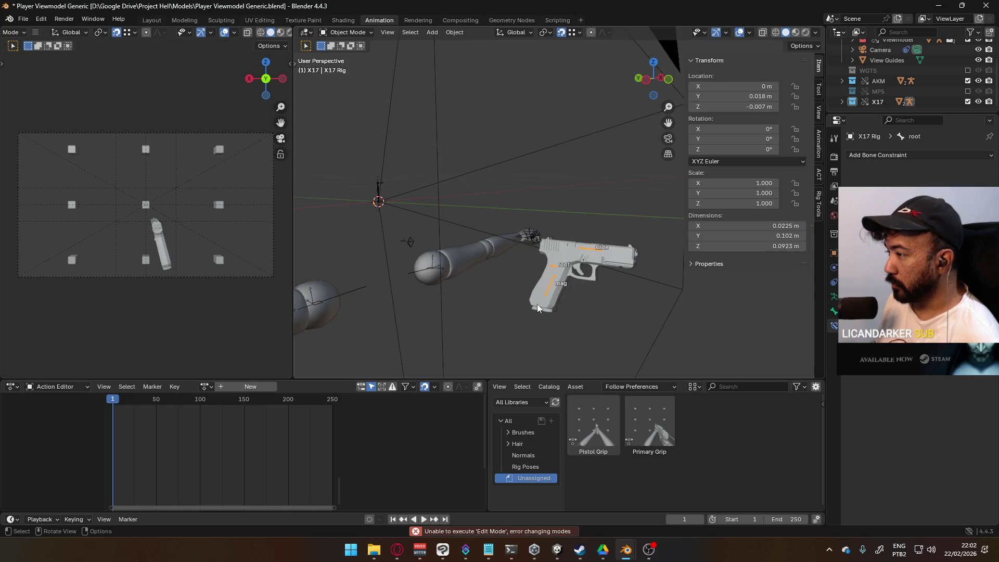
scroll(537, 304, down, 3)
shift+middle_drag(424, 239, 508, 198)
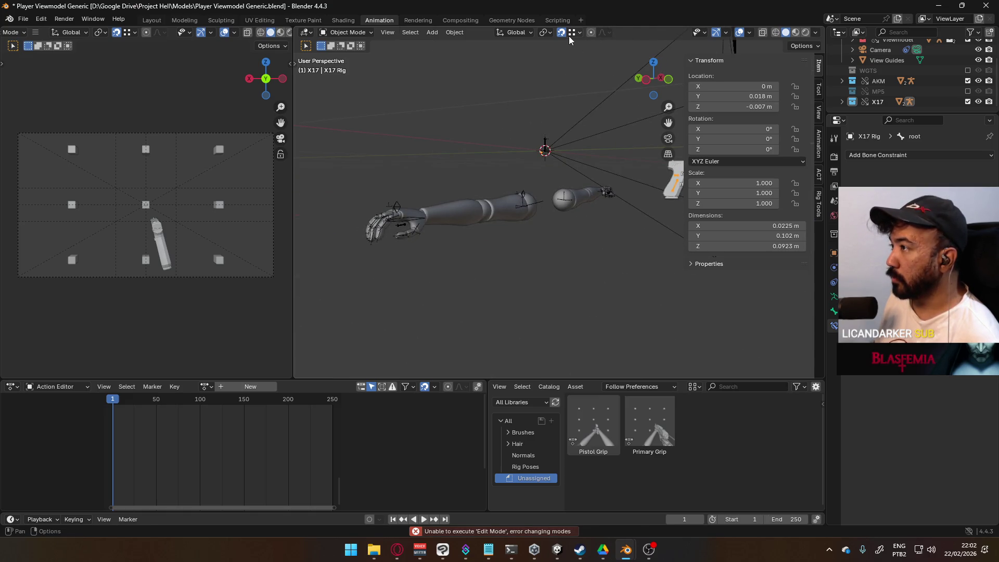
key(g)
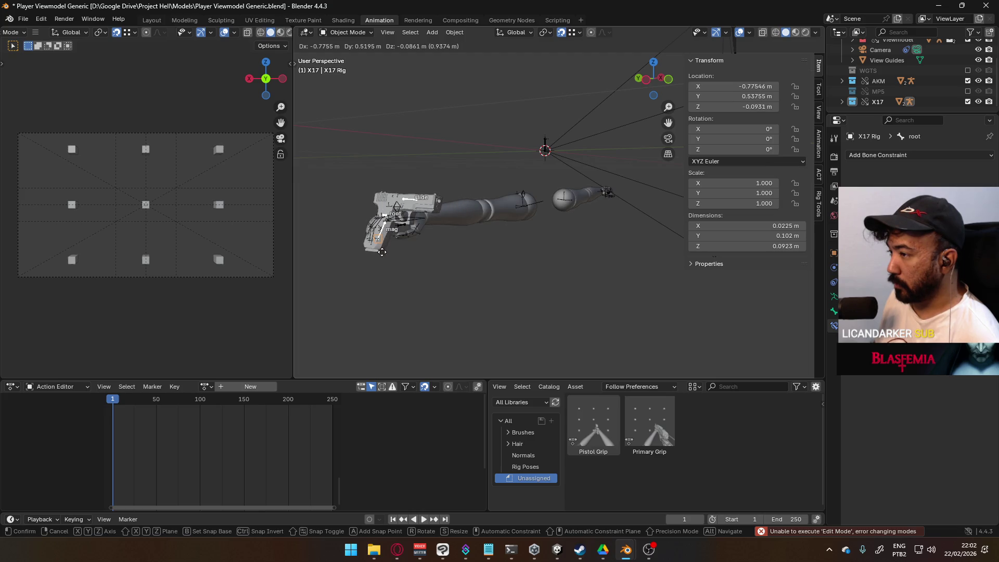
key(Escape)
mouse_move(468, 234)
middle_down()
mouse_move(644, 252)
mouse_move(621, 218)
middle_up()
Keep Vertex snapping and snap the X17 rig's origin onto the mannequin's hand.
click(572, 32)
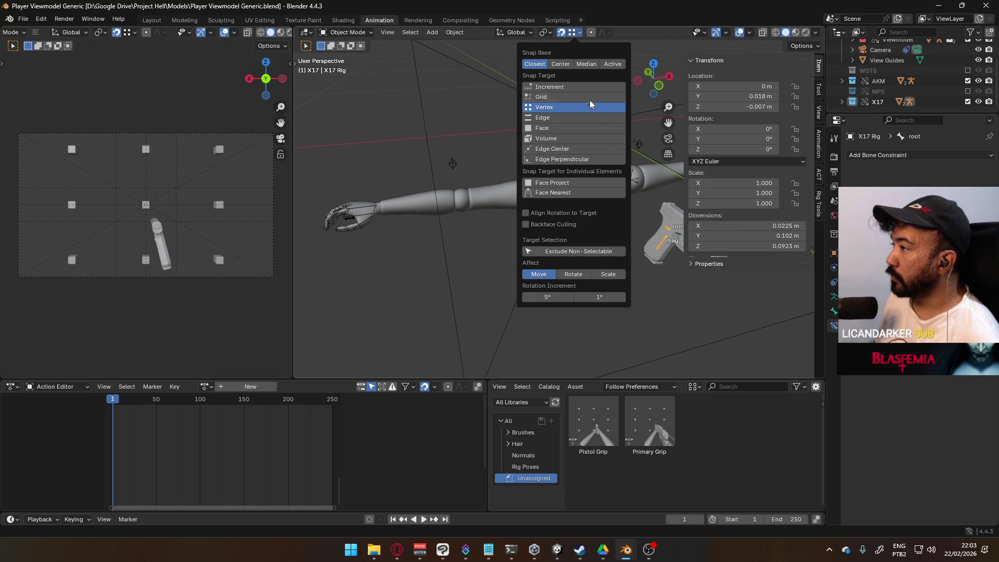
click(552, 108)
key(g)
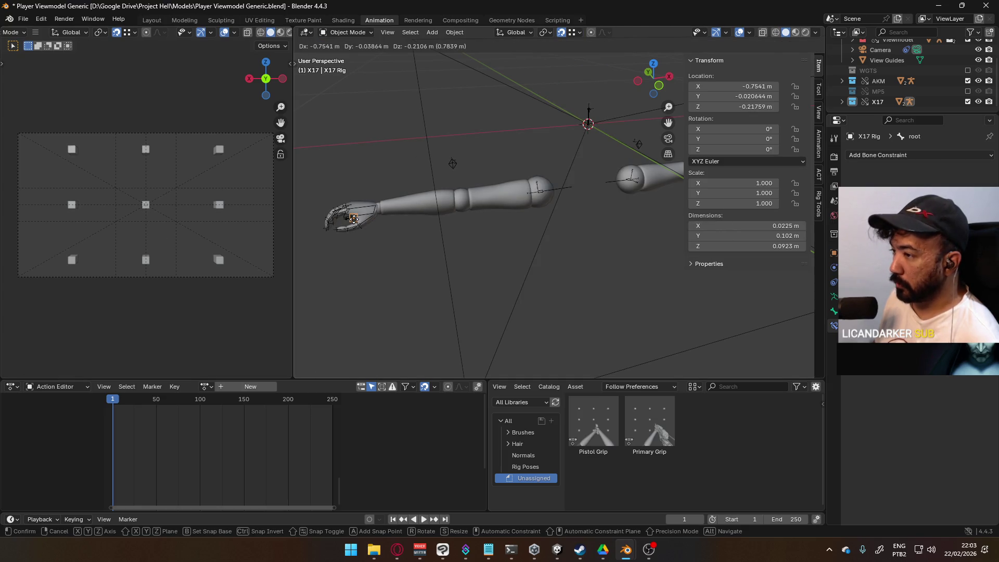
click(353, 218)
mouse_move(353, 219)
middle_down()
mouse_move(424, 264)
mouse_move(486, 246)
mouse_move(585, 251)
middle_up()
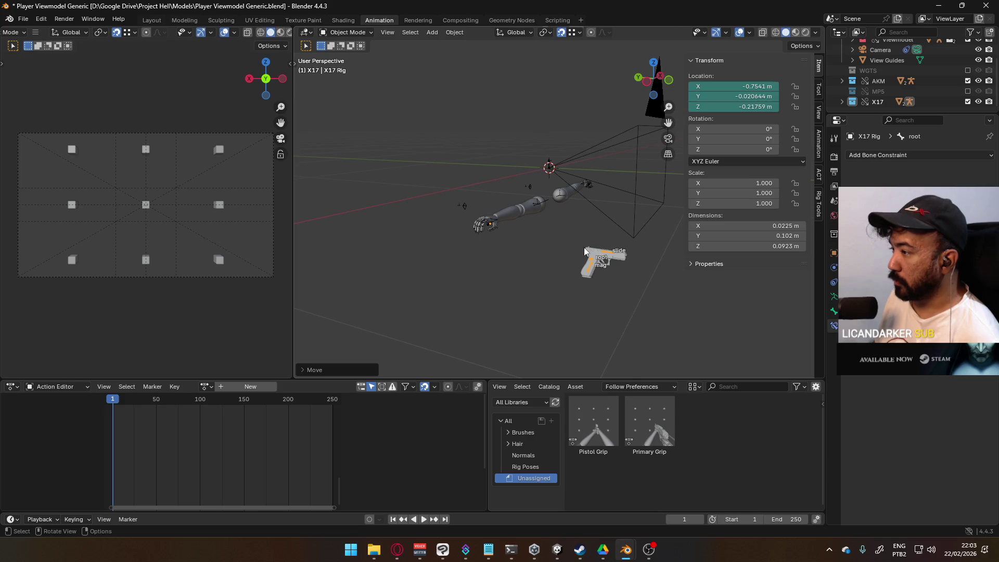
key(g)
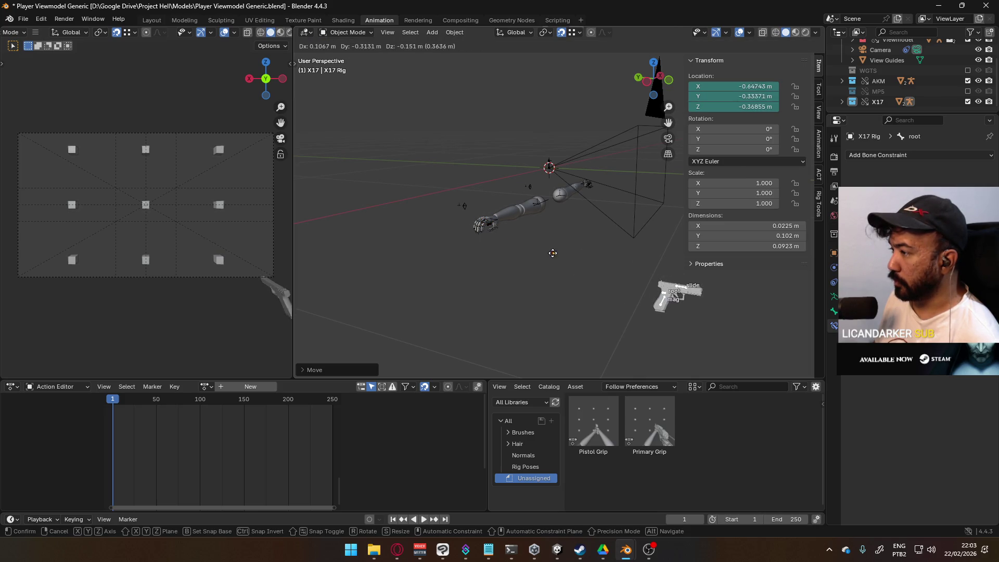
click(569, 267)
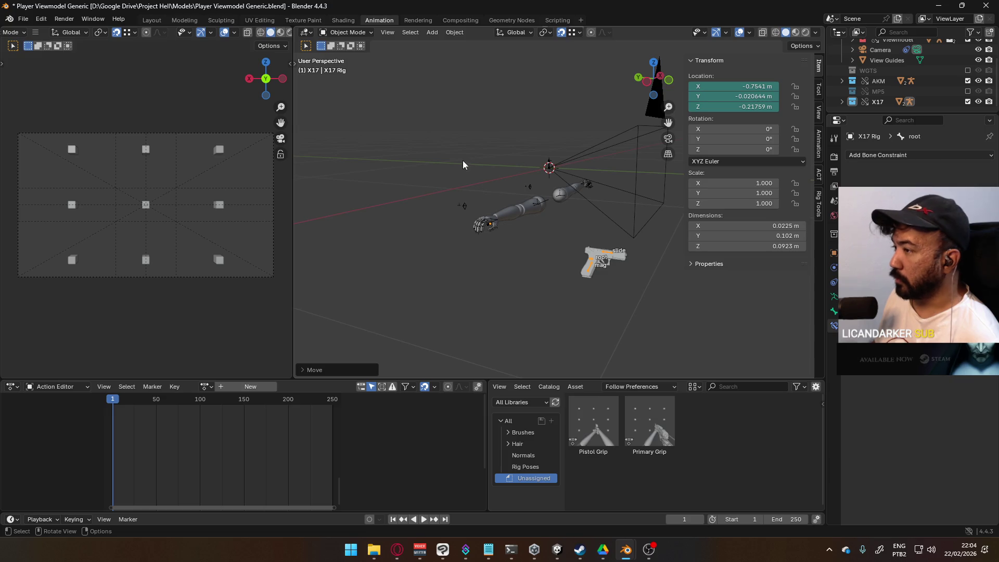
click(348, 32)
In Pose Mode, clear the X17 root bone's location and rotation, then return to Object Mode and inspect the grip.
click(359, 67)
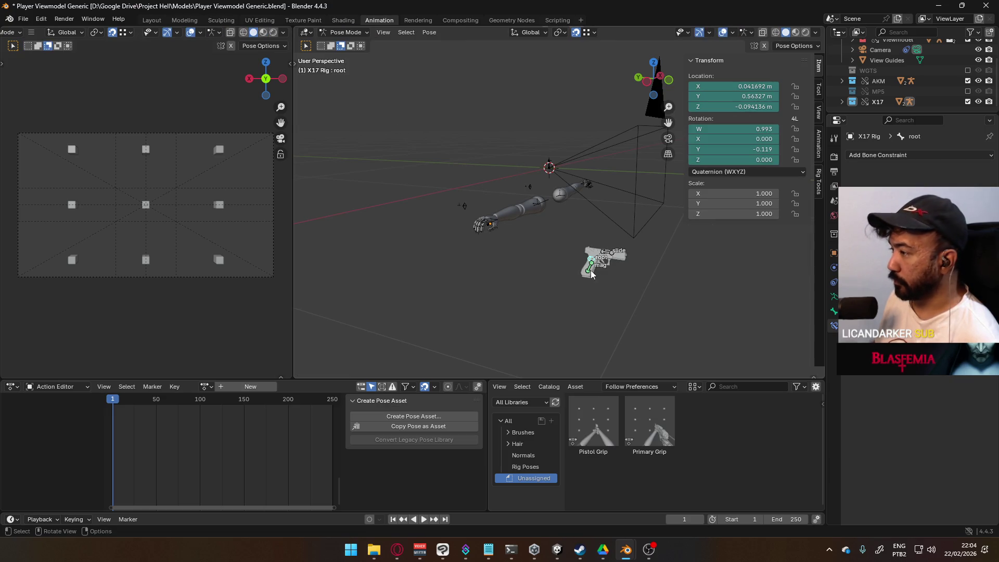
key(alt+g)
key(alt+r)
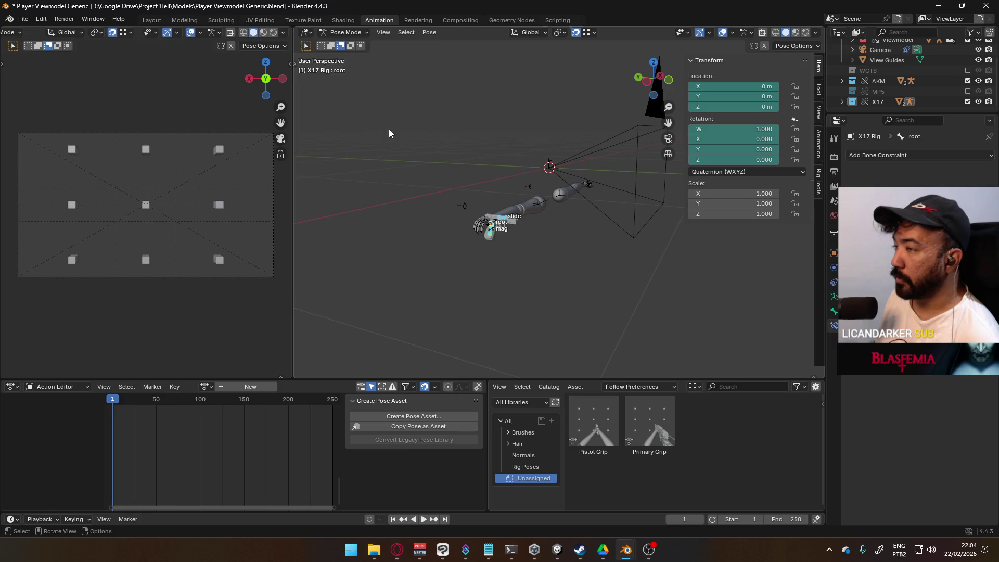
key(ctrl+Tab)
key(KP_Decimal)
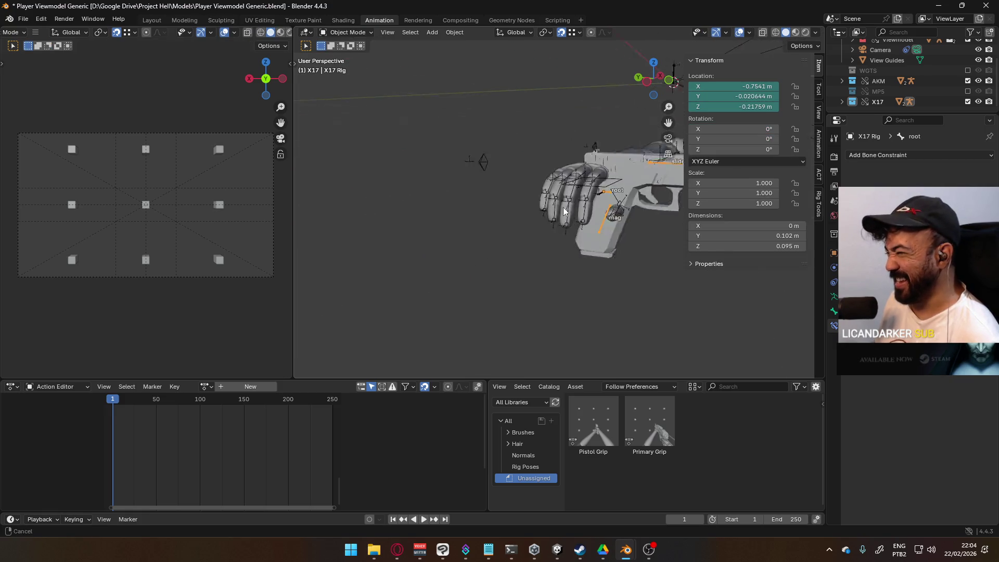
mouse_move(581, 208)
middle_down()
mouse_move(465, 222)
mouse_move(478, 237)
middle_up()
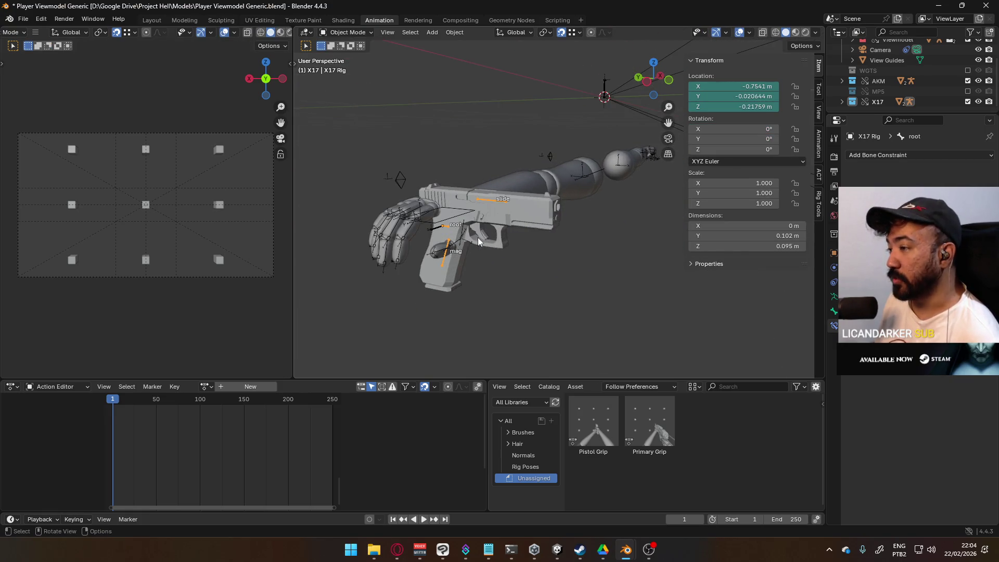
scroll(530, 207, down, 2)
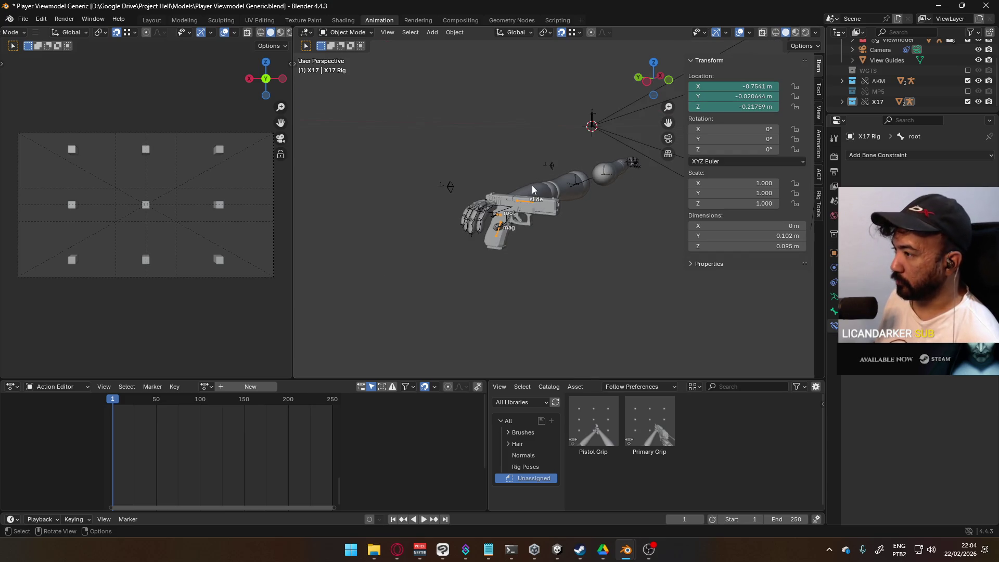
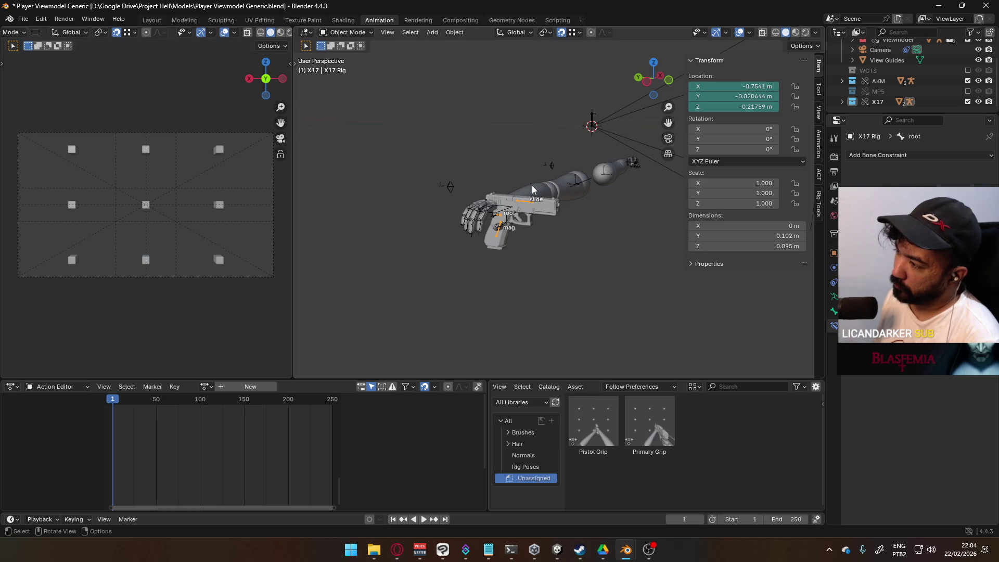
Clear the X17 rig's location, save the file, and switch the rig into Pose Mode.
key(alt+g)
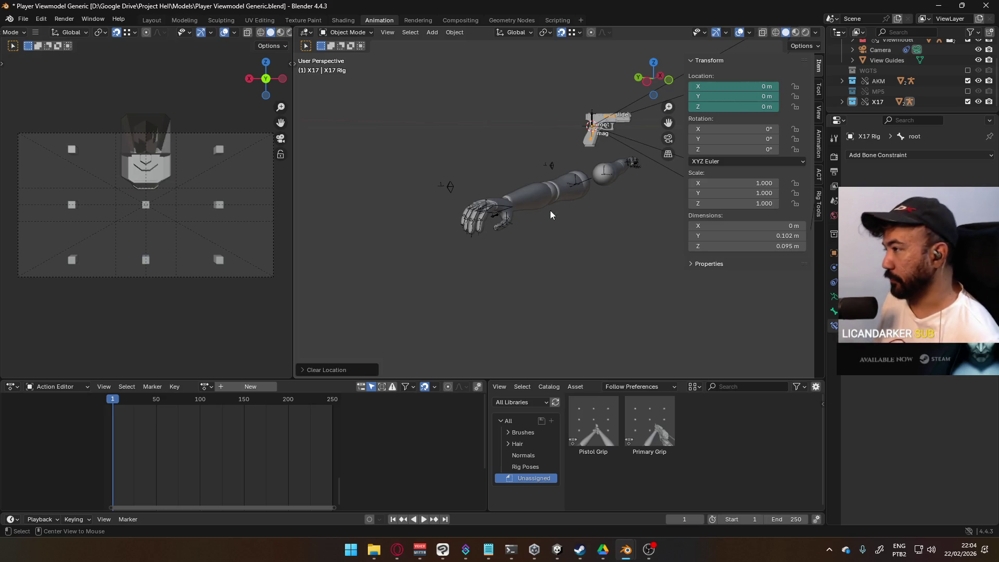
shift+middle_drag(646, 160, 584, 204)
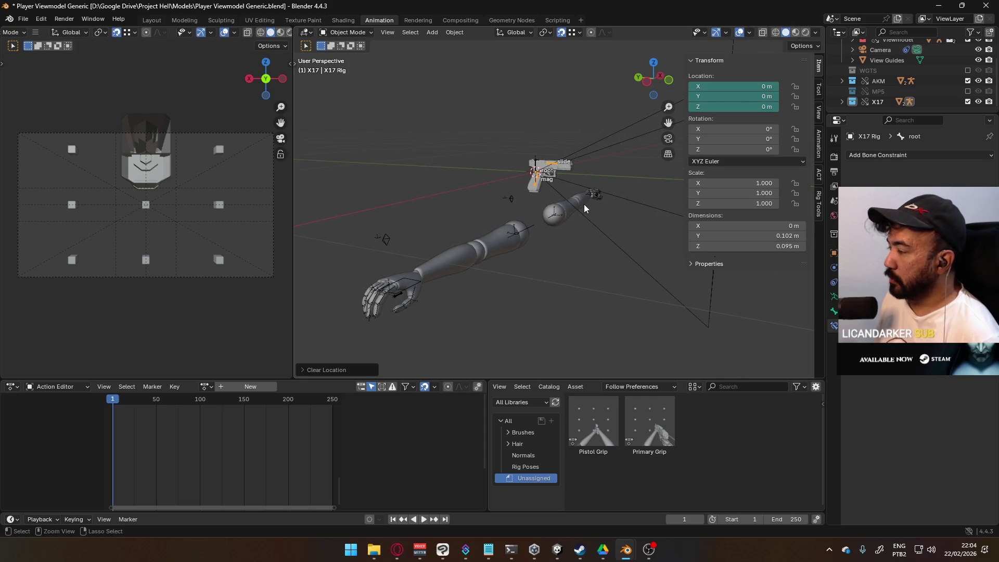
key(ctrl+s)
click(346, 33)
click(348, 65)
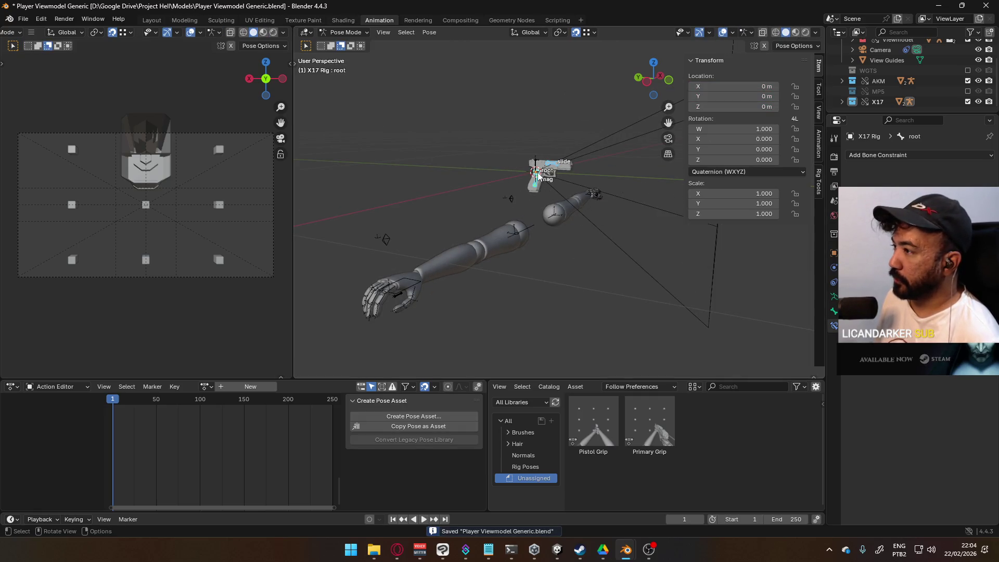
Move the X17 root bone up to the right hand.
key(g)
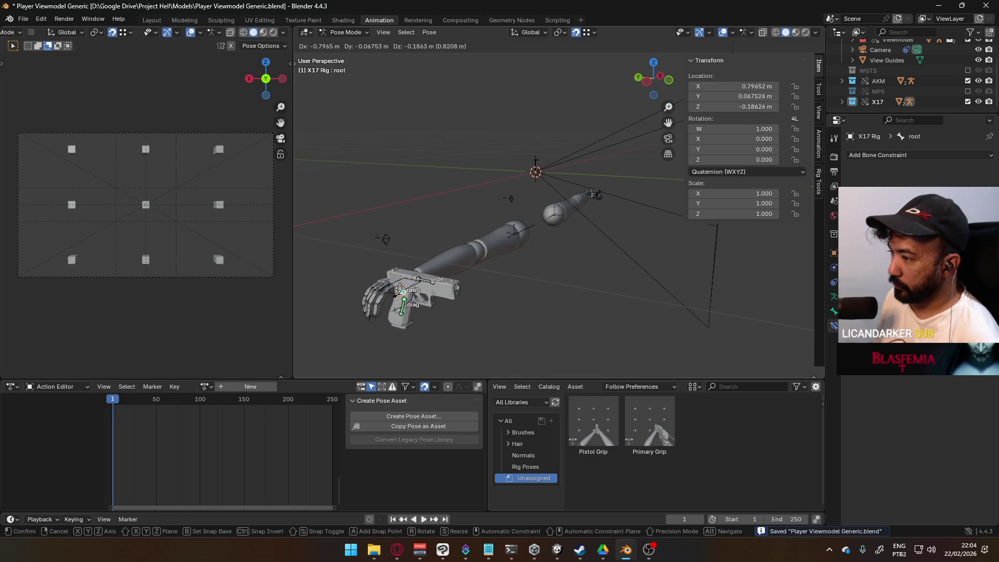
right_click(411, 289)
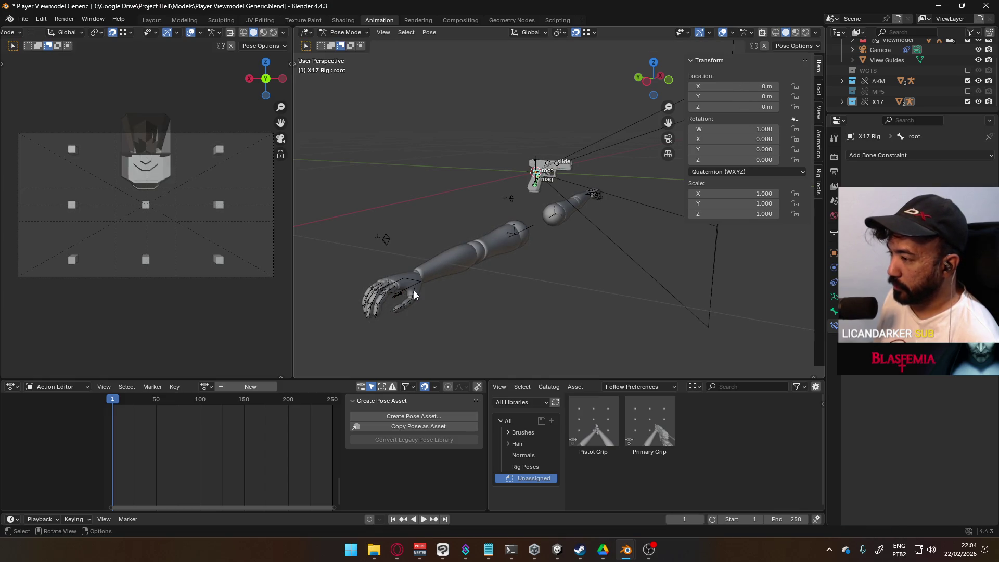
shift+middle_drag(414, 290, 444, 248)
scroll(444, 248, up, 5)
scroll(444, 223, down, 3)
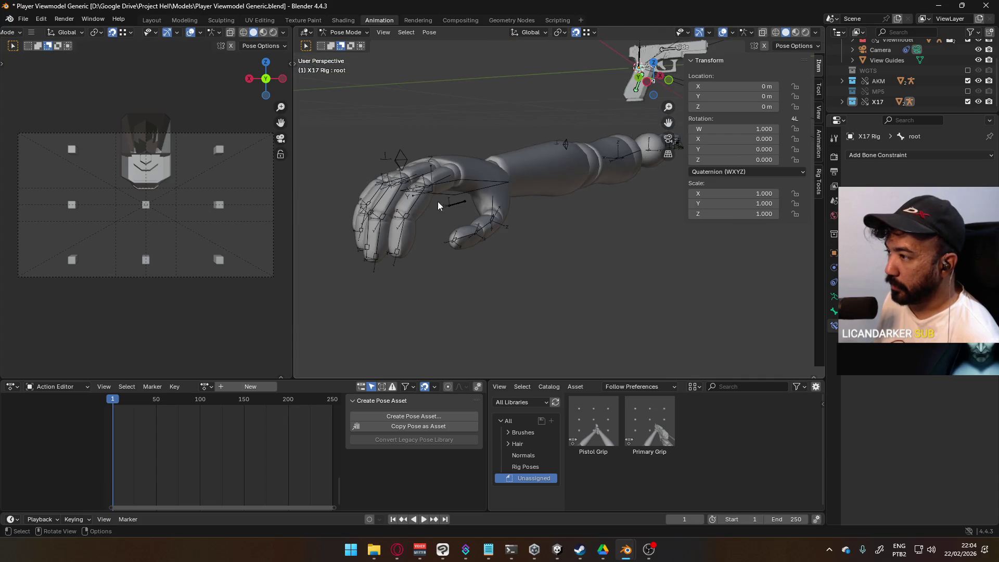
key(g)
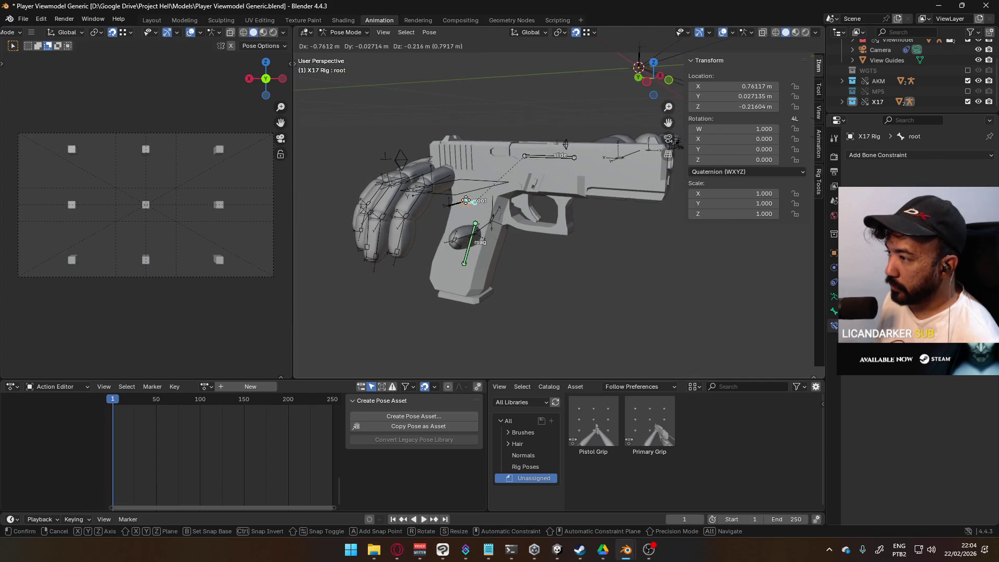
click(468, 203)
scroll(470, 205, up, 5)
scroll(415, 228, down, 10)
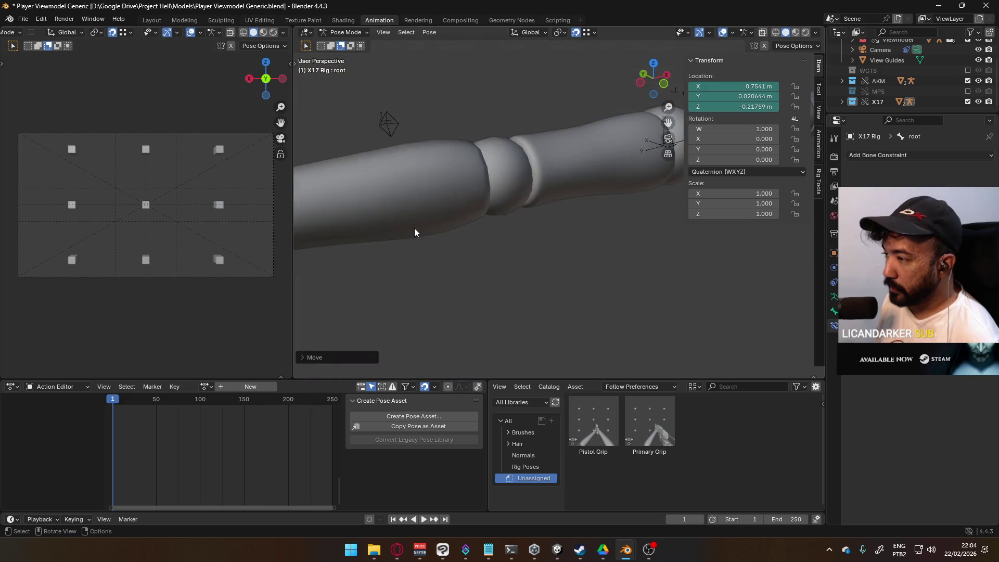
scroll(473, 205, up, 6)
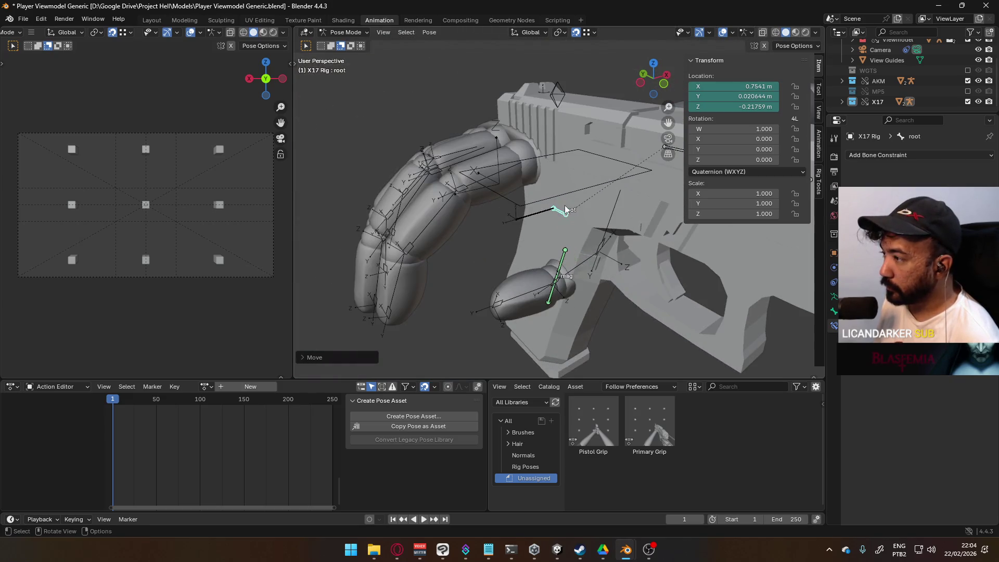
scroll(578, 198, down, 4)
Rotate the root bone 90° around Y and 90° around its local X, then deselect it.
text(ry90)
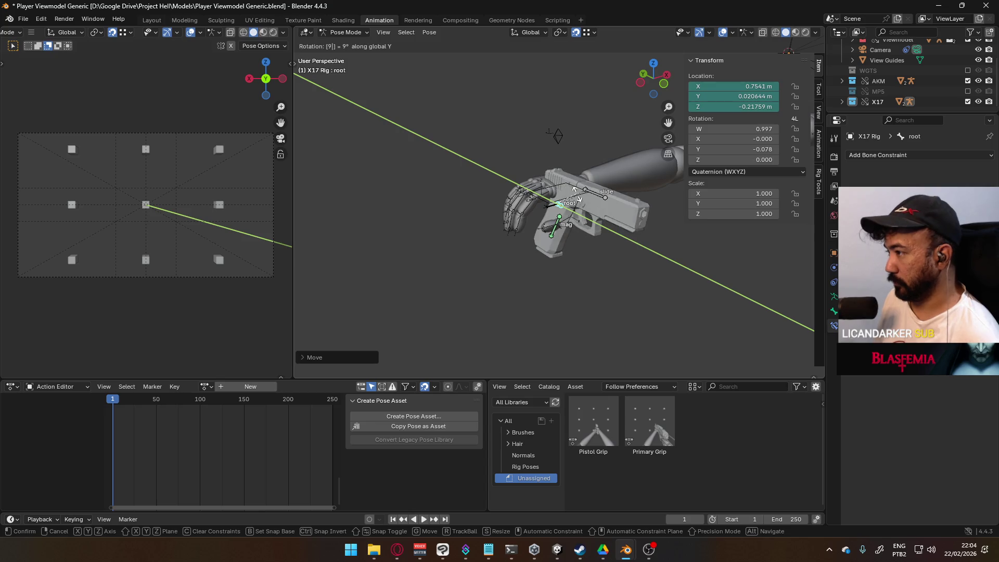
key(Return)
text(rx90)
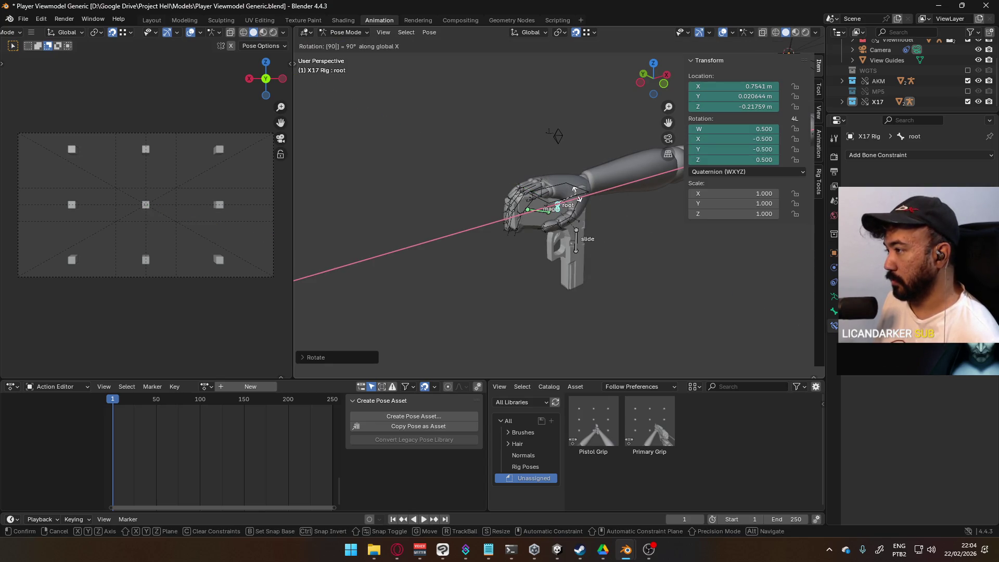
key(x)
key(x)
key(x)
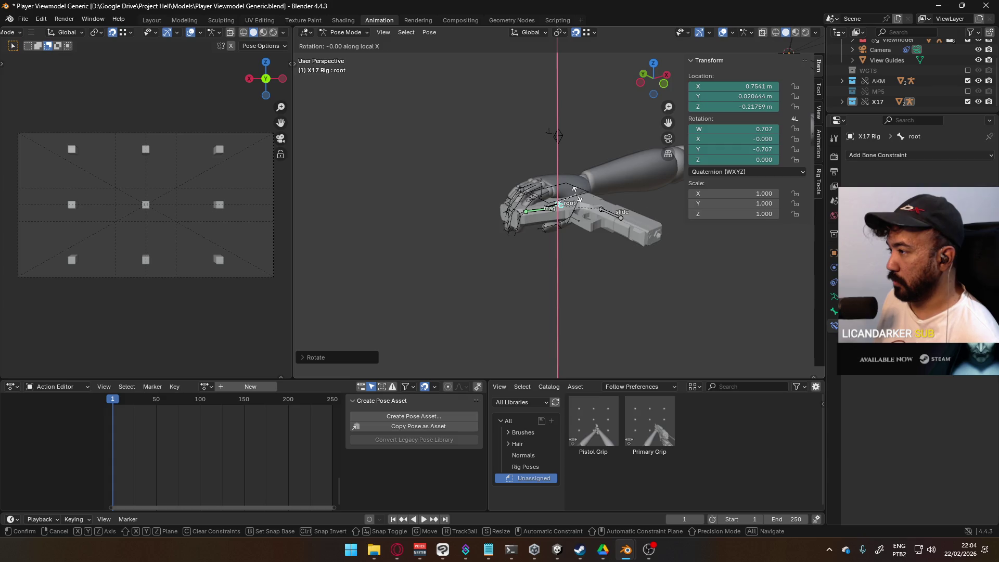
key(BackSpace)
key(BackSpace)
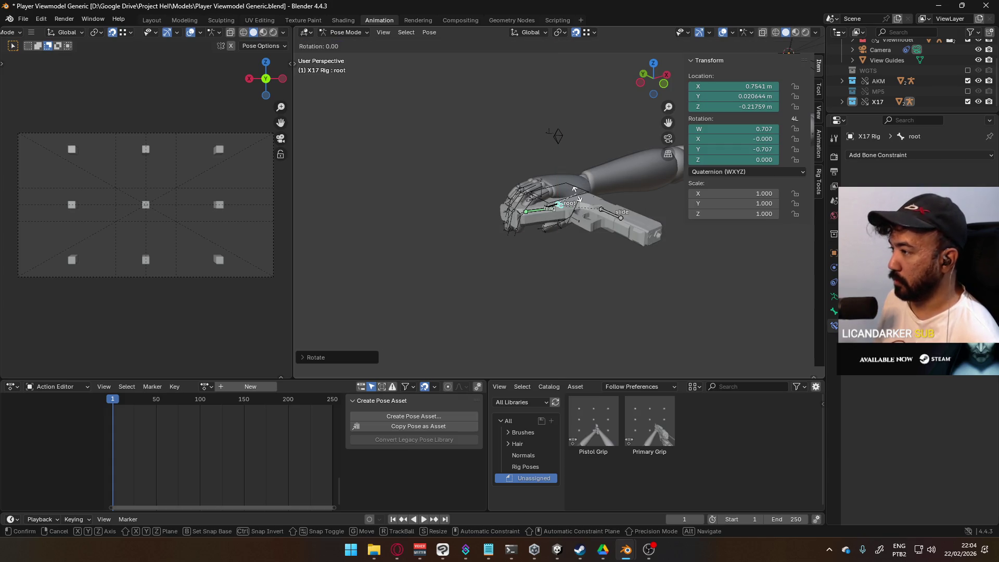
text(90)
key(Return)
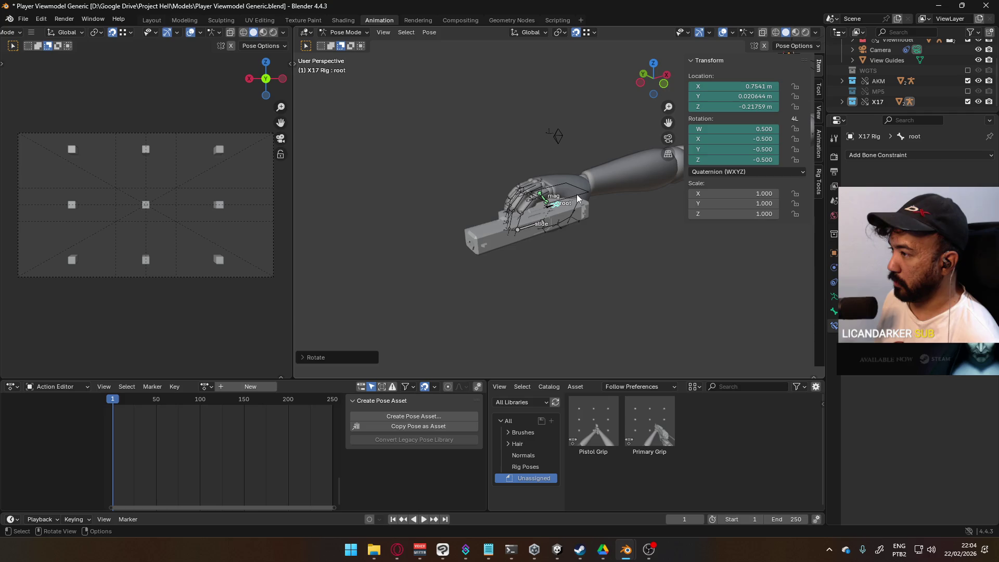
mouse_move(516, 182)
middle_down()
mouse_move(545, 224)
mouse_move(522, 224)
mouse_move(499, 160)
mouse_move(445, 186)
mouse_move(495, 185)
middle_up()
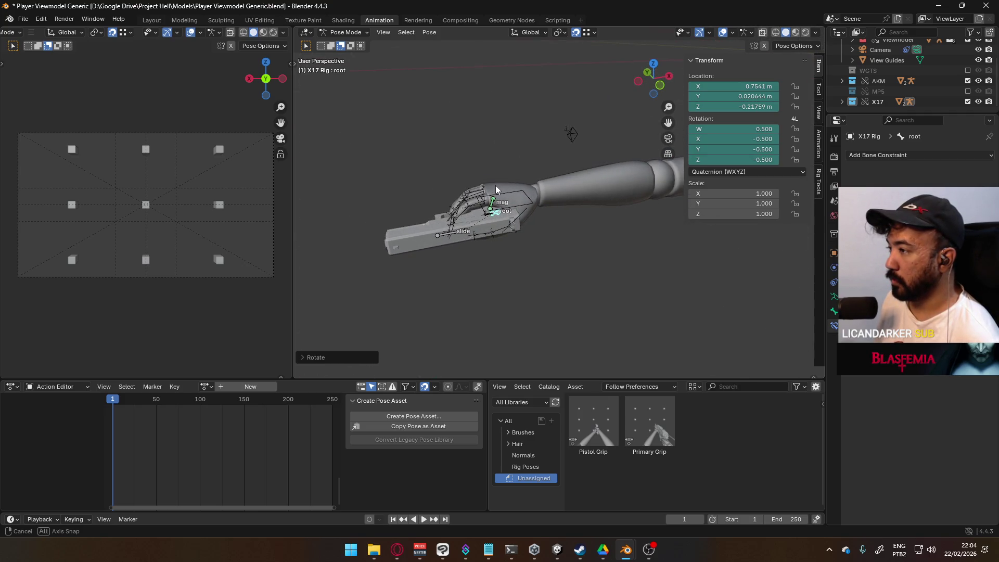
key(alt+a)
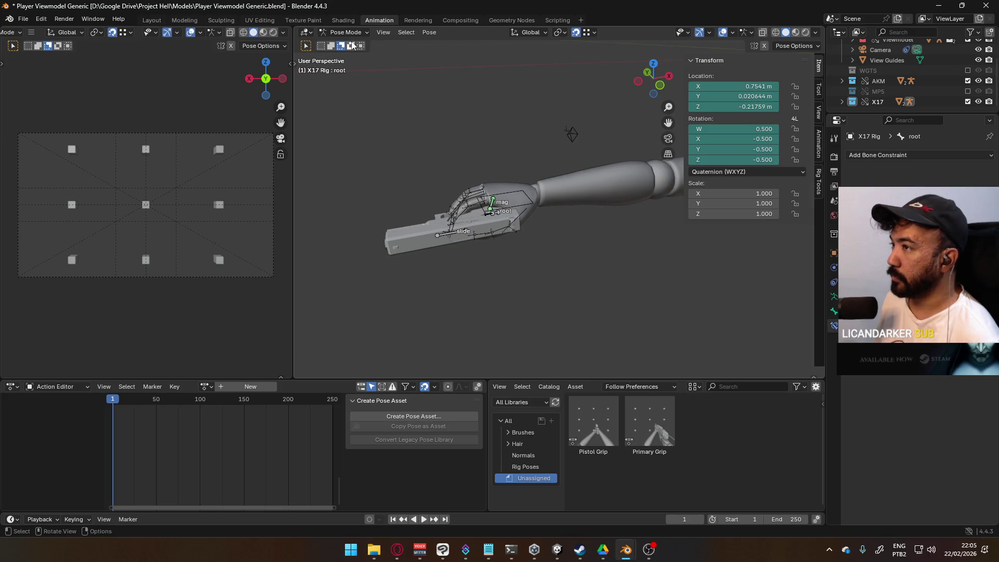
Put the Viewmodel Rig into Pose Mode and select the HandIK.R bone.
click(346, 32)
click(345, 44)
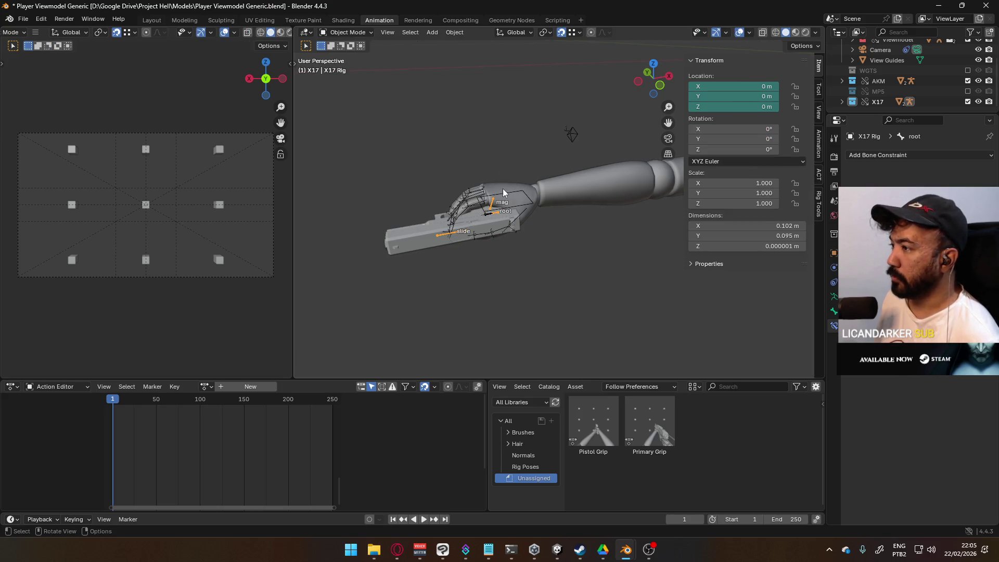
click(512, 197)
click(513, 197)
click(346, 31)
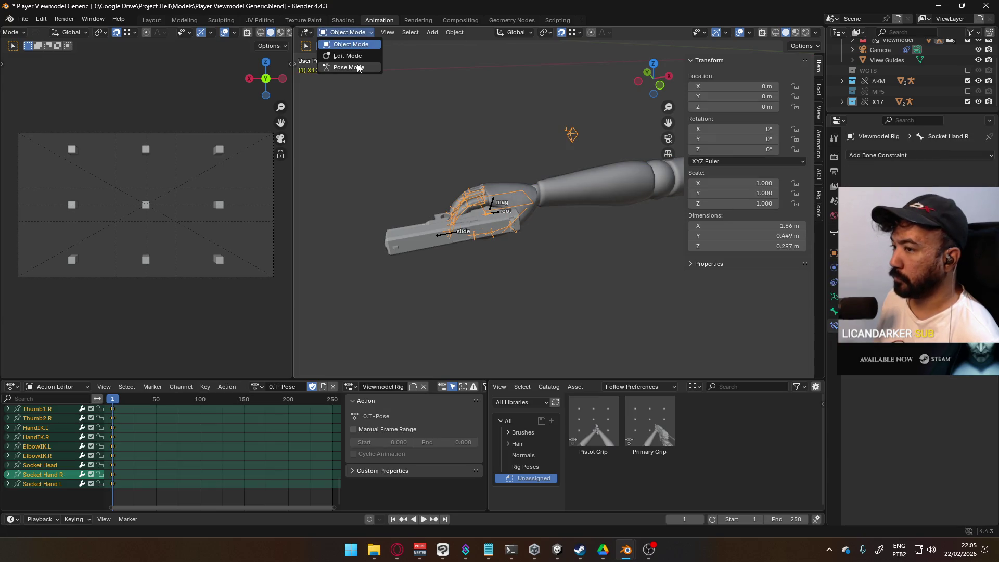
click(346, 56)
click(520, 201)
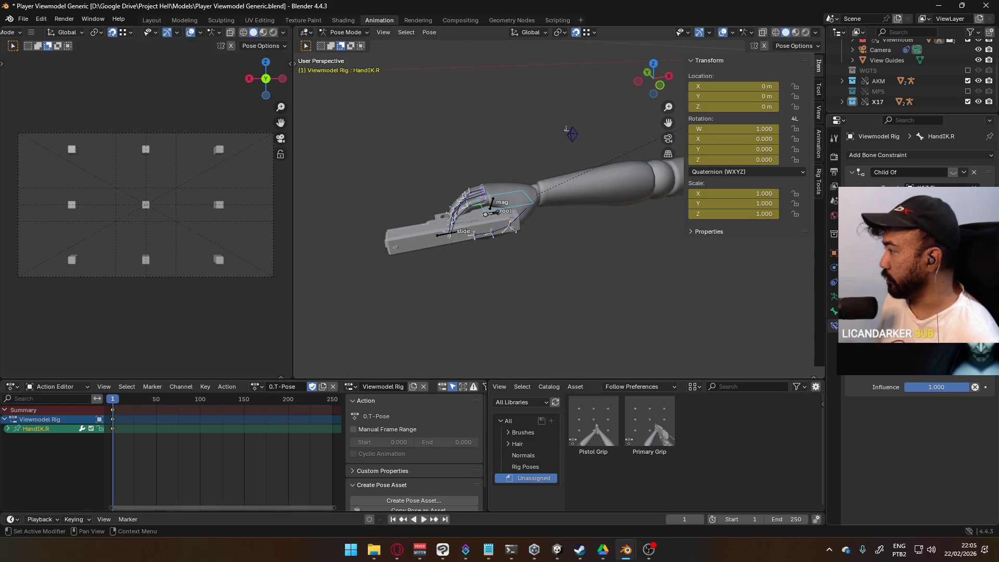
Insert a keyframe on the Child Of constraint's enabled toggle.
right_click(956, 173)
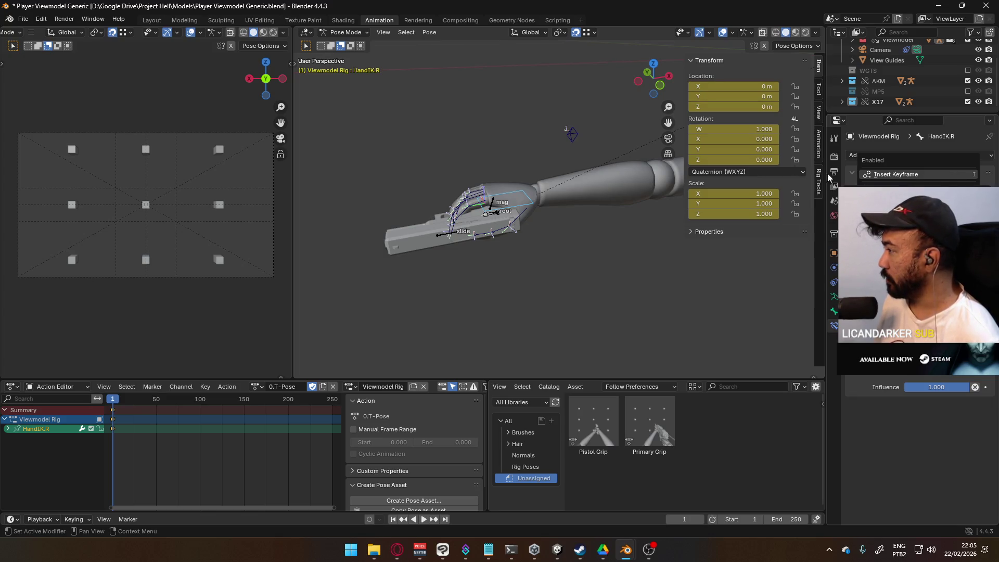
key(Escape)
right_click(956, 173)
click(951, 174)
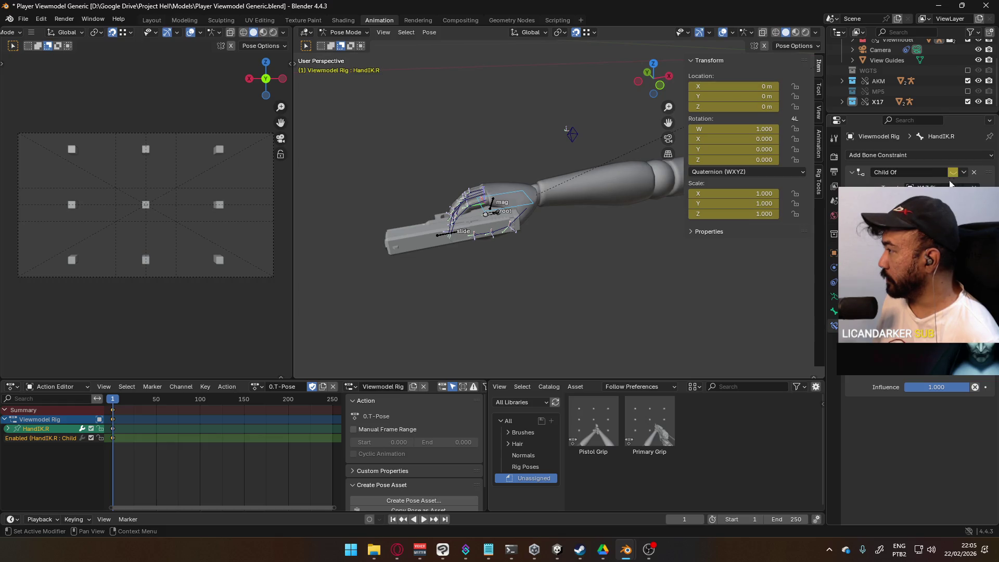
right_click(956, 174)
click(952, 177)
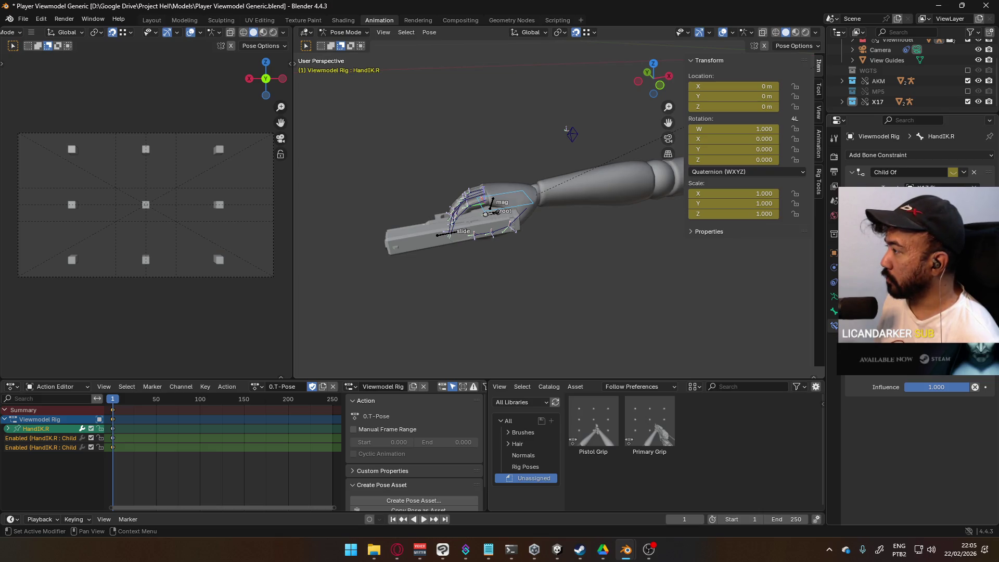
Rename the constraint to 'Child Of X17' and save the file.
double_click(918, 172)
text(X17)
key(Return)
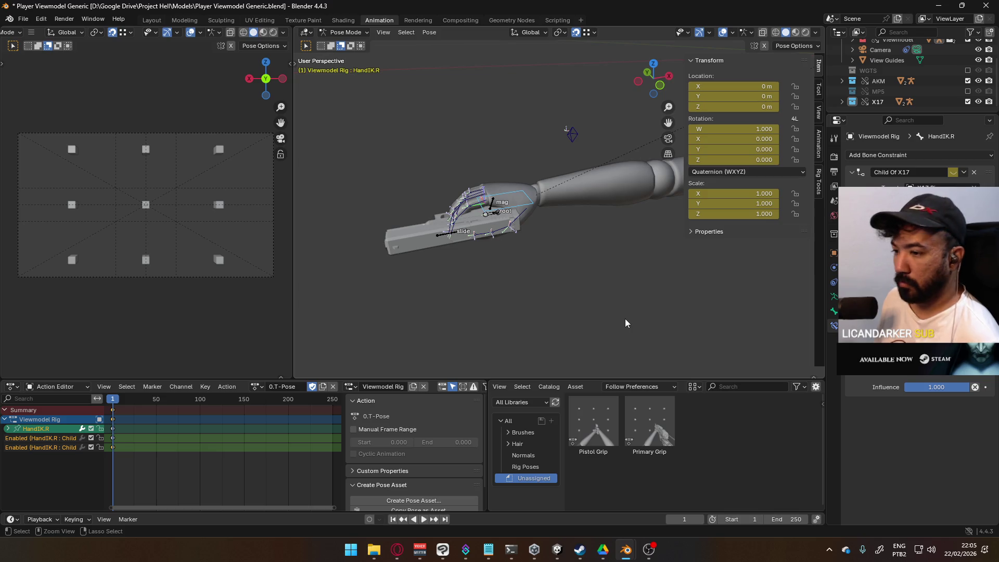
key(ctrl+s)
mouse_move(568, 226)
middle_down()
mouse_move(495, 229)
mouse_move(589, 223)
mouse_move(592, 135)
mouse_move(427, 236)
mouse_move(546, 233)
middle_up()
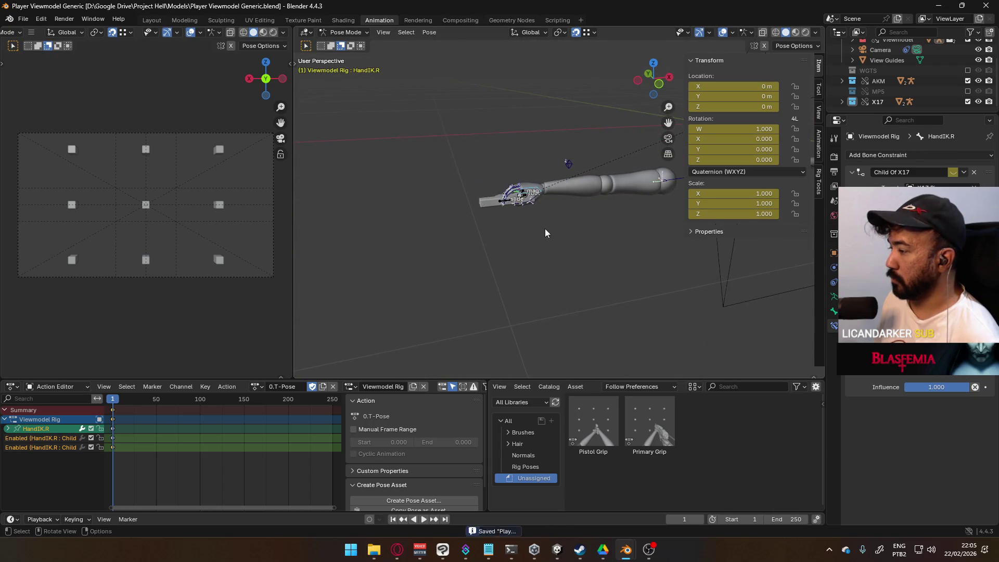
Create a new copy of the current action and name it '1.Pistol Pose'.
click(258, 387)
click(282, 405)
click(323, 388)
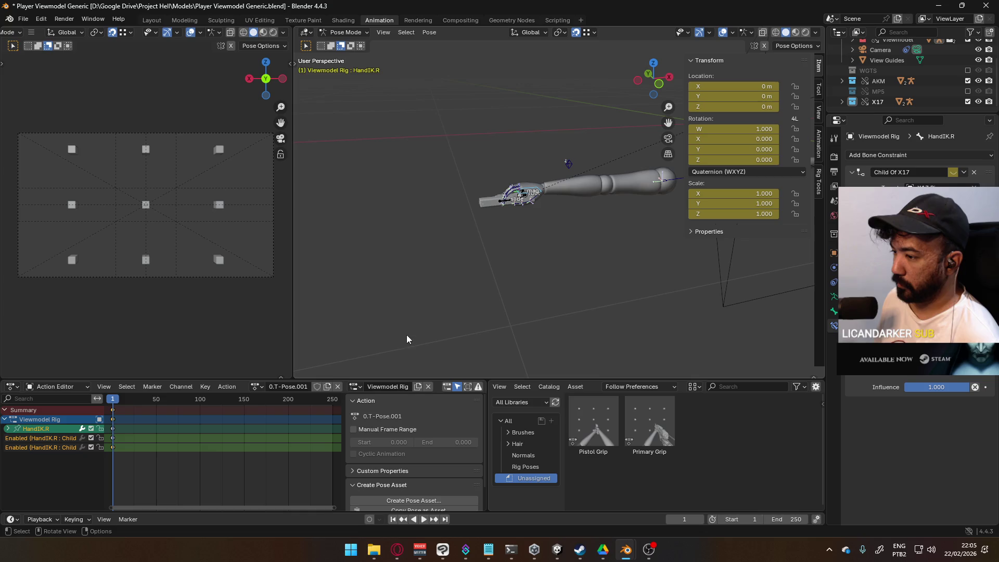
click(275, 386)
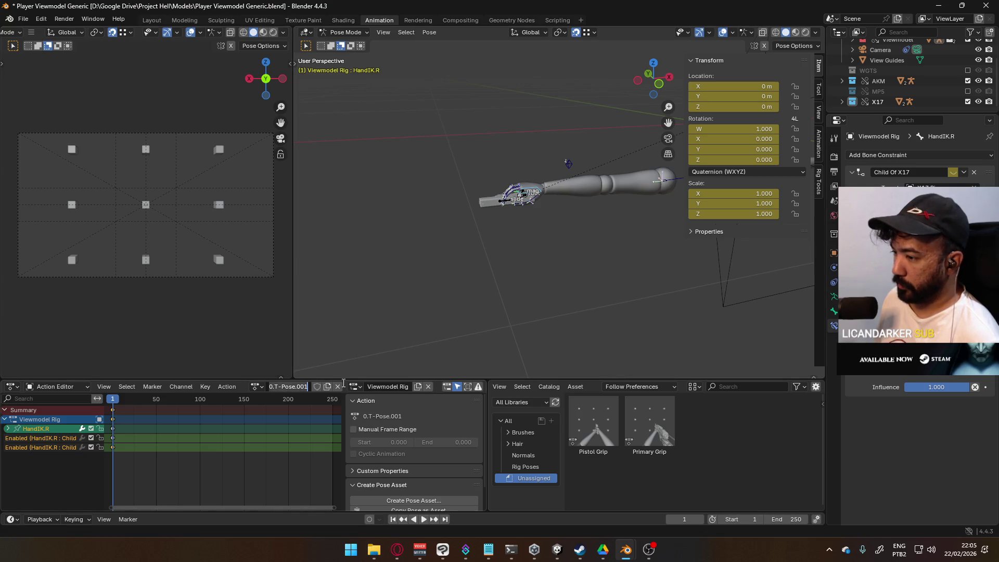
text(1.Pistol Pose)
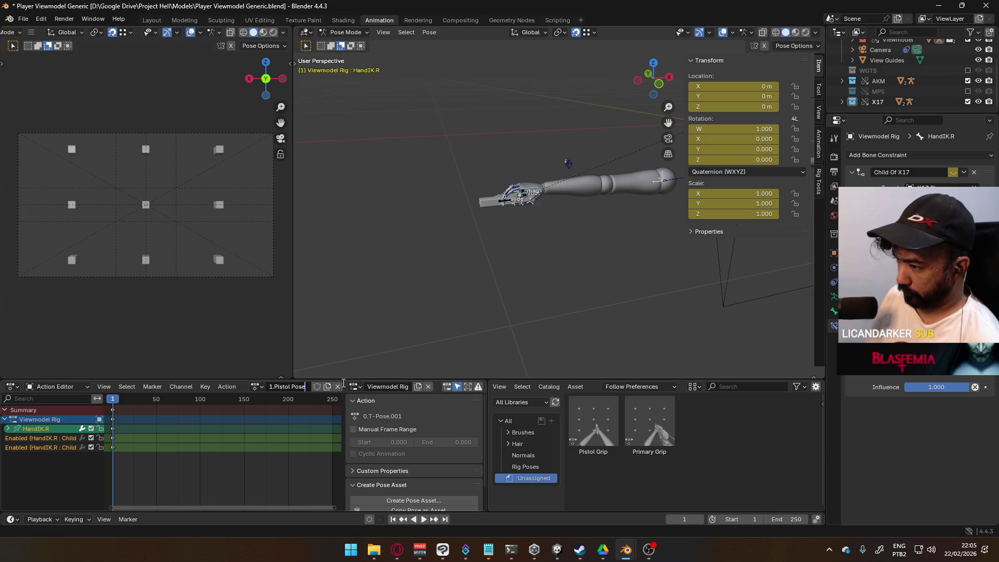
key(Return)
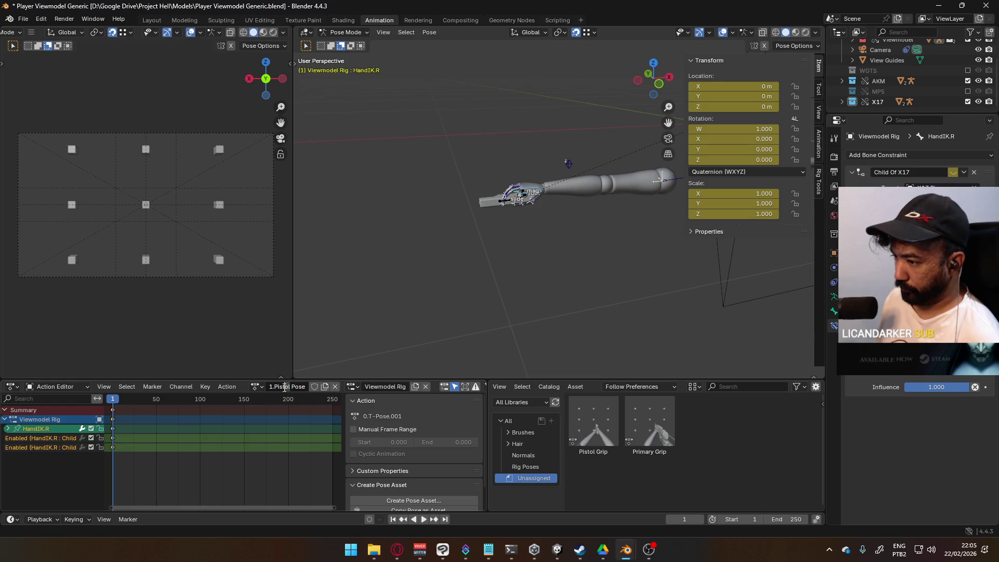
Rename the action to '1.Sidearm Pose', then to '2.Sidearm Pose'.
key(ctrl+Delete)
text(Sidea)
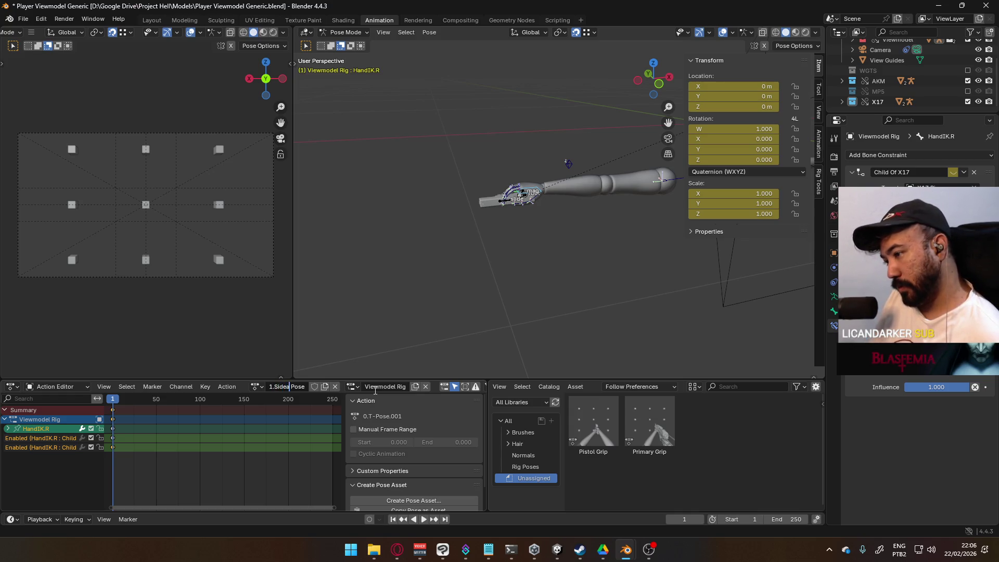
text(rm)
key(Return)
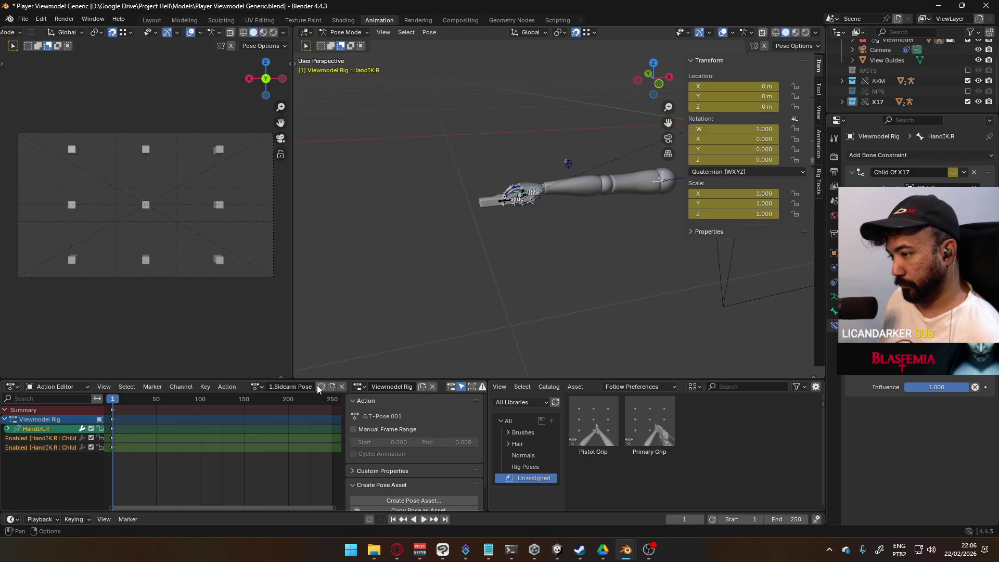
double_click(273, 387)
key(Home)
key(Return)
Deselect HandIK.R and box-select the left arm's bones.
mouse_move(519, 301)
middle_down()
mouse_move(620, 249)
mouse_move(617, 285)
mouse_move(557, 214)
mouse_move(521, 238)
mouse_move(542, 211)
mouse_move(551, 249)
middle_up()
drag(396, 140, 447, 176)
scroll(589, 269, down, 3)
mouse_move(589, 269)
middle_down()
mouse_move(480, 172)
mouse_move(521, 156)
middle_up()
key(a)
key(b)
drag(520, 156, 457, 245)
shift+middle_drag(458, 245, 587, 217)
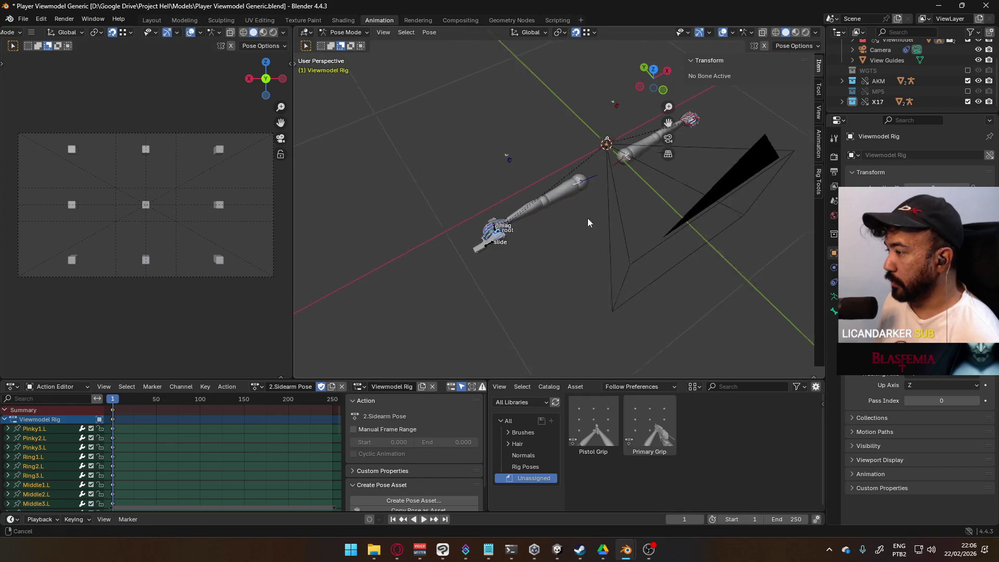
Add the small bone to the selection and apply the Pistol Grip pose to the arm.
shift+click(508, 161)
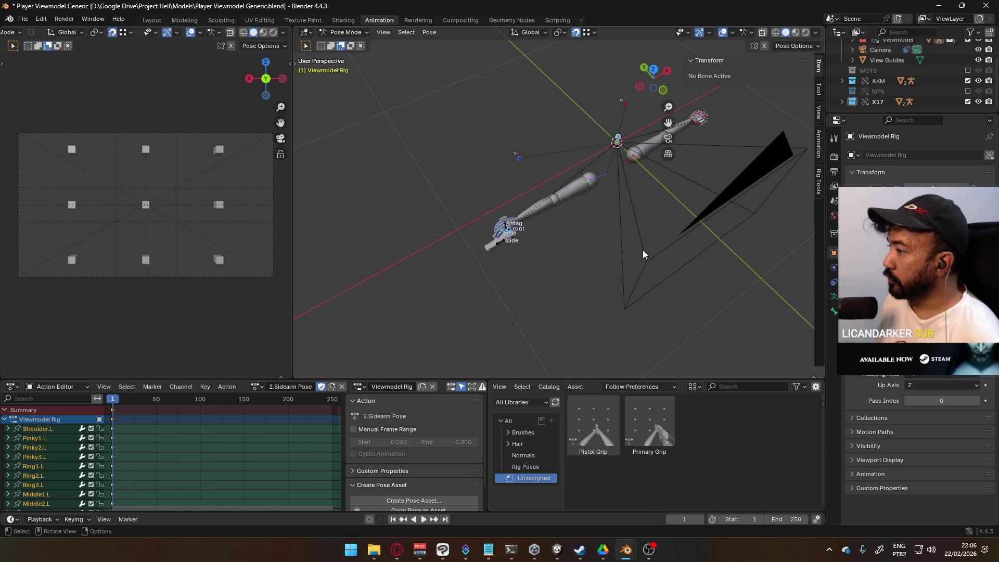
right_click(598, 431)
click(575, 247)
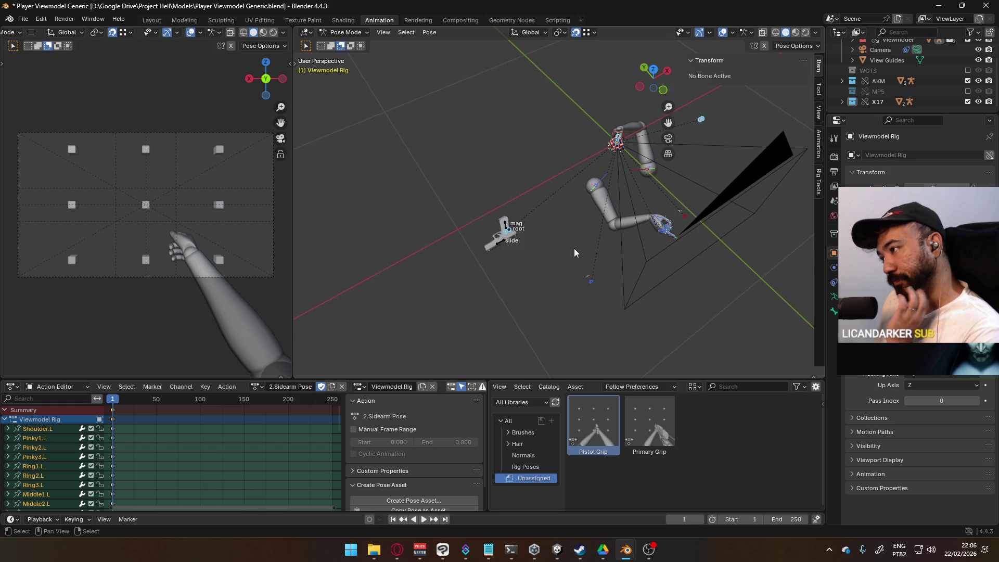
key(ctrl+z)
scroll(539, 237, up, 5)
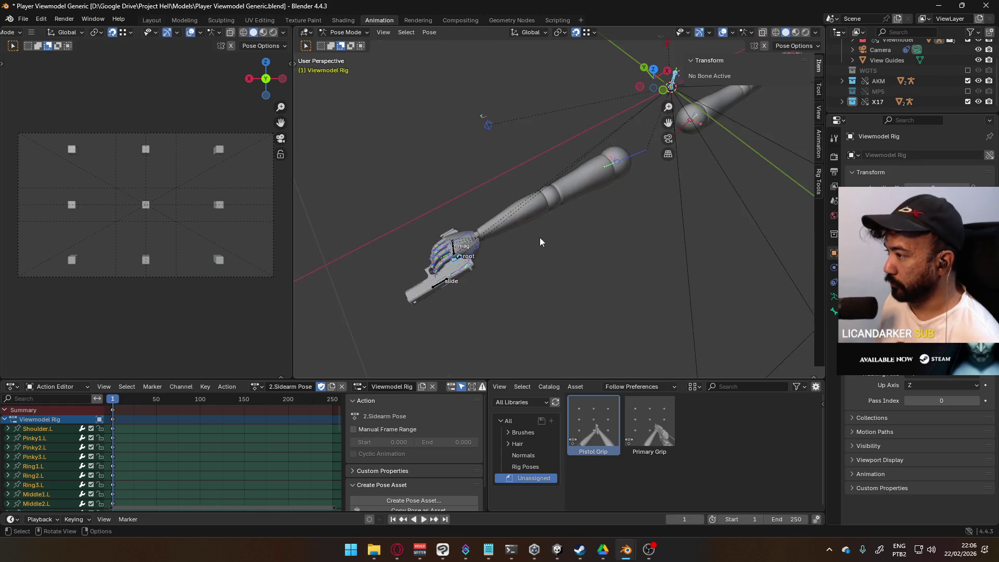
Select HandIK.R, reapply the Pistol Grip pose, and reselect HandIK.R.
click(442, 243)
scroll(479, 228, down, 5)
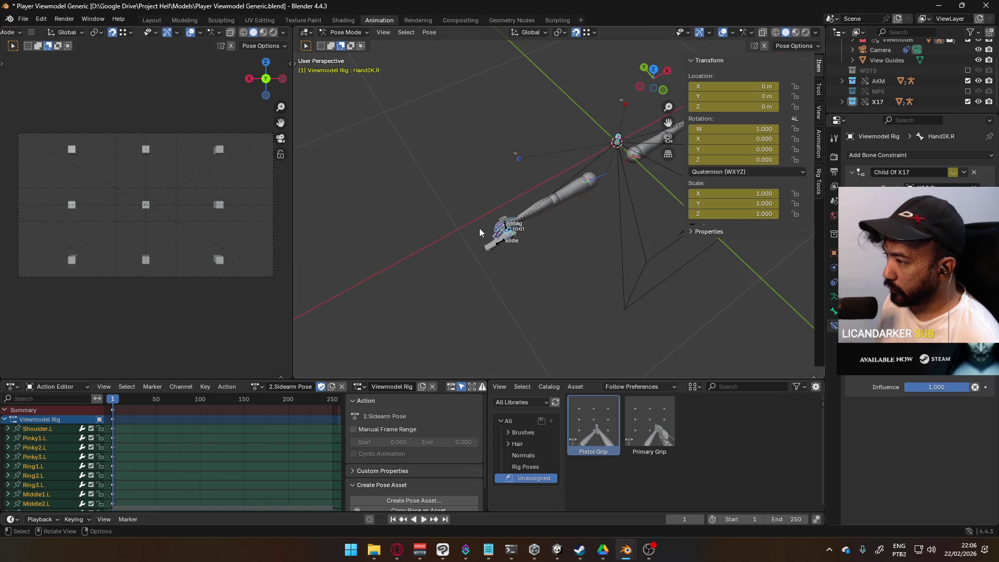
mouse_move(573, 192)
middle_down()
mouse_move(491, 248)
mouse_move(579, 191)
middle_up()
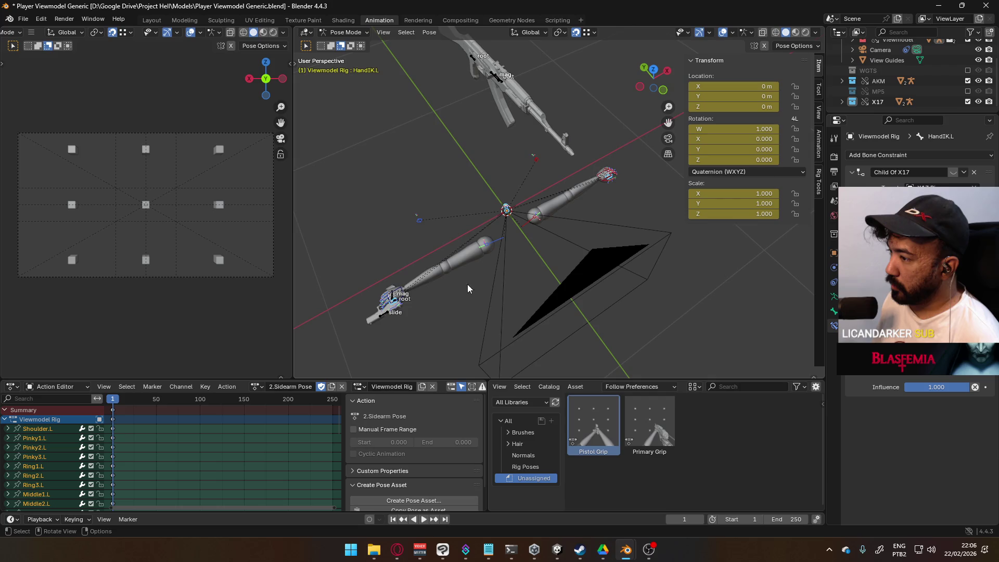
right_click(582, 421)
click(555, 339)
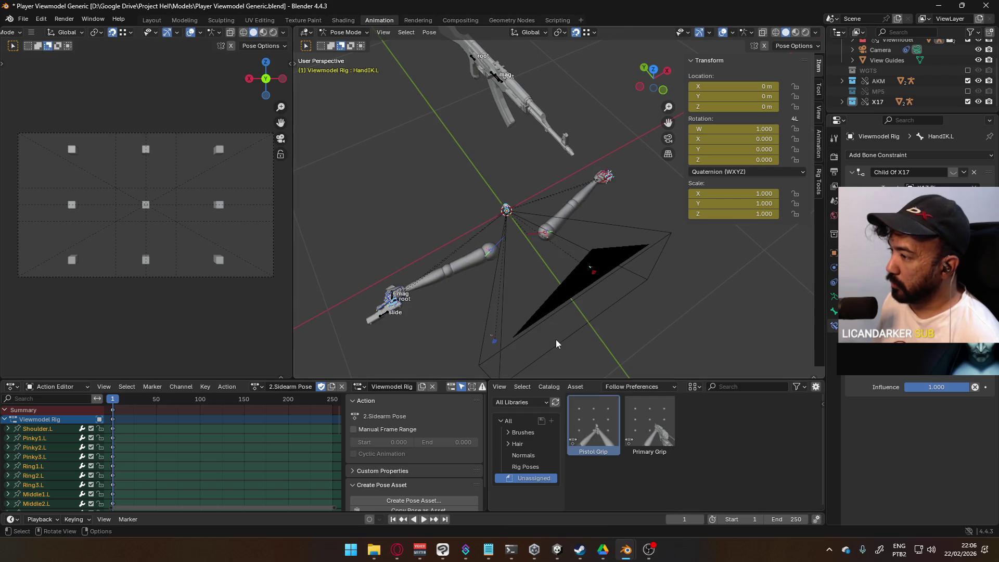
shift+middle_drag(506, 292, 511, 270)
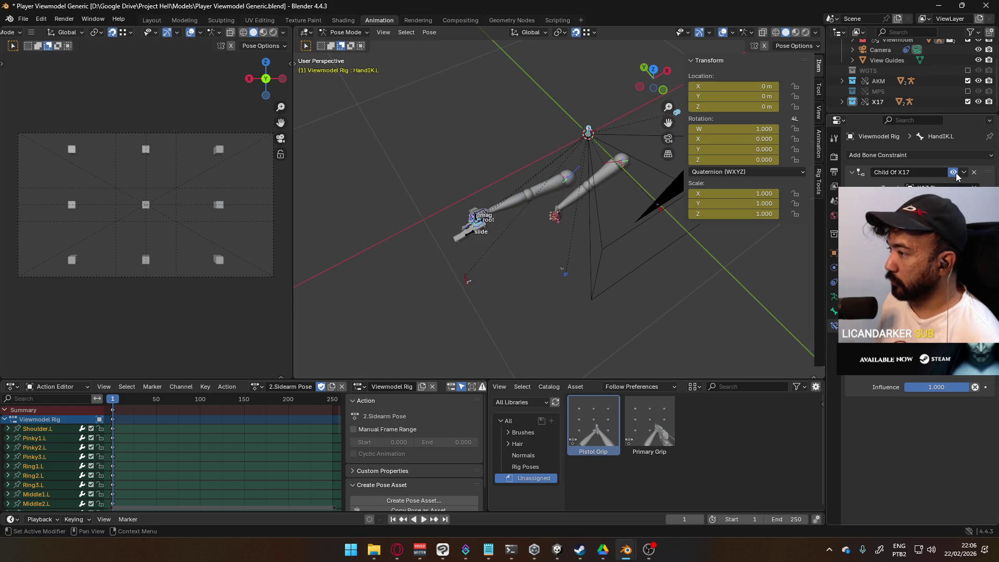
click(490, 212)
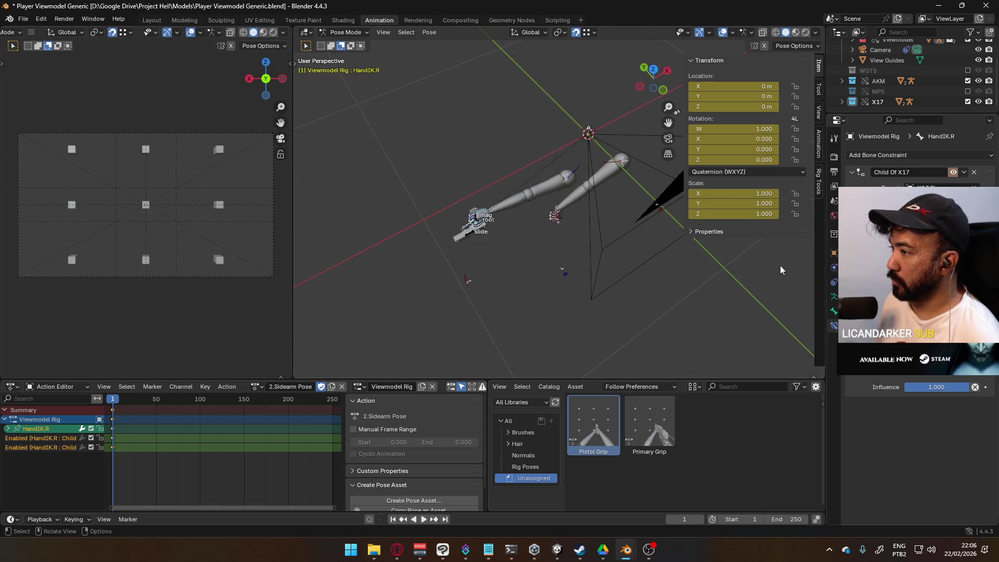
Return to Object Mode and select the X17 pistol rig.
middle_drag(588, 257, 561, 249)
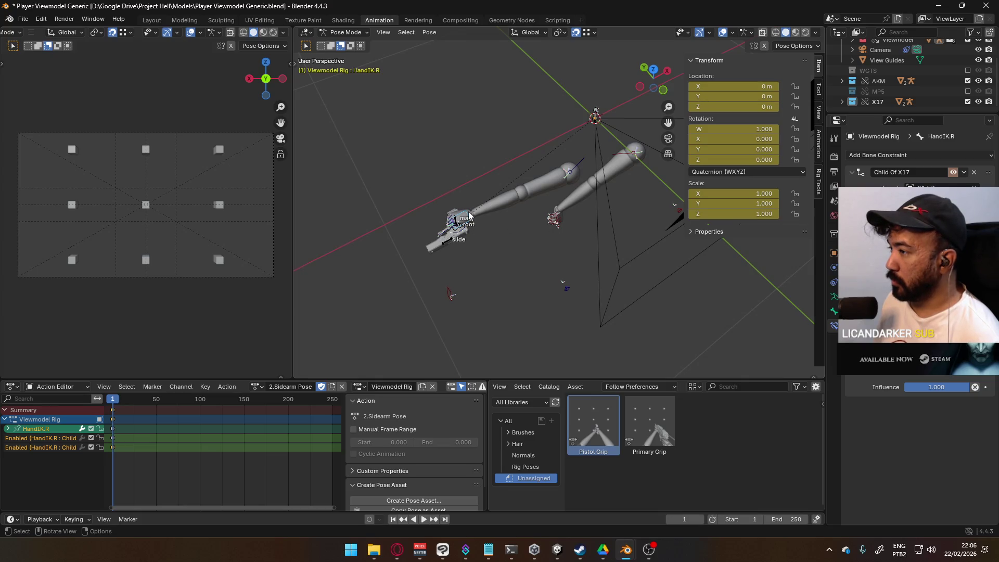
mouse_move(485, 236)
middle_down()
mouse_move(548, 163)
mouse_move(549, 124)
mouse_move(504, 192)
mouse_move(509, 229)
mouse_move(471, 264)
middle_up()
scroll(472, 263, up, 2)
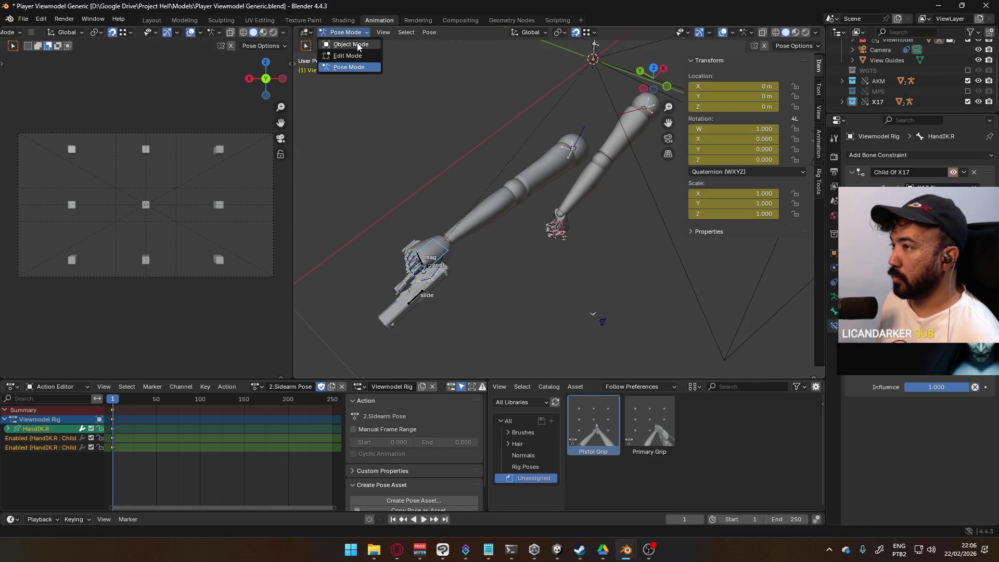
click(350, 45)
click(420, 266)
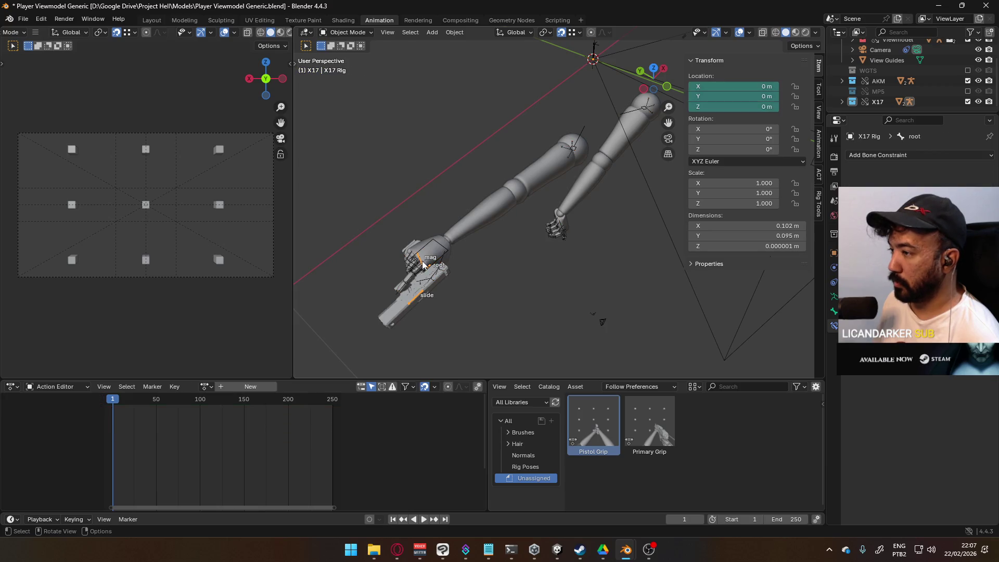
Assign the 2.Sidearm Pose action and set snapping to Increment.
click(208, 387)
click(226, 415)
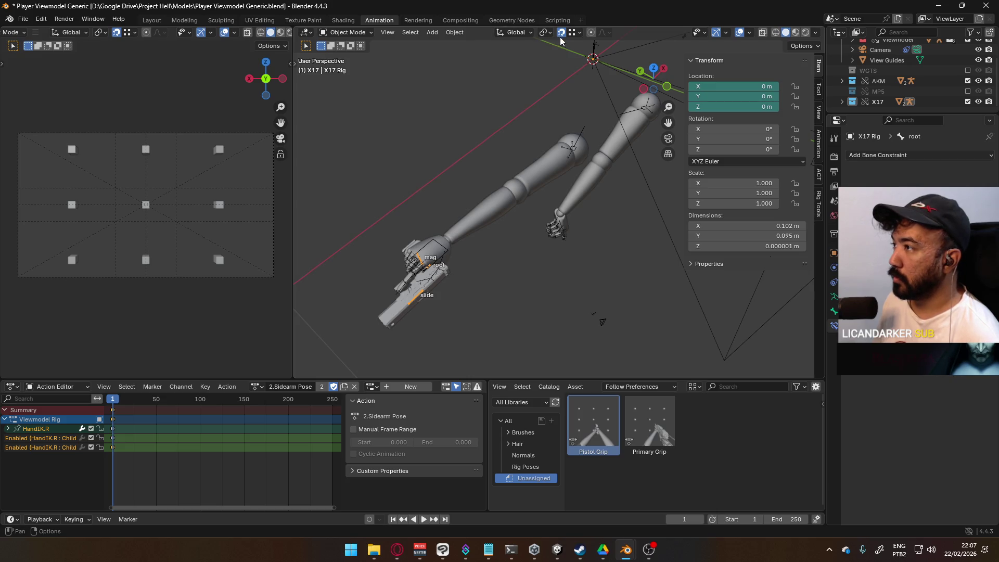
click(573, 33)
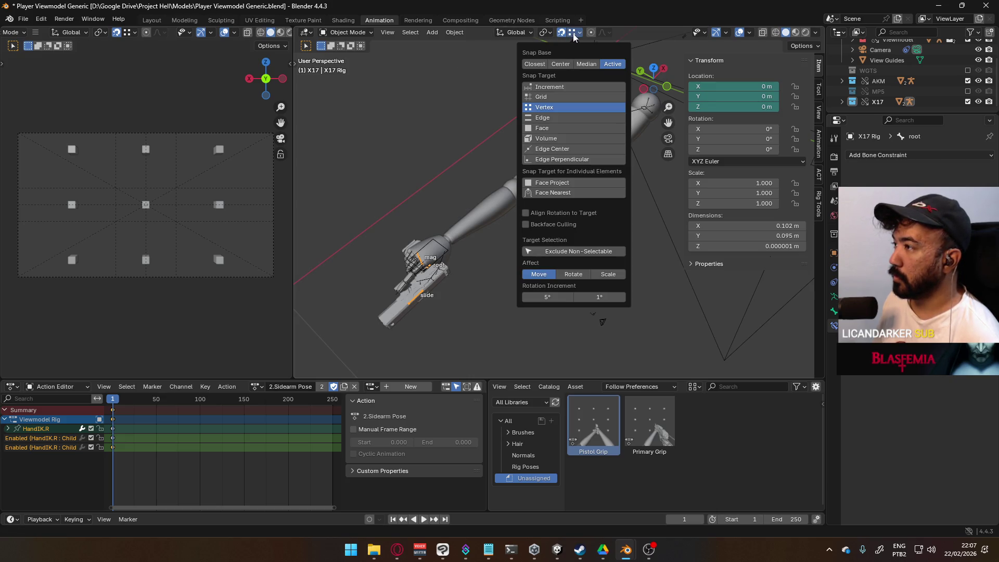
click(551, 86)
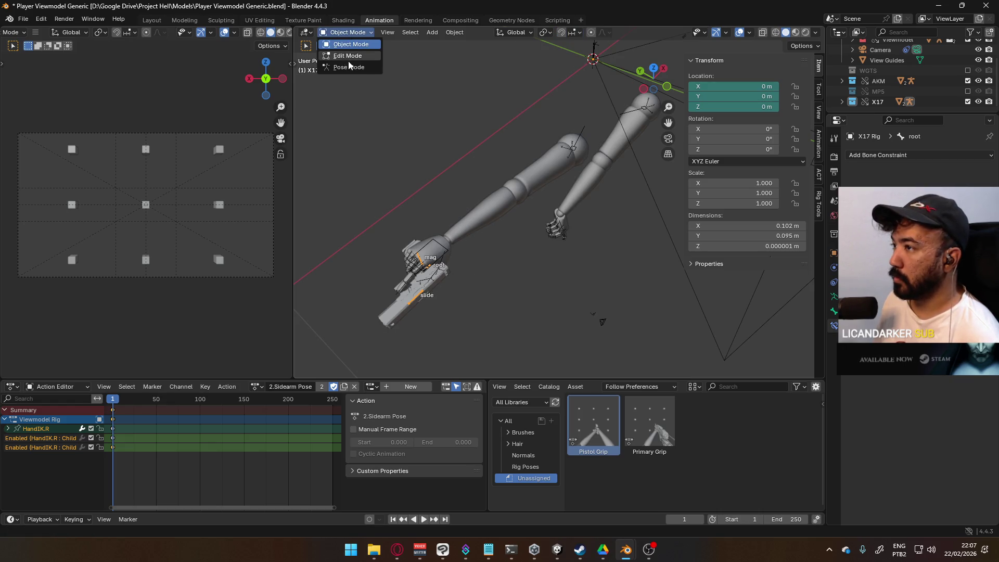
In Pose Mode, move the X17 root bone toward the camera view.
click(351, 66)
scroll(479, 229, down, 4)
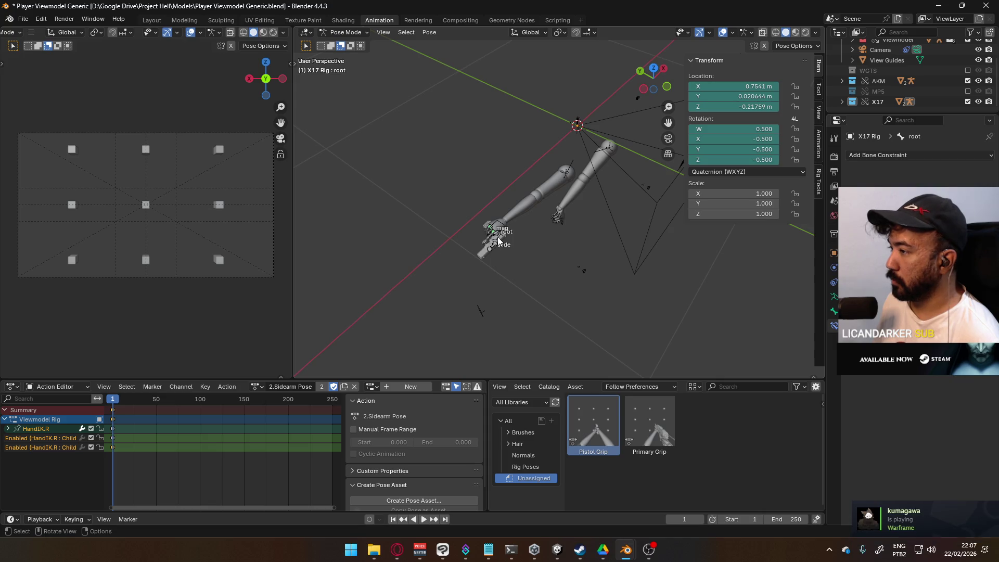
key(g)
click(596, 260)
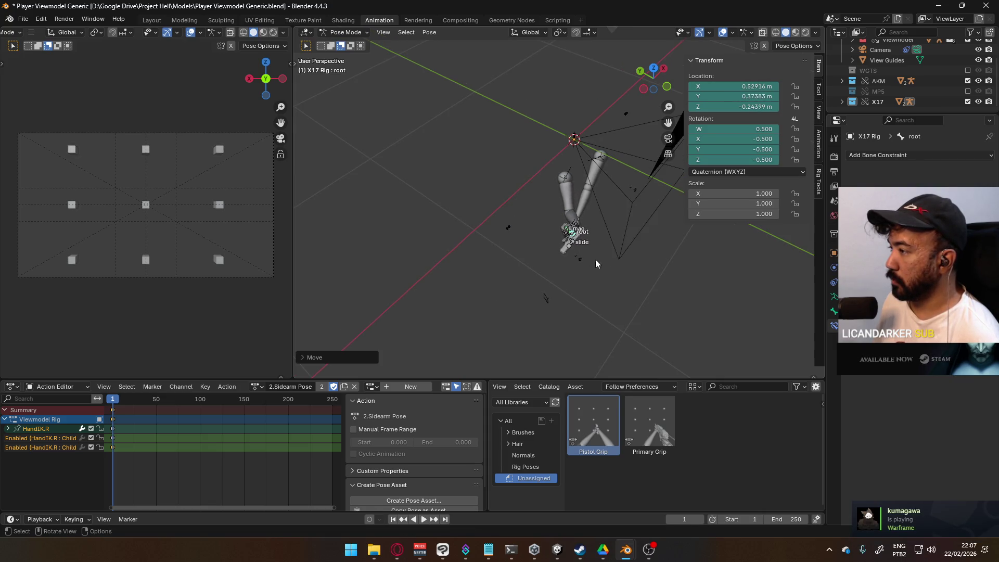
Cancel a trial Z/Y rotation of the root bone and reposition the pistol in the camera frame.
key(r)
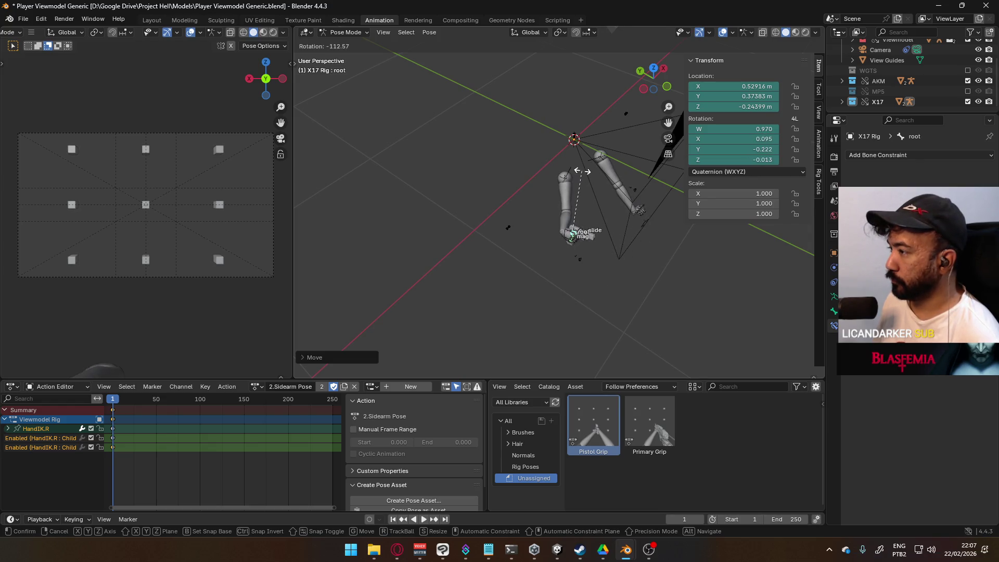
alt+scroll(639, 260, up, 5)
alt+middle_drag(619, 265, 583, 250)
key(z)
key(y)
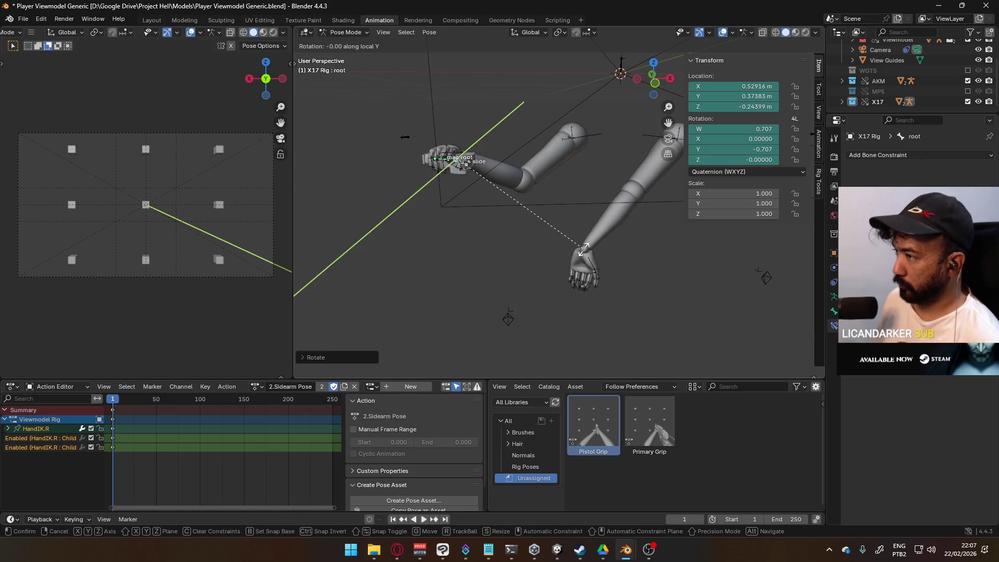
key(Escape)
middle_drag(582, 249, 535, 247)
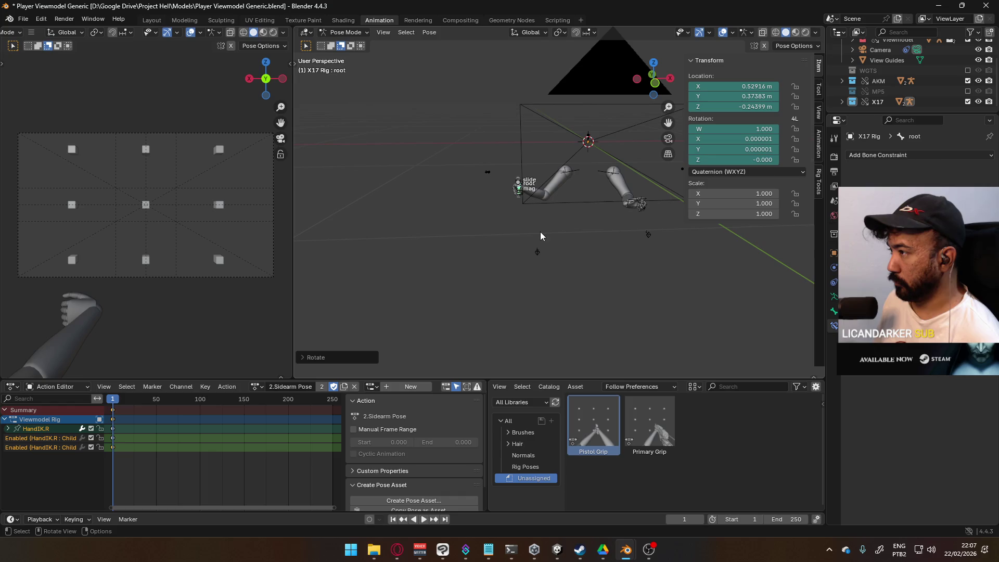
key(g)
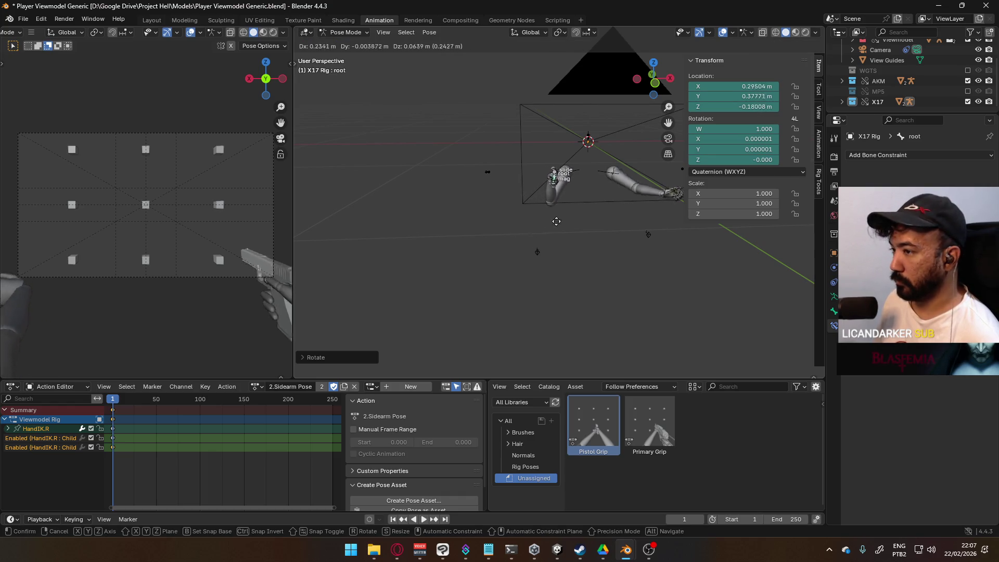
click(587, 213)
middle_drag(549, 186, 657, 229)
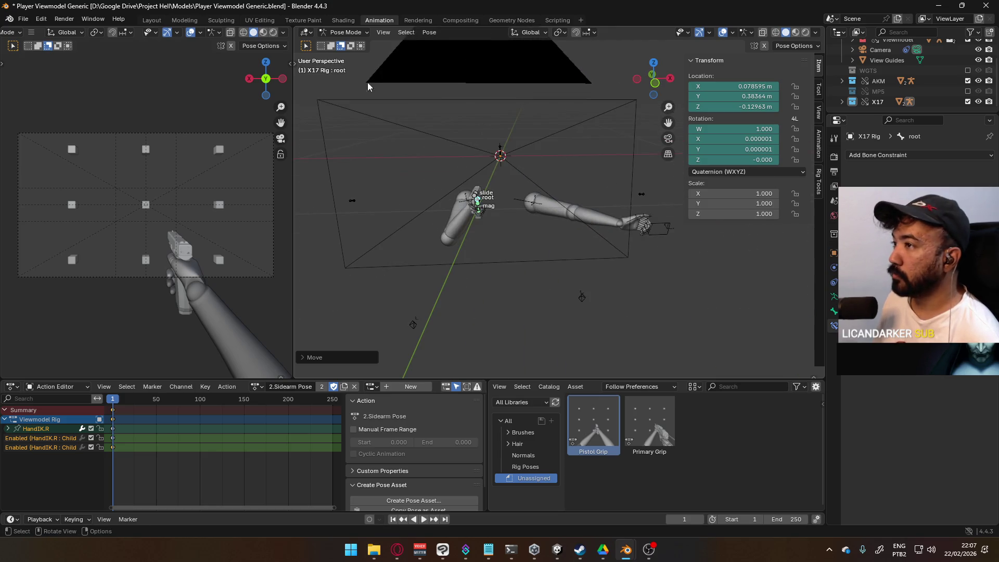
Select the arms rig together with the X17 Rig in Pose Mode and pick HandIK.L.
click(351, 33)
click(346, 44)
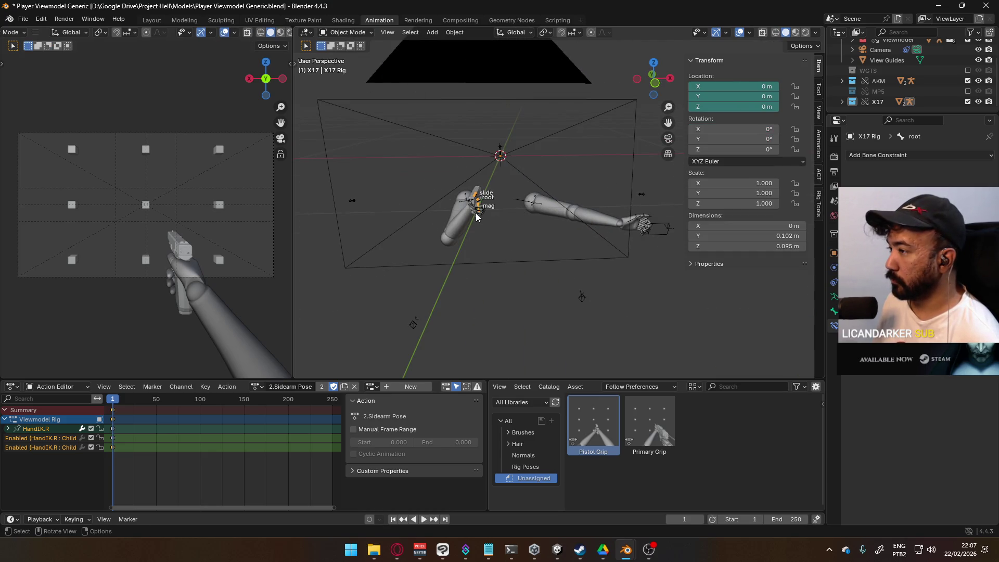
click(578, 221)
click(477, 196)
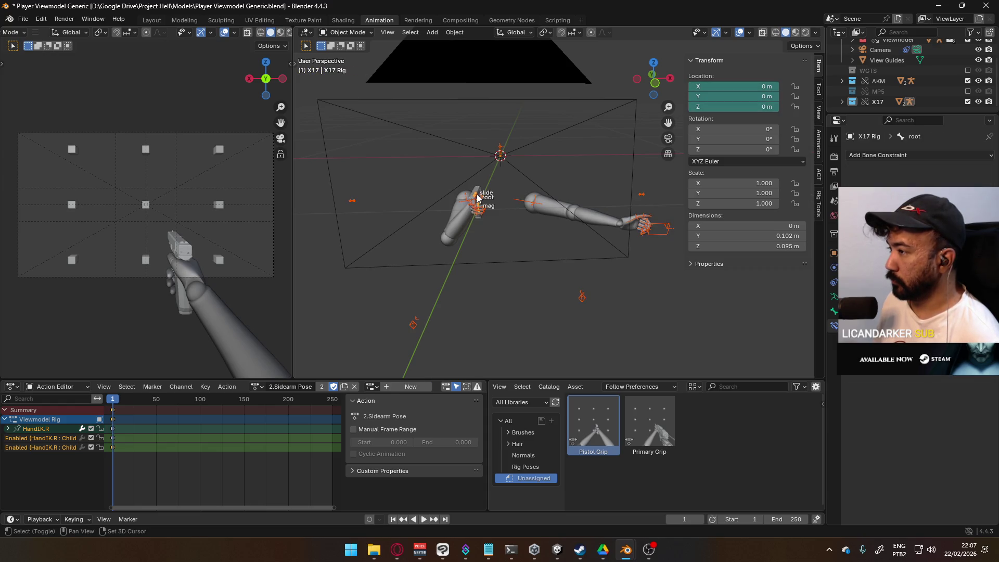
click(364, 68)
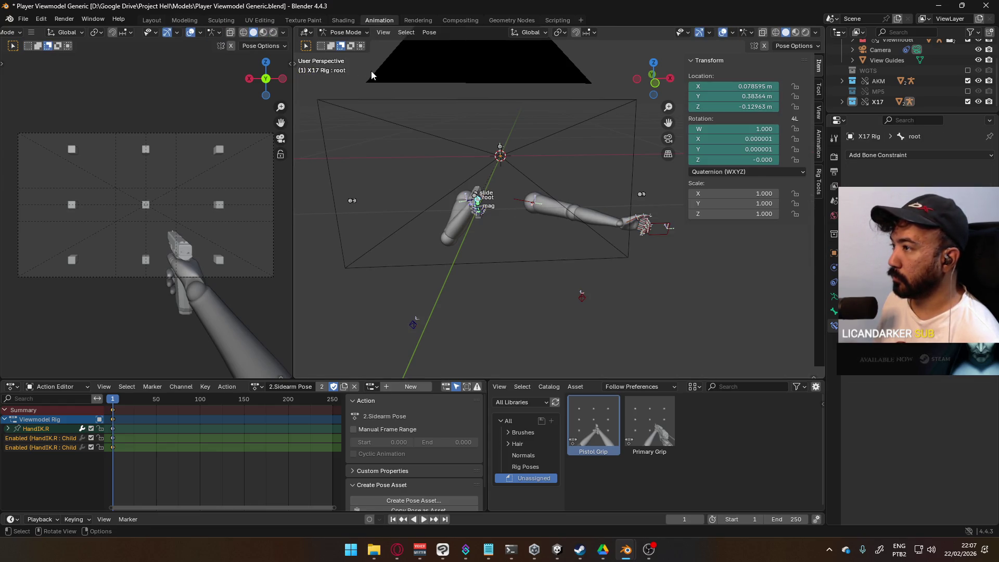
click(653, 224)
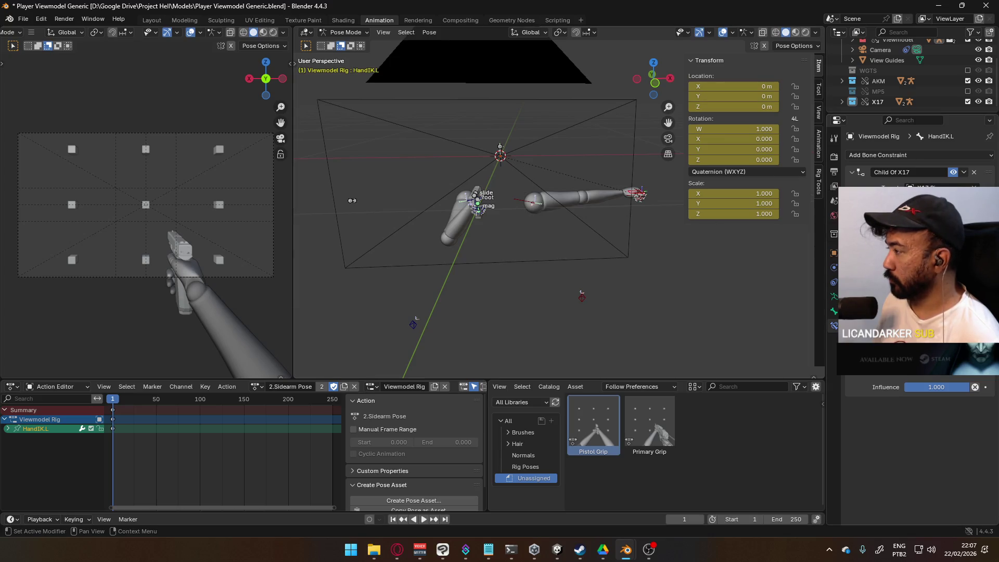
Move and rotate HandIK.L onto the pistol, then select the Pinky1.R bone.
drag(654, 226, 541, 207)
middle_drag(541, 206, 572, 234)
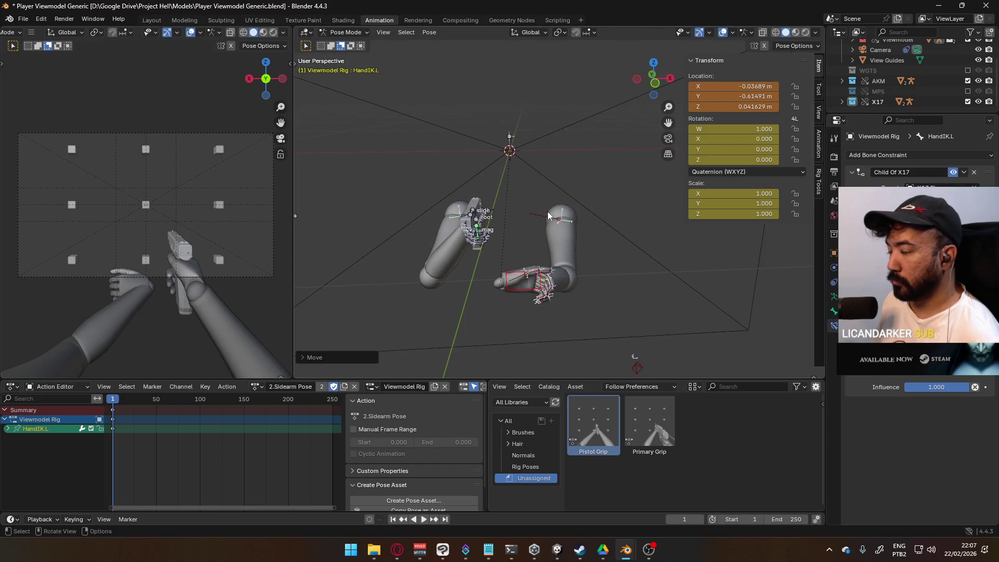
key(r)
click(484, 250)
mouse_move(484, 250)
middle_down()
mouse_move(590, 235)
mouse_move(458, 244)
mouse_move(557, 249)
mouse_move(502, 210)
mouse_move(508, 173)
mouse_move(514, 231)
mouse_move(481, 194)
mouse_move(441, 232)
mouse_move(382, 204)
mouse_move(560, 224)
mouse_move(455, 220)
mouse_move(522, 182)
mouse_move(532, 247)
mouse_move(536, 226)
mouse_move(529, 304)
mouse_move(407, 194)
mouse_move(414, 152)
mouse_move(538, 83)
mouse_move(523, 164)
middle_up()
click(460, 155)
Curl the base finger joints, including Ring1.R and Middle1.R, around their local X axis.
middle_drag(460, 155, 470, 162)
shift+click(507, 141)
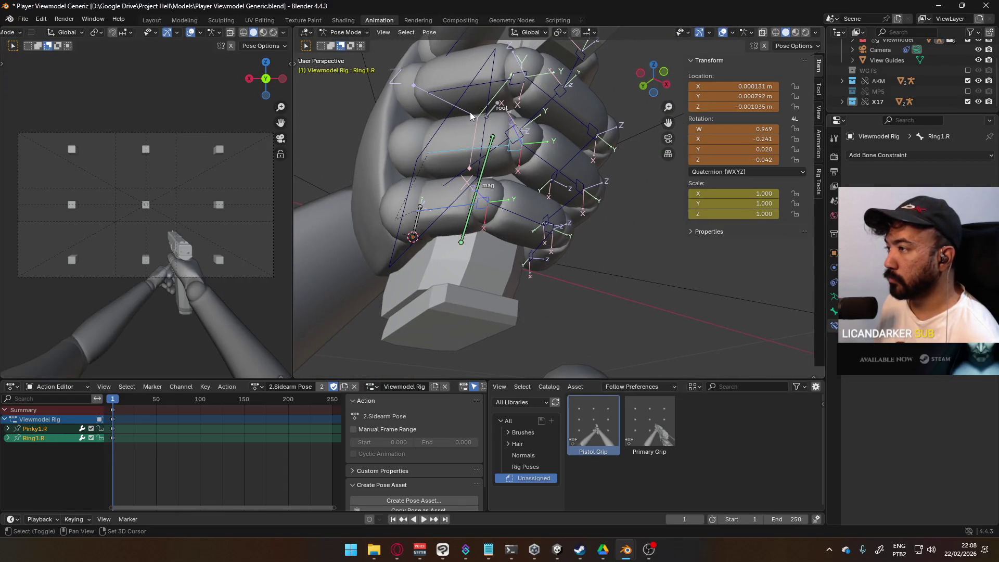
shift+click(472, 97)
shift+click(454, 84)
middle_drag(453, 84, 566, 152)
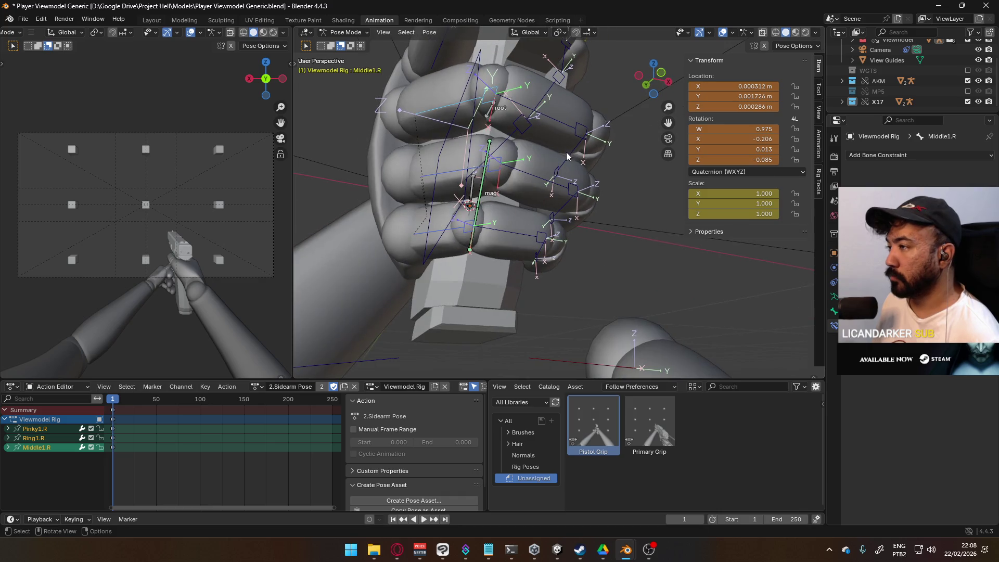
key(r)
key(x)
key(x)
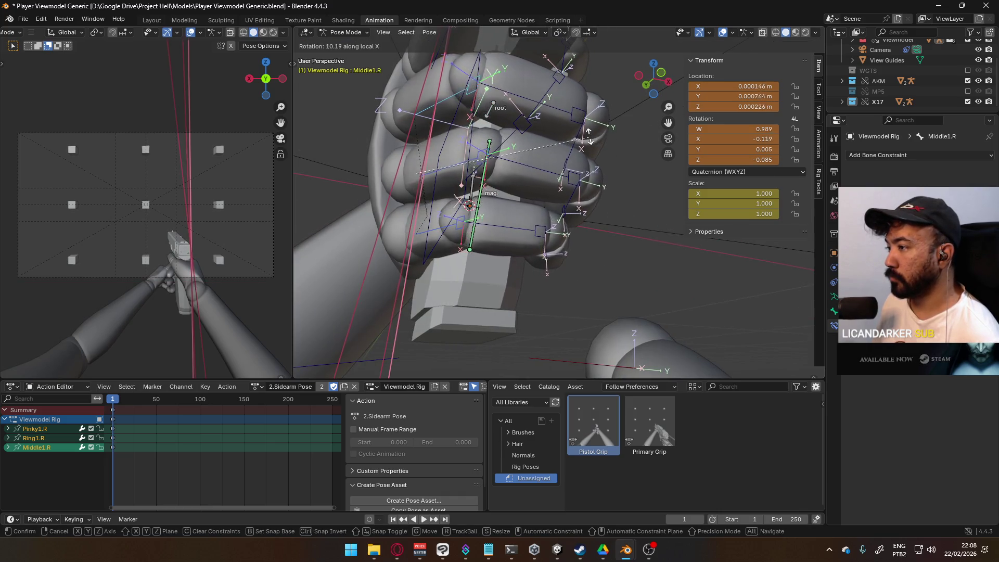
click(598, 156)
mouse_move(598, 156)
middle_down()
mouse_move(552, 124)
mouse_move(453, 176)
mouse_move(541, 245)
middle_up()
Curl the Ring2.R and Middle2.R joints around X.
click(516, 138)
shift+click(523, 102)
key(r)
key(x)
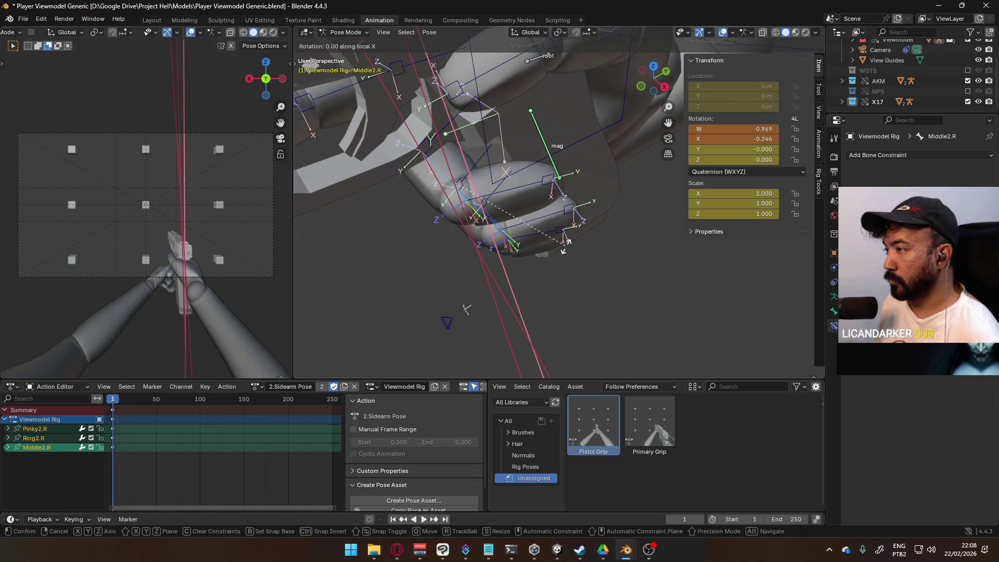
click(593, 245)
mouse_move(592, 244)
middle_down()
mouse_move(427, 154)
mouse_move(426, 177)
mouse_move(546, 208)
mouse_move(571, 239)
middle_up()
Curl the Ring3.R fingertip around X and check the grip on the gun.
click(569, 220)
key(r)
key(x)
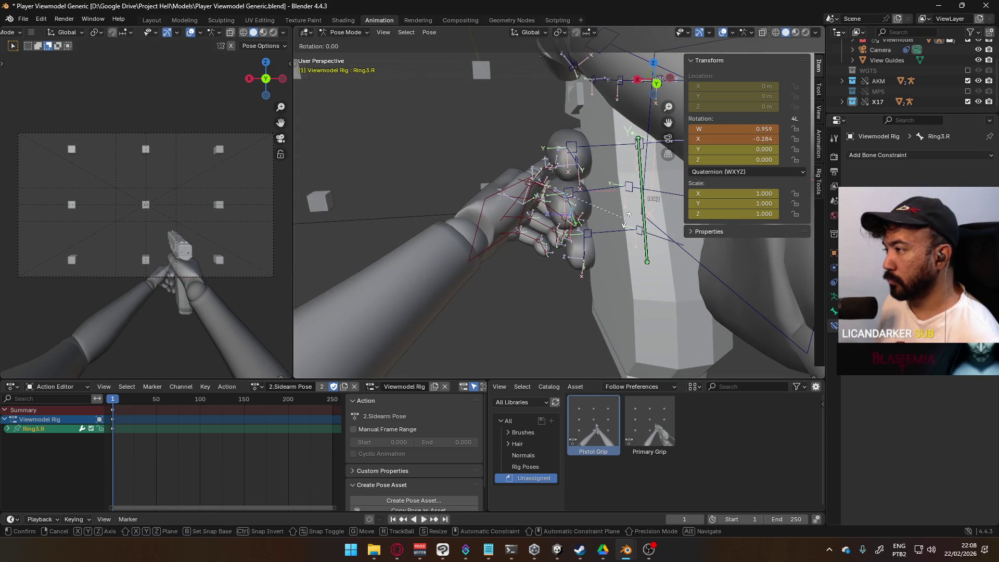
click(623, 216)
mouse_move(623, 215)
middle_down()
mouse_move(602, 229)
mouse_move(801, 195)
mouse_move(295, 217)
mouse_move(313, 220)
mouse_move(323, 248)
mouse_move(273, 252)
middle_up()
scroll(273, 255, down, 3)
middle_drag(375, 222, 403, 259)
Move and rotate the HandIK.L bone so the left hand sits at the gun grip, then raise it.
click(403, 259)
key(g)
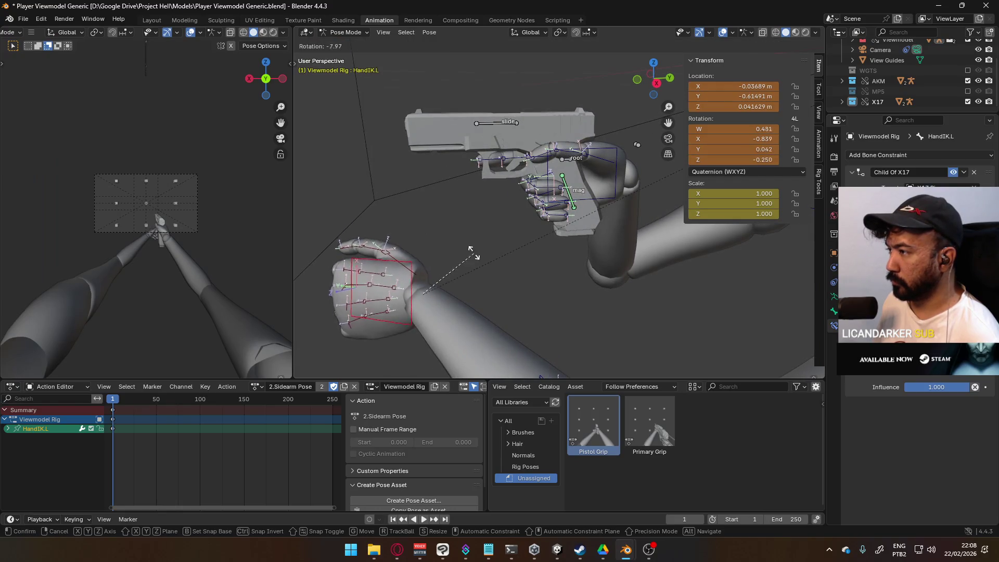
click(612, 169)
mouse_move(611, 169)
middle_down()
mouse_move(633, 194)
mouse_move(525, 229)
mouse_move(411, 242)
mouse_move(633, 196)
mouse_move(605, 205)
mouse_move(586, 156)
mouse_move(583, 192)
mouse_move(598, 208)
middle_up()
key(r)
click(643, 216)
key(g)
click(416, 219)
Nudge the left hand slightly and turn it on the Z axis around the pistol.
key(g)
click(629, 198)
key(r)
key(z)
click(659, 226)
mouse_move(659, 227)
middle_down()
mouse_move(508, 142)
mouse_move(634, 167)
mouse_move(391, 219)
mouse_move(503, 199)
mouse_move(442, 233)
mouse_move(610, 138)
mouse_move(628, 169)
mouse_move(500, 208)
mouse_move(659, 186)
mouse_move(598, 215)
mouse_move(592, 208)
mouse_move(617, 202)
mouse_move(617, 230)
mouse_move(532, 187)
mouse_move(405, 213)
mouse_move(427, 192)
mouse_move(458, 197)
mouse_move(407, 202)
mouse_move(388, 285)
mouse_move(633, 178)
mouse_move(614, 172)
mouse_move(647, 194)
mouse_move(606, 152)
mouse_move(566, 135)
mouse_move(623, 131)
mouse_move(580, 159)
mouse_move(615, 221)
middle_up()
Reposition the left hand again and offset it along the Y axis.
key(g)
click(391, 219)
key(g)
click(494, 217)
key(g)
key(y)
click(617, 216)
Curl the Ring2.L and Ring3.L finger bones on their X axis around the grip.
click(565, 145)
key(r)
key(x)
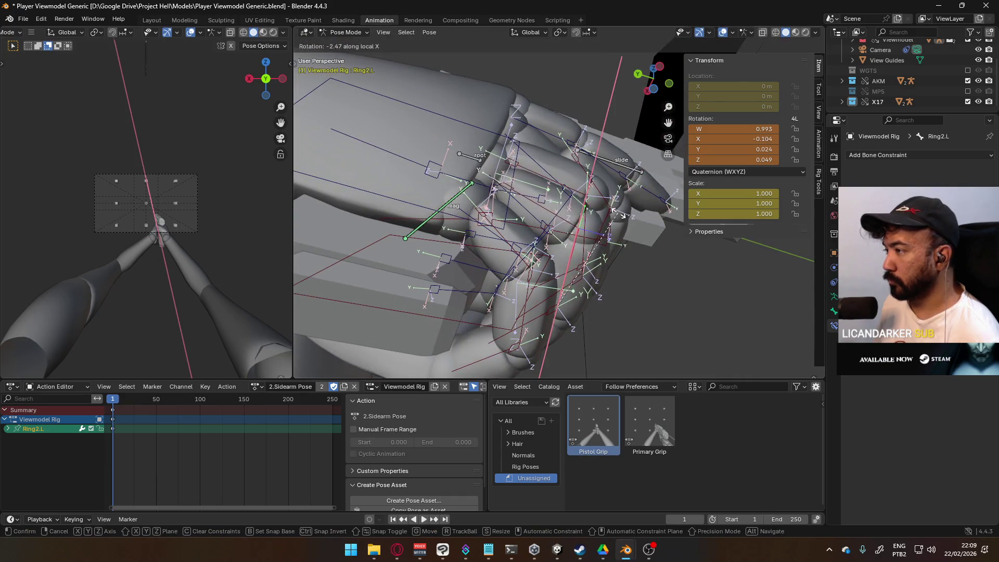
click(574, 220)
key(r)
key(x)
key(x)
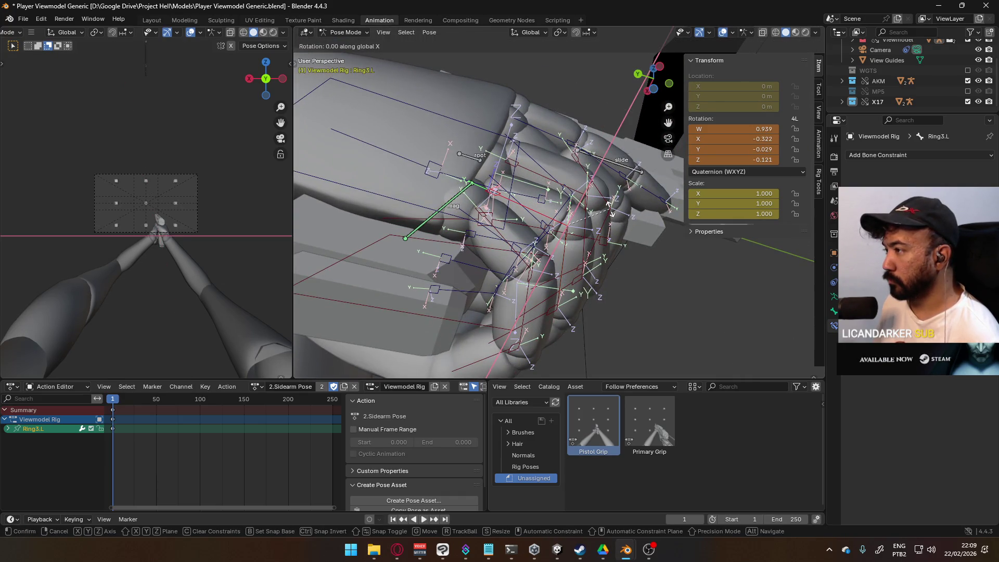
click(608, 219)
Rotate Middle1.L tighter around the grip, then view both arms and the gun.
mouse_move(608, 219)
middle_down()
mouse_move(492, 270)
mouse_move(406, 276)
mouse_move(386, 267)
mouse_move(425, 230)
mouse_move(432, 251)
mouse_move(389, 257)
middle_up()
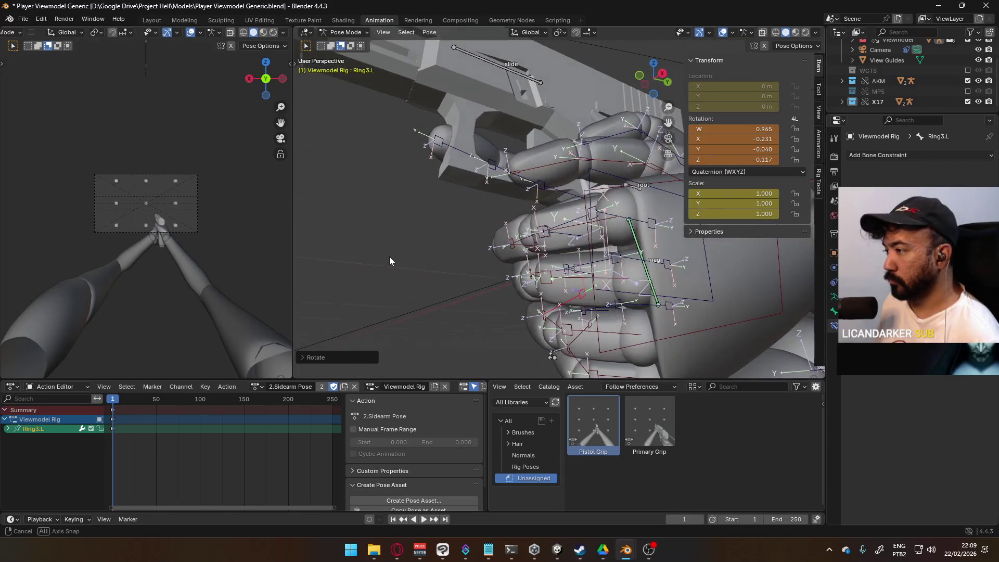
click(586, 281)
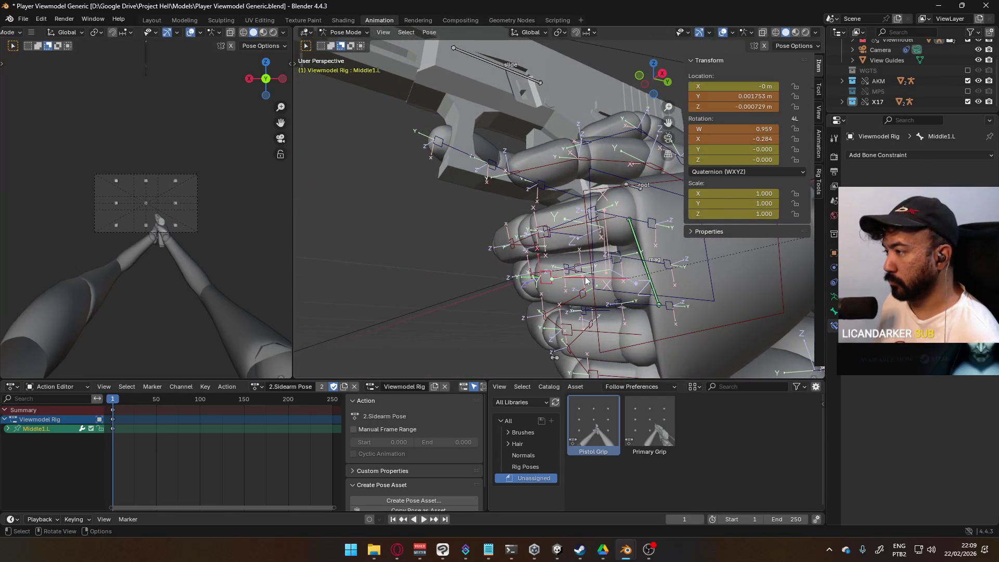
key(r)
click(571, 192)
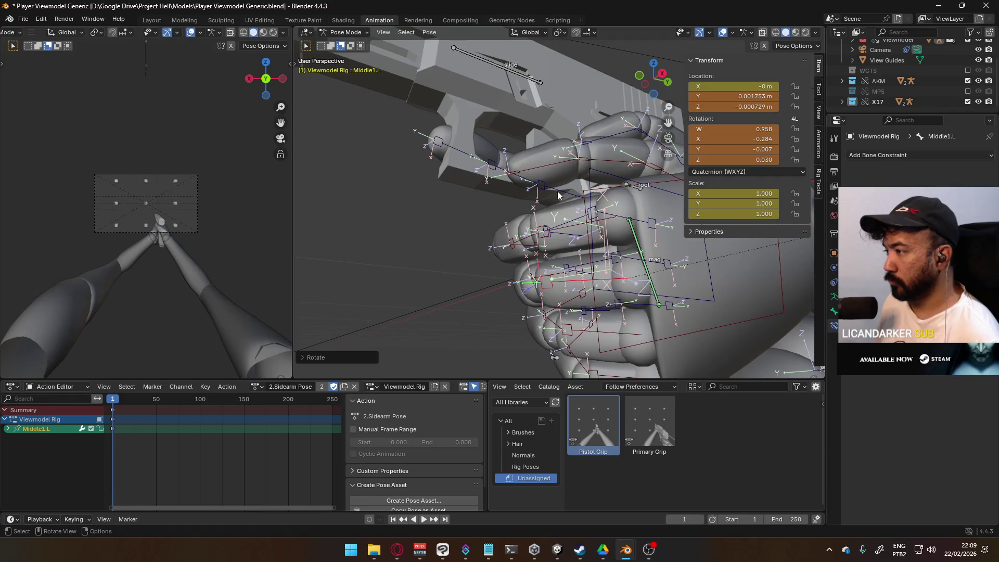
scroll(567, 195, down, 5)
mouse_move(503, 206)
middle_down()
mouse_move(582, 234)
mouse_move(622, 224)
mouse_move(631, 188)
mouse_move(623, 171)
mouse_move(633, 236)
mouse_move(661, 250)
middle_up()
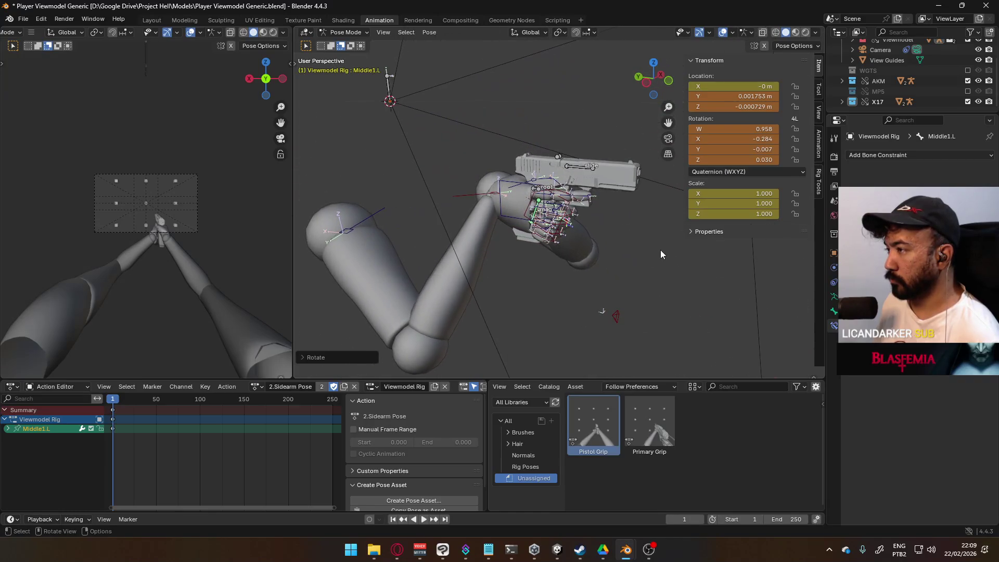
With all arm bones selected, remove the Pistol Grip asset via Delete Pose Asset and confirm.
key(a)
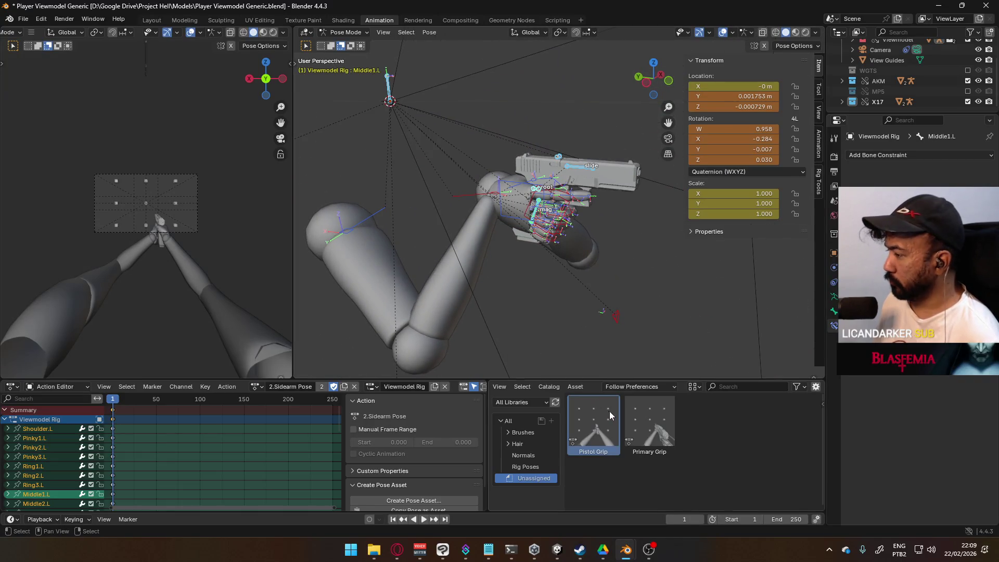
right_click(608, 411)
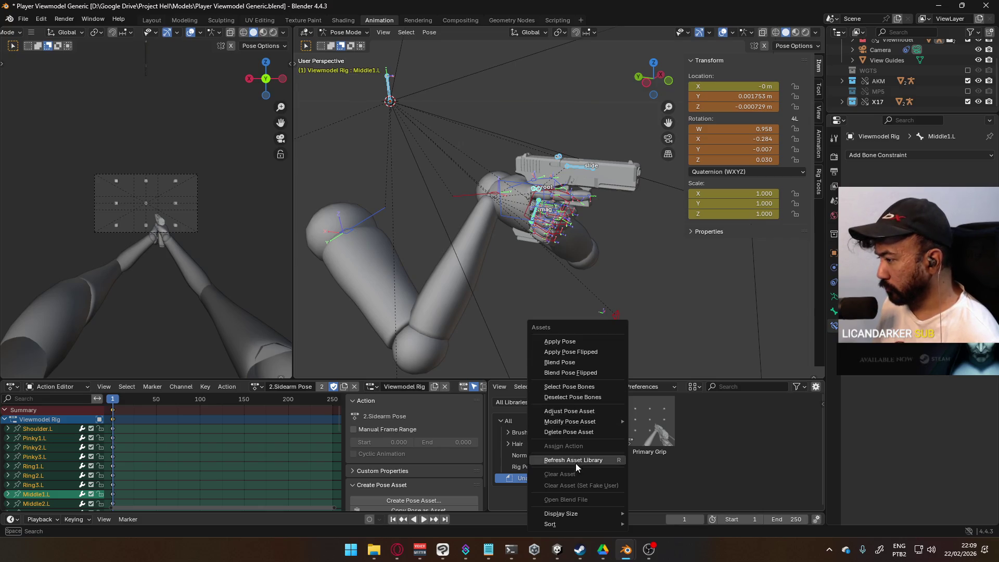
click(598, 433)
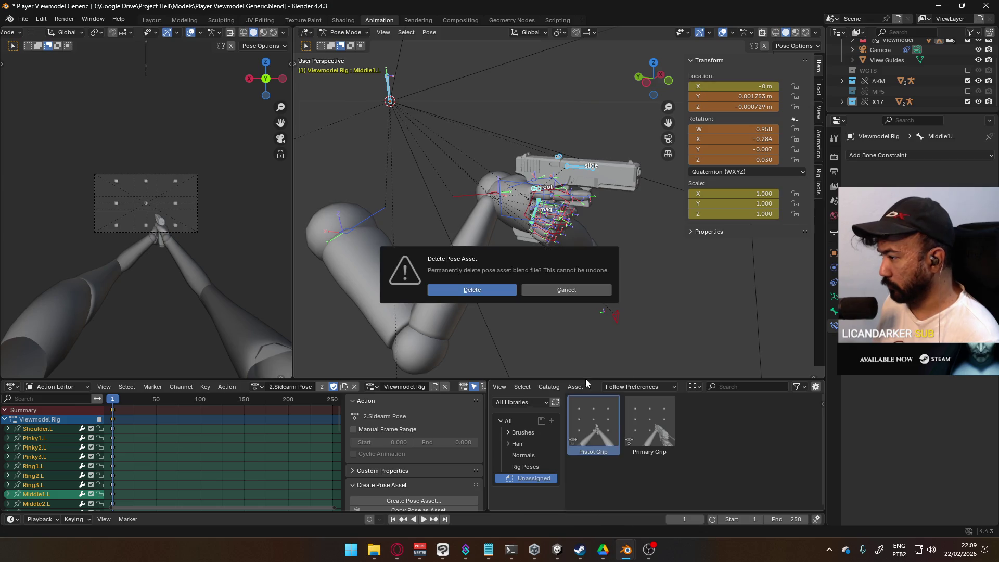
click(498, 290)
scroll(582, 311, down, 3)
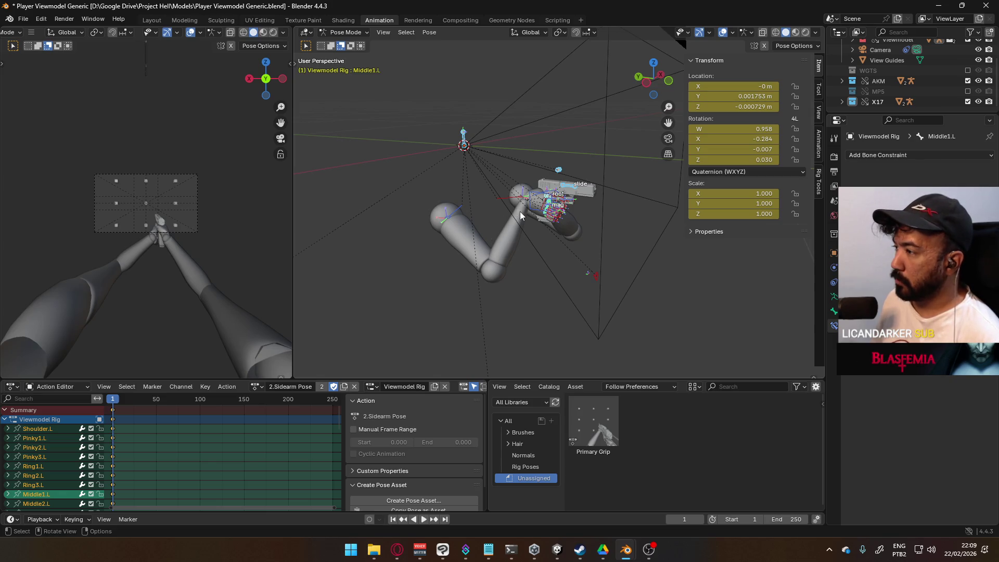
scroll(520, 213, up, 3)
click(512, 185)
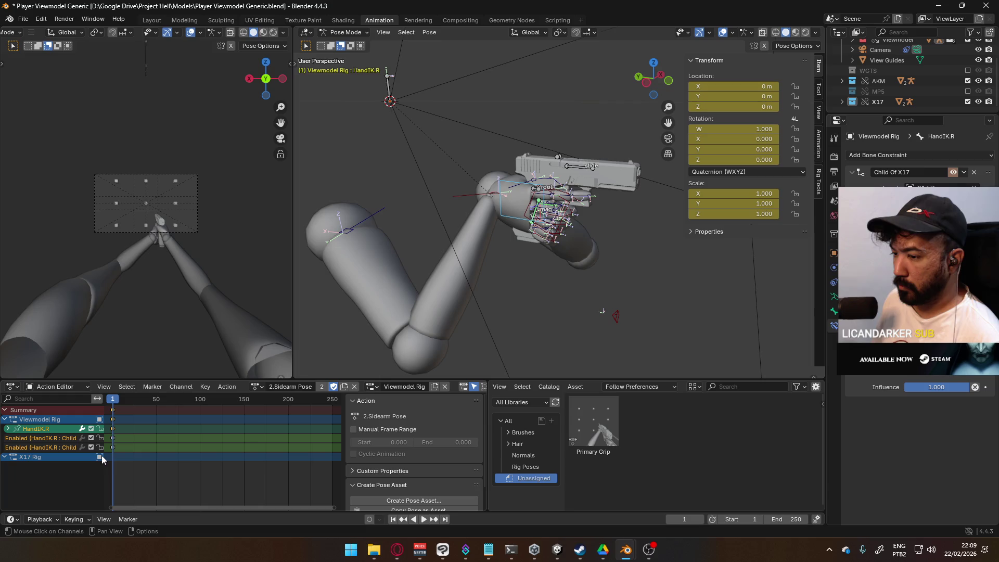
Inspect the keyframe options on HandIK.R's Child Of X17 constraint without changing anything.
right_click(953, 174)
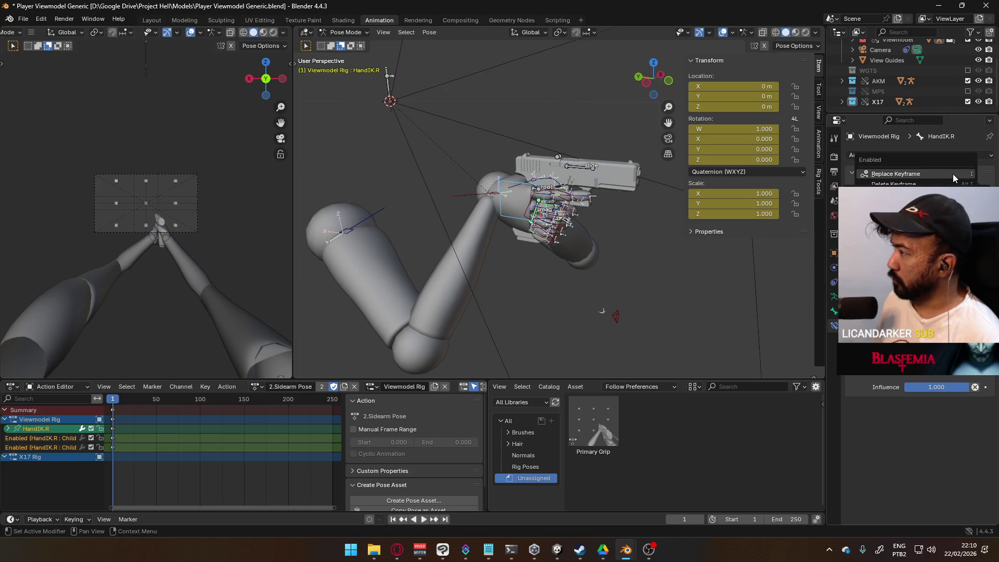
click(953, 174)
right_click(917, 387)
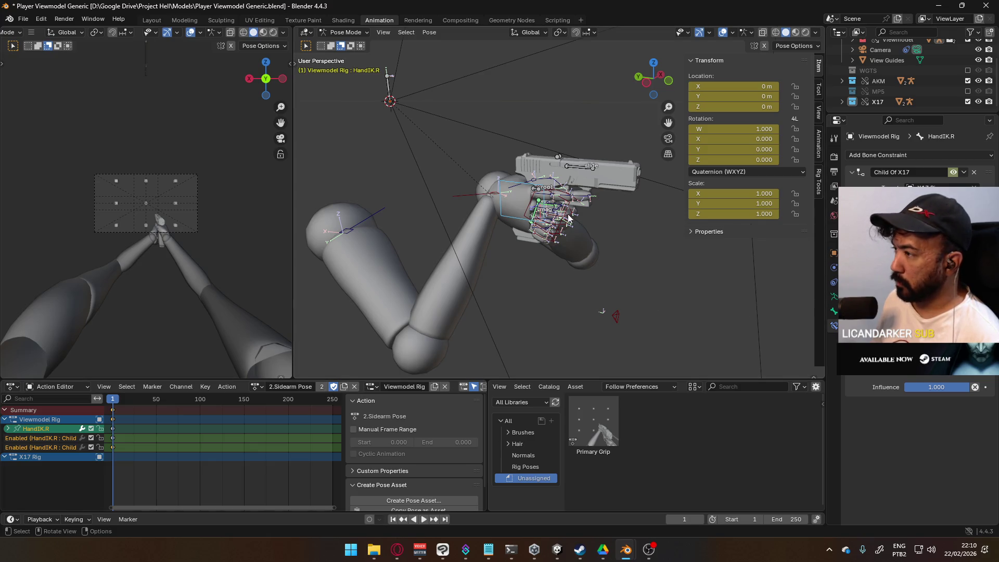
Keyframe HandIK.L's Child Of X17 enabled state and Influence, matching HandIK.R.
click(527, 216)
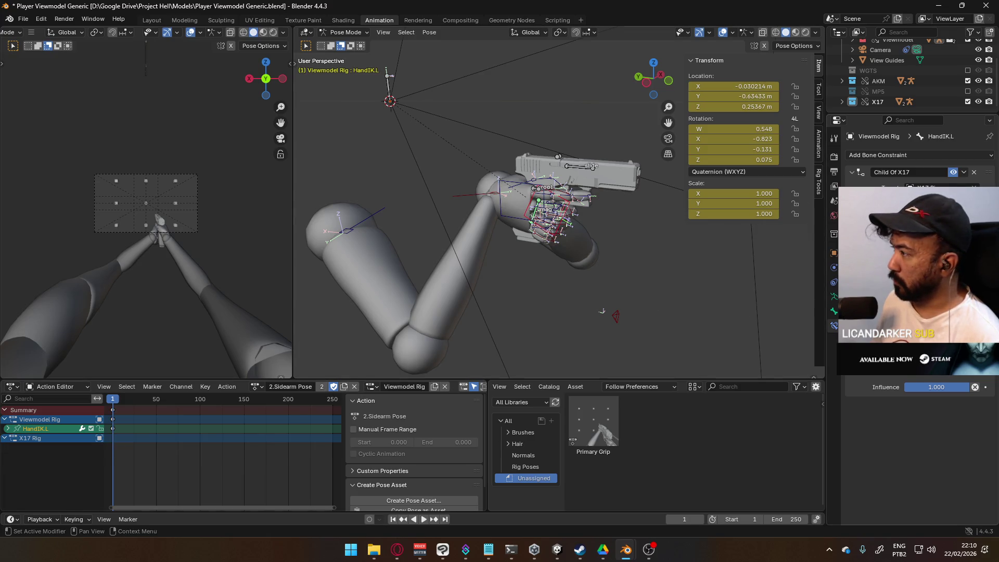
click(947, 180)
right_click(931, 387)
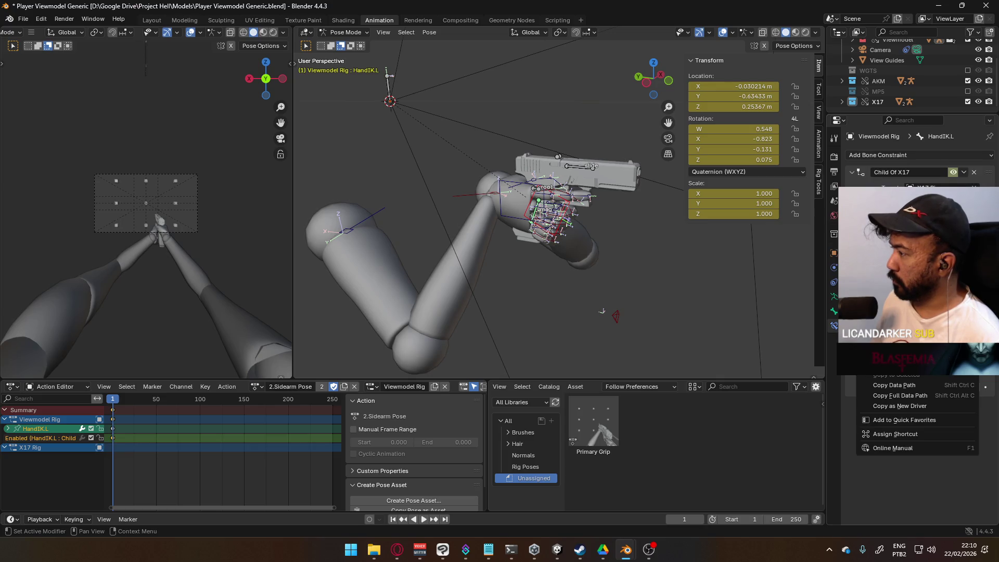
click(931, 390)
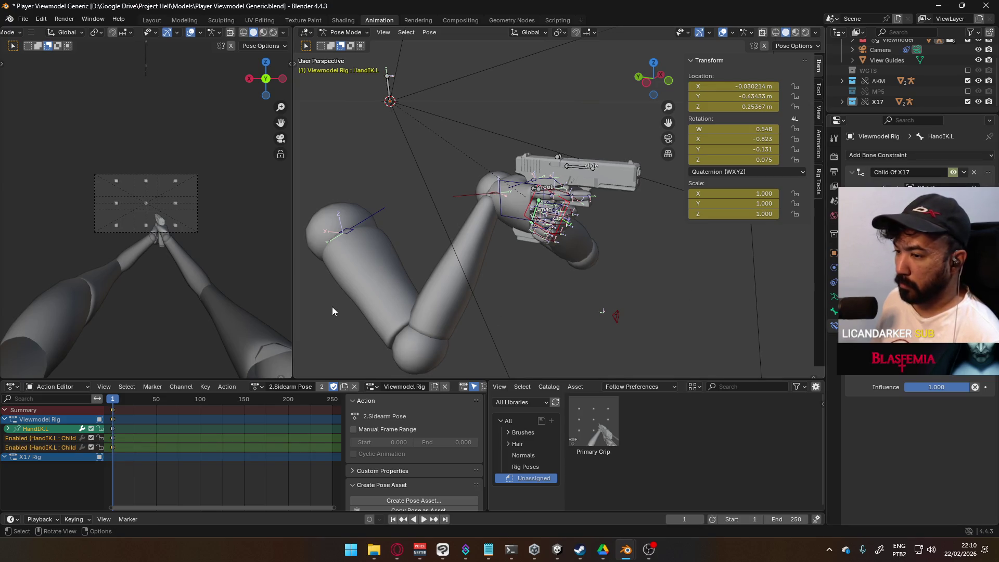
mouse_move(626, 238)
middle_down()
mouse_move(558, 245)
mouse_move(441, 233)
mouse_move(458, 195)
mouse_move(593, 192)
mouse_move(644, 233)
mouse_move(632, 255)
middle_up()
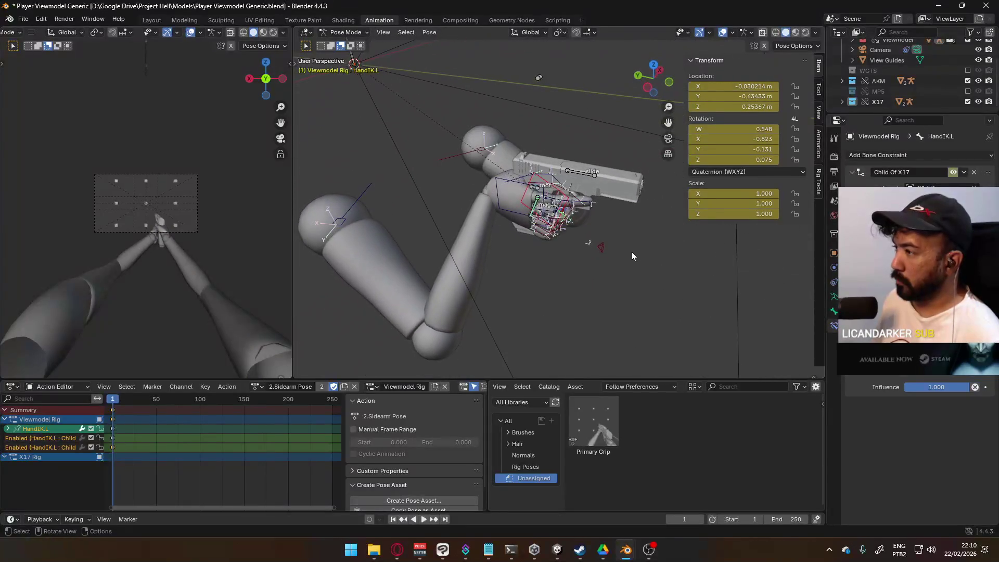
click(537, 192)
click(536, 192)
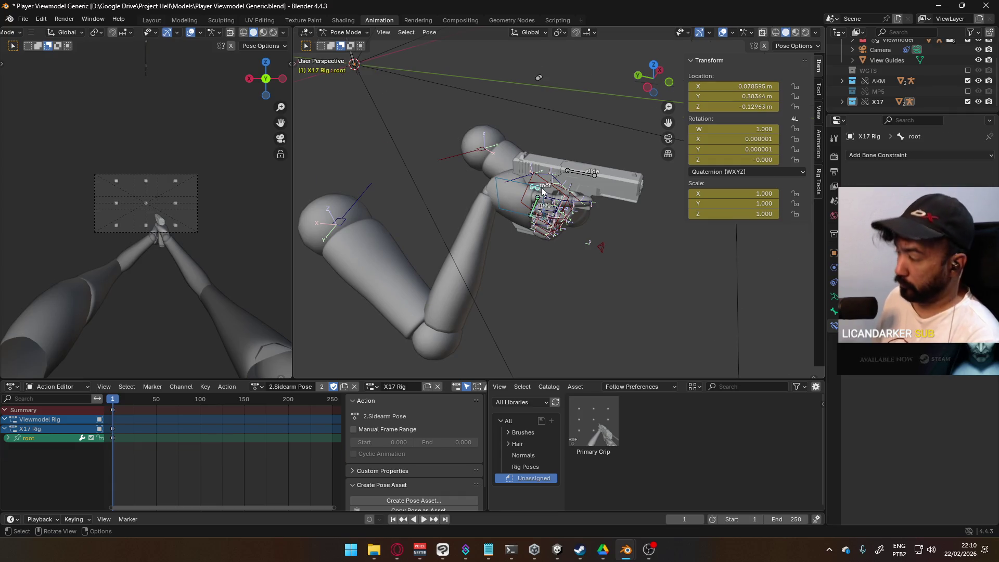
In top view, move the X17 Rig root bone closer to the hands.
key(KP_7)
key(g)
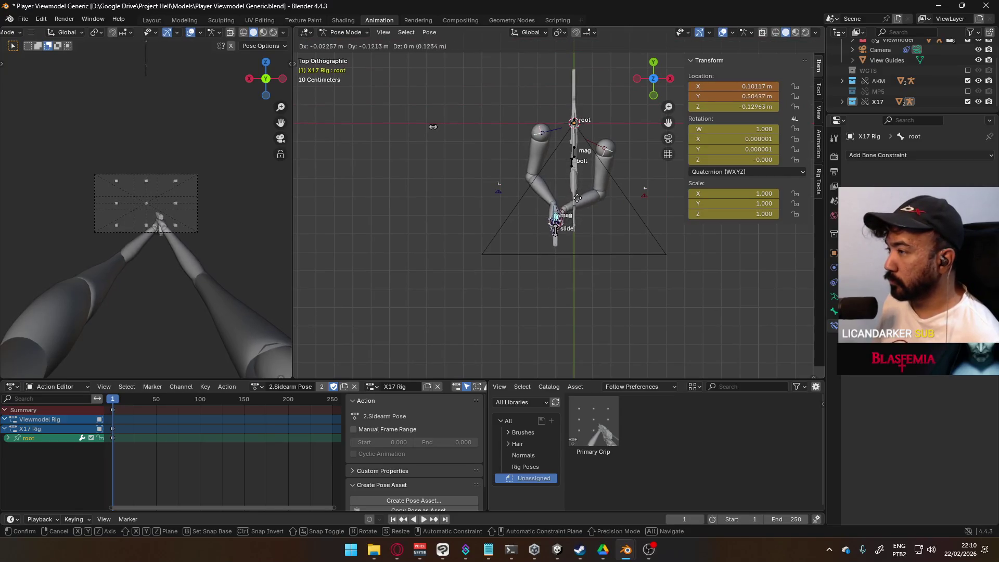
click(577, 198)
scroll(117, 208, up, 4)
scroll(117, 208, down, 1)
key(g)
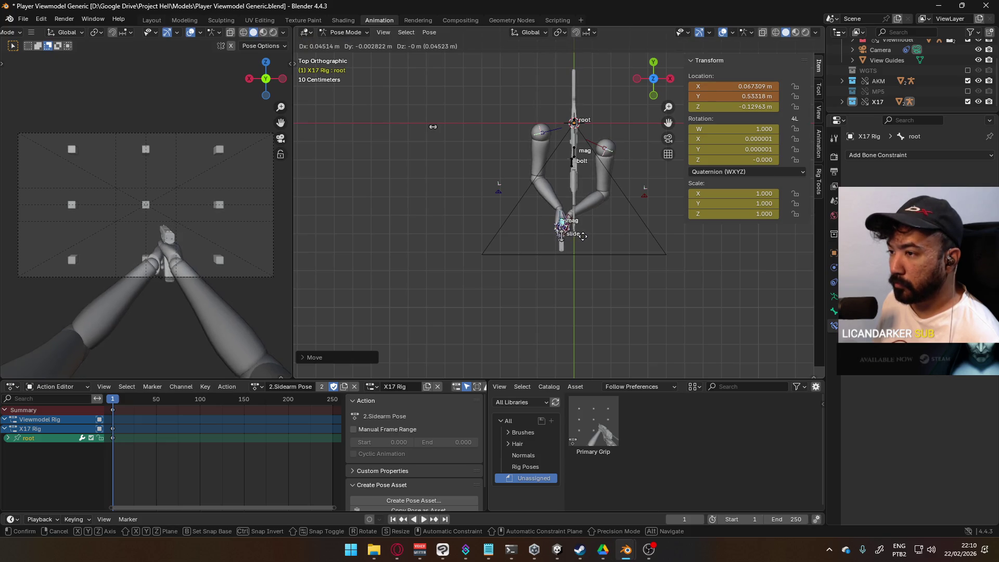
click(584, 240)
scroll(604, 254, up, 3)
scroll(604, 253, up, 2)
Rotate the X17 root on local Y and nudge it to X 0.050083 m, Y 0.53121 m.
key(r)
key(y)
key(y)
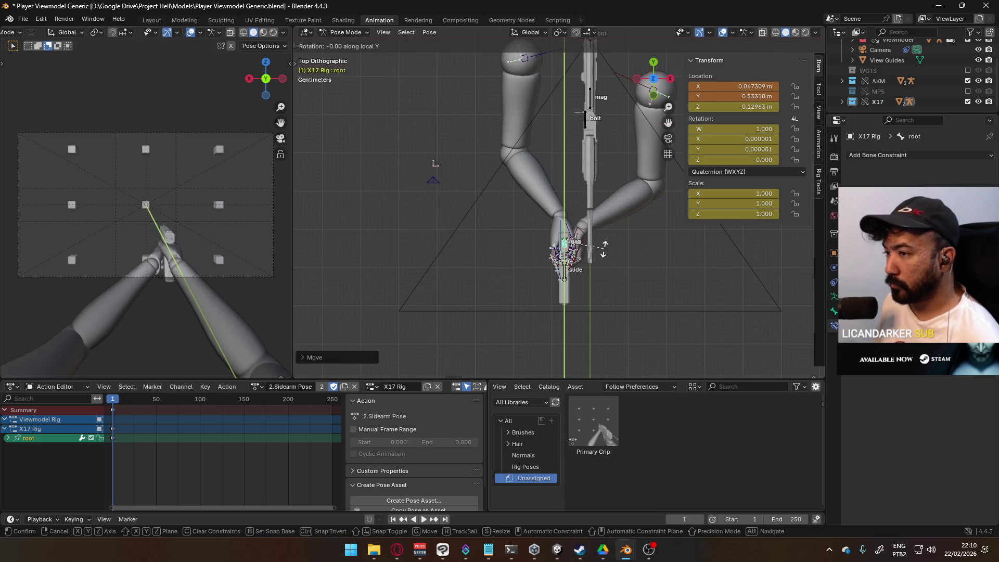
click(596, 259)
key(g)
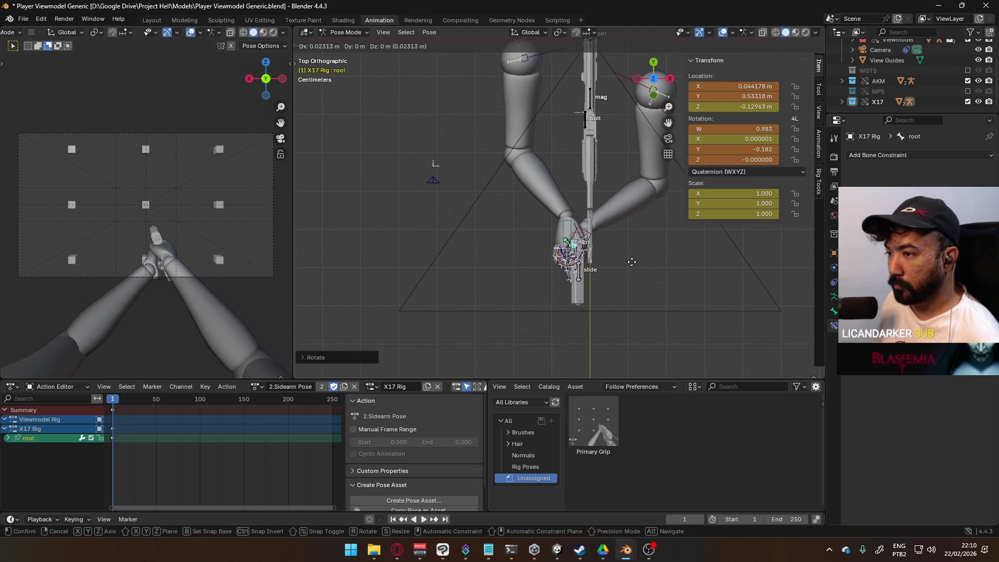
click(631, 262)
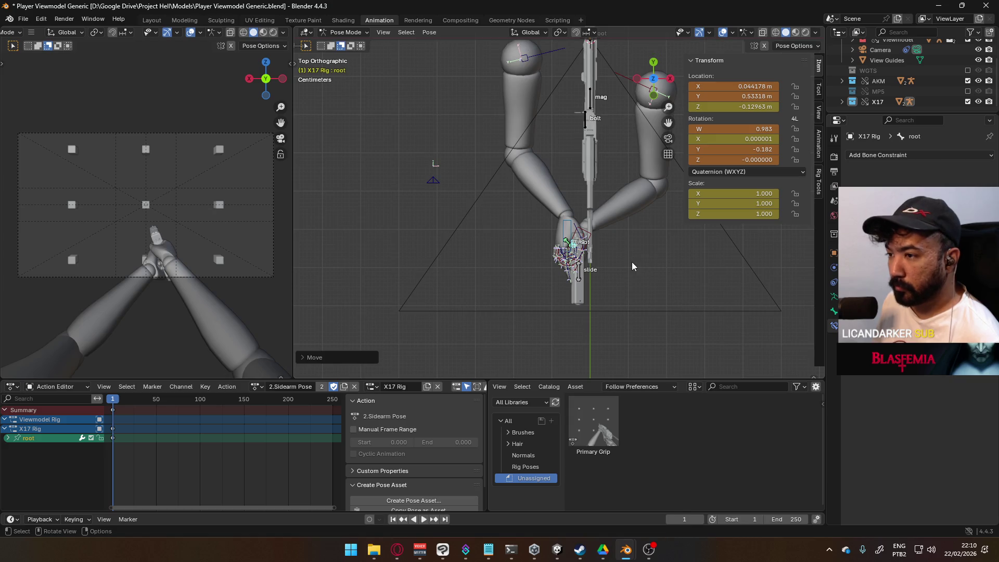
scroll(604, 273, up, 3)
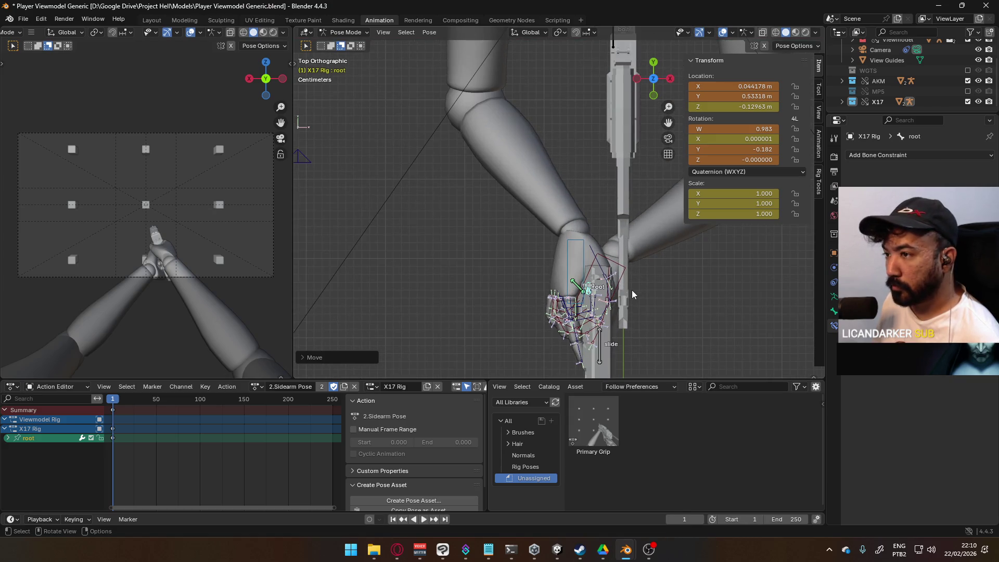
key(g)
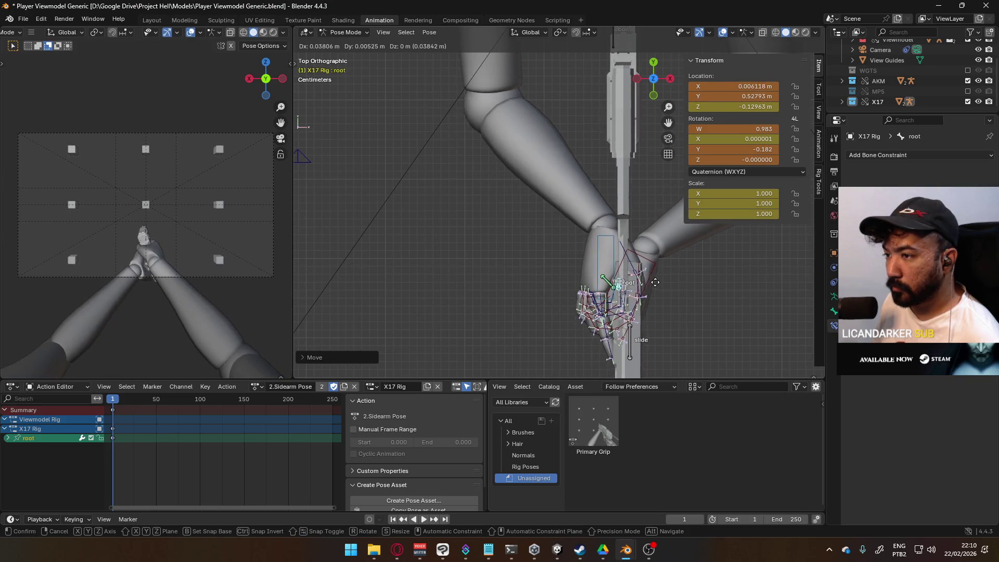
click(622, 285)
scroll(213, 260, up, 4)
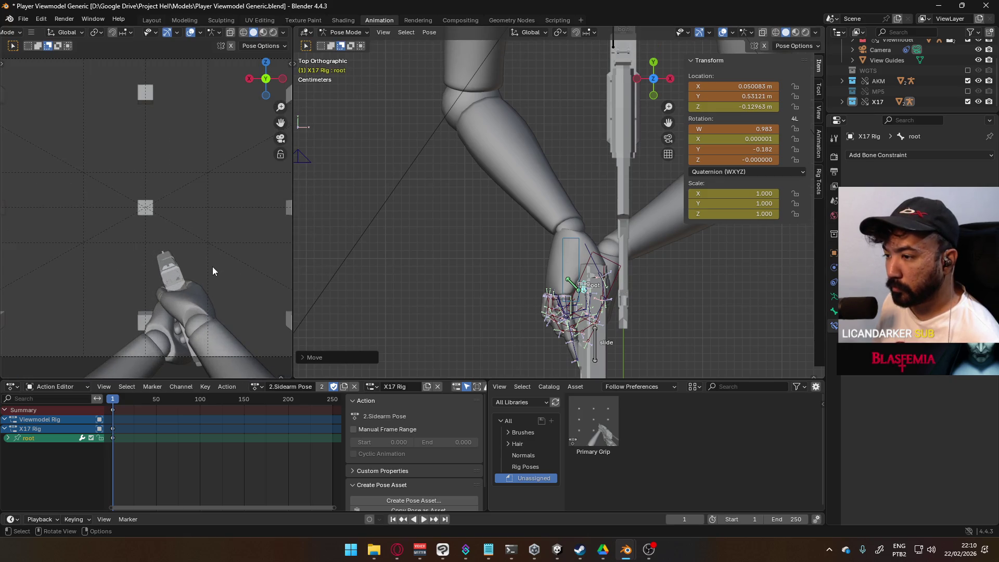
mouse_move(644, 310)
middle_down()
mouse_move(602, 204)
mouse_move(593, 131)
mouse_move(566, 60)
mouse_move(554, 66)
middle_up()
mouse_move(489, 270)
middle_down()
mouse_move(497, 281)
mouse_move(483, 345)
mouse_move(570, 317)
mouse_move(550, 319)
mouse_move(463, 248)
mouse_move(537, 269)
middle_up()
Rotate the HandIK.L bone on its local X axis as a first angle adjustment.
click(465, 244)
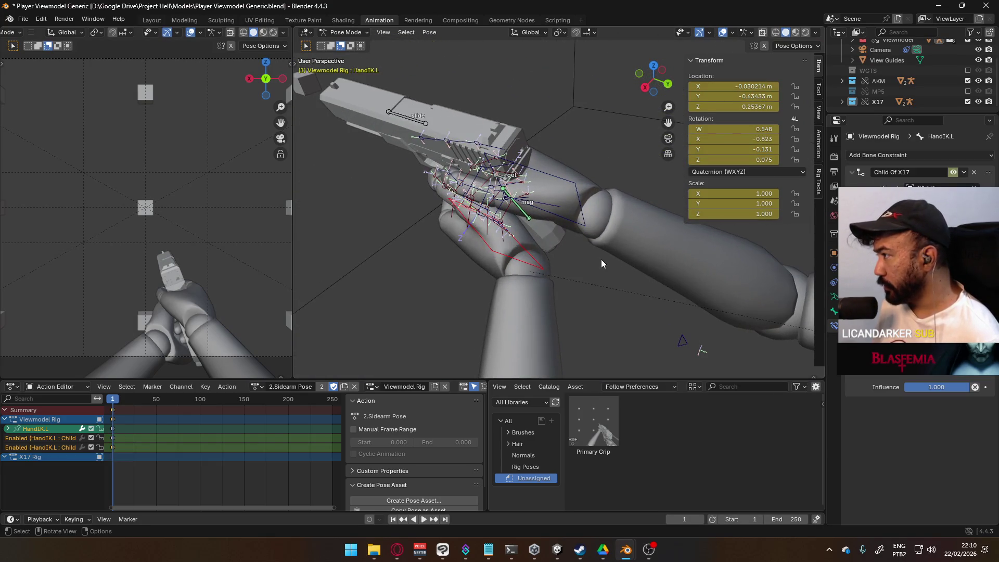
key(r)
key(y)
key(y)
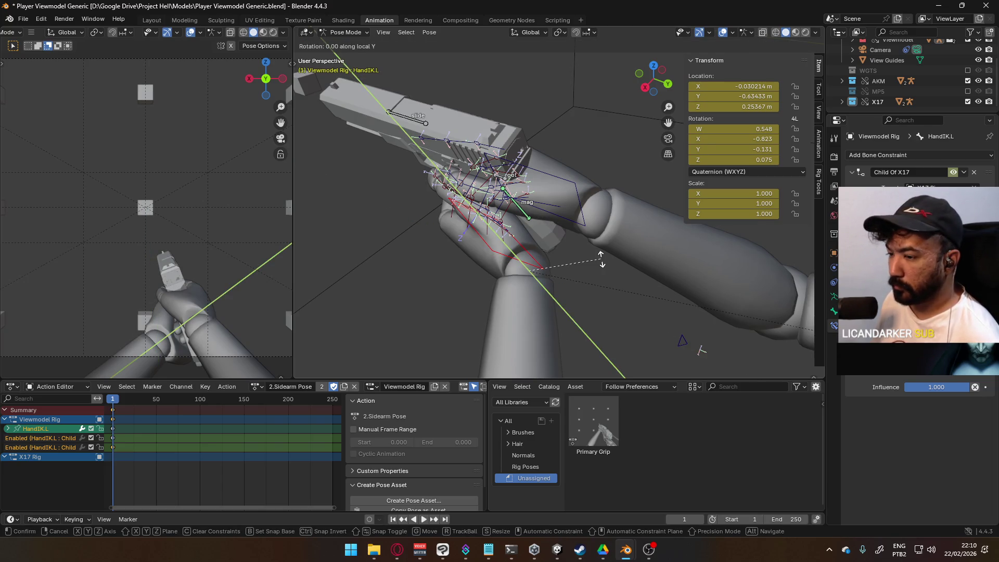
key(z)
key(z)
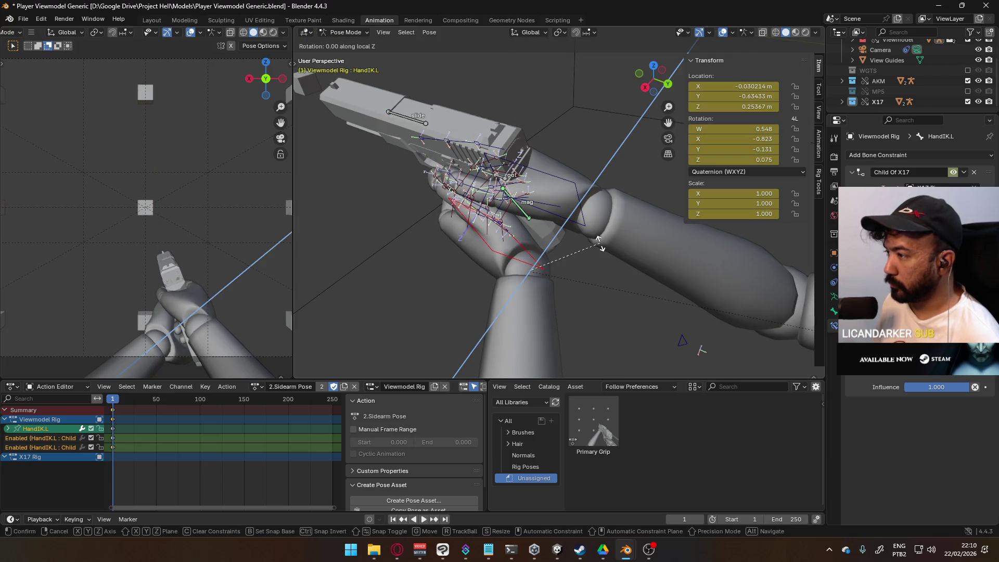
key(x)
key(x)
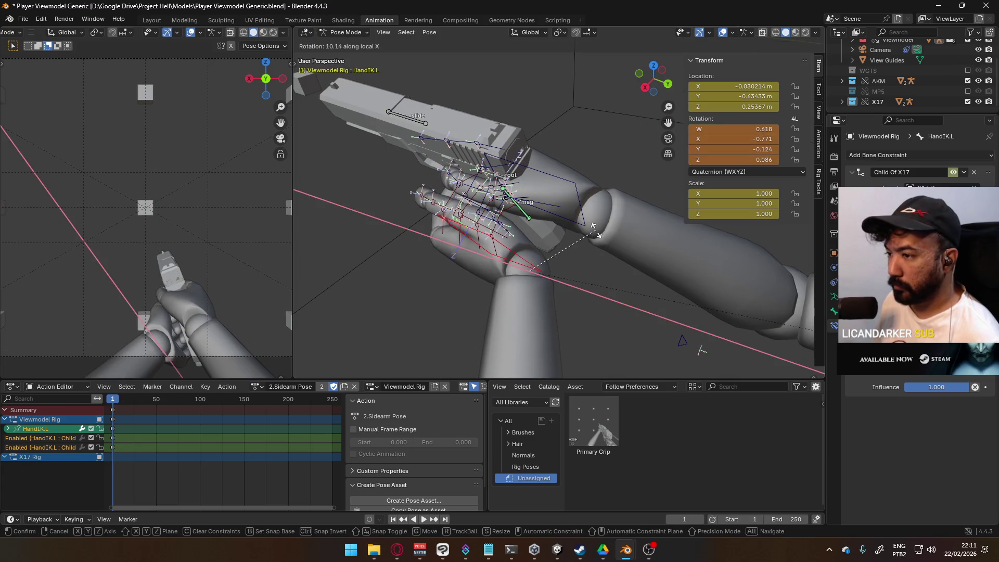
click(588, 236)
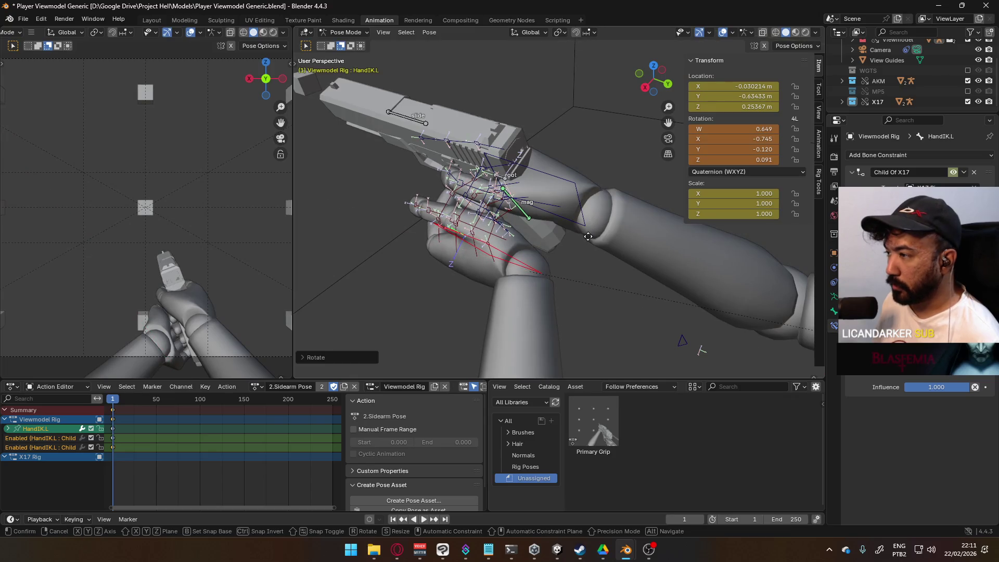
click(600, 227)
mouse_move(600, 227)
middle_down()
mouse_move(485, 198)
mouse_move(468, 158)
mouse_move(637, 176)
mouse_move(673, 163)
mouse_move(641, 205)
mouse_move(603, 199)
middle_up()
Apply a further X rotation and a slight extra rotation to the left hand.
key(r)
key(x)
key(x)
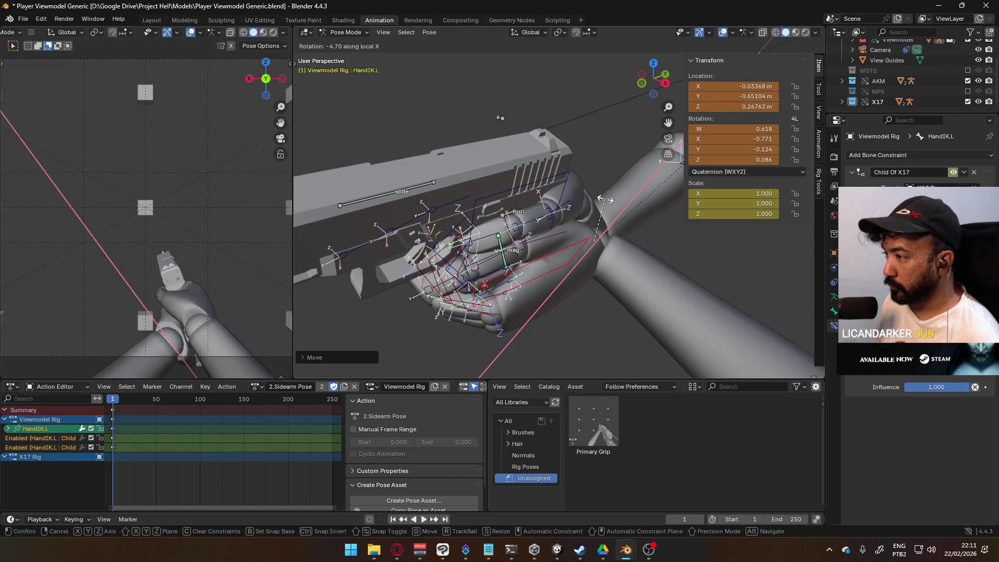
click(598, 204)
mouse_move(598, 204)
middle_down()
mouse_move(589, 187)
mouse_move(698, 153)
mouse_move(614, 234)
mouse_move(525, 176)
mouse_move(570, 169)
middle_up()
key(r)
key(z)
key(z)
key(z)
key(x)
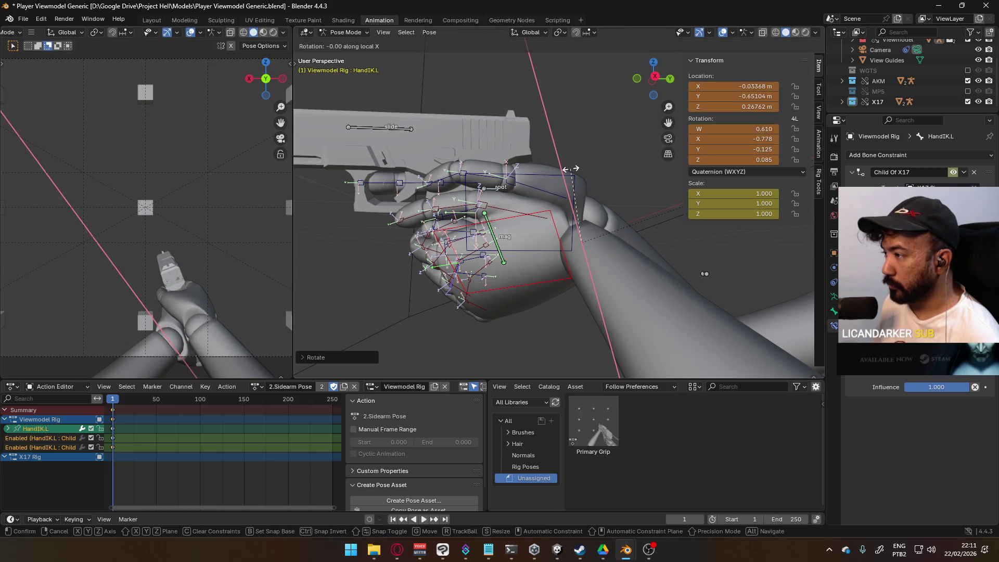
key(y)
key(y)
key(y)
key(x)
key(x)
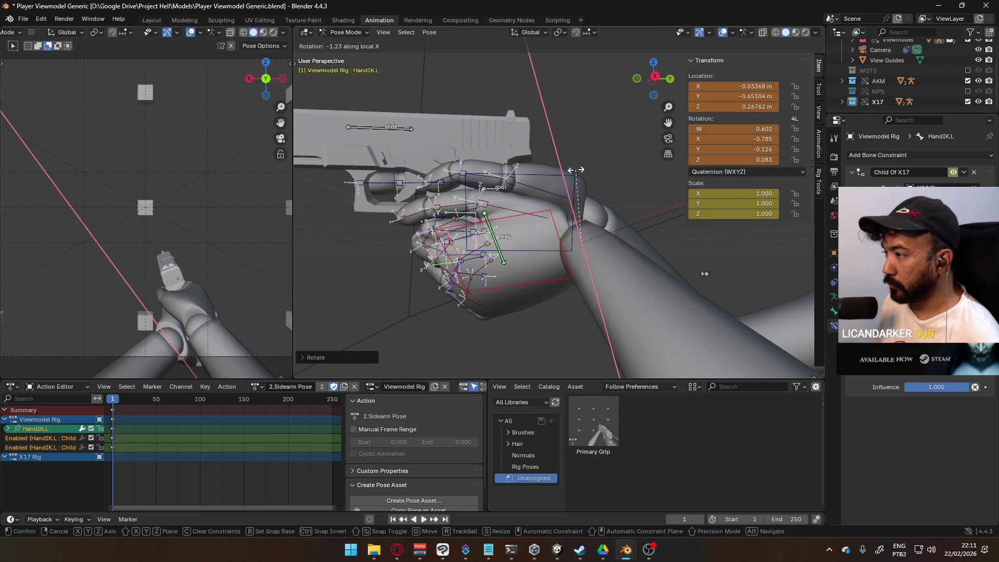
click(578, 171)
From the right-side view, rotate the left hand IK bone and turn it on local Z.
key(KP_3)
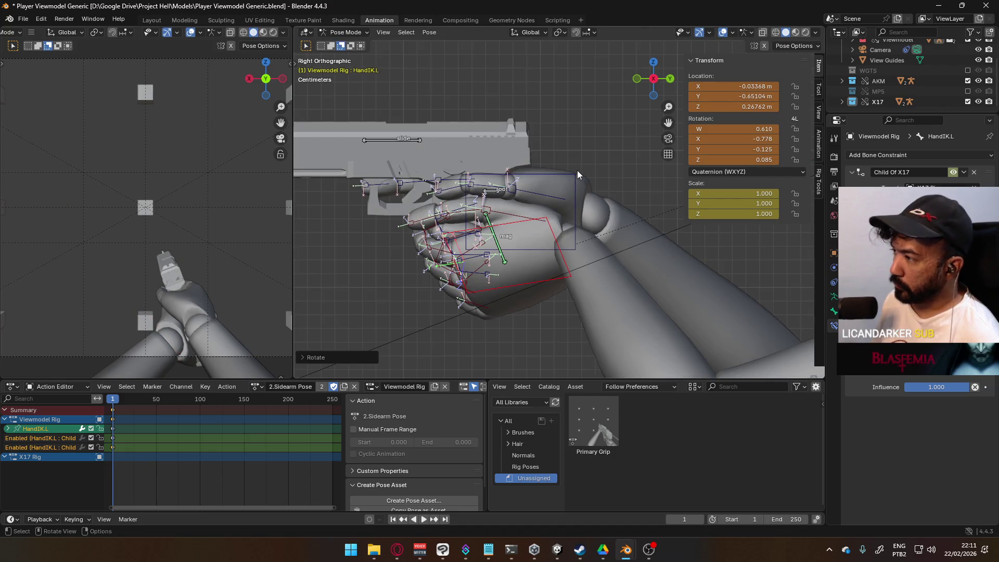
key(r)
click(562, 171)
mouse_move(562, 171)
middle_down()
mouse_move(479, 147)
mouse_move(583, 167)
middle_up()
key(r)
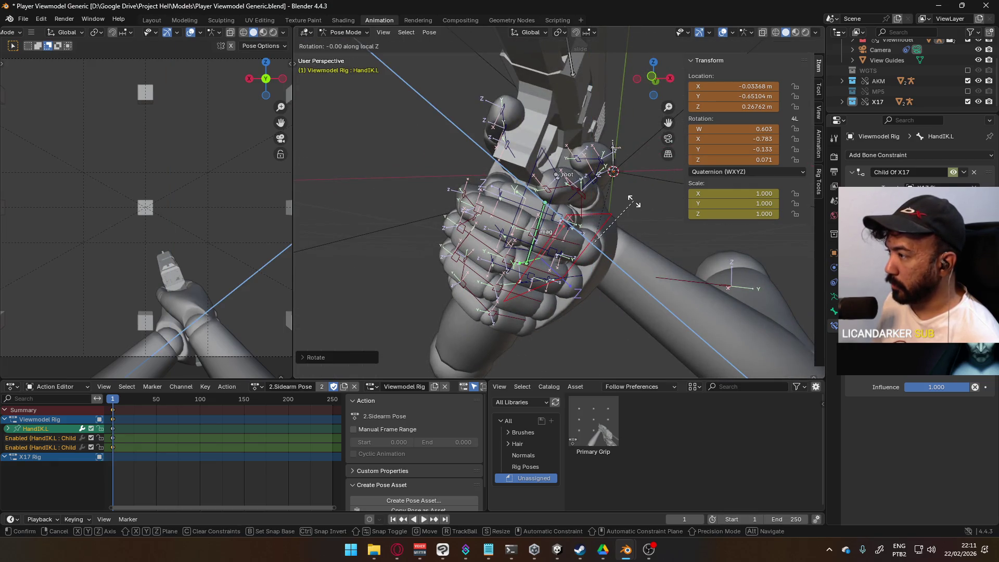
key(z)
key(z)
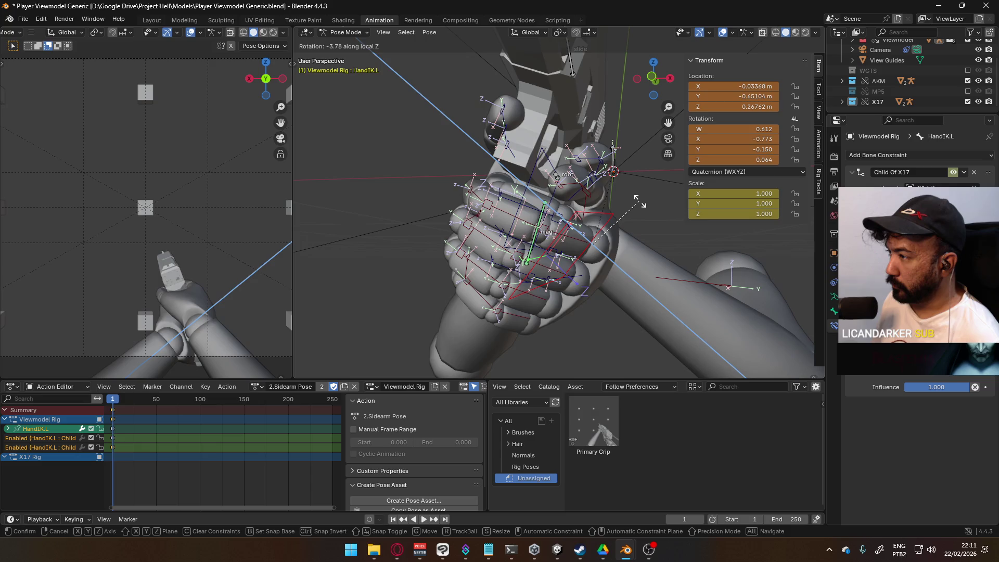
click(640, 202)
Tilt HandIK.L on local X to quaternion W 0.670, X -0.725, Y -0.138, Z 0.081.
mouse_move(640, 202)
middle_down()
mouse_move(596, 204)
mouse_move(653, 169)
mouse_move(391, 339)
mouse_move(382, 216)
mouse_move(371, 208)
mouse_move(429, 215)
mouse_move(383, 228)
mouse_move(370, 186)
mouse_move(387, 165)
mouse_move(554, 210)
mouse_move(671, 204)
mouse_move(382, 224)
mouse_move(370, 216)
mouse_move(394, 217)
middle_up()
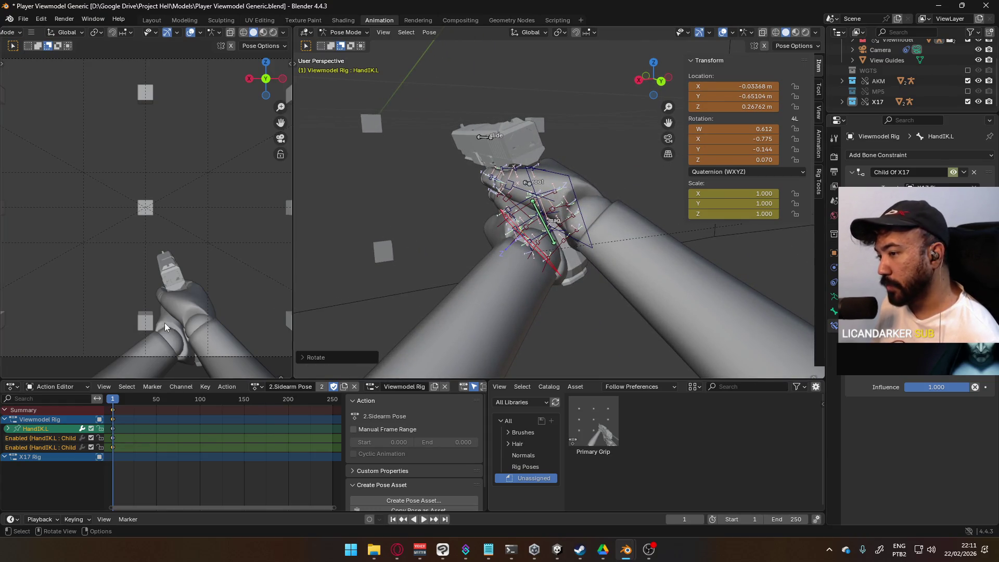
middle_drag(467, 218, 711, 234)
key(r)
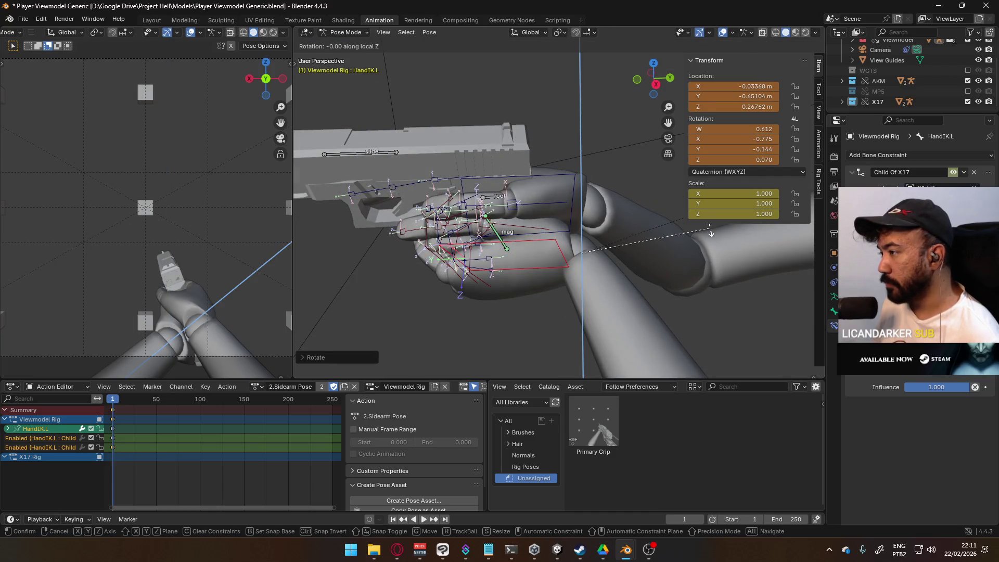
key(x)
key(x)
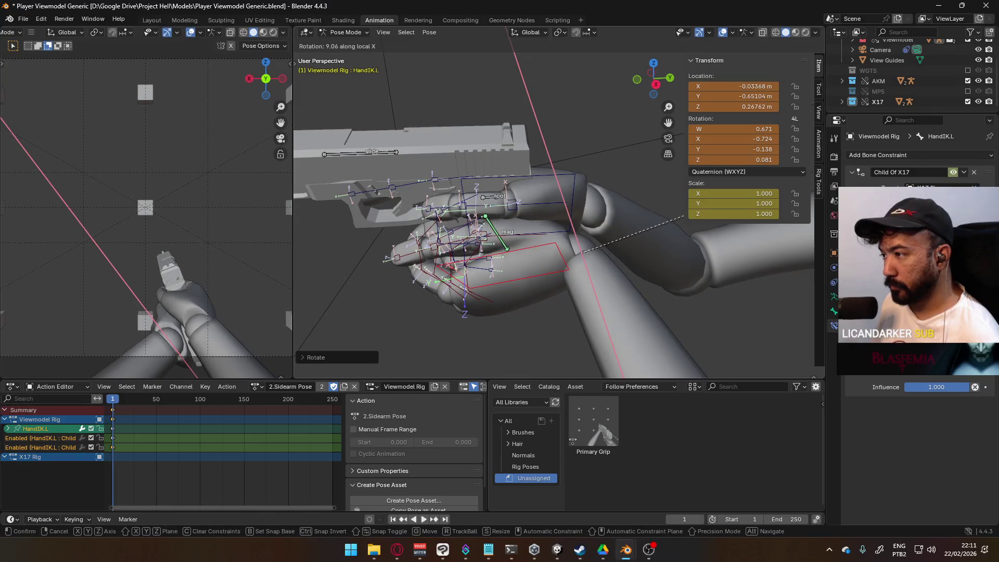
click(685, 217)
mouse_move(685, 217)
middle_down()
mouse_move(577, 218)
mouse_move(639, 189)
mouse_move(675, 151)
mouse_move(706, 158)
mouse_move(651, 208)
mouse_move(610, 195)
mouse_move(535, 206)
mouse_move(514, 251)
middle_up()
Swing the left thumb base Thumb0.L on its local Z axis toward the grip.
click(514, 250)
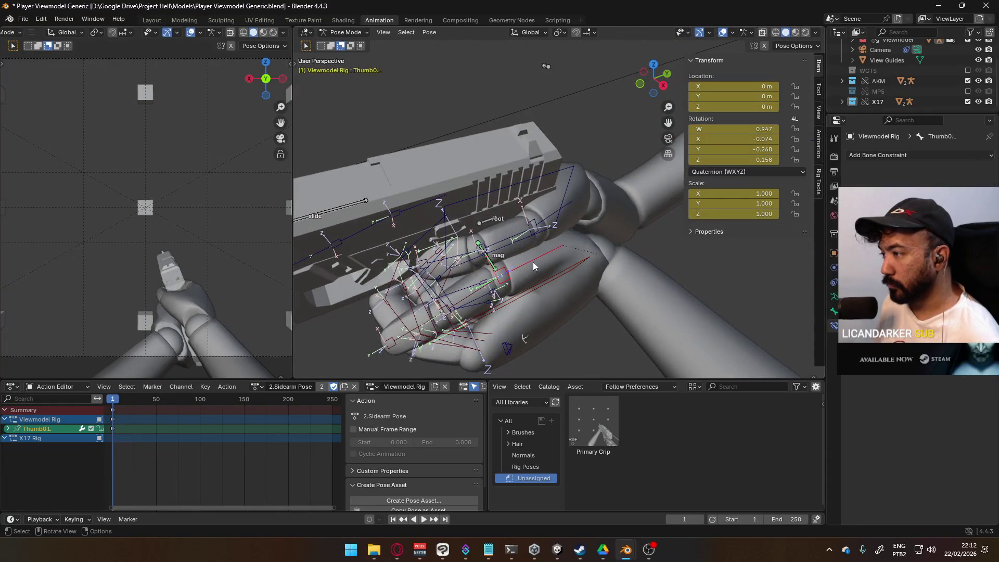
key(r)
key(z)
key(z)
key(x)
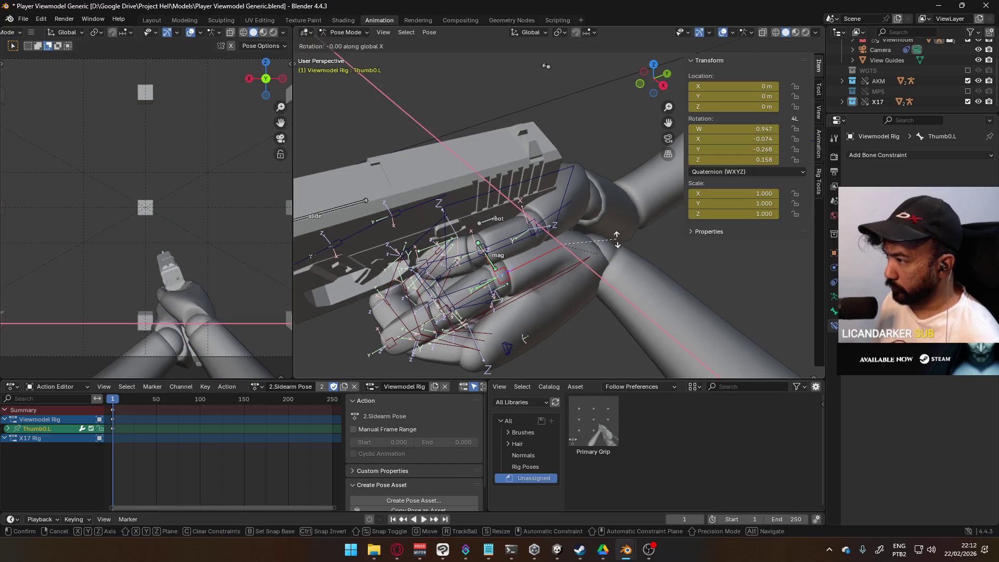
key(z)
key(z)
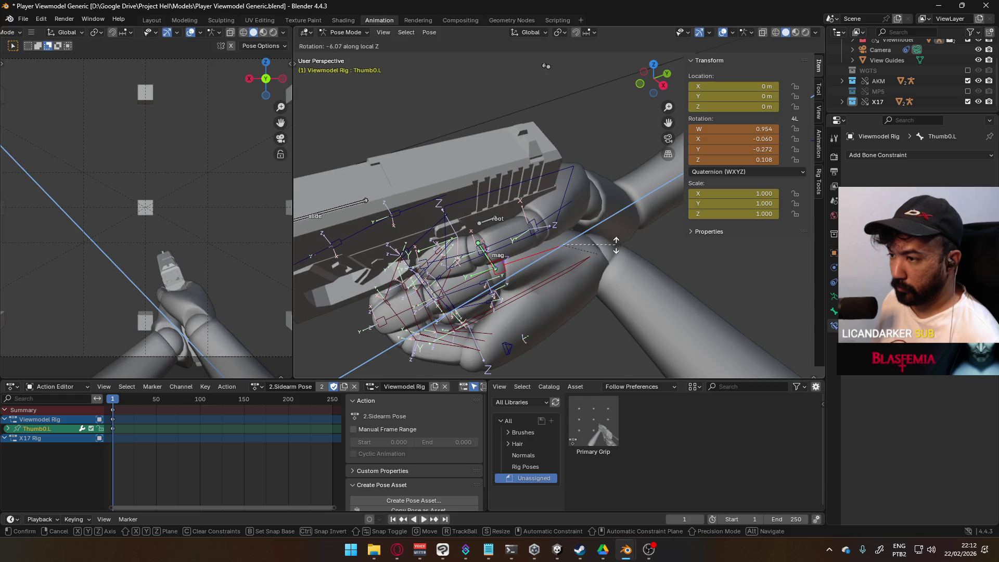
mouse_move(616, 245)
alt+middle_down()
mouse_move(610, 230)
mouse_move(626, 202)
mouse_move(647, 214)
mouse_move(557, 201)
mouse_move(549, 183)
mouse_move(647, 204)
mouse_move(613, 233)
mouse_move(554, 235)
mouse_move(622, 211)
mouse_move(588, 242)
mouse_move(632, 209)
mouse_move(655, 210)
mouse_move(593, 236)
alt+middle_up()
click(644, 221)
Curl the index finger joints Pointer2.L and Pointer3.L around the grip.
click(593, 237)
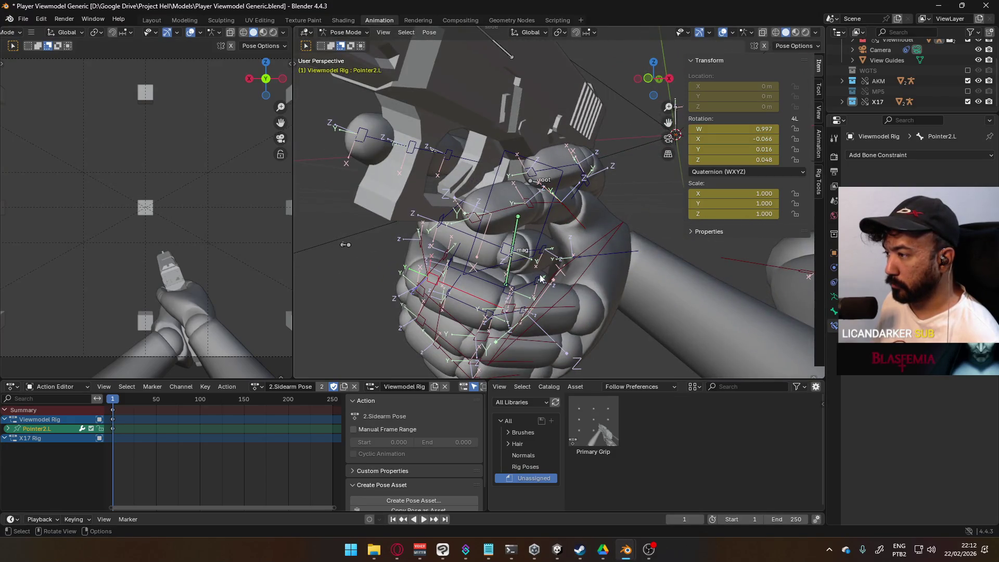
key(r)
click(573, 280)
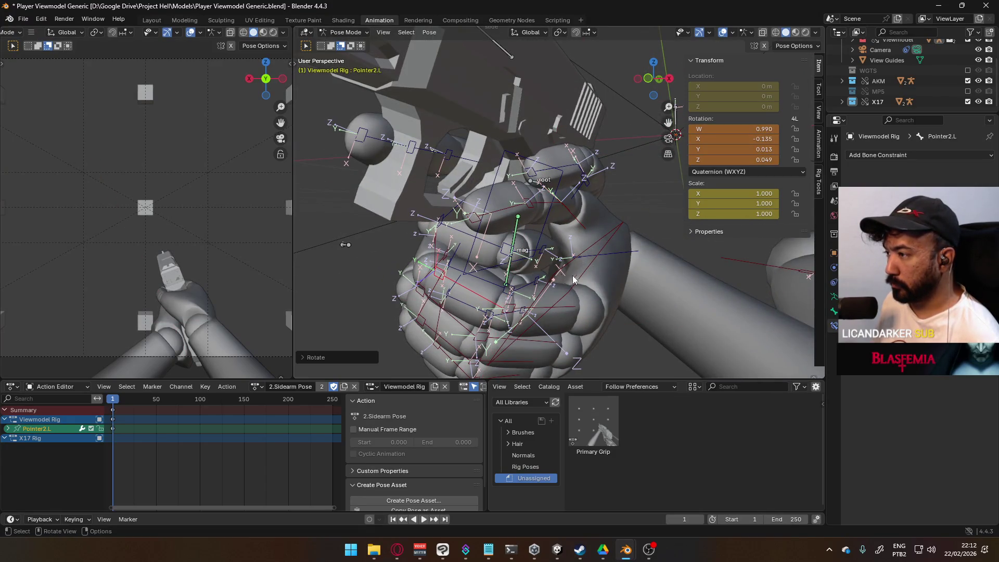
click(439, 264)
key(r)
key(x)
click(483, 227)
mouse_move(483, 227)
middle_down()
mouse_move(491, 211)
mouse_move(461, 238)
mouse_move(546, 239)
mouse_move(528, 253)
mouse_move(470, 255)
mouse_move(636, 264)
mouse_move(484, 301)
middle_up()
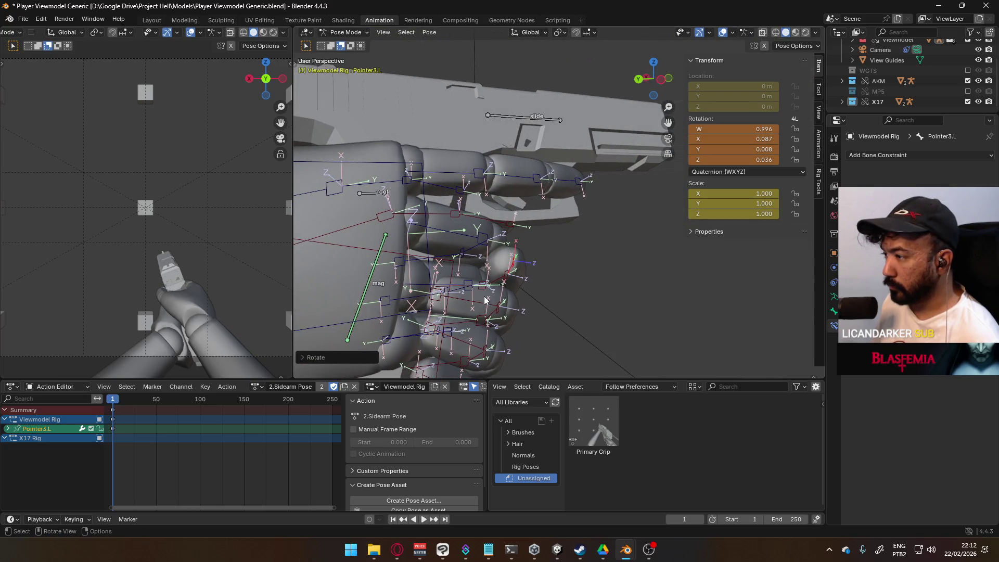
Curl the Middle3.L and Ring3.L fingertips on their X axis around the grip.
click(486, 302)
key(r)
key(x)
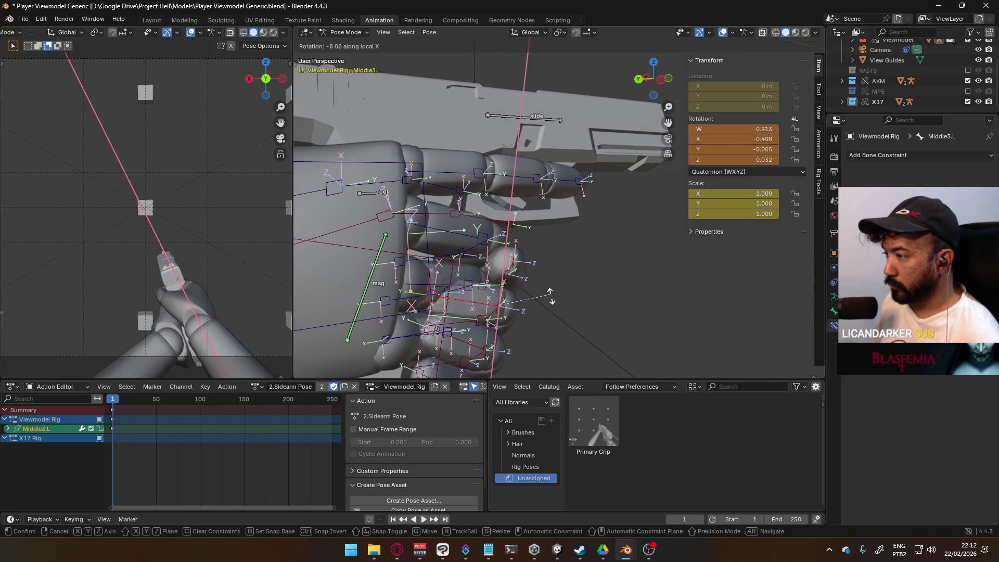
click(547, 310)
scroll(553, 281, up, 4)
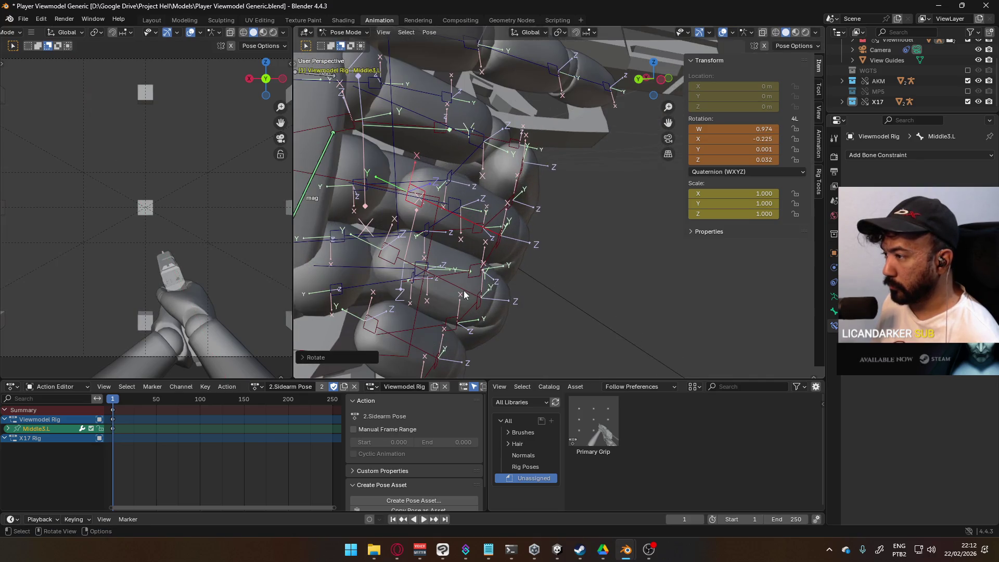
click(464, 290)
key(r)
key(x)
click(539, 302)
mouse_move(539, 302)
middle_down()
mouse_move(563, 214)
mouse_move(550, 240)
mouse_move(561, 220)
mouse_move(516, 183)
mouse_move(464, 236)
mouse_move(399, 226)
mouse_move(397, 253)
mouse_move(507, 236)
middle_up()
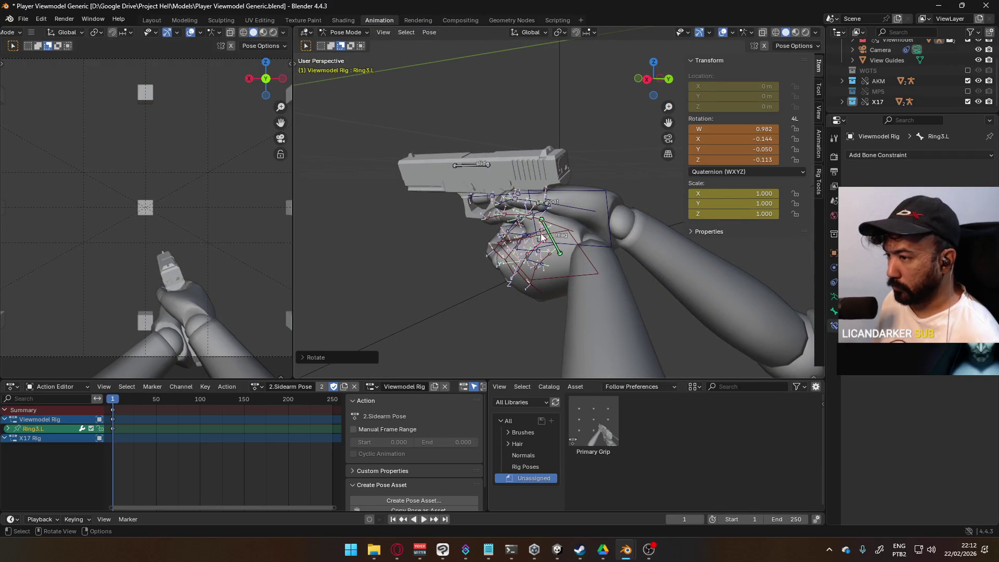
scroll(541, 236, up, 2)
mouse_move(565, 231)
middle_down()
mouse_move(573, 216)
mouse_move(464, 239)
mouse_move(523, 242)
mouse_move(539, 220)
mouse_move(525, 210)
mouse_move(563, 204)
middle_up()
Rotate Thumb0.R against the pistol (W 0.988, X -0.073, Y -0.090, Z 0.107) and inspect the grip from several angles.
click(524, 243)
key(r)
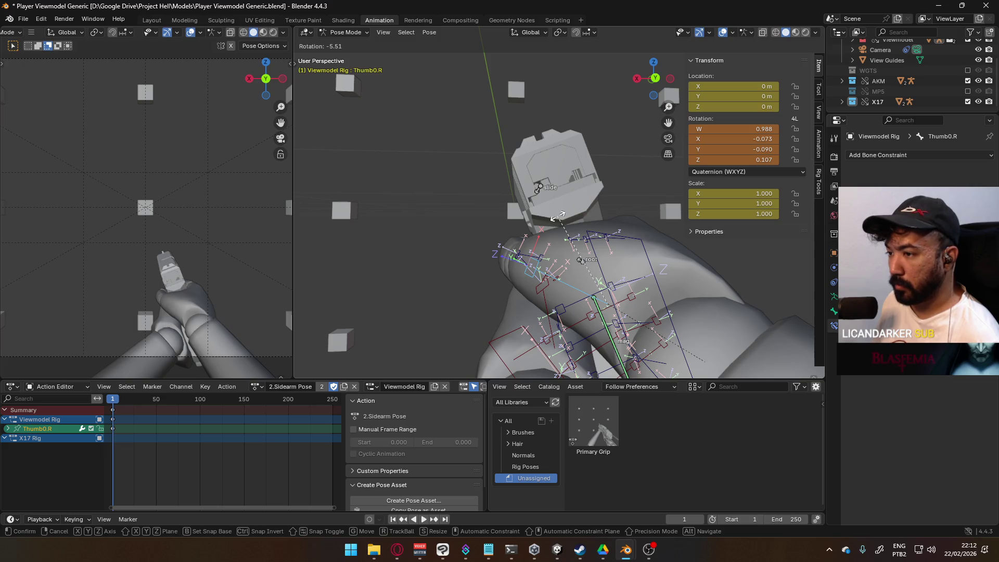
click(558, 215)
mouse_move(525, 205)
middle_down()
mouse_move(601, 222)
mouse_move(553, 245)
middle_up()
scroll(552, 242, down, 4)
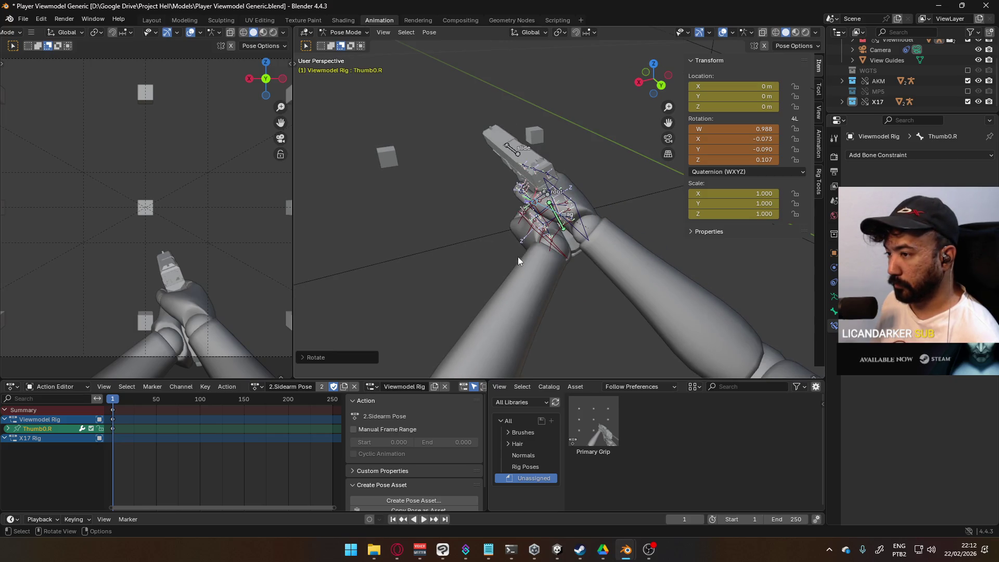
mouse_move(498, 260)
middle_down()
mouse_move(632, 199)
mouse_move(479, 252)
mouse_move(477, 239)
middle_up()
scroll(528, 238, up, 4)
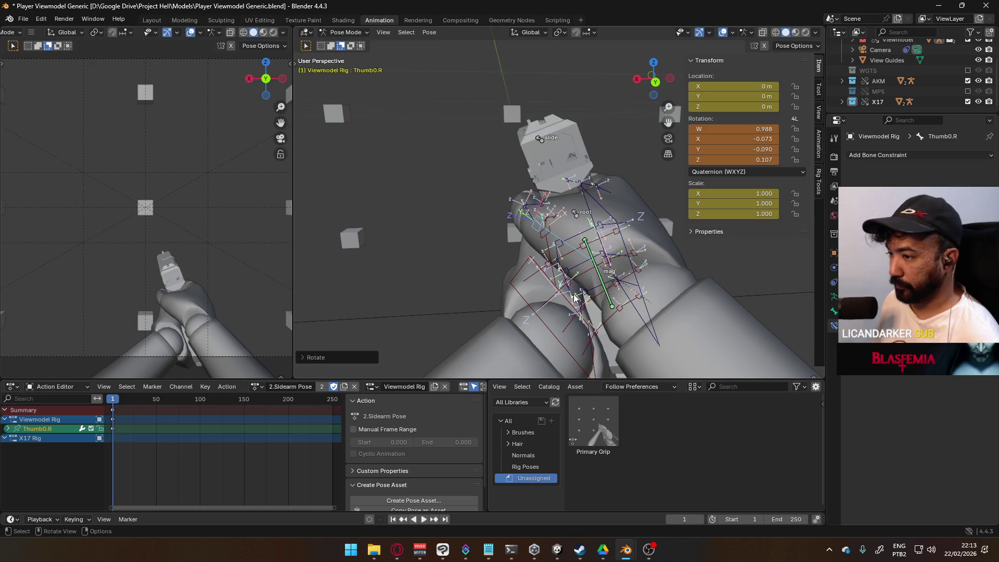
mouse_move(562, 286)
middle_down()
mouse_move(544, 275)
mouse_move(586, 211)
mouse_move(613, 258)
mouse_move(544, 280)
middle_up()
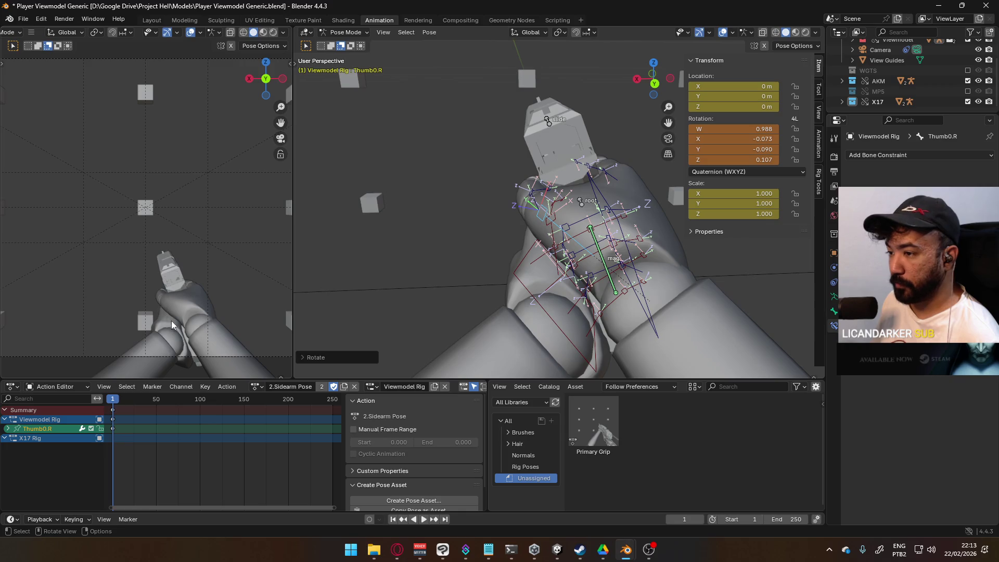
scroll(353, 261, up, 3)
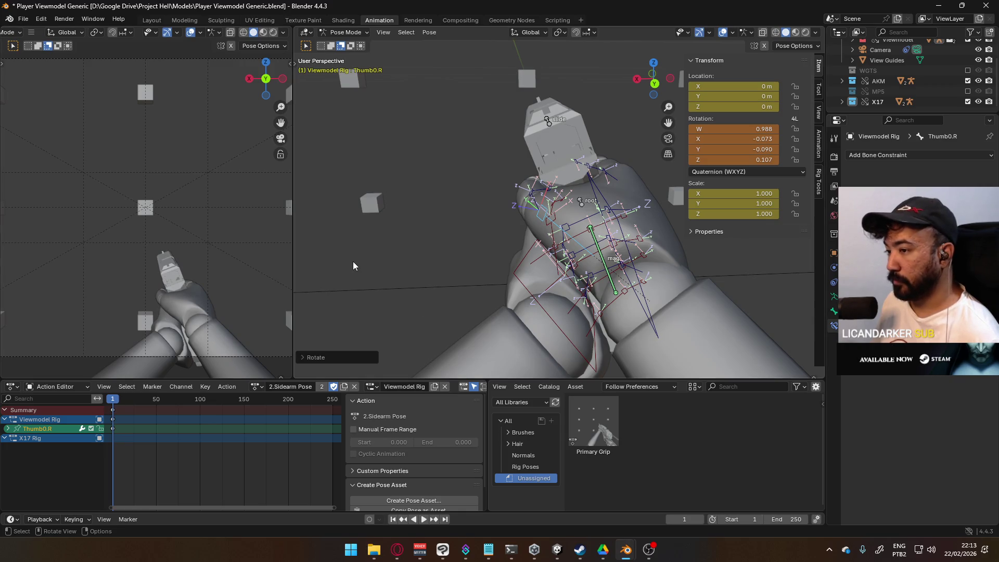
mouse_move(412, 254)
middle_down()
mouse_move(629, 219)
mouse_move(669, 203)
mouse_move(581, 243)
middle_up()
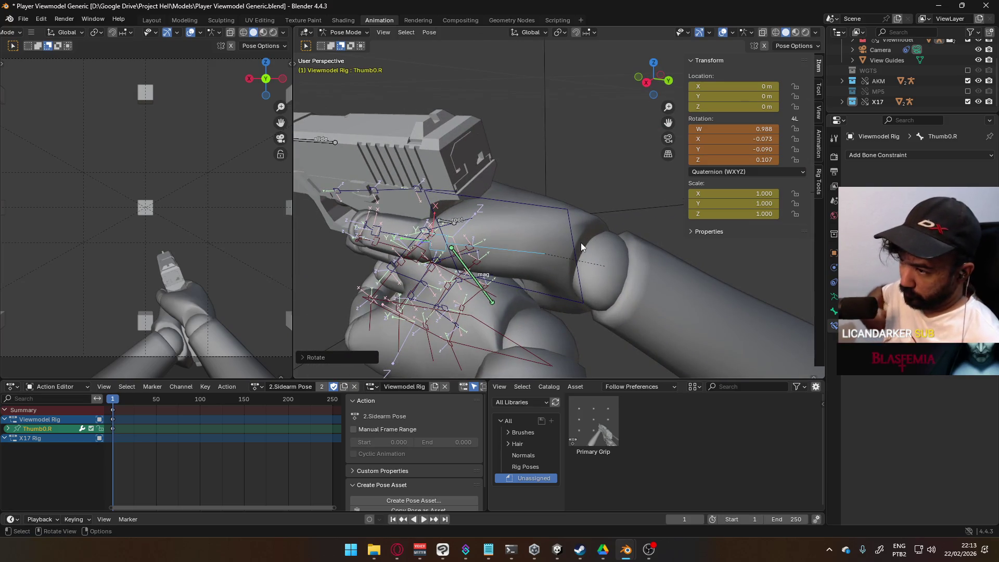
scroll(521, 211, down, 3)
mouse_move(605, 274)
middle_down()
mouse_move(471, 252)
mouse_move(482, 239)
mouse_move(524, 252)
mouse_move(578, 195)
mouse_move(701, 179)
mouse_move(604, 255)
middle_up()
Save the viewmodel file and select all the rig's bones.
key(ctrl+s)
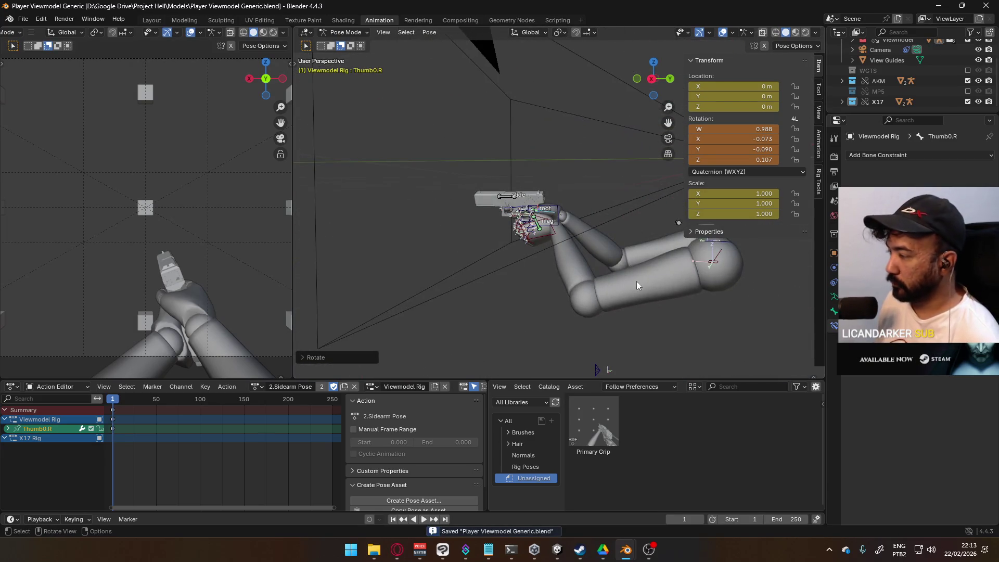
scroll(635, 281, up, 2)
key(a)
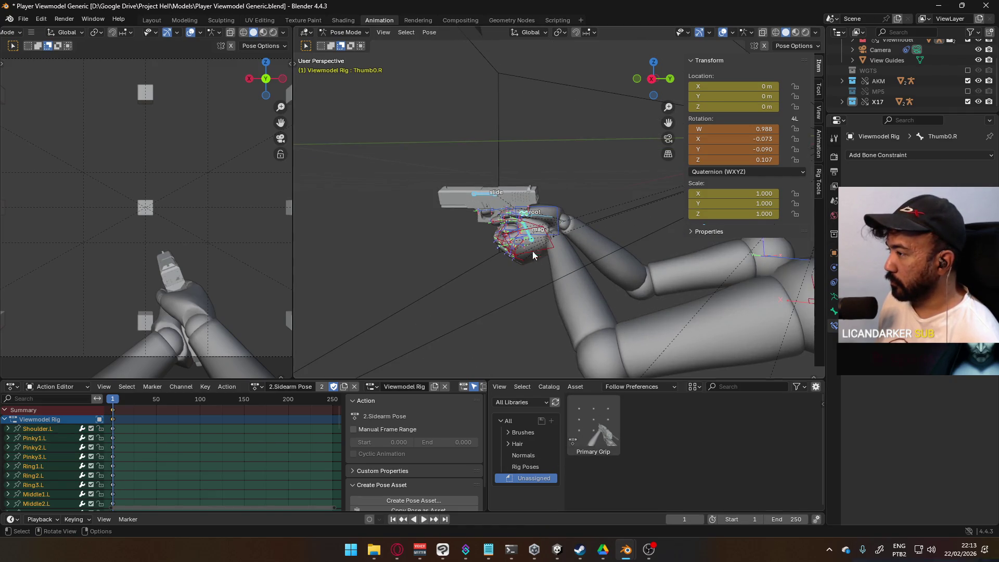
Save the current two-handed X17 grip as a new pose asset named Pistol Grip.
right_click(554, 220)
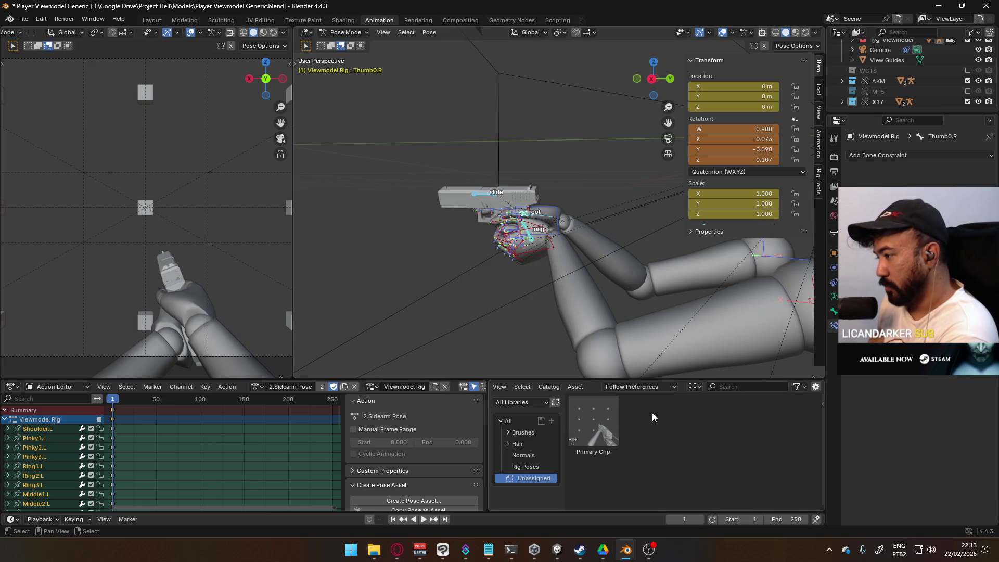
right_click(560, 220)
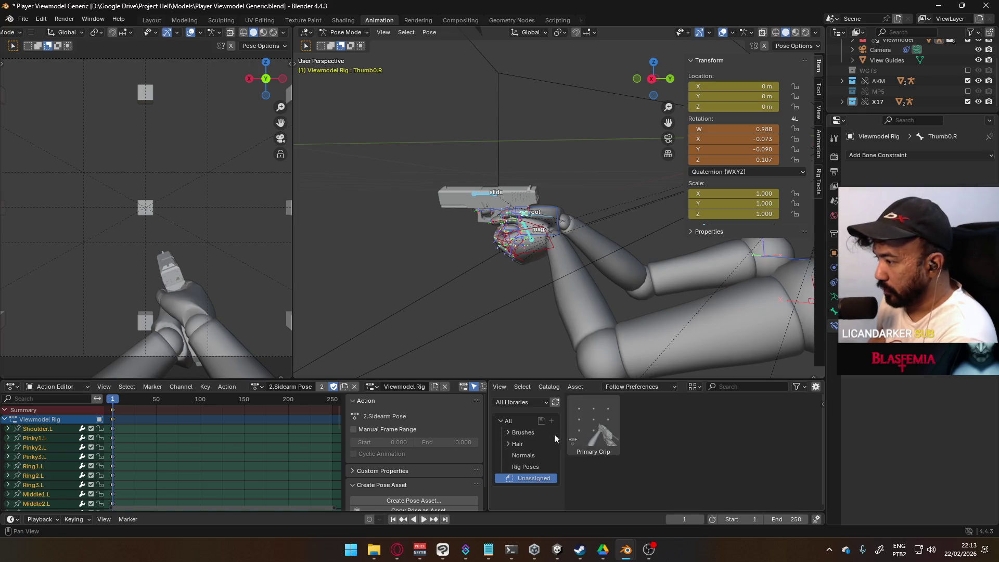
scroll(429, 422, down, 2)
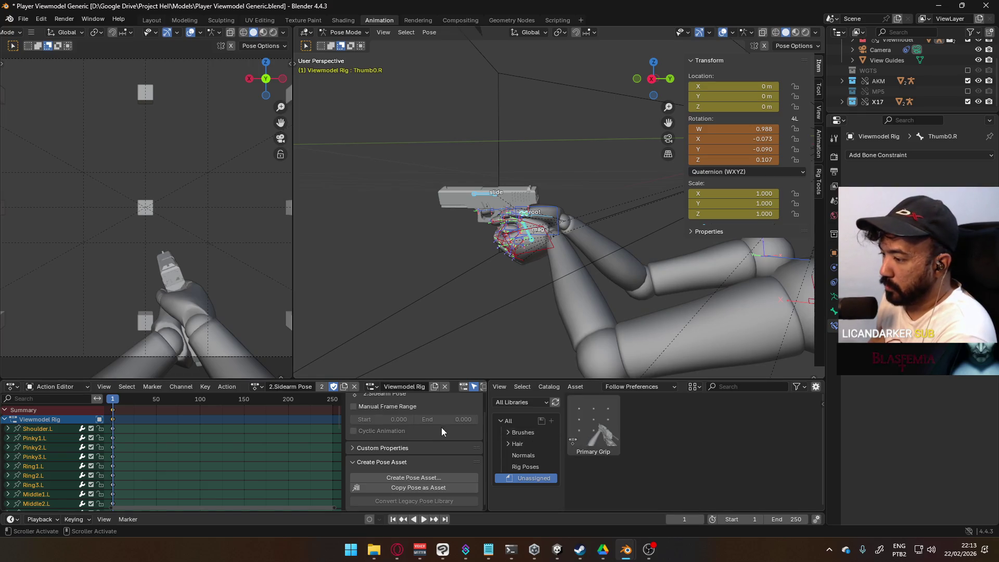
click(438, 478)
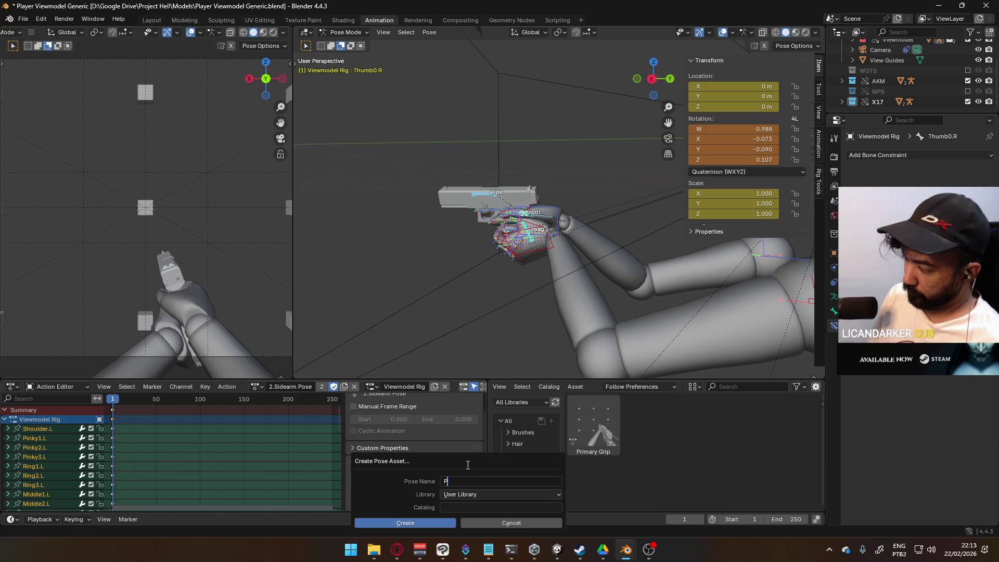
text(Pistol Grip)
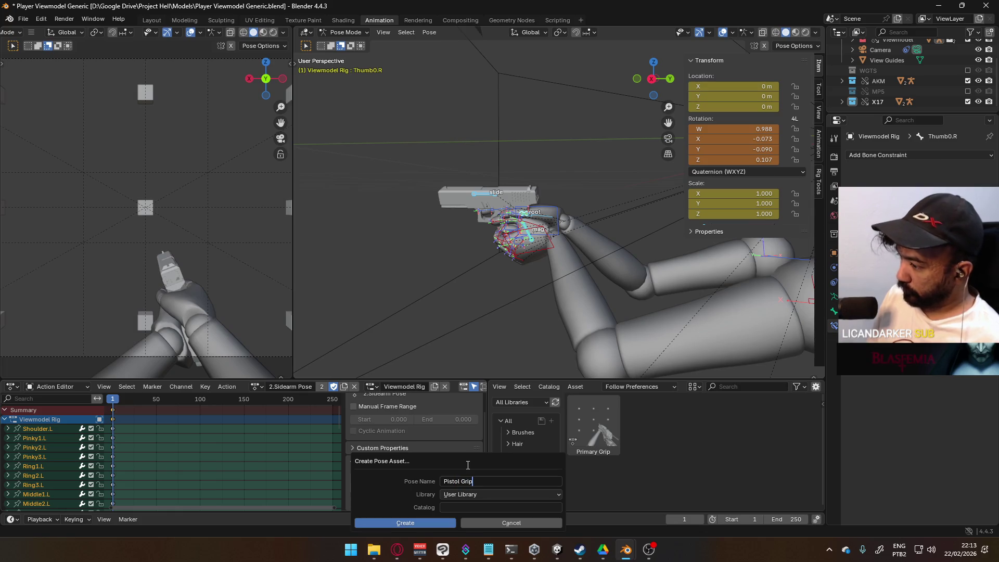
click(428, 525)
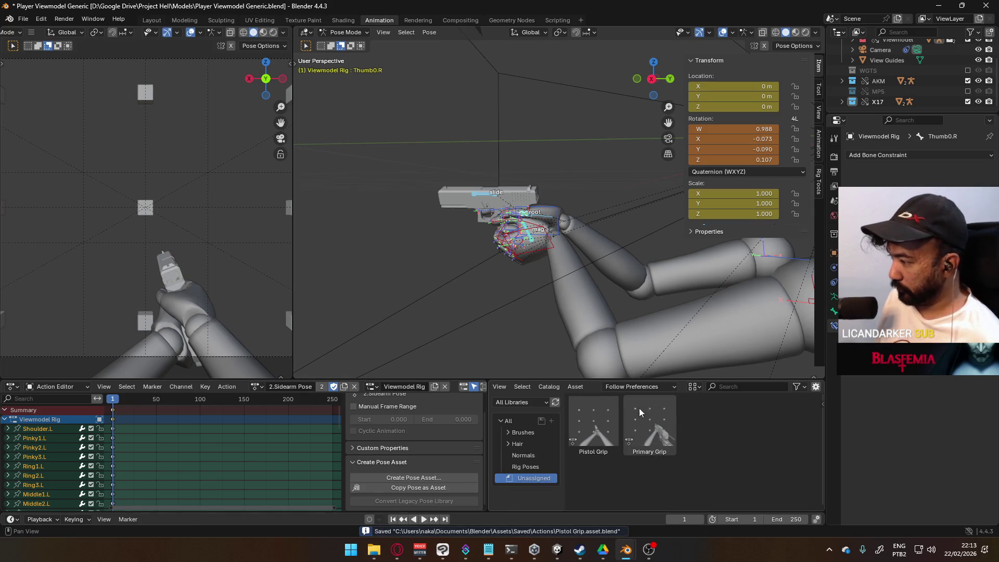
Delete the Primary Grip pose asset from the pose library.
click(665, 427)
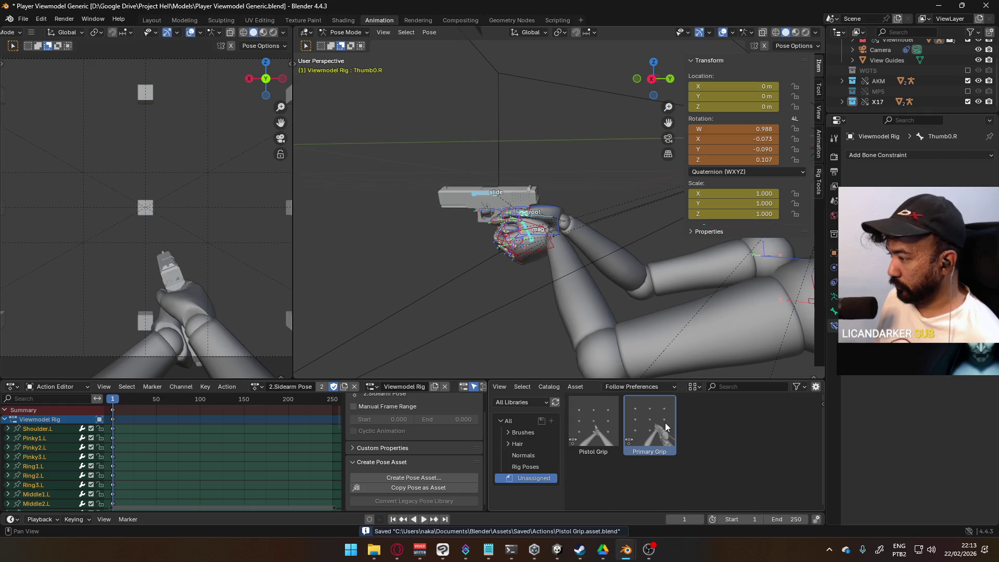
right_click(666, 427)
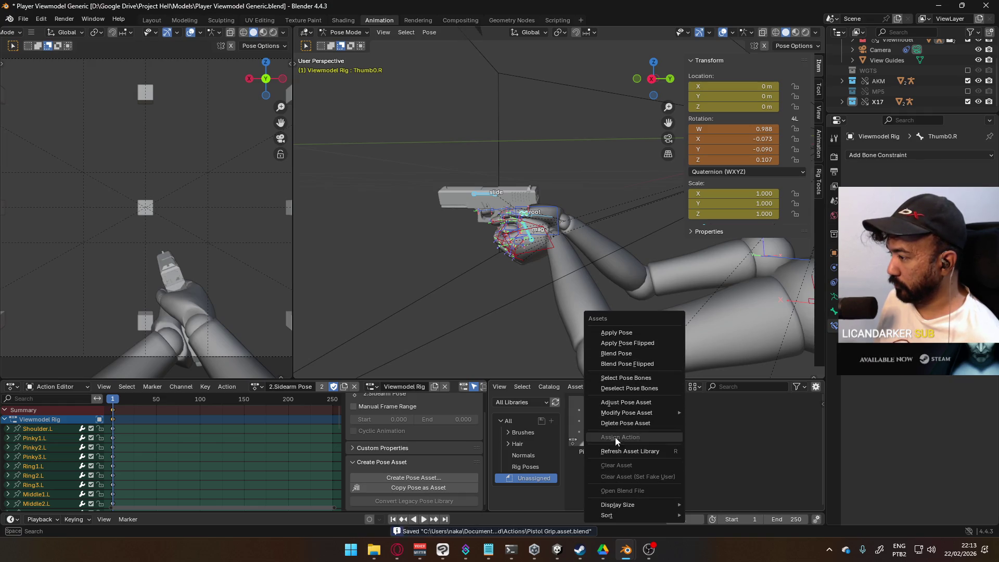
click(625, 423)
click(485, 291)
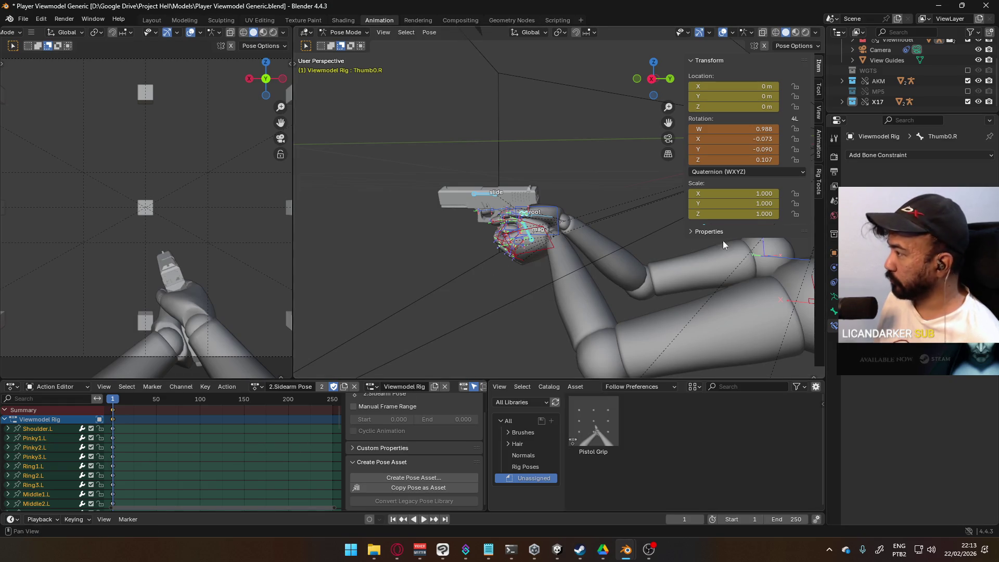
click(551, 248)
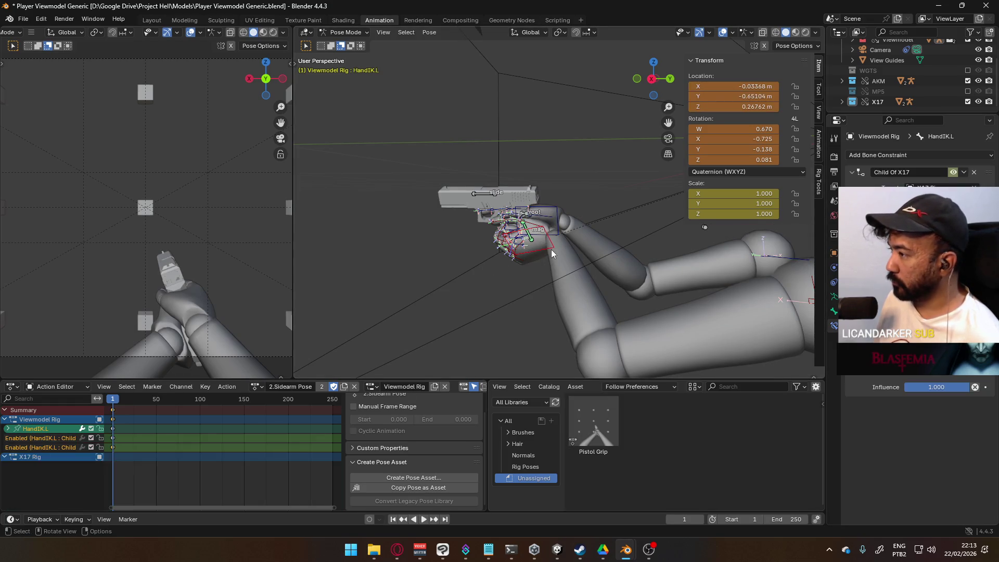
Save the file and switch the arms to the 0.T-Pose action.
click(555, 208)
mouse_move(490, 260)
middle_down()
mouse_move(579, 243)
mouse_move(619, 258)
middle_up()
key(ctrl+s)
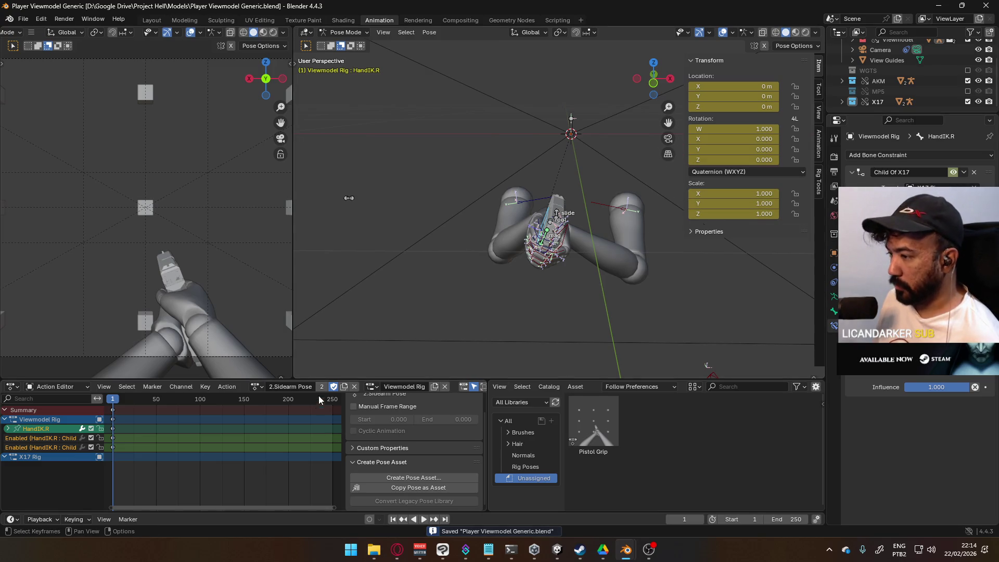
click(261, 388)
click(275, 410)
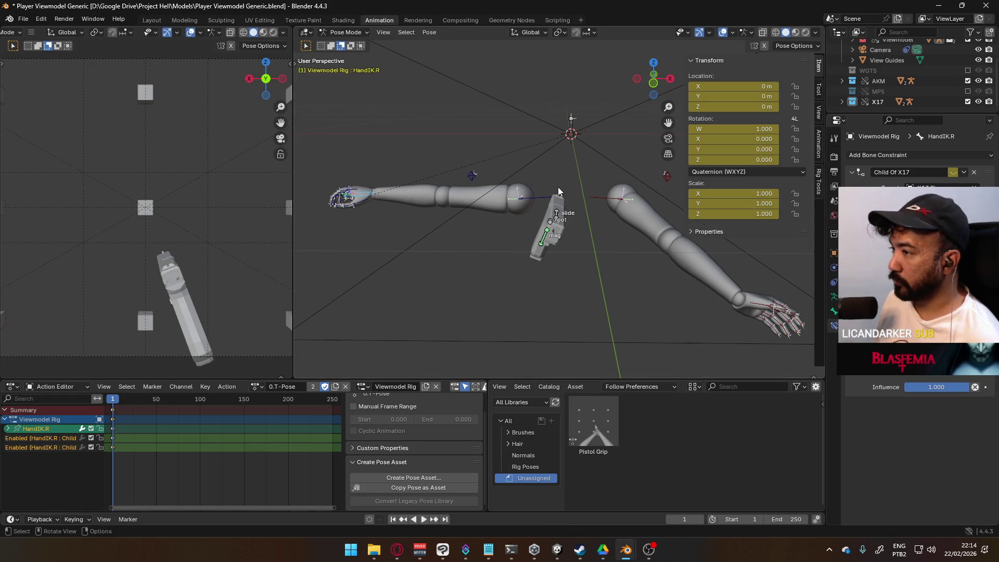
Disable HandIK.L's Child Of X17 constraint and insert a keyframe for its disabled state.
right_click(953, 173)
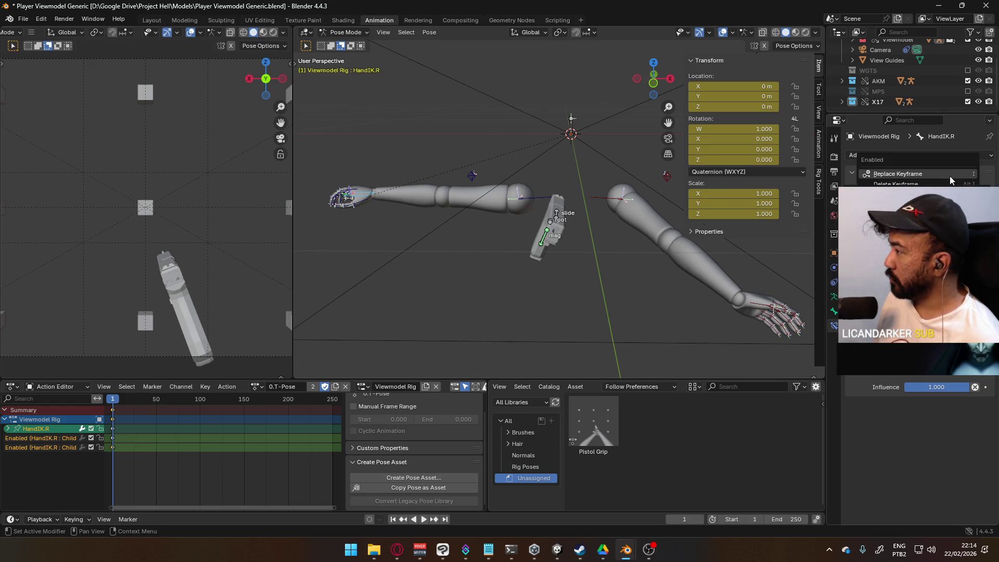
right_click(931, 386)
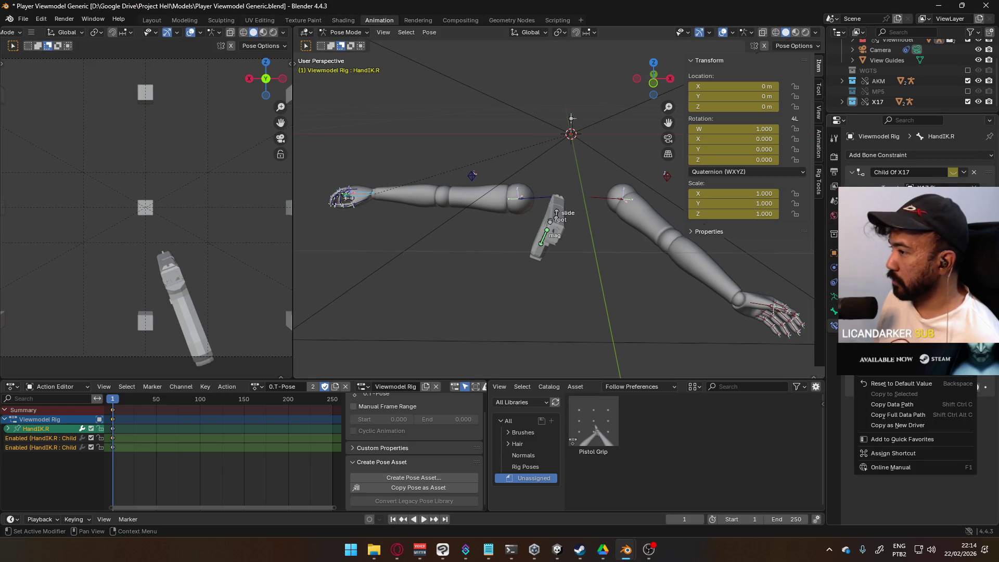
scroll(696, 303, down, 3)
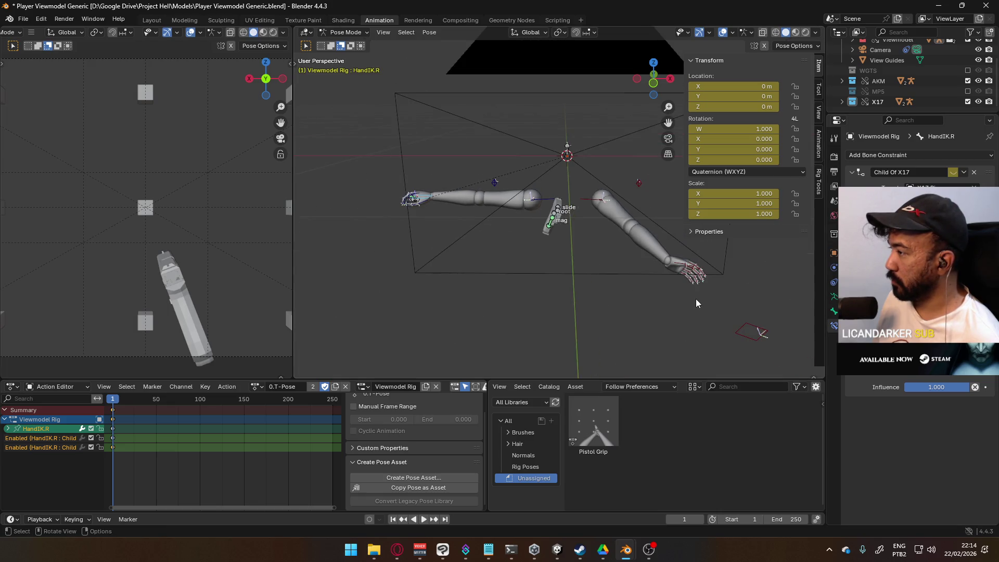
click(752, 335)
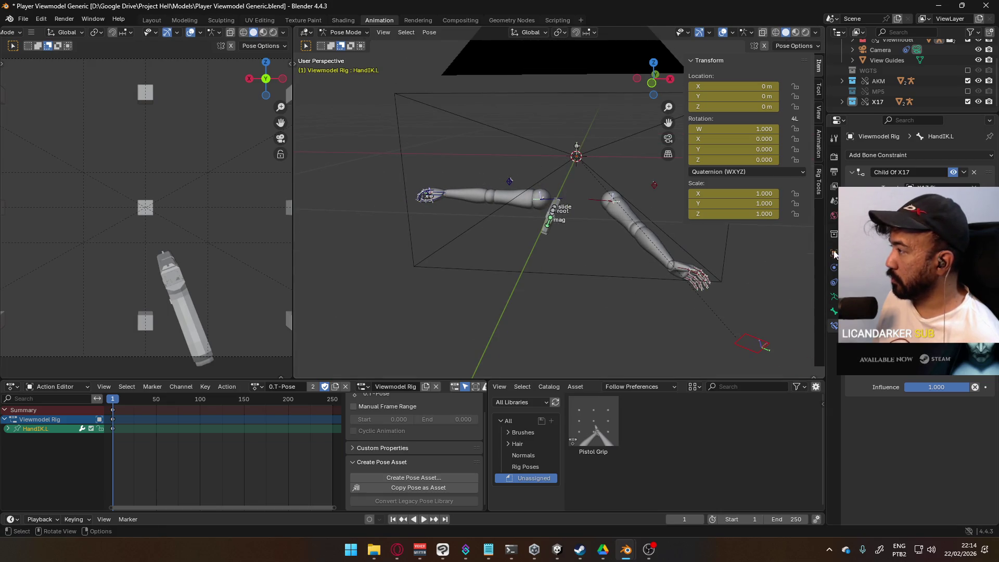
click(954, 172)
key(i)
right_click(916, 281)
click(916, 284)
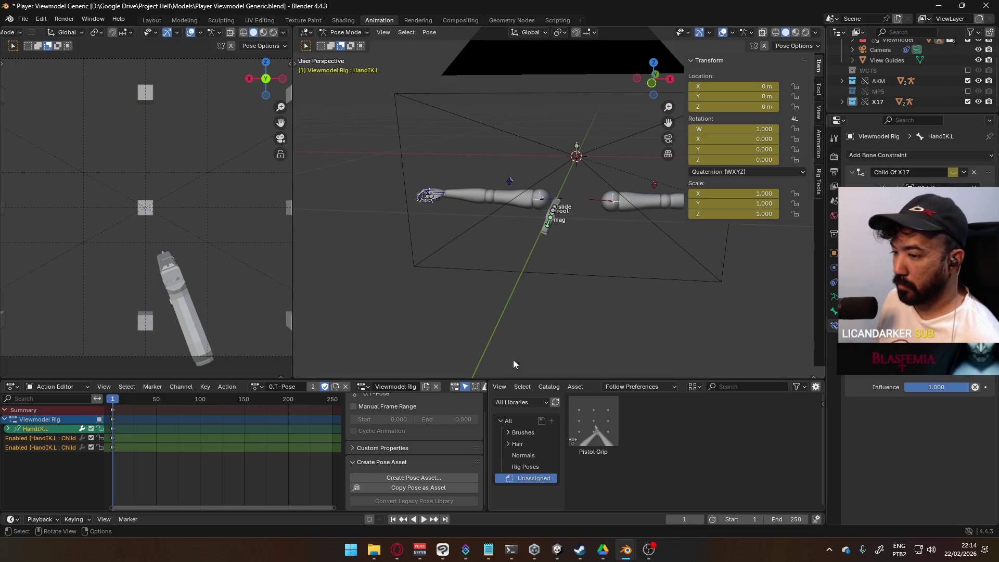
scroll(650, 257, down, 3)
scroll(582, 243, up, 1)
Check the T-Pose arms from a new angle and return to Object Mode.
mouse_move(563, 252)
middle_down()
mouse_move(541, 245)
mouse_move(556, 241)
middle_up()
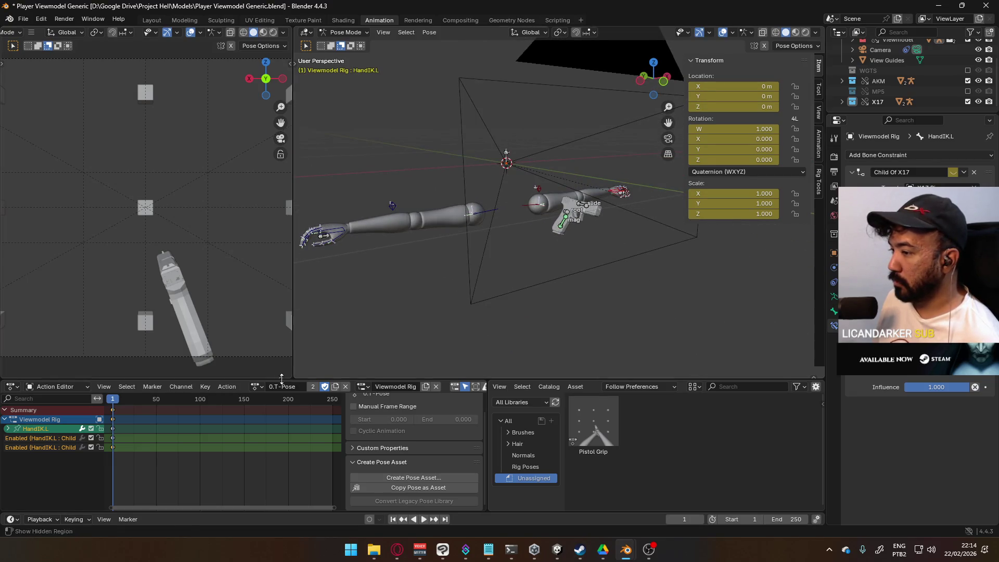
mouse_move(371, 257)
middle_down()
mouse_move(616, 240)
mouse_move(433, 259)
mouse_move(542, 258)
mouse_move(482, 257)
mouse_move(504, 242)
middle_up()
click(325, 32)
click(359, 44)
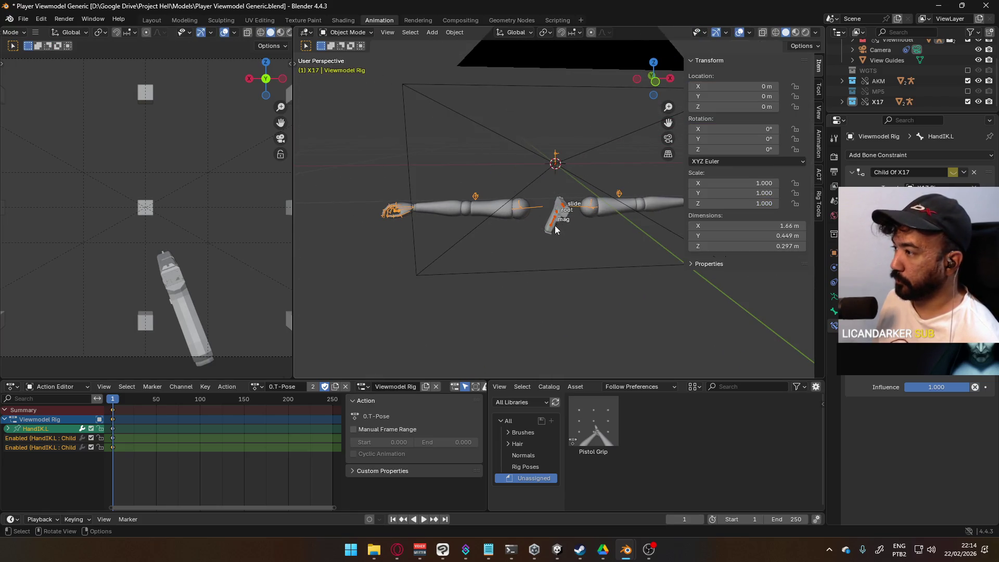
Assign the 0.T-Pose action to the X17 pistol rig and enter Pose Mode.
click(550, 224)
click(256, 386)
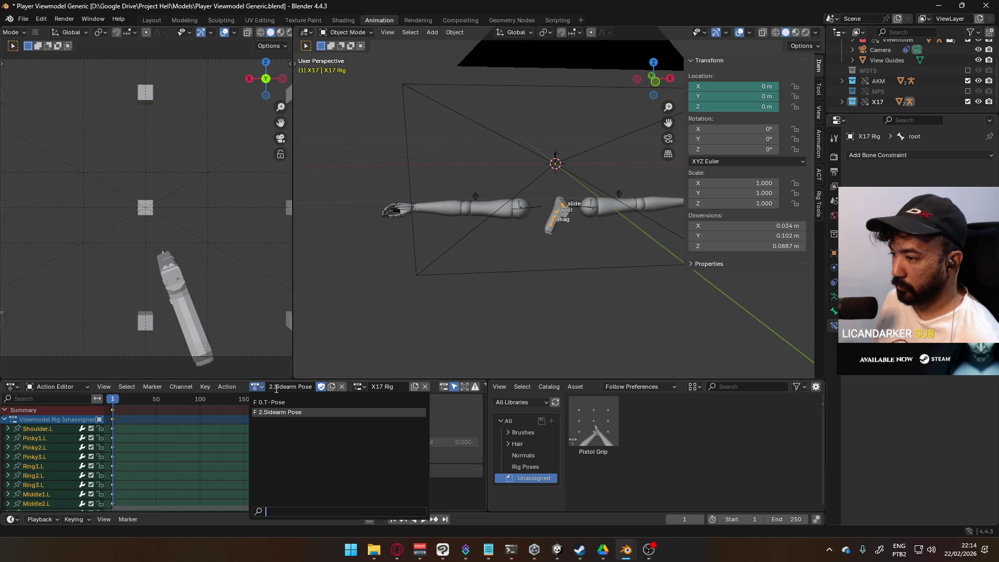
click(291, 408)
click(346, 33)
click(354, 66)
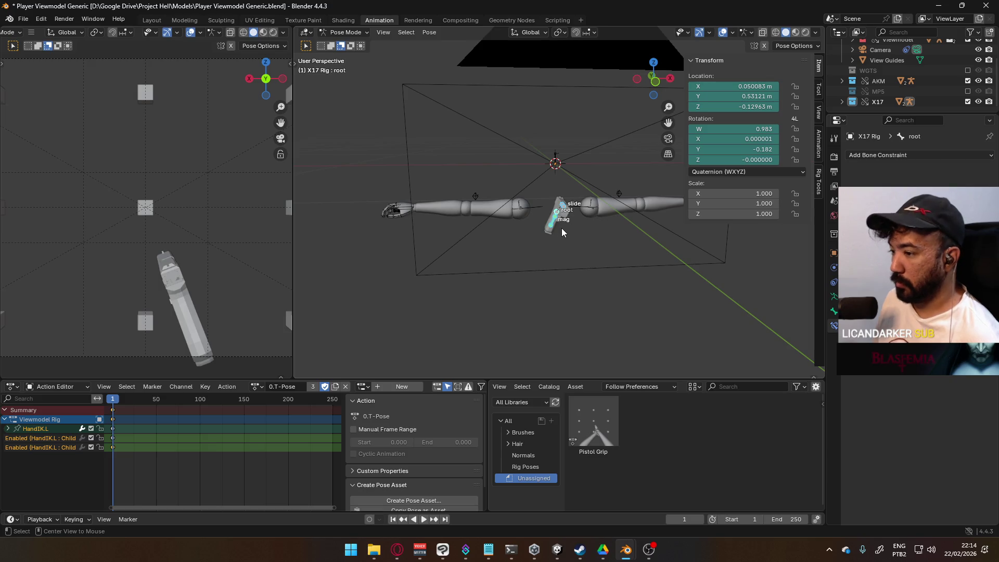
Reset the X17 root bone's location and rotation, keyframe it, and duplicate the T-Pose action.
key(alt+g)
key(alt+r)
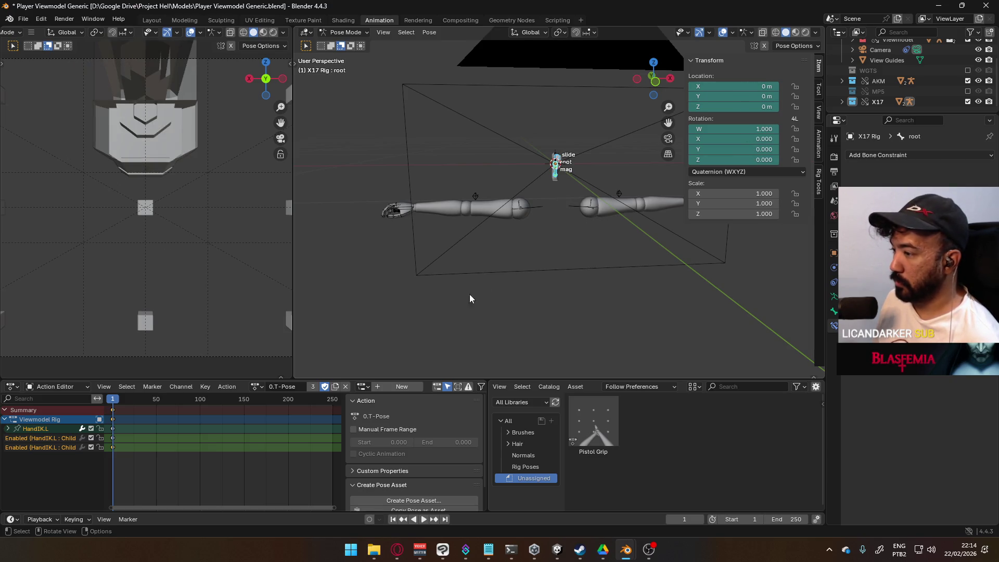
key(i)
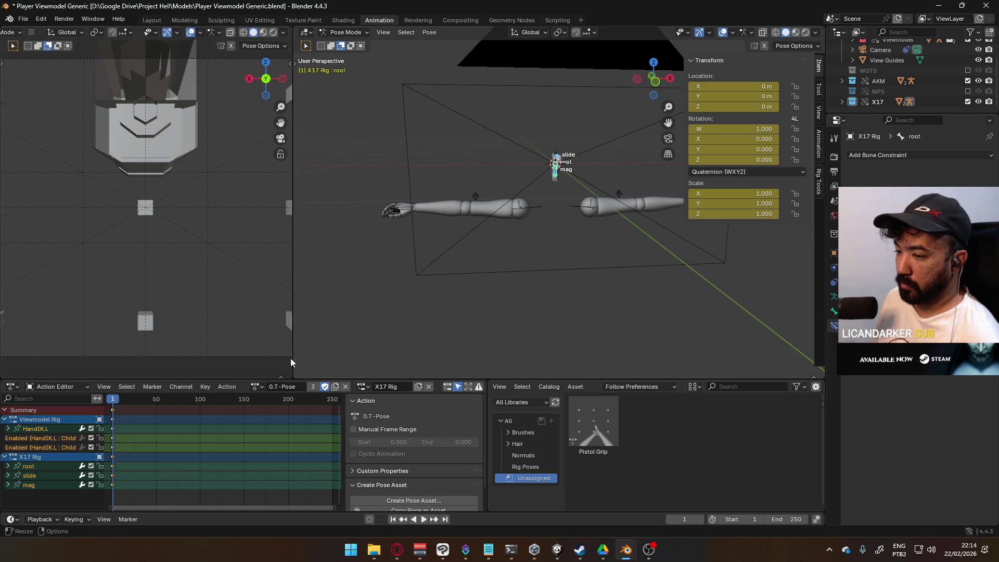
click(257, 386)
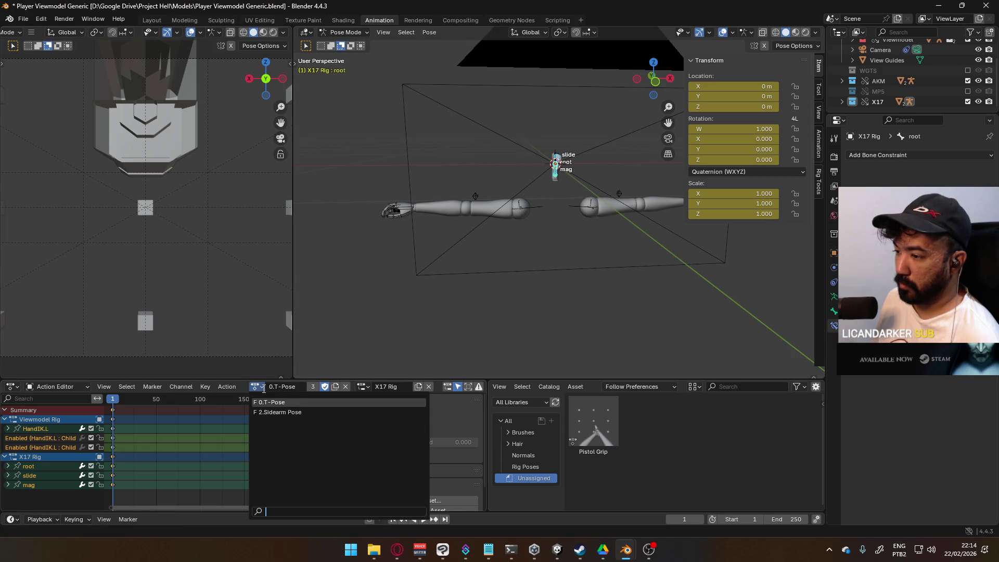
click(279, 412)
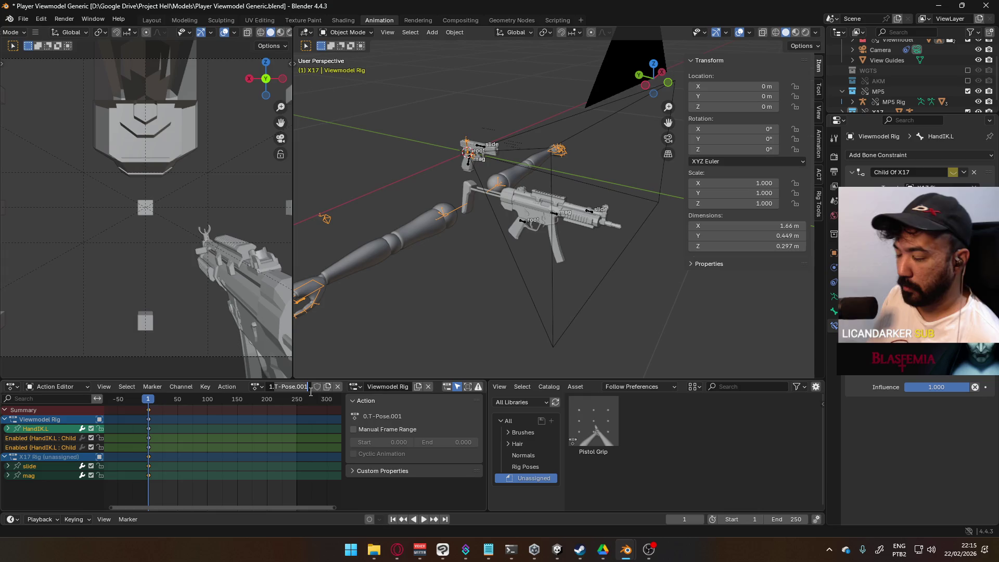
Rename the copied action to 1.Primary Pose.
key(BackSpace)
key(BackSpace)
key(BackSpace)
text(Primary Pose)
key(Return)
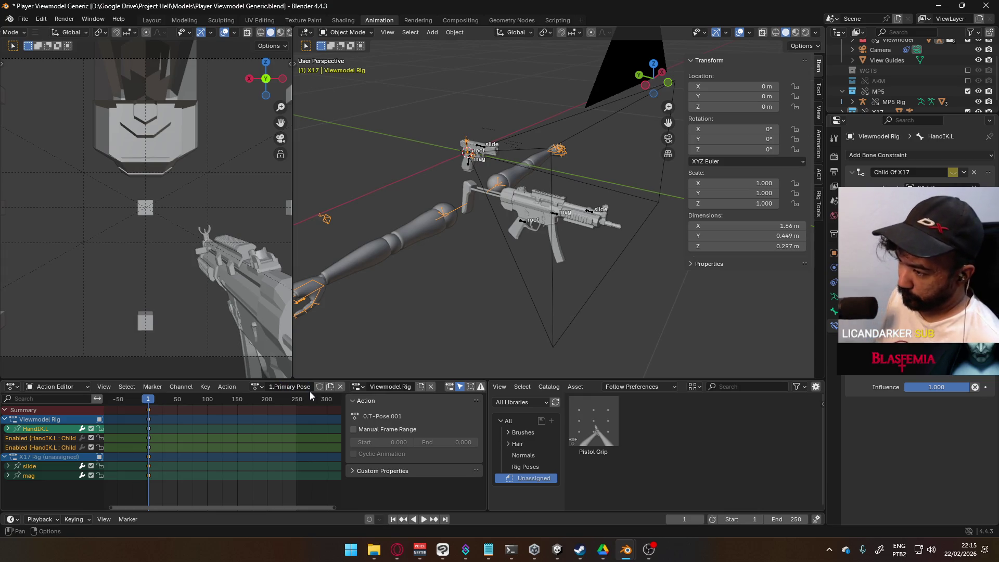
click(257, 386)
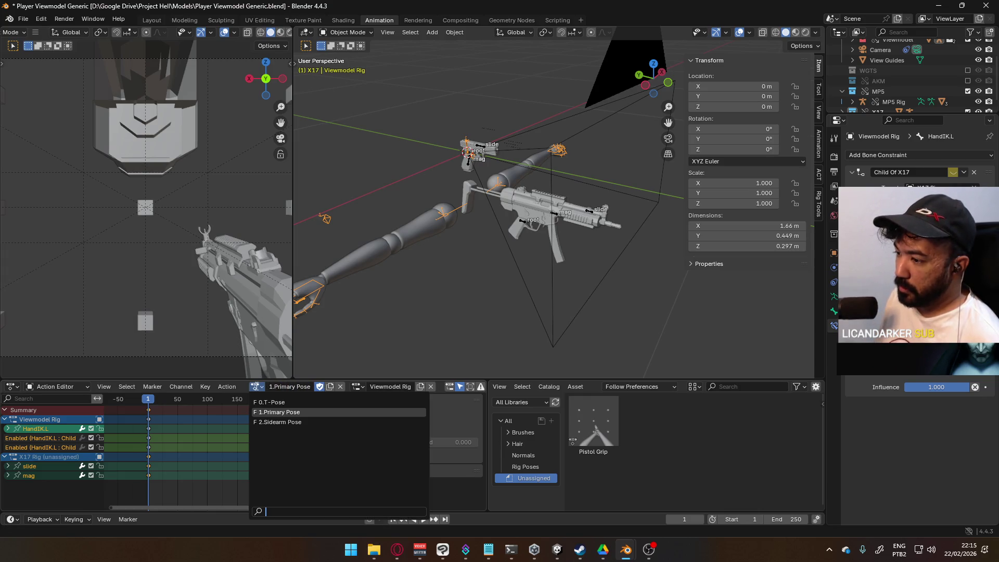
Enter Pose Mode on the arms rig and select the right hand IK bone near the MP5.
mouse_move(534, 241)
middle_down()
mouse_move(555, 235)
mouse_move(363, 59)
mouse_move(416, 236)
middle_up()
click(347, 32)
click(346, 68)
click(454, 260)
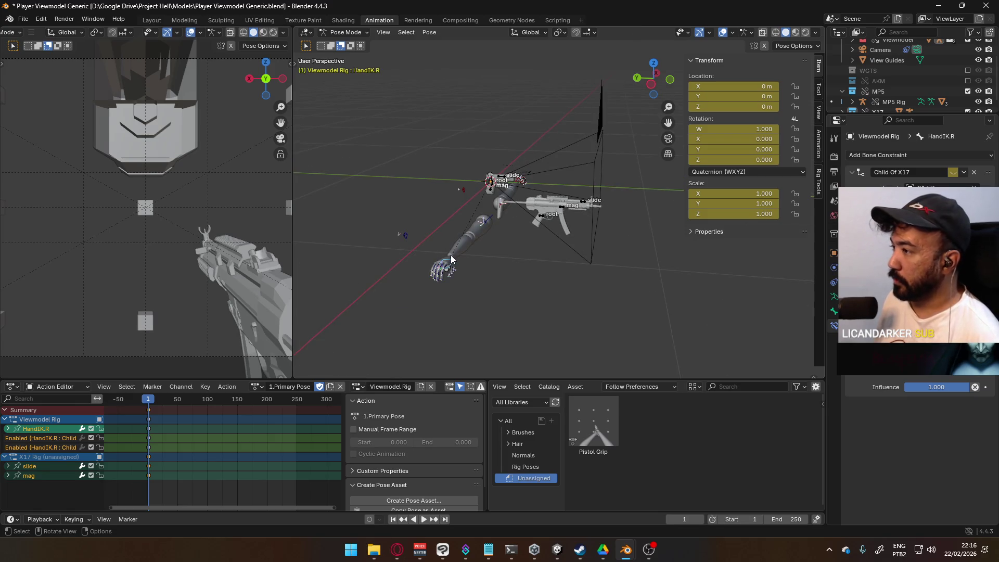
scroll(457, 238, up, 3)
shift+middle_drag(464, 283, 517, 233)
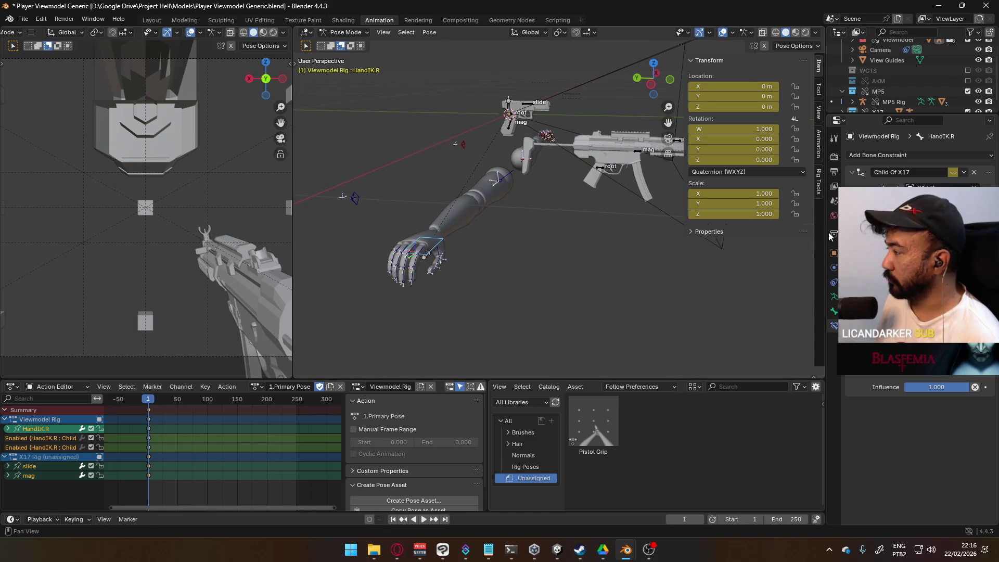
middle_drag(591, 238, 546, 276)
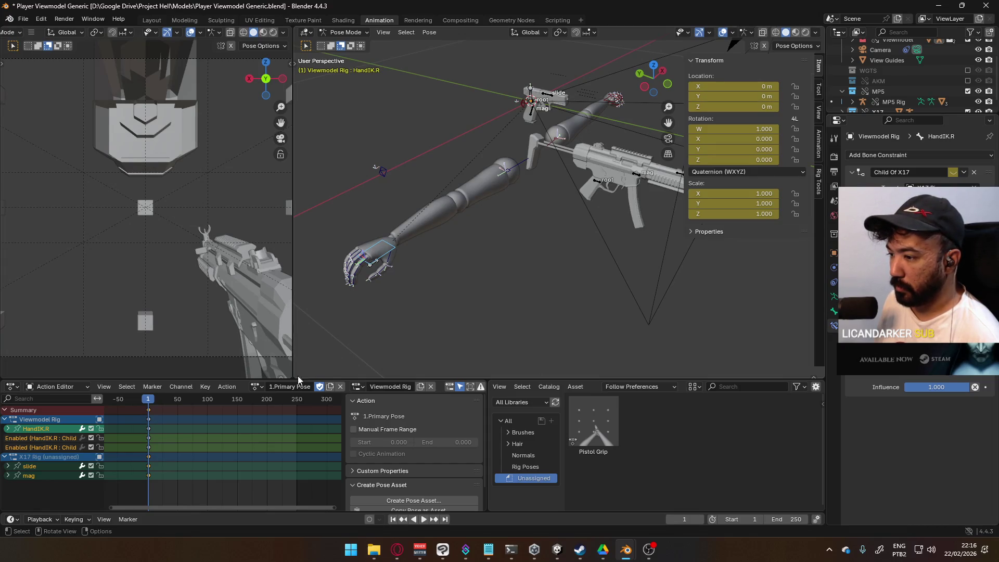
Inspect the Child Of constraint influence options on the left and right hand IK bones.
right_click(918, 387)
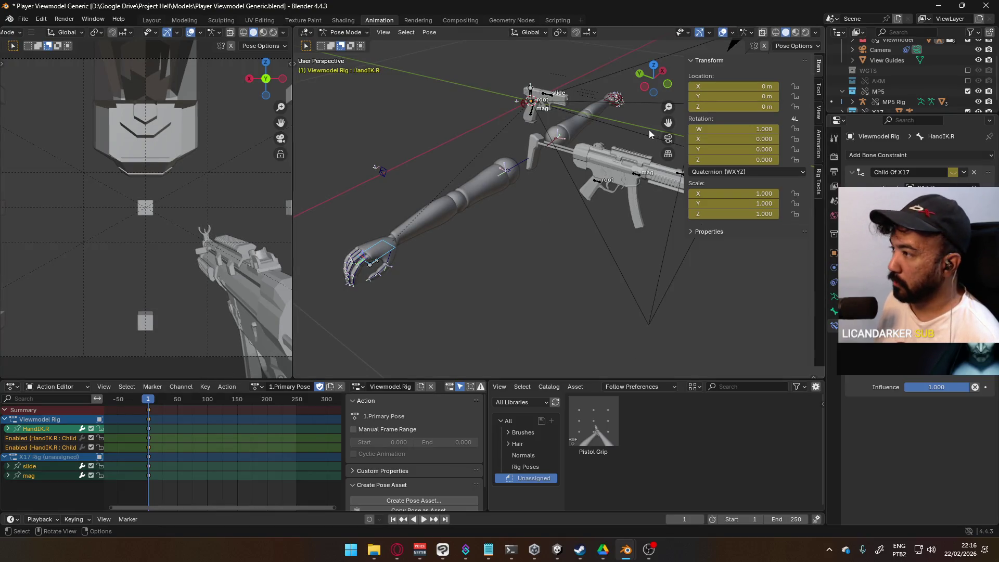
click(604, 99)
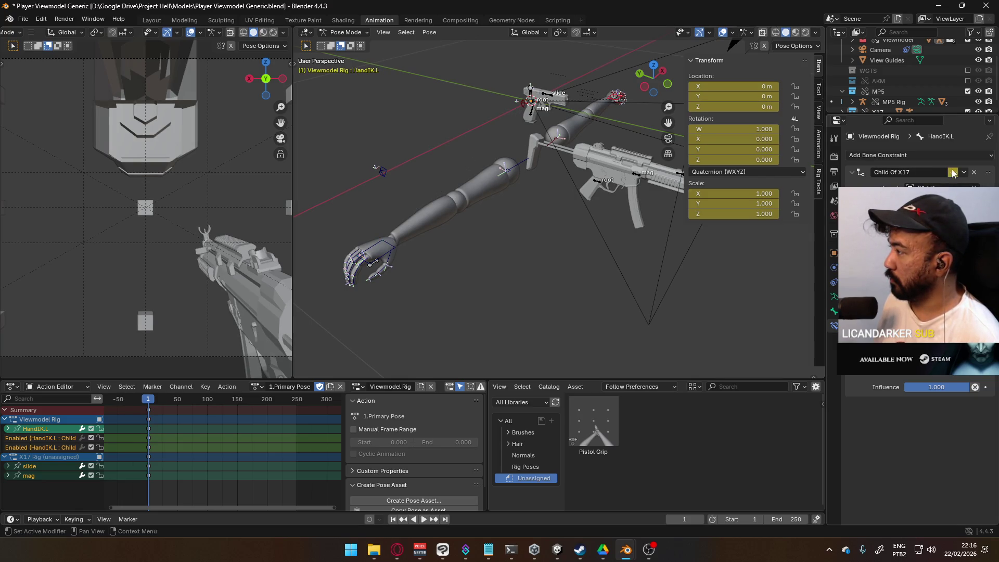
right_click(936, 386)
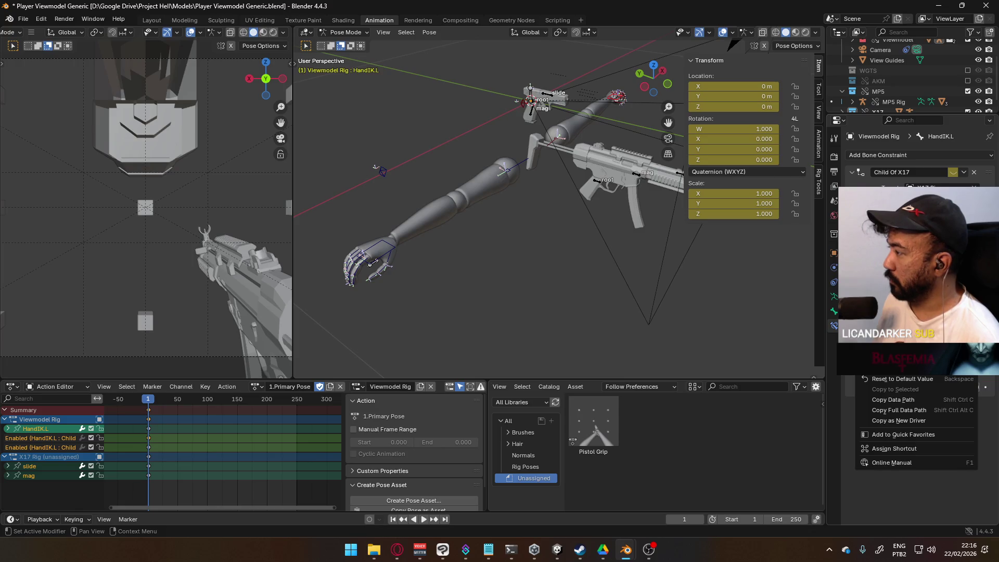
key(Escape)
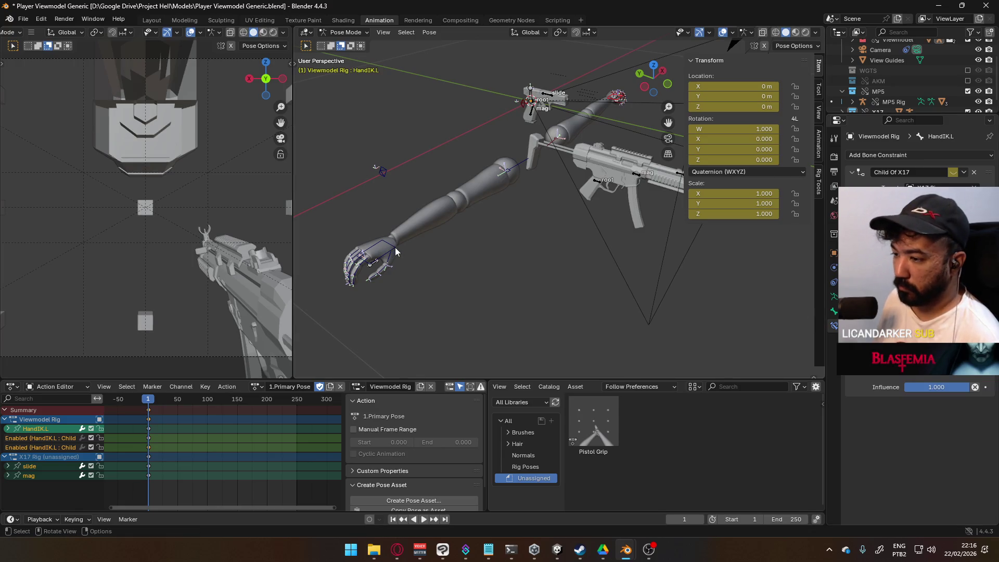
click(397, 248)
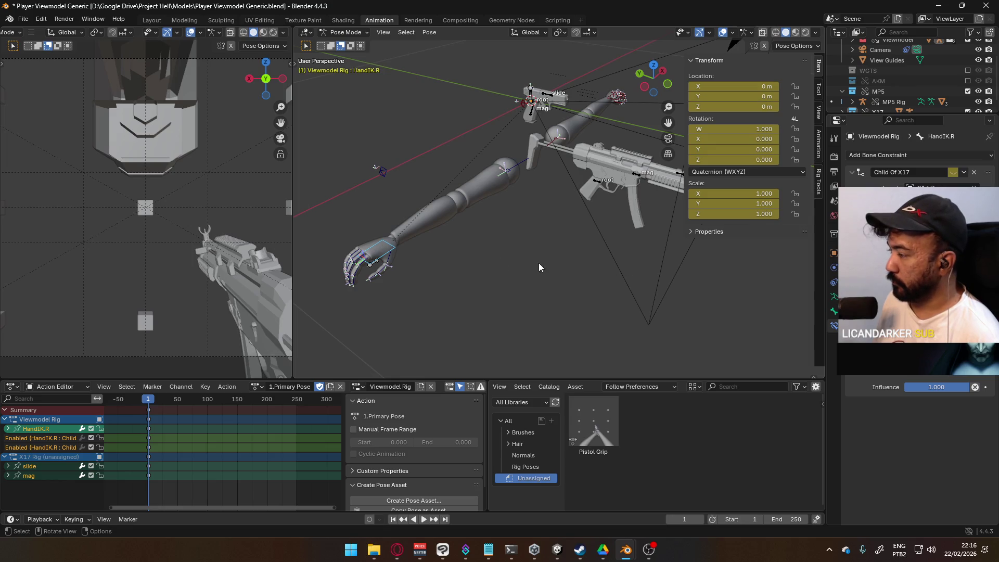
mouse_move(500, 251)
middle_down()
mouse_move(561, 224)
mouse_move(477, 216)
mouse_move(488, 242)
mouse_move(351, 20)
middle_up()
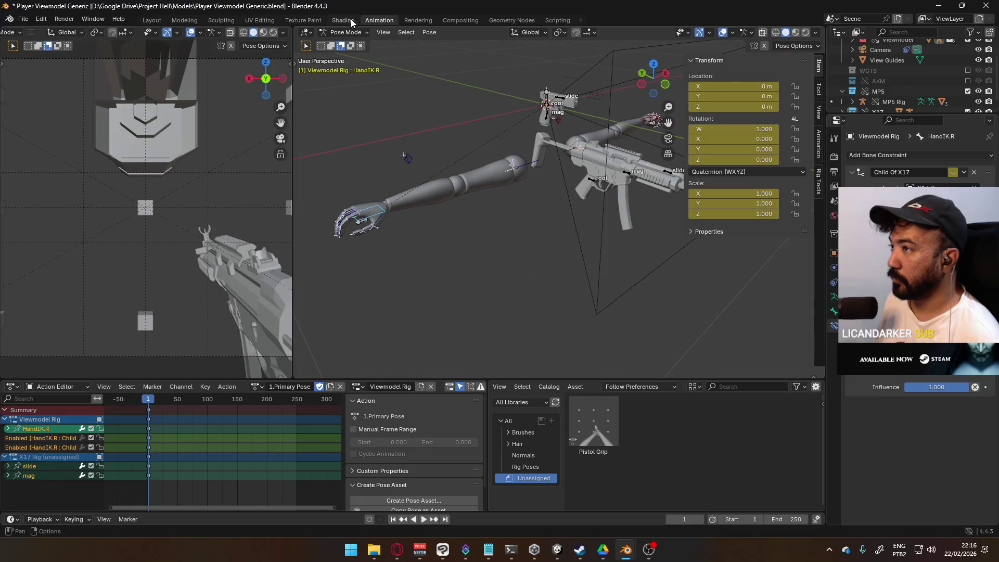
click(335, 33)
Select the MP5 rig, enter Pose Mode, and assign it the 0.T-Pose action.
click(345, 43)
click(607, 162)
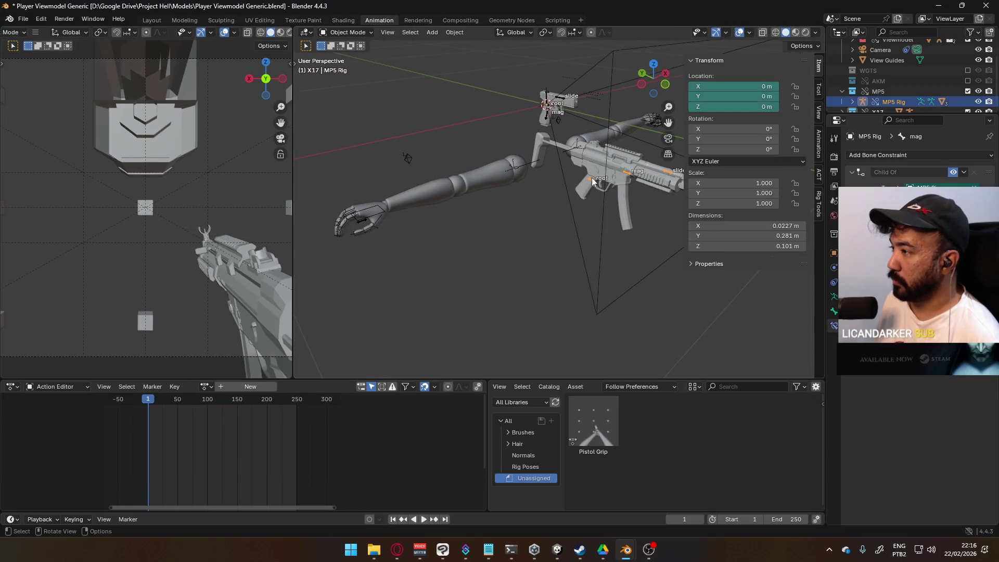
click(357, 33)
click(348, 61)
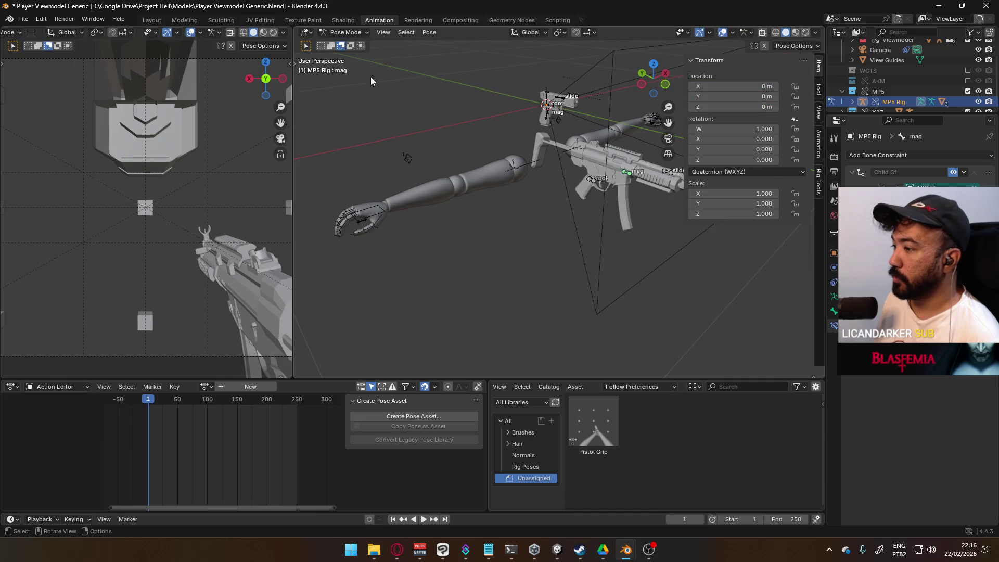
click(206, 386)
click(224, 411)
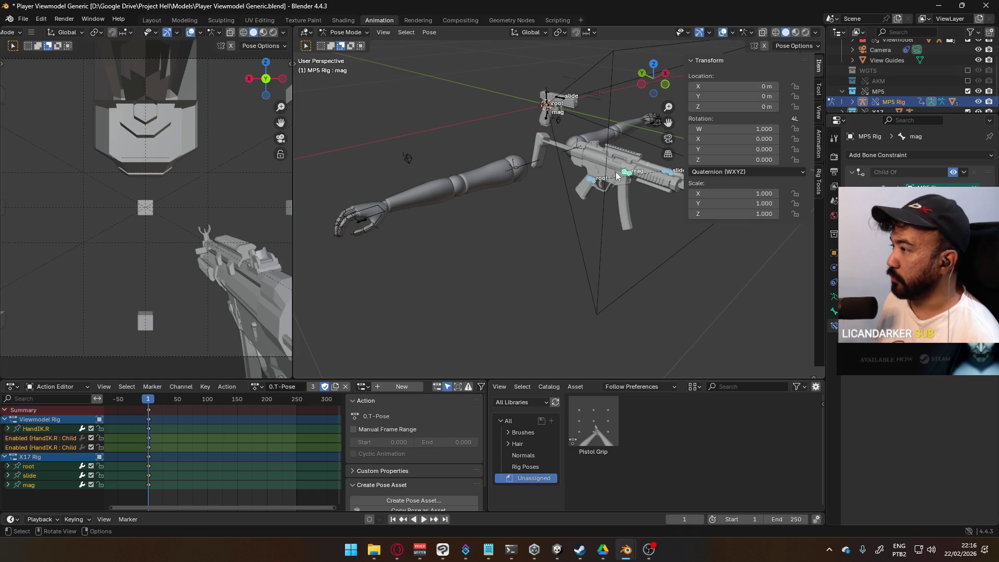
Reset the MP5 root bone's location and rotation to the origin and keyframe it.
key(ctrl+z)
key(ctrl+shift+z)
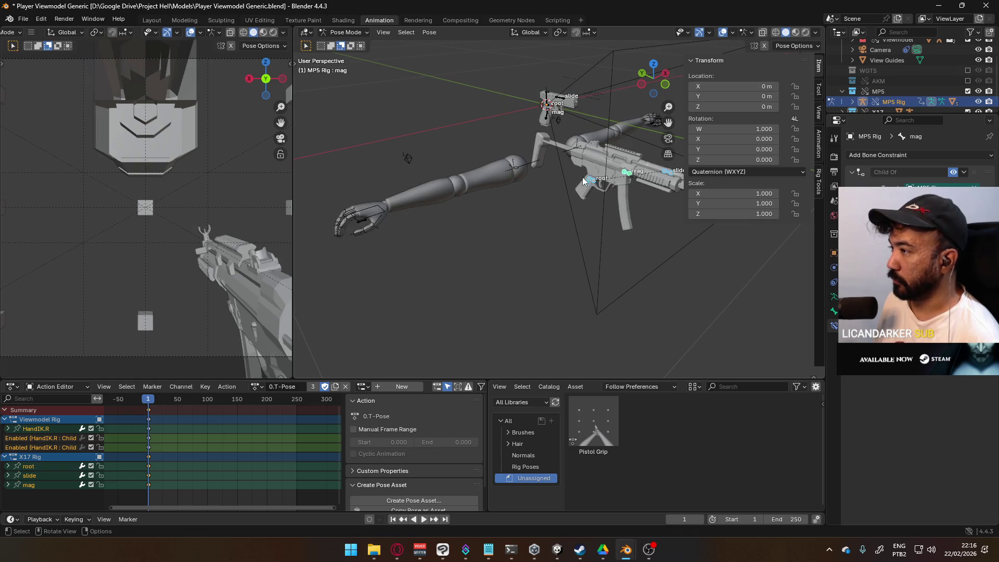
click(590, 177)
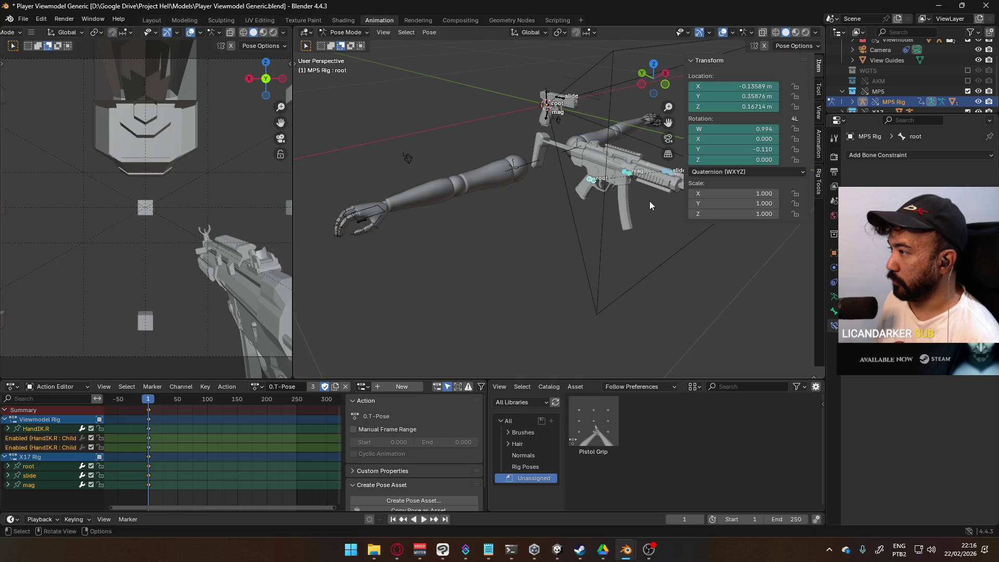
key(alt+g)
key(alt+r)
key(KP_Decimal)
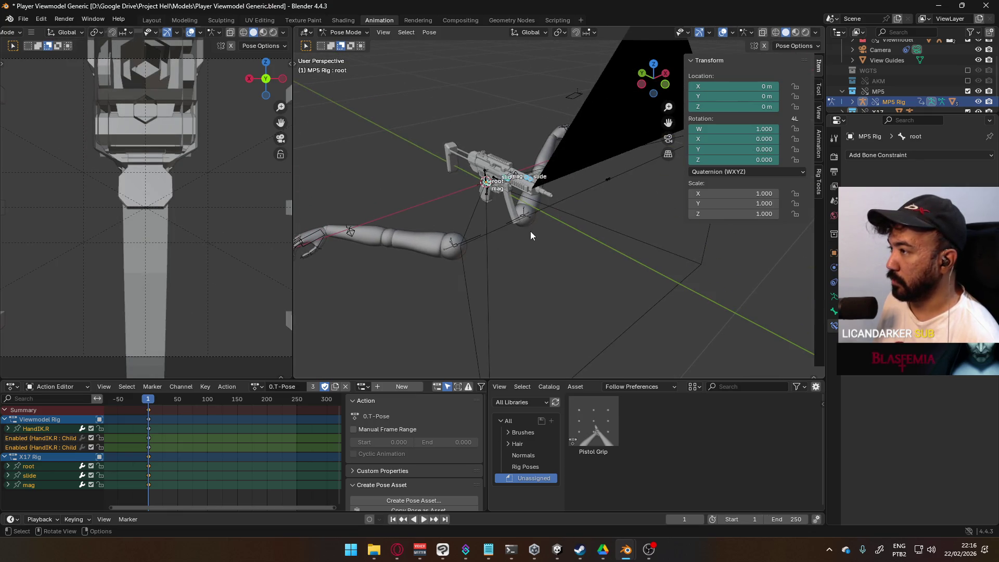
scroll(486, 272, up, 2)
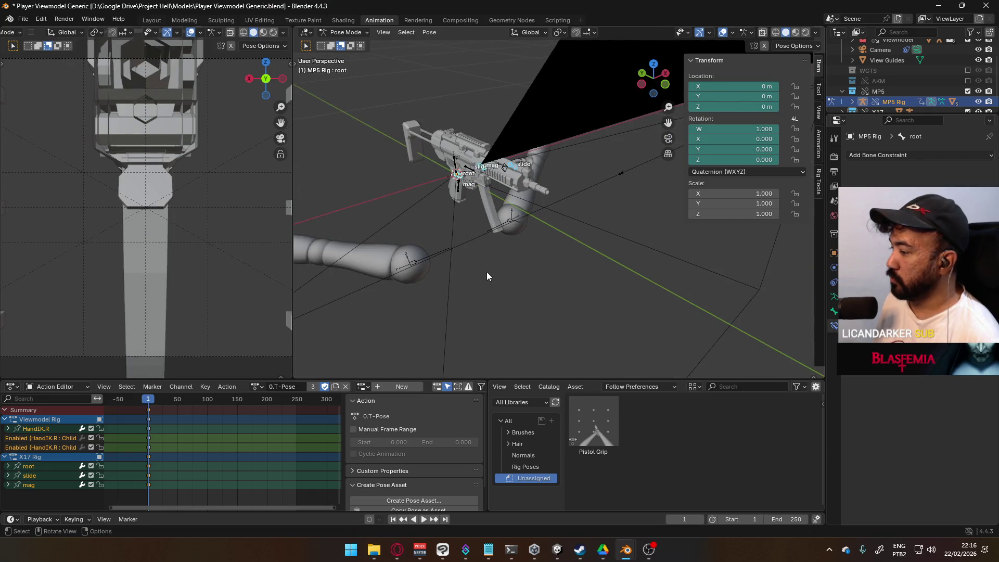
key(i)
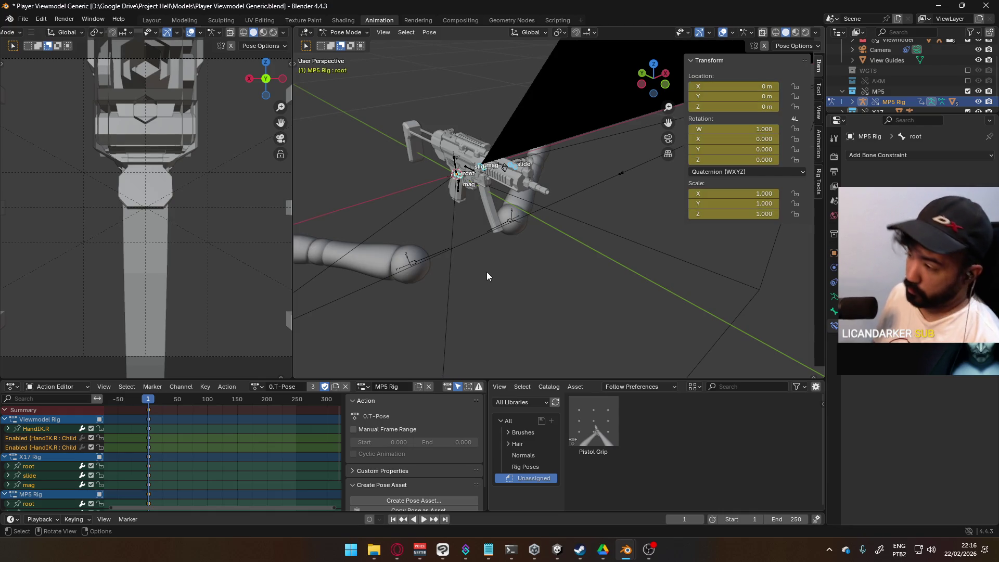
scroll(190, 429, down, 2)
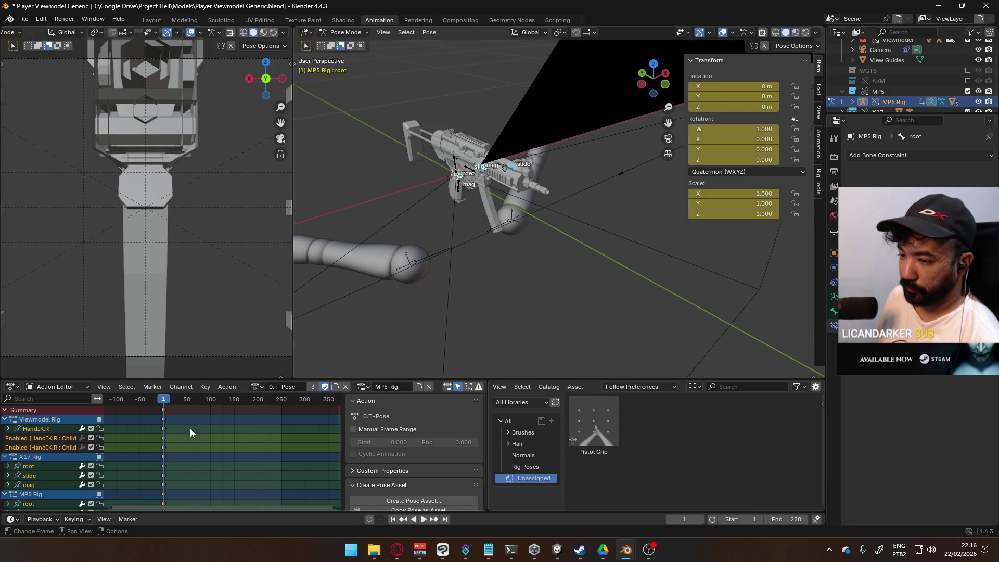
mouse_move(408, 237)
middle_down()
mouse_move(496, 208)
mouse_move(517, 190)
mouse_move(540, 246)
middle_up()
Load the arms' 1.Primary Pose action and select only the MP5 root bone.
click(257, 386)
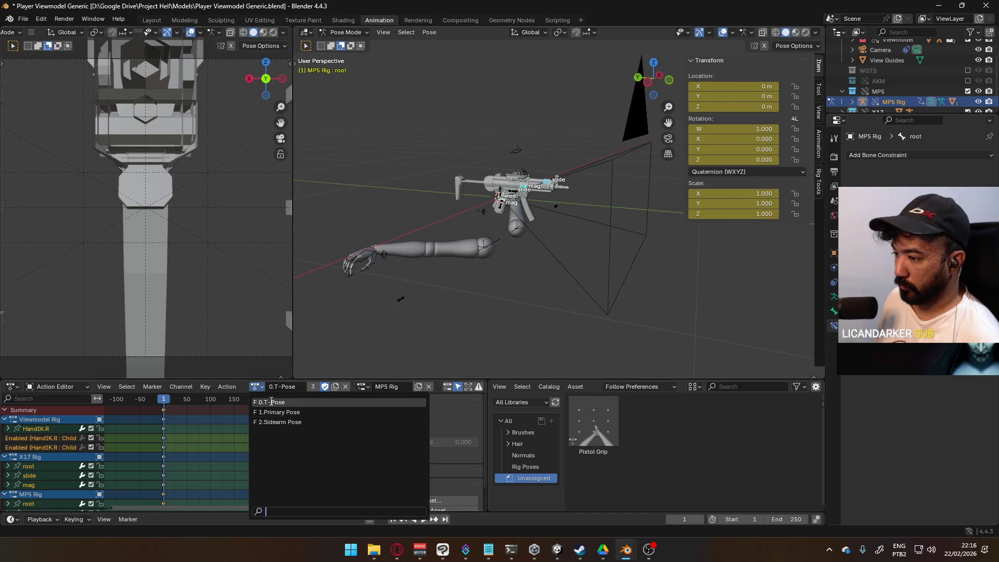
click(299, 420)
mouse_move(453, 302)
middle_down()
mouse_move(496, 206)
mouse_move(520, 192)
mouse_move(541, 245)
middle_up()
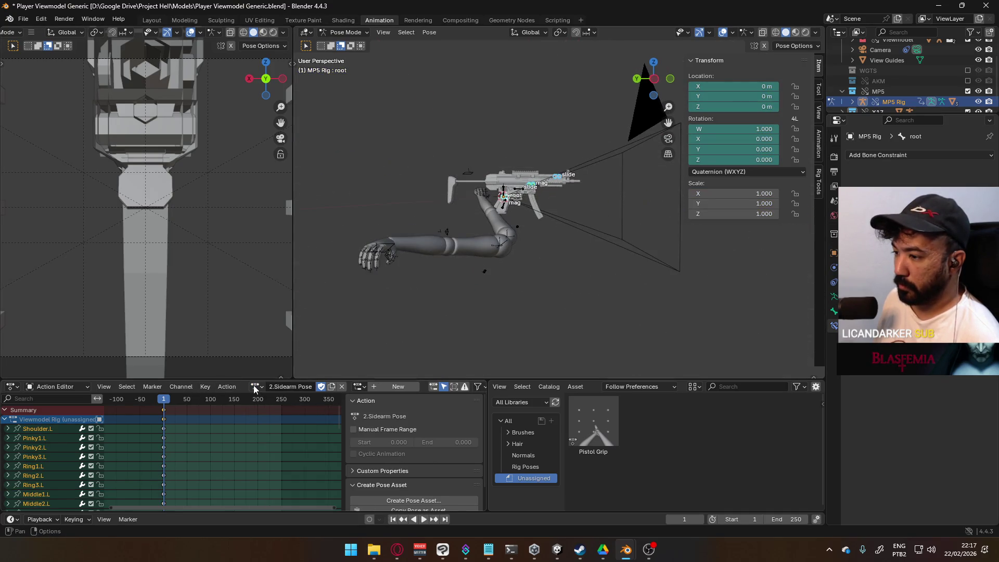
click(255, 389)
click(285, 412)
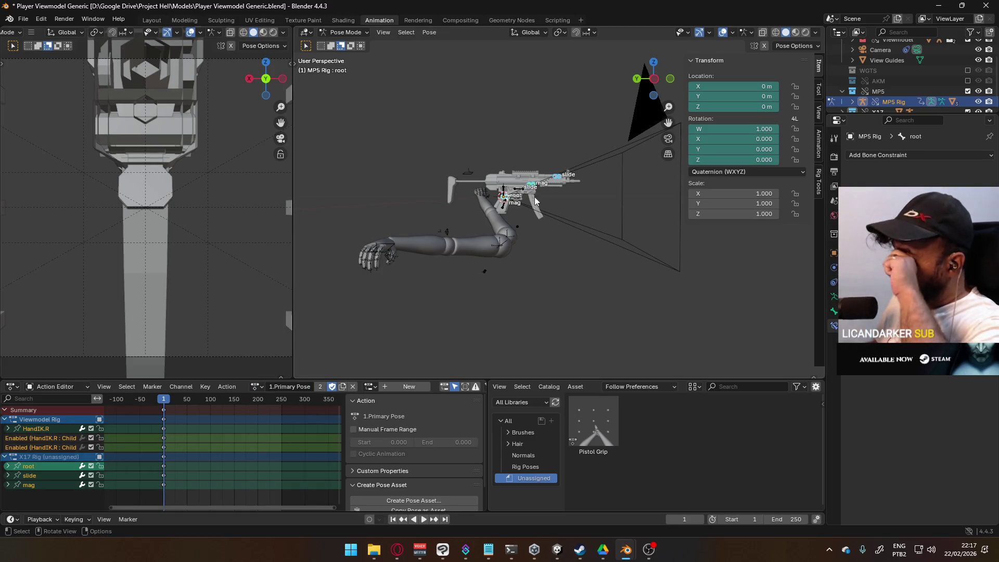
scroll(525, 165, up, 2)
click(495, 197)
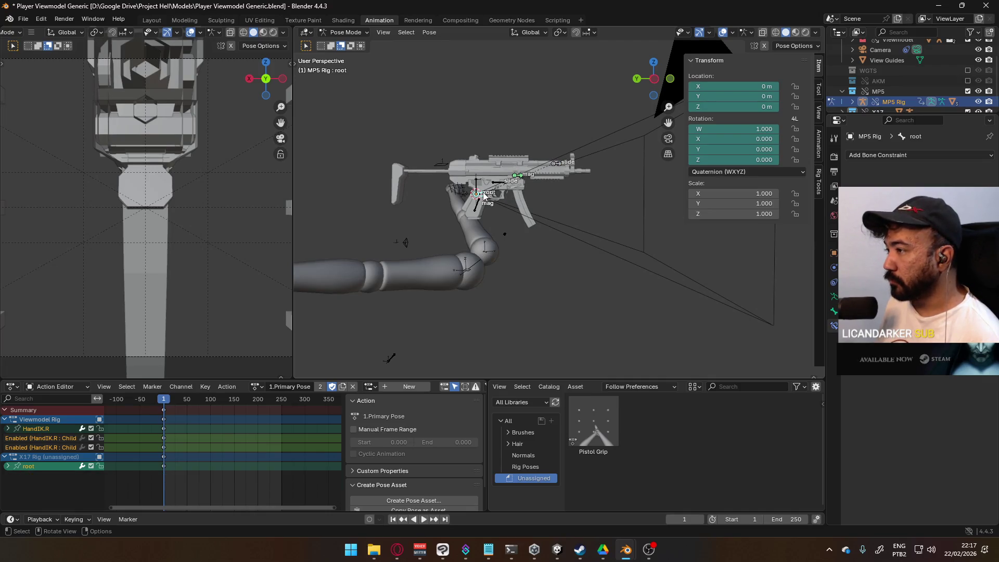
Move the MP5 root along Y and return the left view to the camera.
key(g)
key(y)
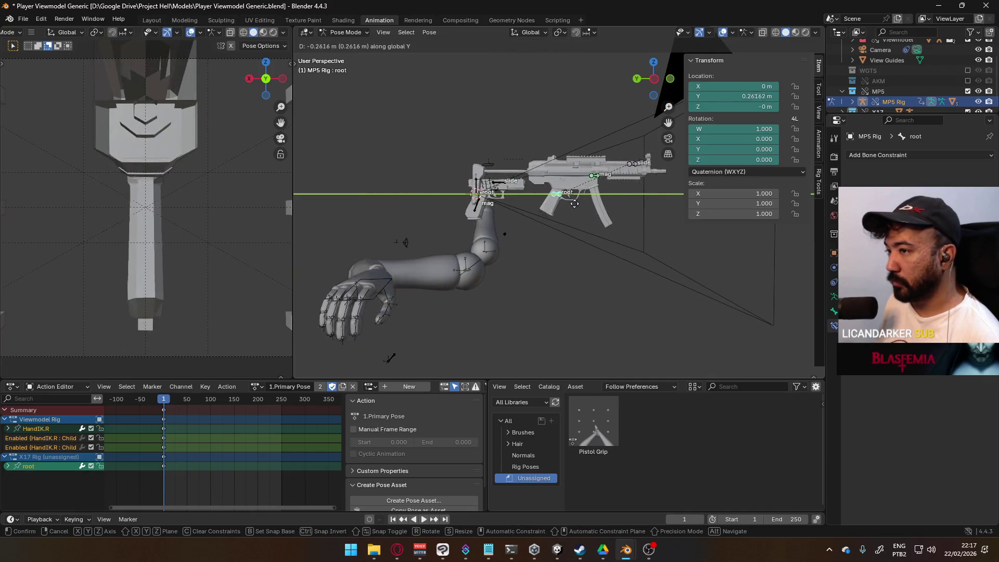
click(720, 218)
scroll(207, 233, down, 5)
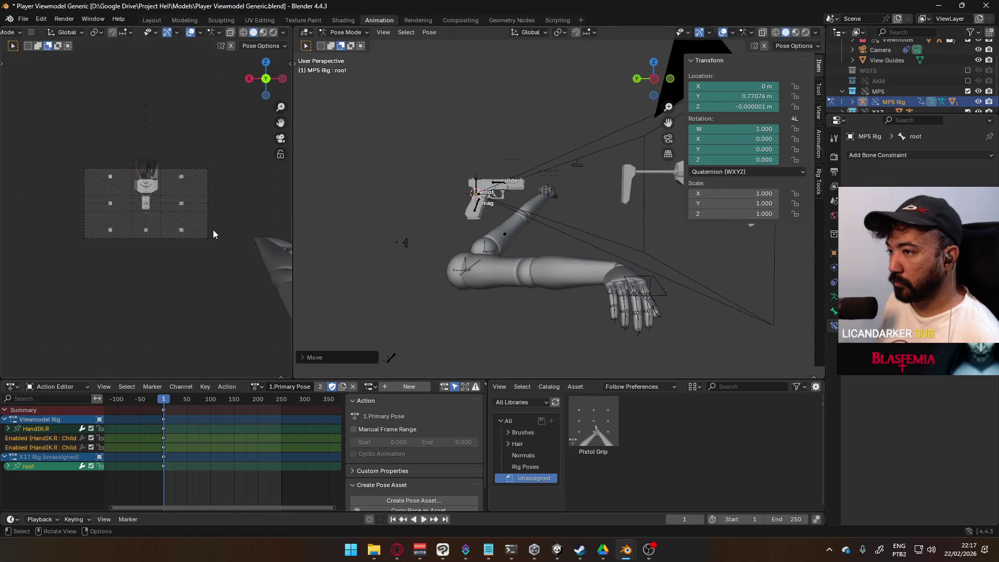
middle_drag(223, 217, 197, 223)
scroll(199, 223, up, 2)
key(KP_0)
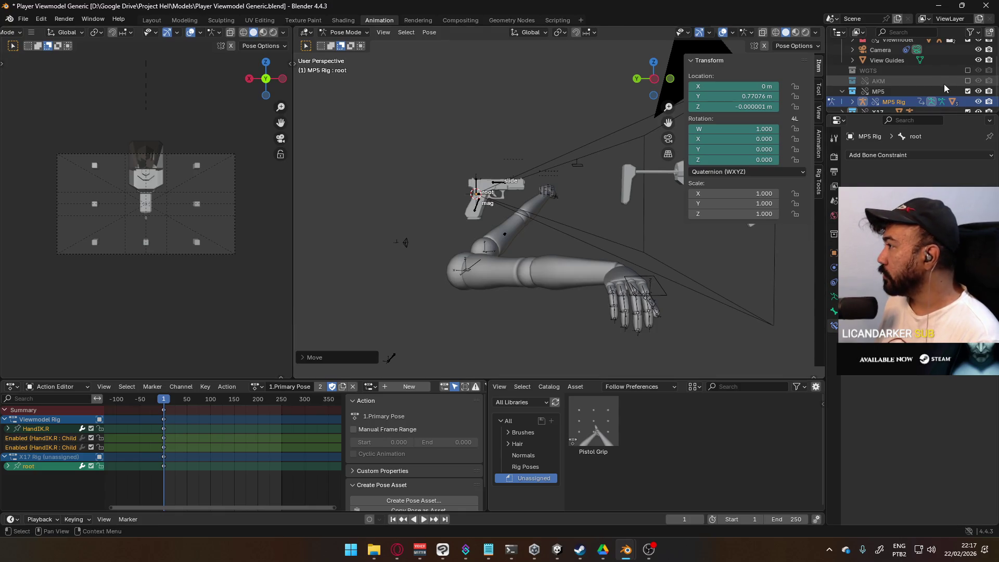
scroll(945, 87, down, 1)
Hide the X17 pistol collection and raise the MP5 root along Z.
click(968, 101)
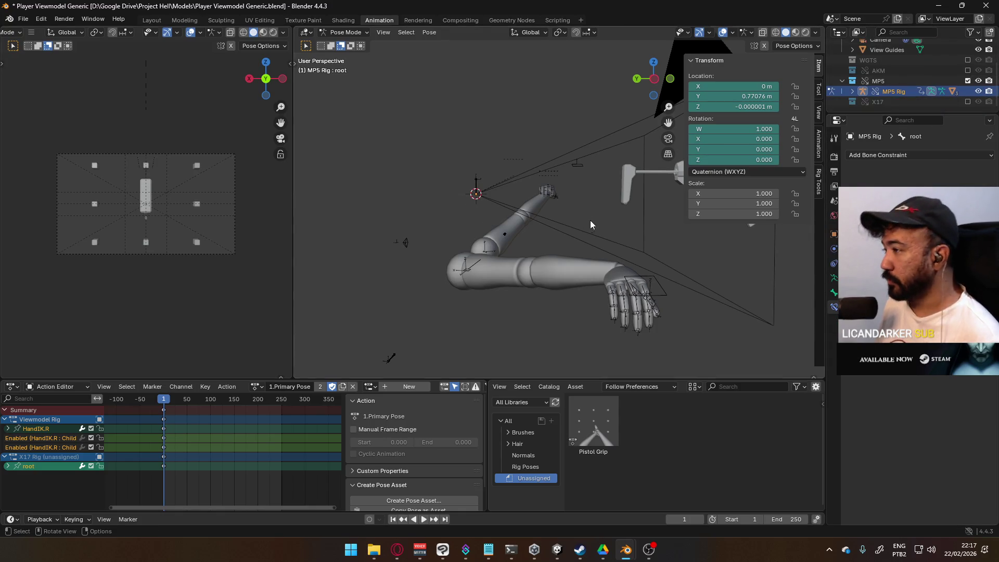
middle_drag(489, 218, 522, 220)
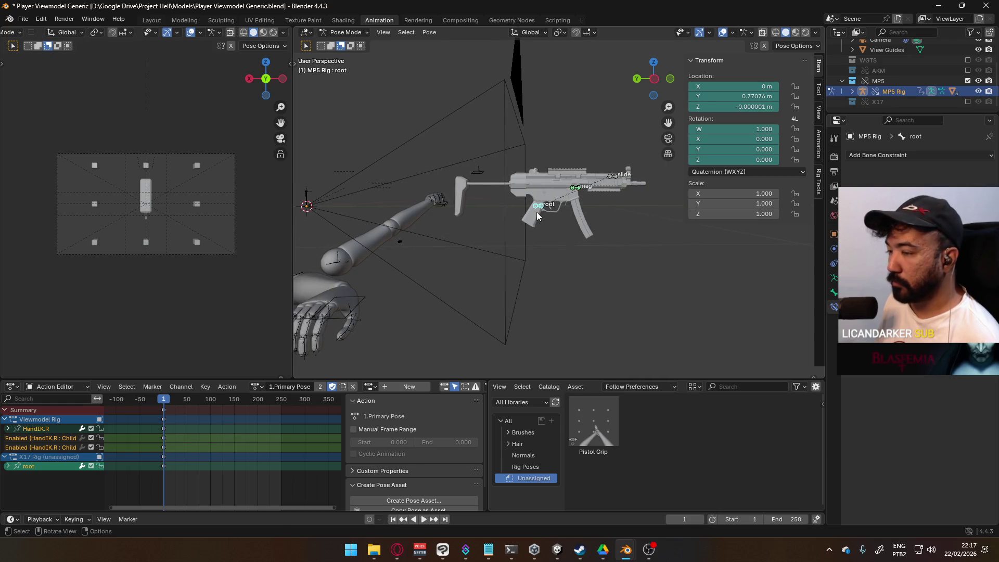
key(g)
key(z)
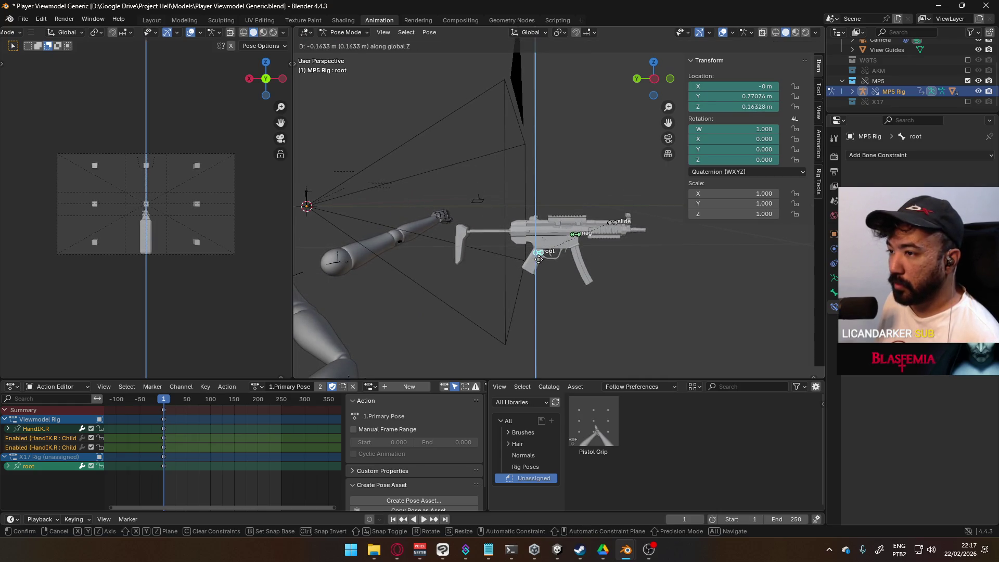
click(540, 263)
Shift the MP5 root sideways along X, then raise it again along Z.
key(g)
key(x)
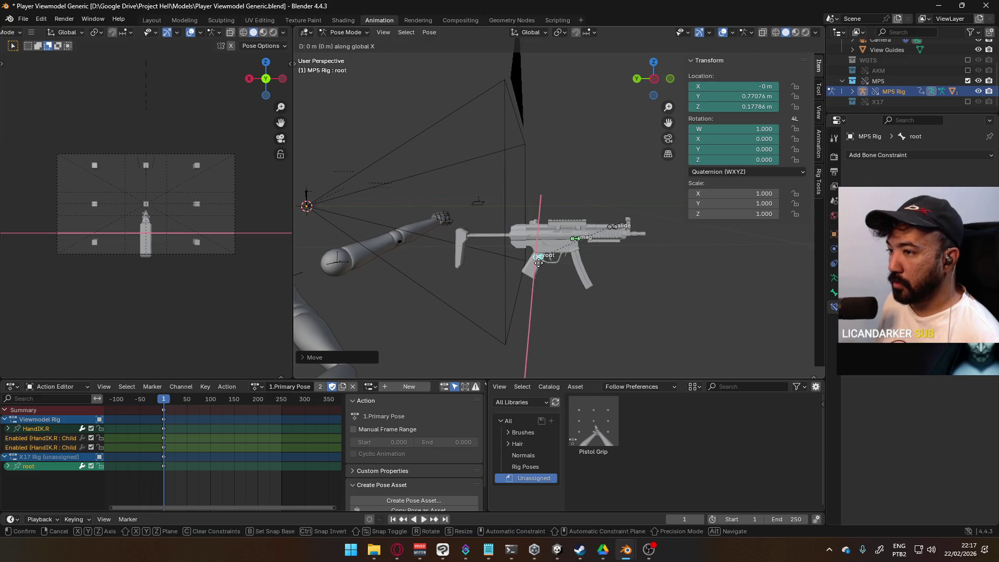
key(Escape)
key(g)
key(x)
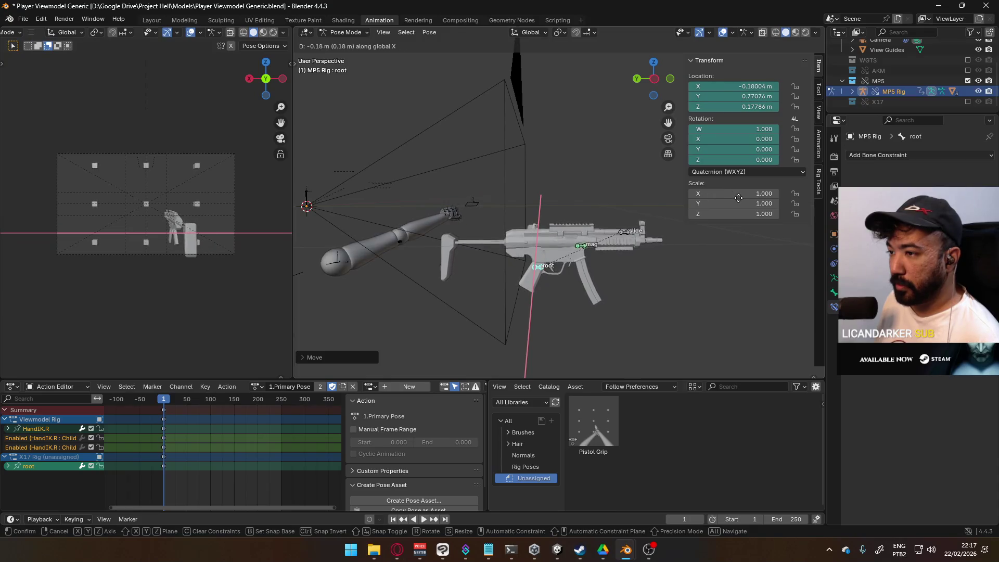
click(114, 195)
scroll(129, 195, up, 5)
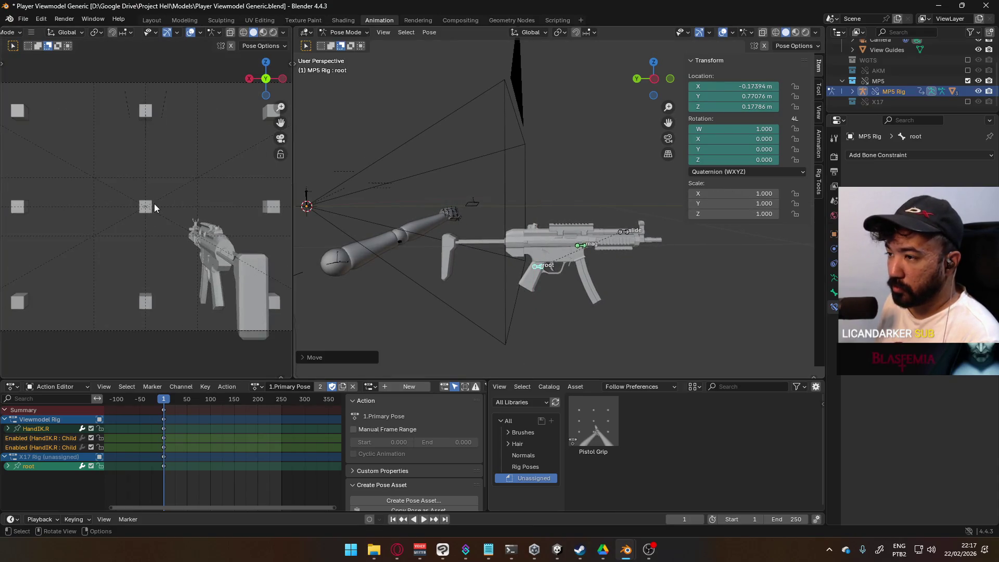
scroll(154, 205, down, 2)
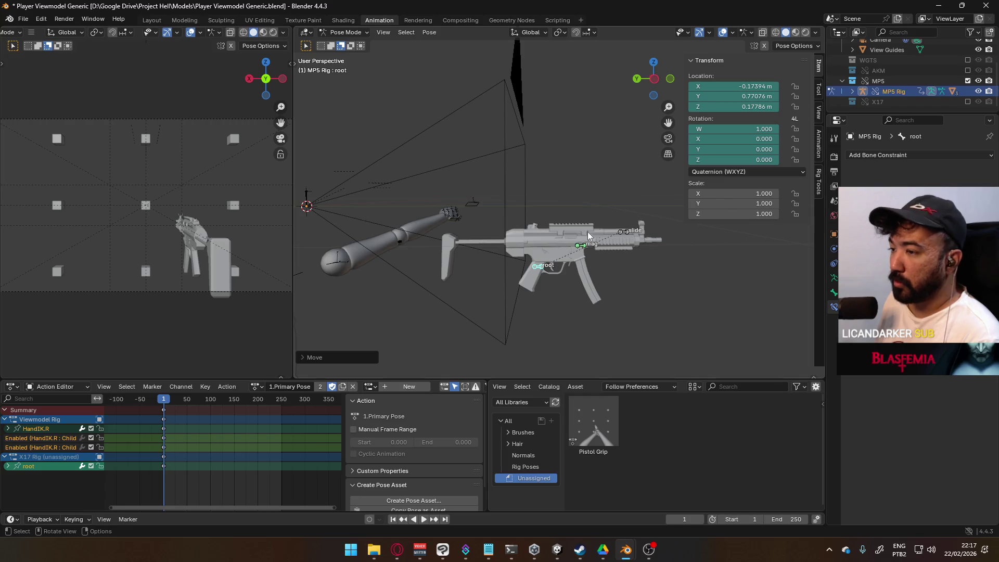
key(g)
key(z)
click(561, 276)
Adjust the MP5 root's position again with axis-constrained moves.
key(g)
key(x)
key(y)
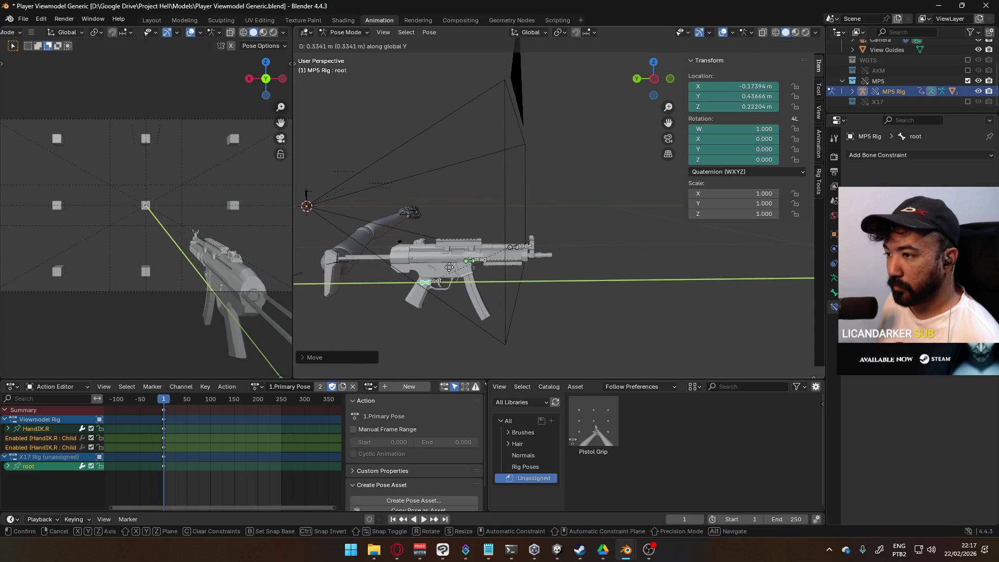
key(z)
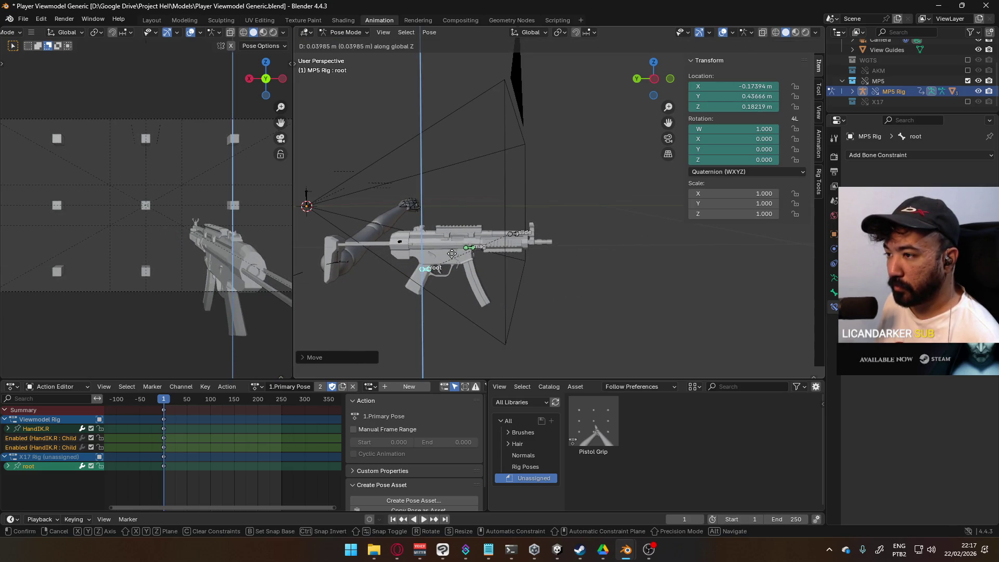
click(452, 253)
key(g)
key(x)
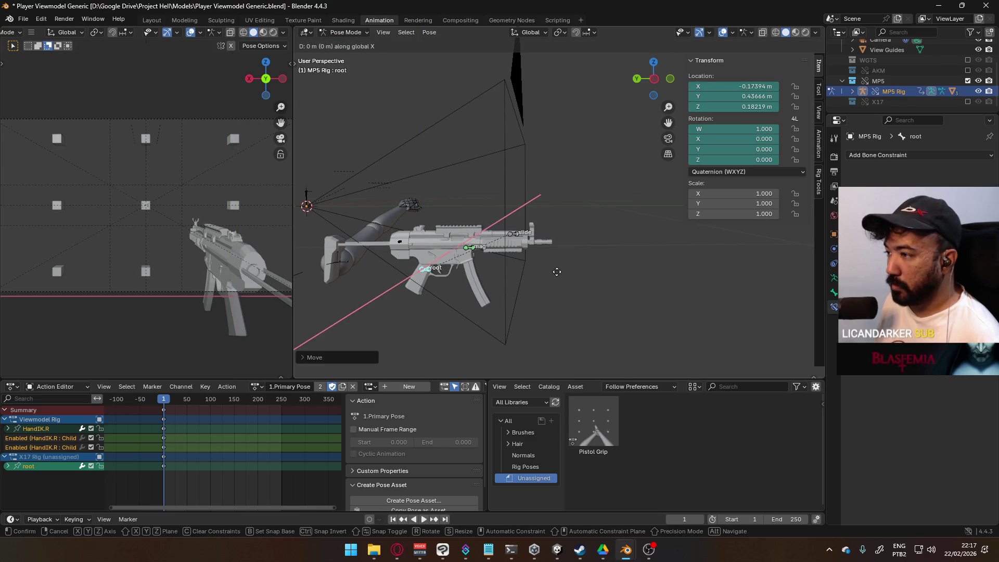
key(Escape)
key(g)
key(z)
key(y)
key(Escape)
Finish placing the MP5 root at X -0.113, Y 0.376, Z 0.195 m.
key(g)
key(x)
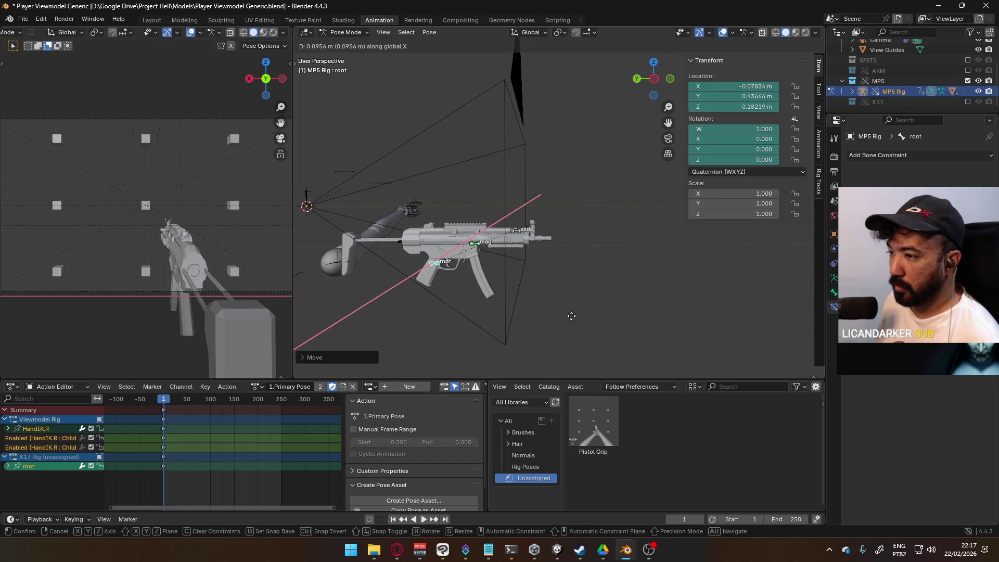
click(567, 310)
key(g)
key(y)
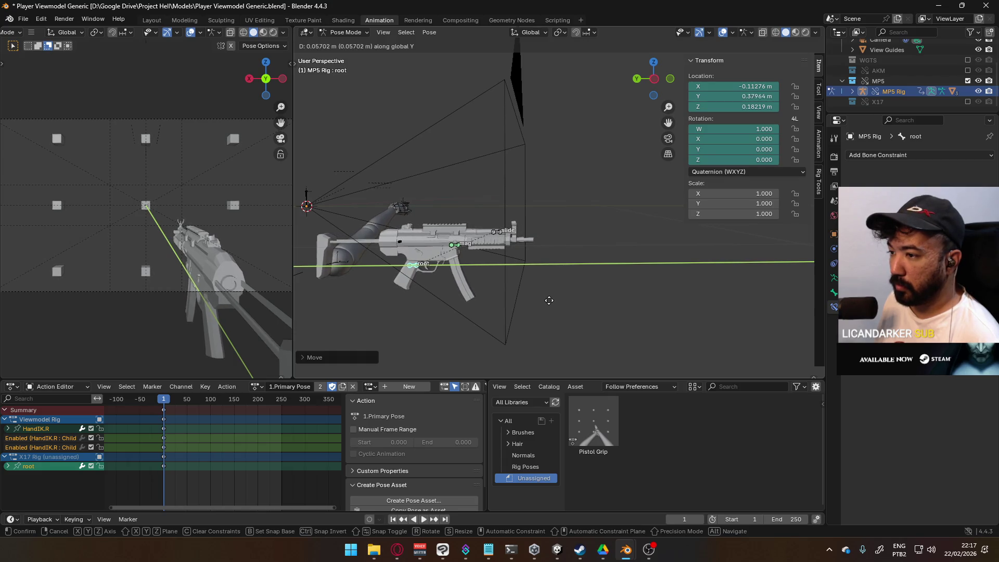
key(z)
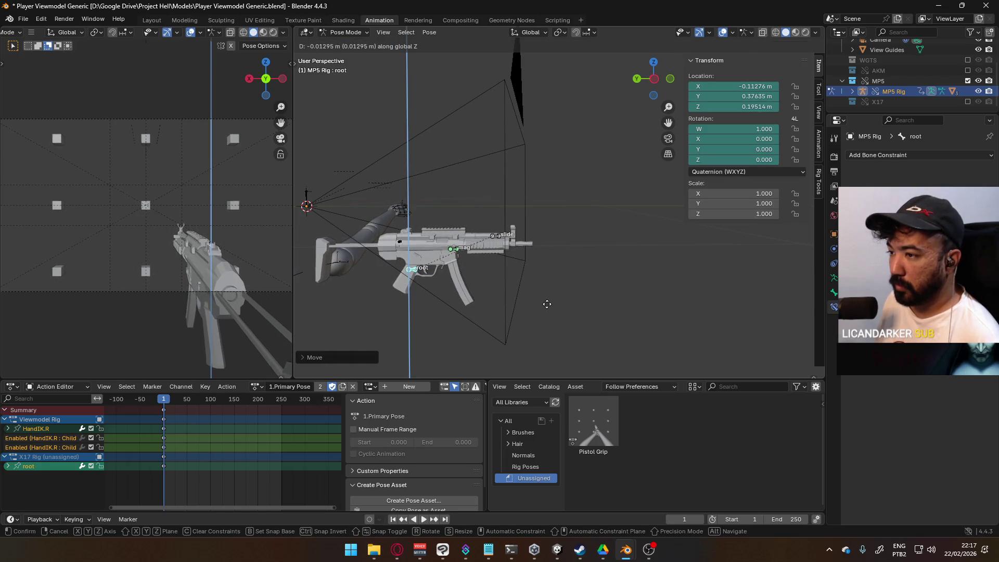
click(547, 304)
mouse_move(486, 253)
middle_down()
mouse_move(504, 216)
mouse_move(439, 189)
mouse_move(493, 260)
middle_up()
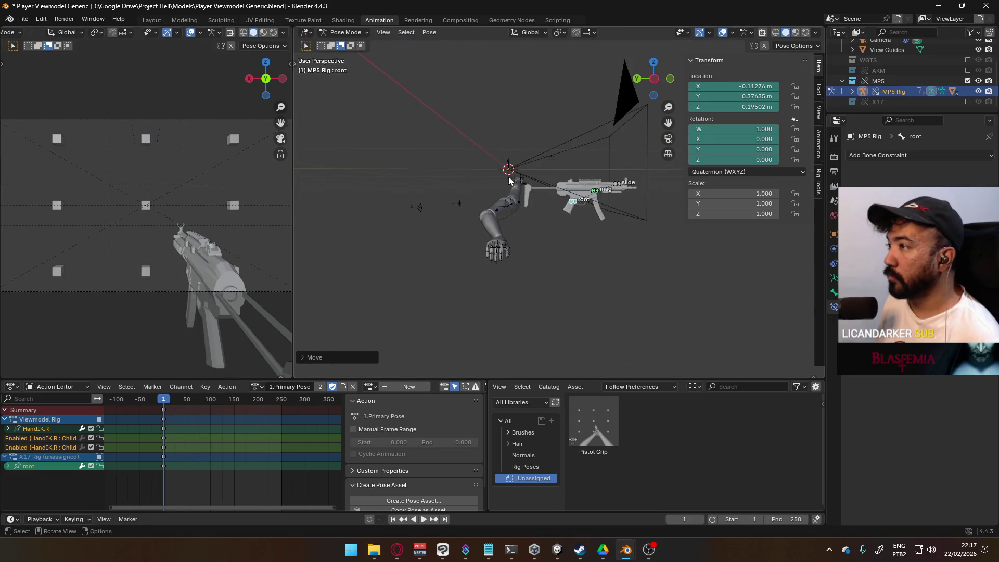
click(346, 32)
Switch to Object Mode, select the viewmodel arms rig and put it into Pose Mode.
click(346, 42)
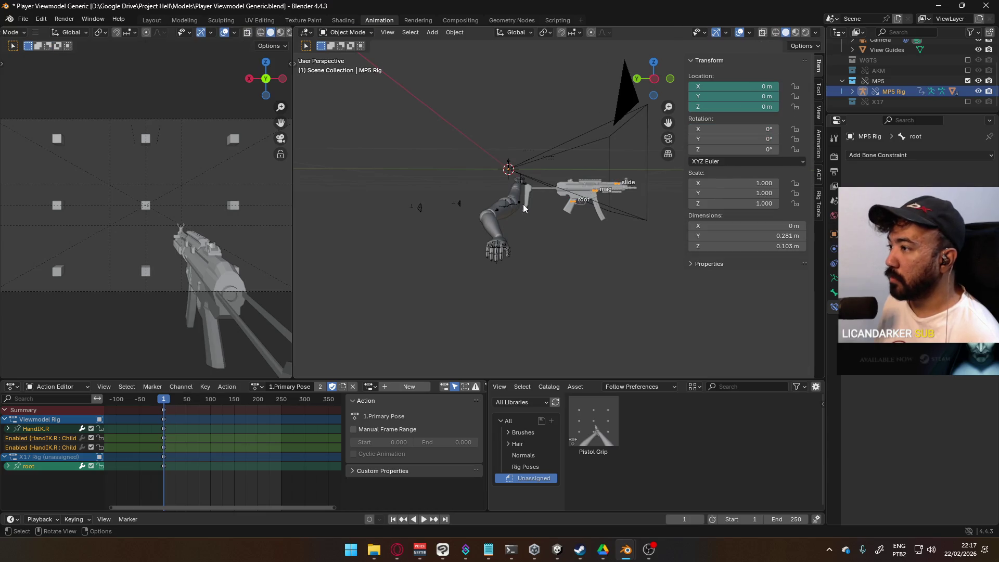
click(505, 239)
click(355, 31)
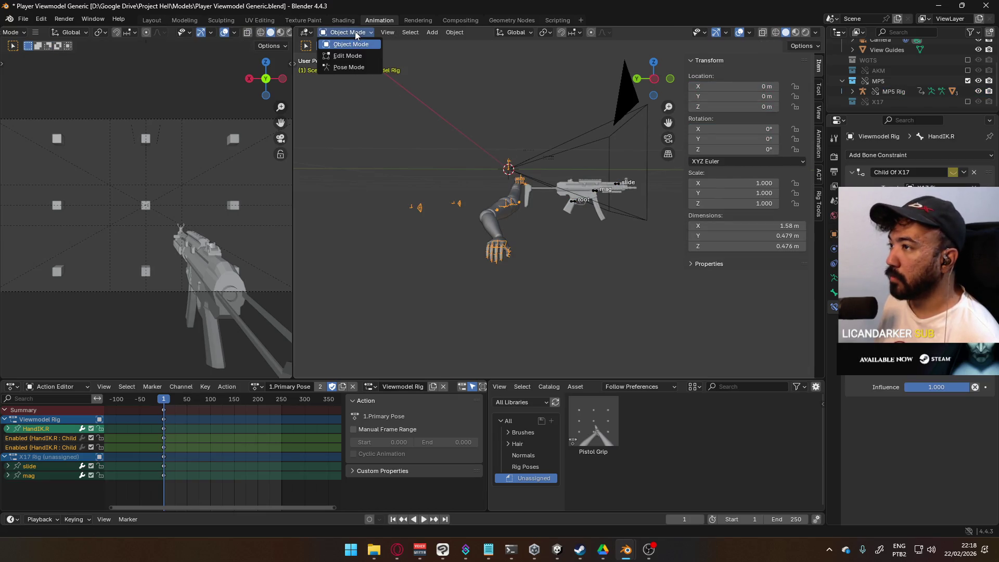
click(349, 67)
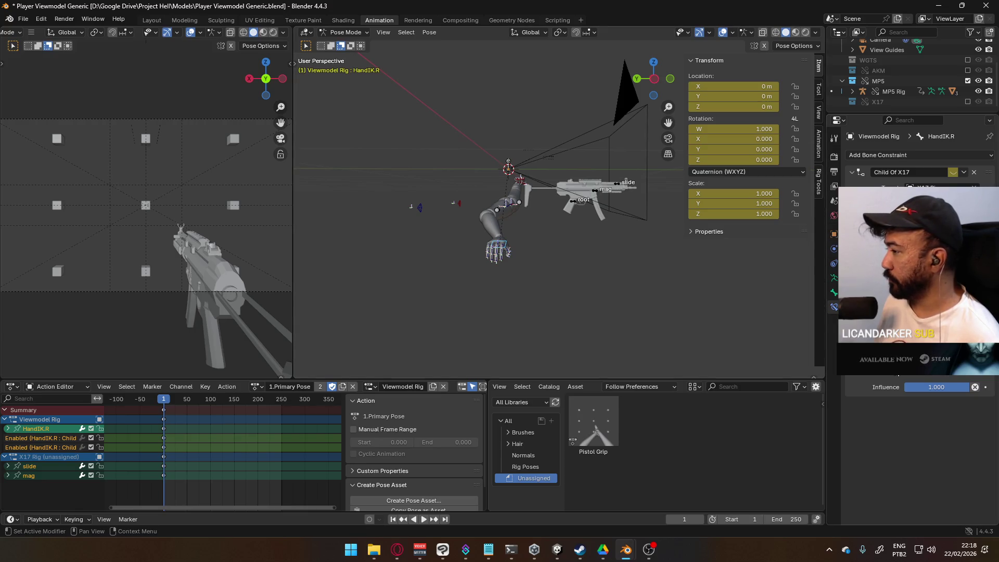
From the top view, box-select one hand's bones and apply the Pistol Grip pose asset.
middle_drag(416, 197, 436, 232)
middle_drag(574, 252, 571, 244)
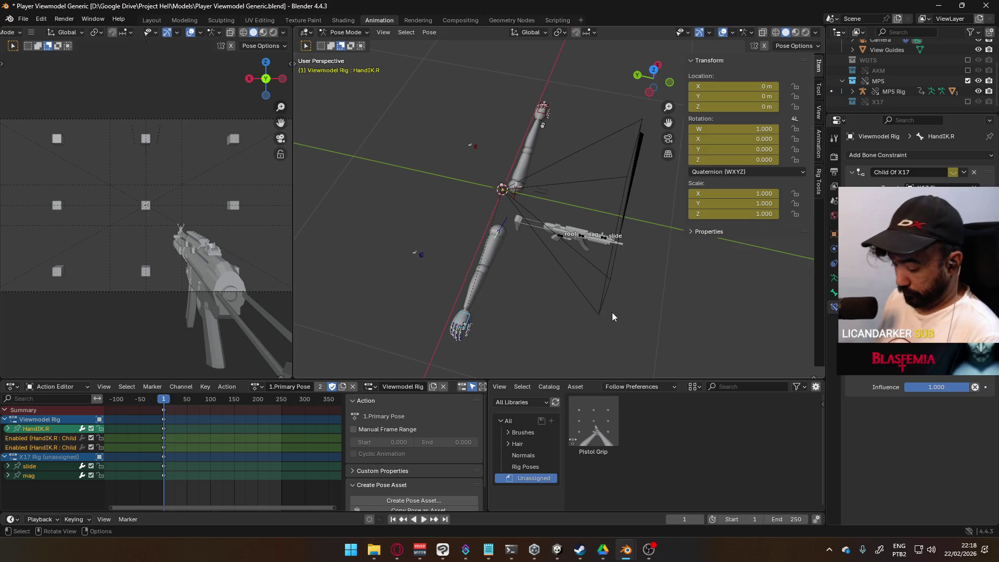
key(KP_7)
shift+middle_drag(513, 205, 490, 217)
scroll(459, 229, up, 2)
mouse_move(370, 187)
mouse_down()
mouse_move(419, 240)
mouse_move(388, 221)
mouse_move(411, 252)
mouse_up()
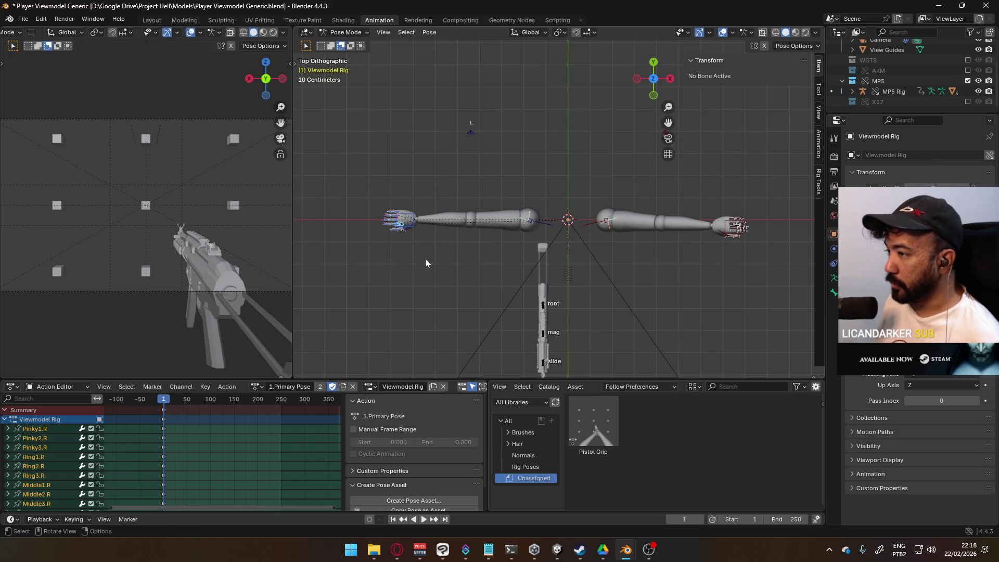
right_click(607, 417)
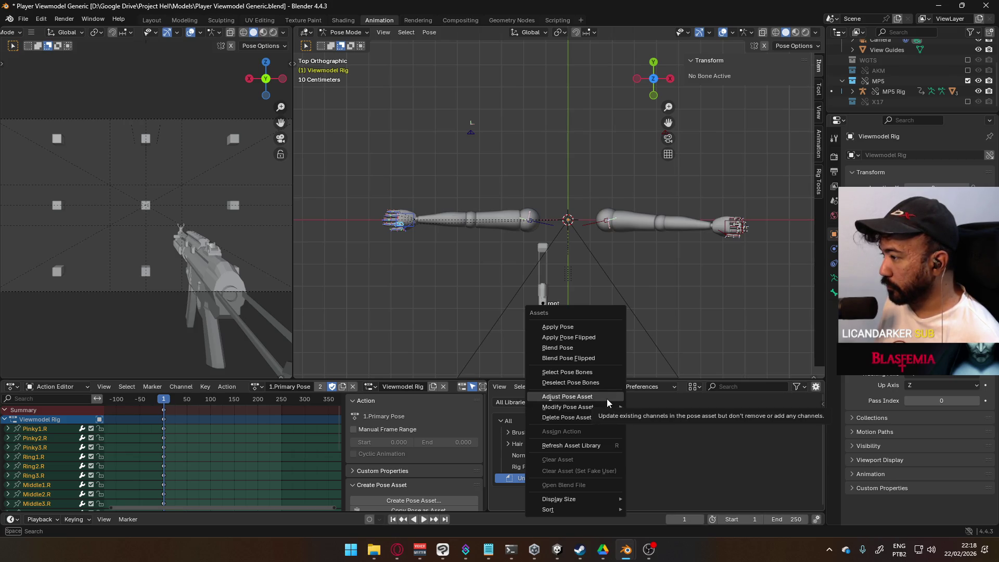
click(597, 327)
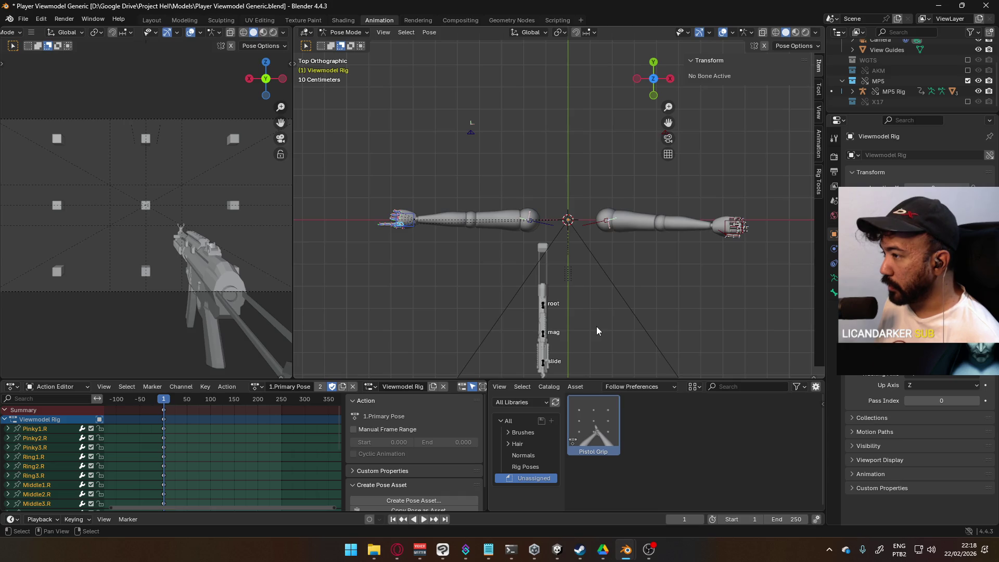
Test-move HandIK.R and rotate it roughly 95° about Z.
click(414, 229)
key(g)
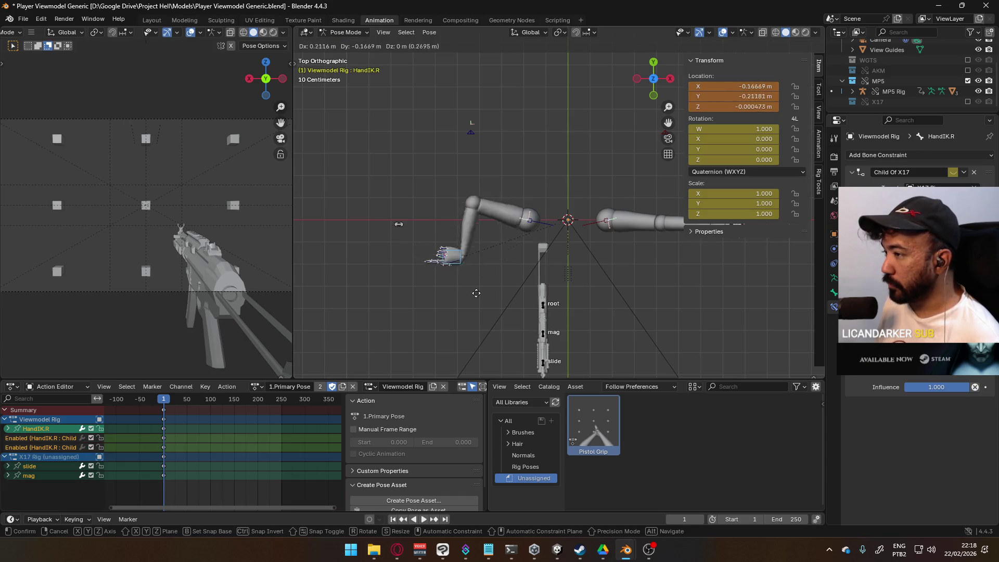
click(489, 288)
mouse_move(489, 289)
middle_down()
mouse_move(560, 321)
mouse_move(550, 294)
middle_up()
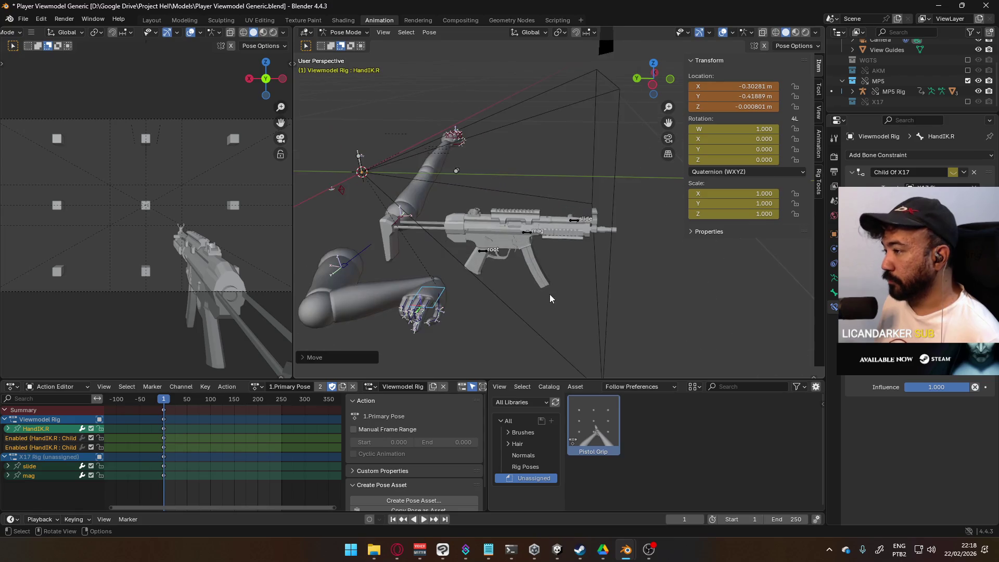
key(r)
key(z)
click(469, 195)
mouse_move(469, 195)
middle_down()
mouse_move(479, 221)
mouse_move(498, 225)
middle_up()
In front view rotate HandIK.R -90°, then clear its rotation and location with Alt+R and Alt+G.
key(KP_1)
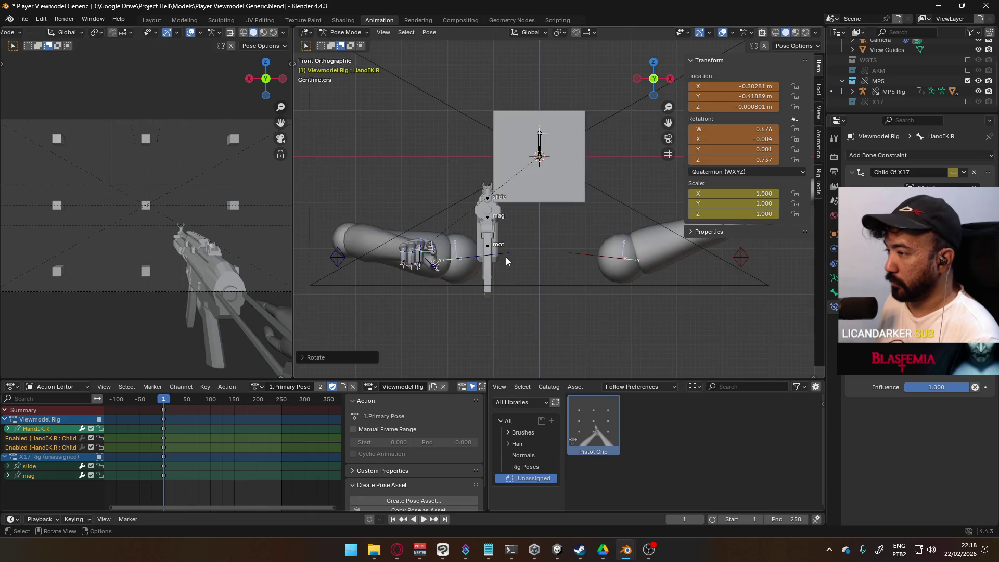
scroll(499, 272, up, 2)
key(r)
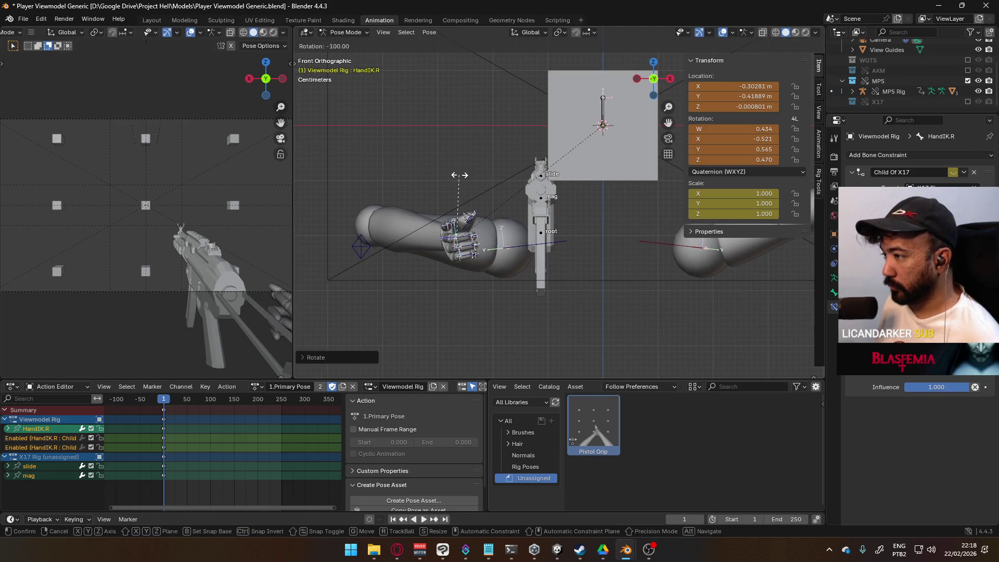
click(470, 176)
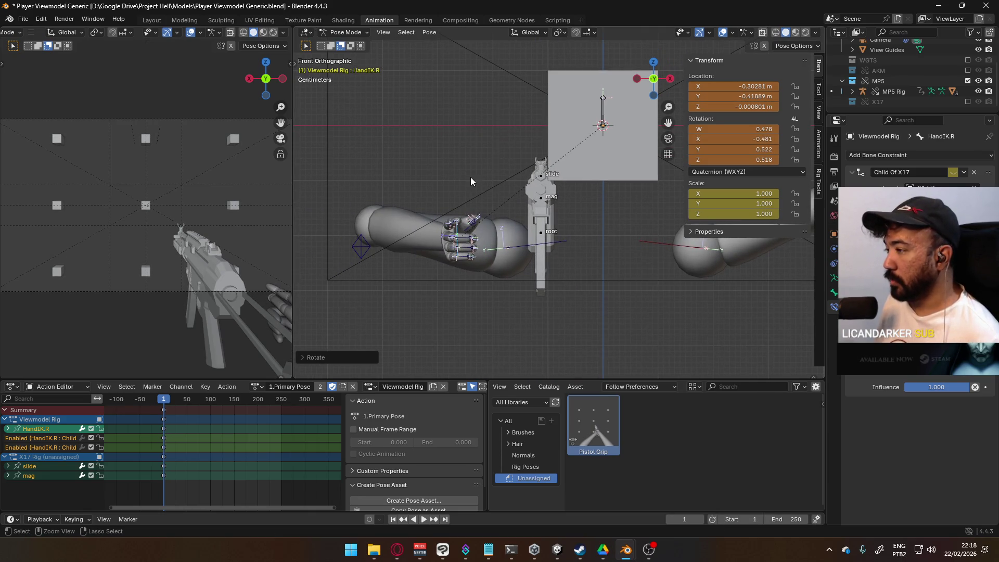
key(alt+r)
key(alt+g)
mouse_move(470, 177)
middle_down()
mouse_move(432, 180)
mouse_move(510, 216)
mouse_move(440, 150)
middle_up()
click(345, 32)
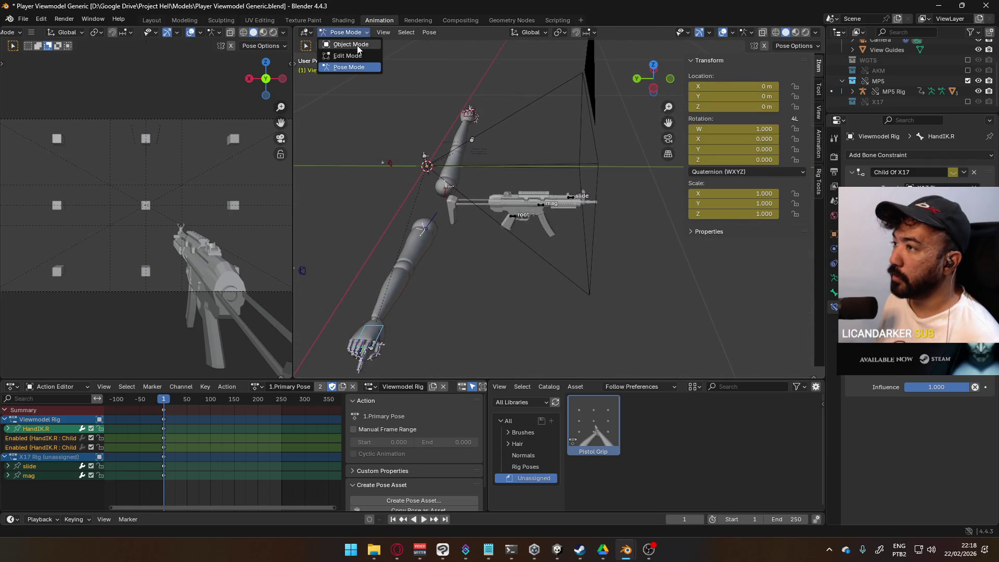
Select the MP5 rig, enter Pose Mode and roughly move its root bone.
click(343, 42)
click(517, 217)
click(517, 217)
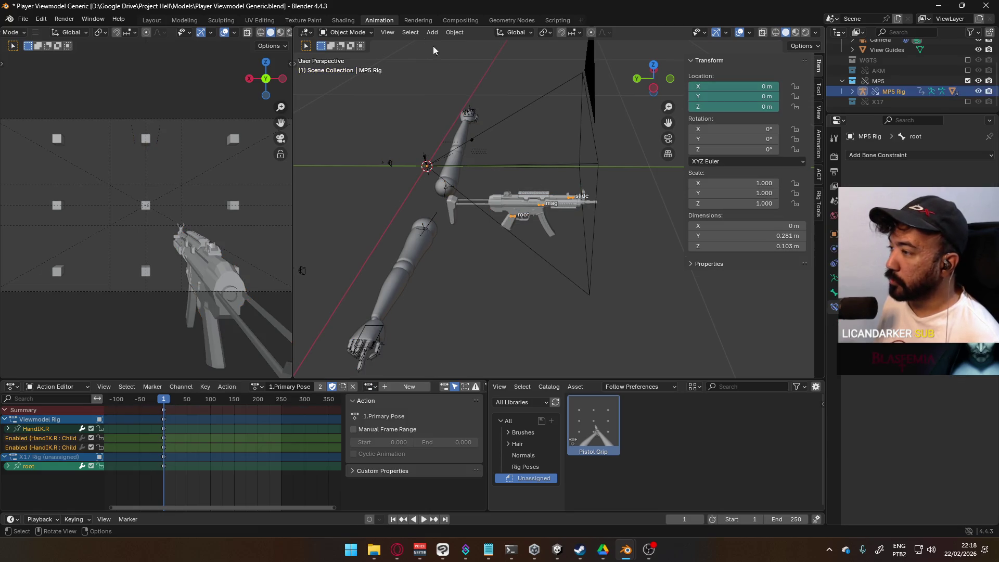
click(359, 32)
click(348, 68)
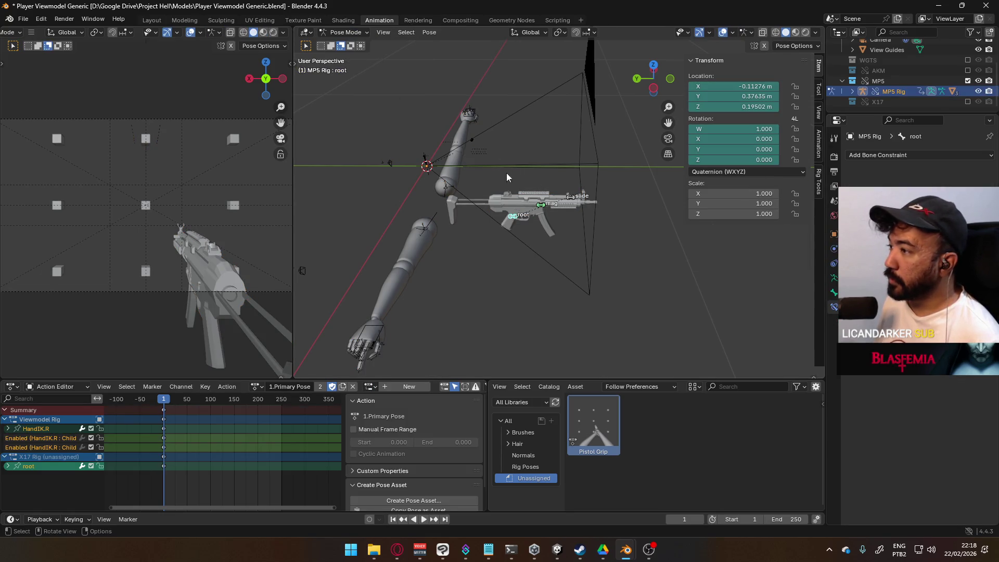
key(g)
click(484, 150)
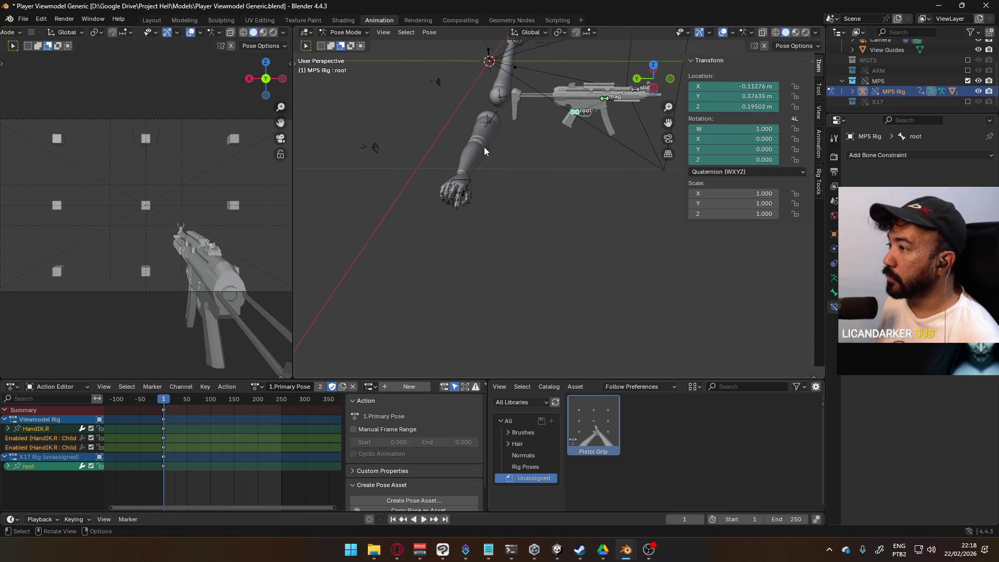
Switch the arms rig into Pose Mode, then return to posing the MP5 rig, cancelling a stray move.
click(347, 32)
click(348, 45)
click(465, 186)
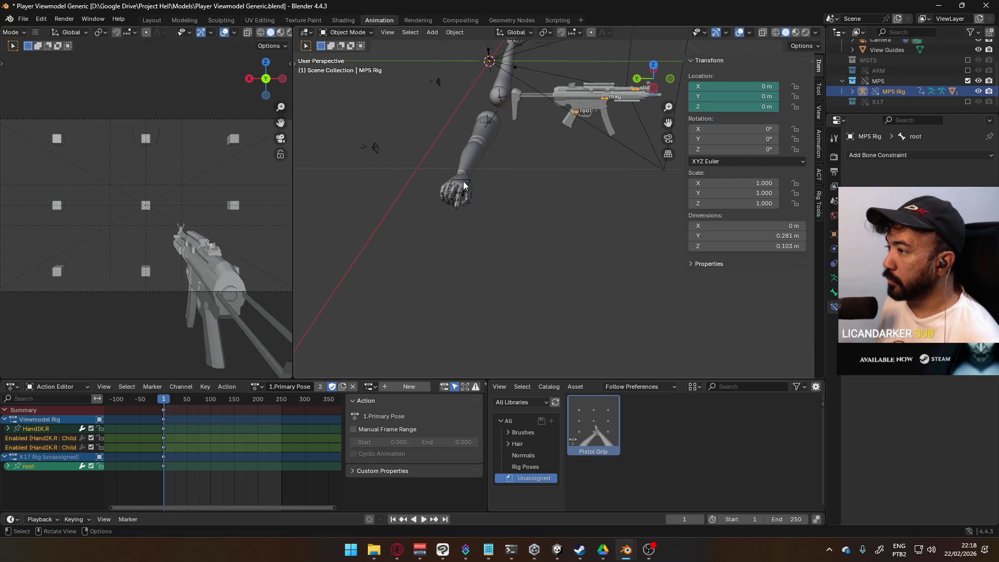
click(347, 32)
click(363, 67)
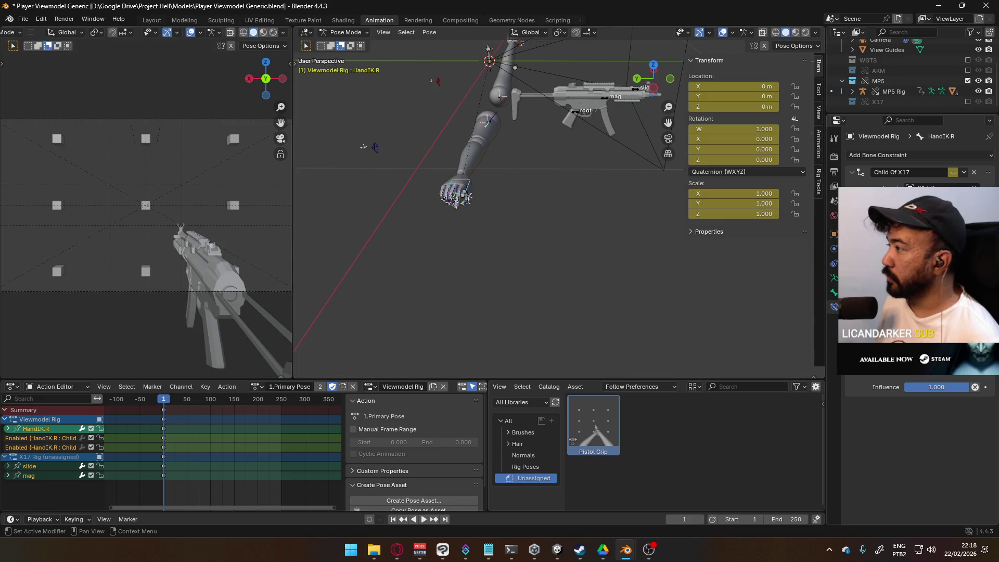
click(347, 32)
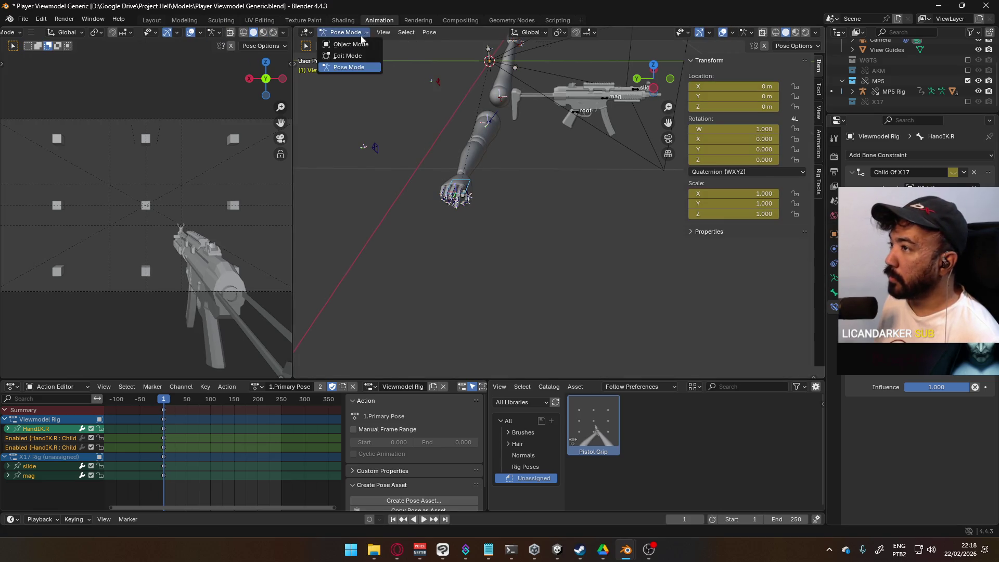
click(347, 44)
click(578, 112)
click(348, 32)
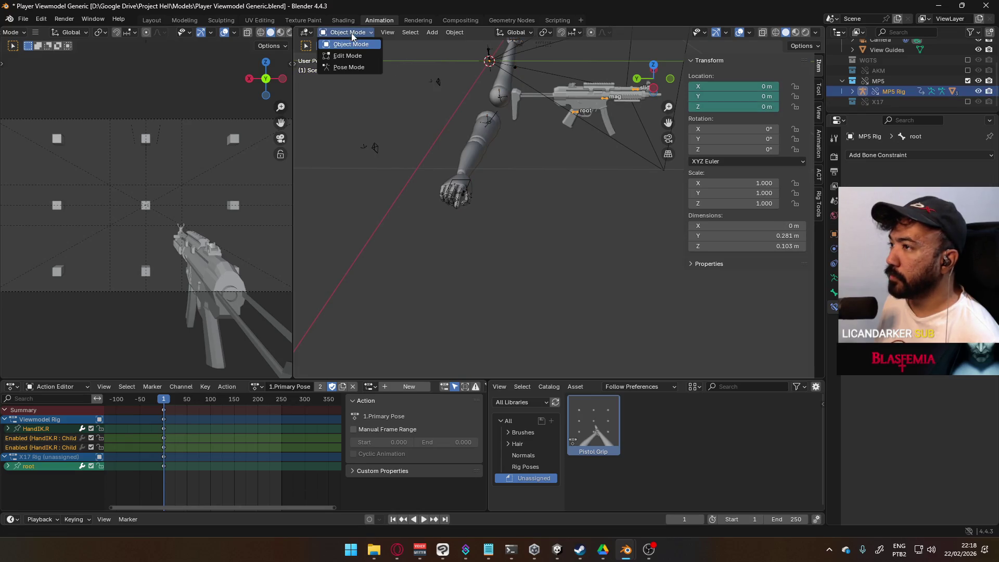
click(363, 67)
key(g)
key(Escape)
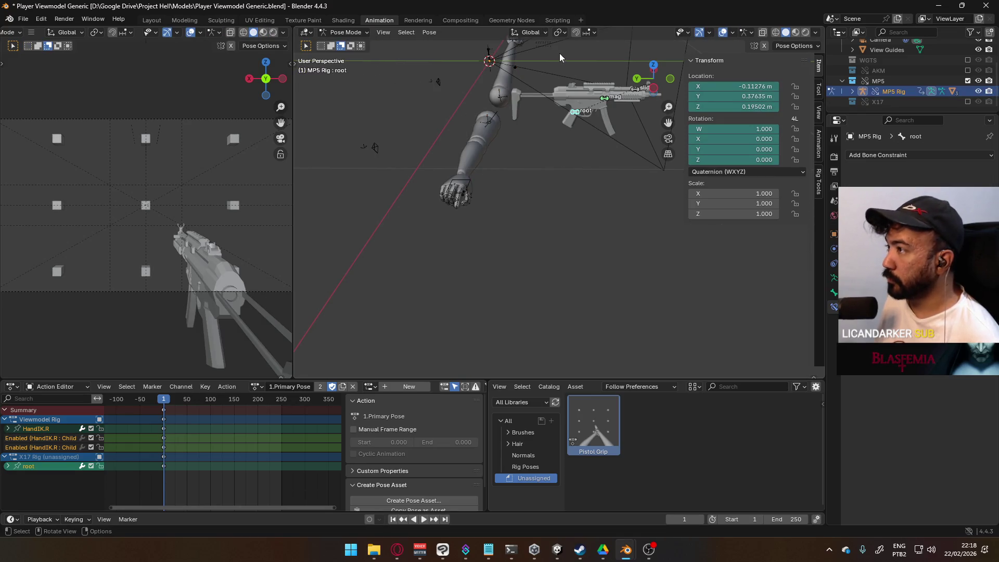
Turn on snapping, set its snap target, and snap the gun's root bone to the hand.
click(575, 33)
click(586, 32)
click(557, 97)
mouse_move(541, 197)
middle_down()
mouse_move(512, 237)
mouse_move(502, 201)
mouse_move(402, 134)
mouse_move(454, 131)
middle_up()
key(g)
click(417, 110)
Rotate the gun 90° about Y and 90° about its local X axis.
scroll(454, 131, down, 4)
text(ry90)
key(Return)
text(rxx90)
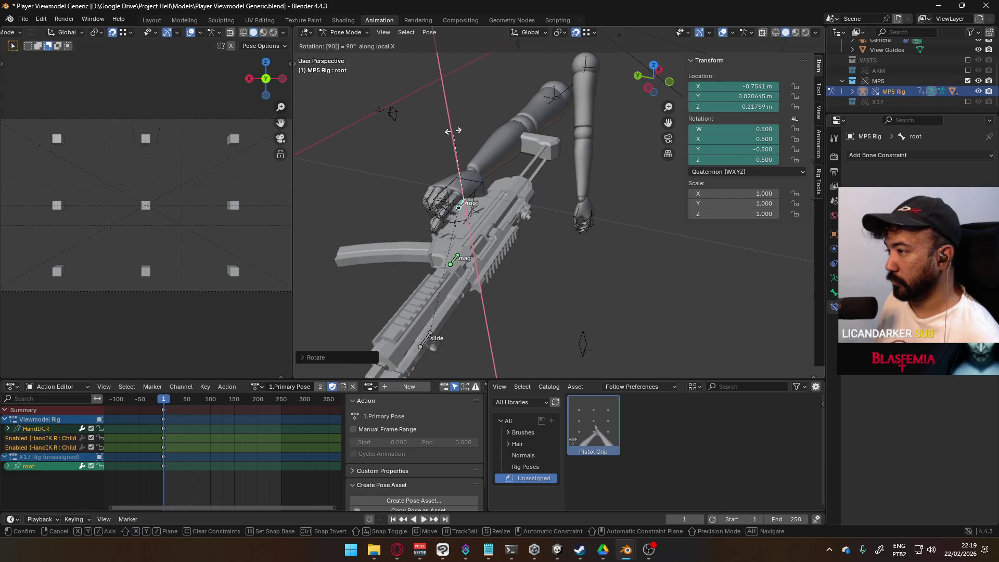
key(Return)
mouse_move(454, 131)
middle_down()
mouse_move(498, 137)
mouse_move(454, 129)
mouse_move(430, 88)
mouse_move(429, 55)
mouse_move(442, 52)
mouse_move(460, 84)
mouse_move(447, 152)
mouse_move(483, 212)
middle_up()
click(483, 213)
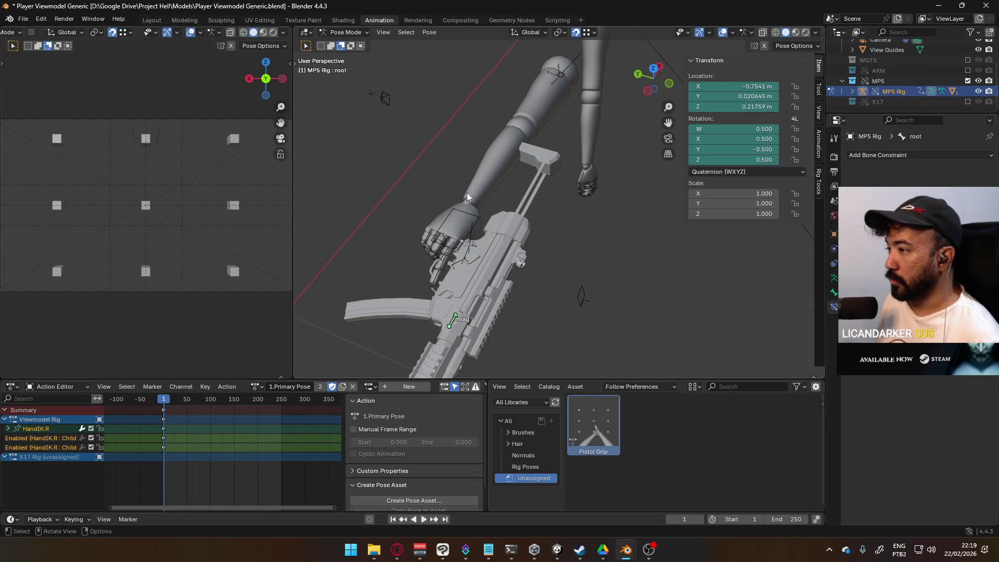
Put the Viewmodel Rig into Pose Mode, then switch back to posing the MP5 rig.
click(358, 33)
click(350, 44)
click(466, 215)
click(346, 33)
click(346, 67)
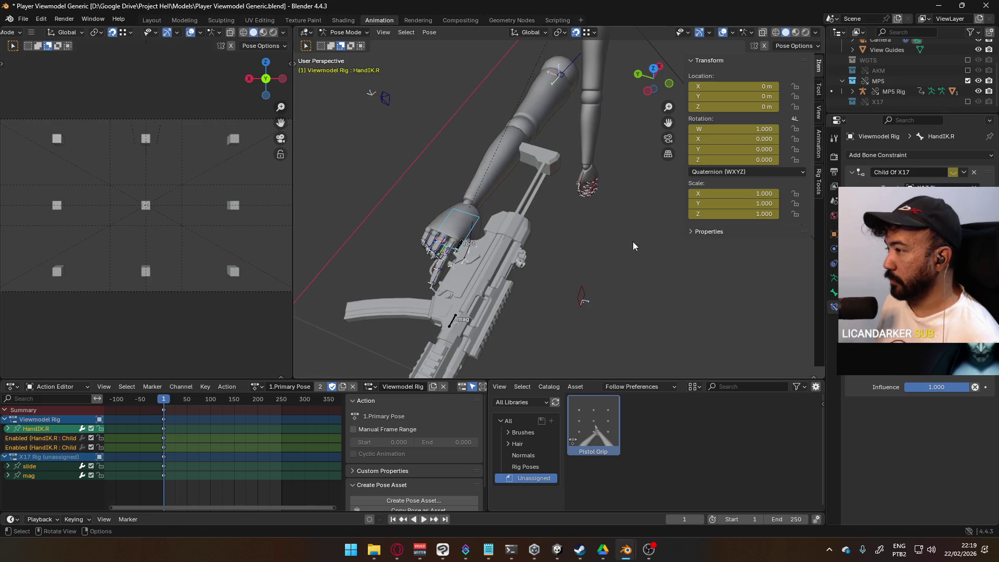
middle_drag(633, 241, 620, 230)
click(346, 32)
click(346, 45)
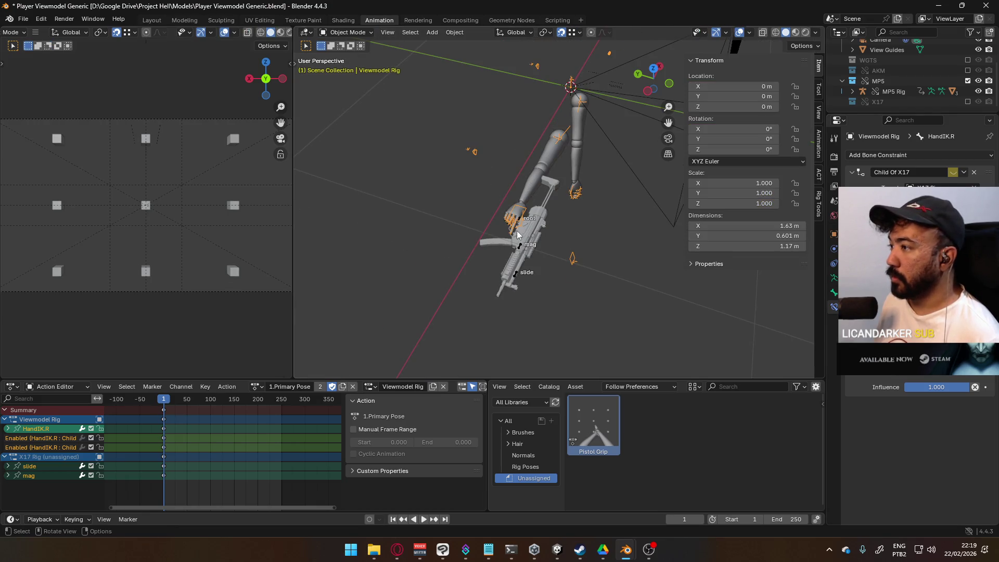
click(522, 245)
click(522, 245)
click(346, 32)
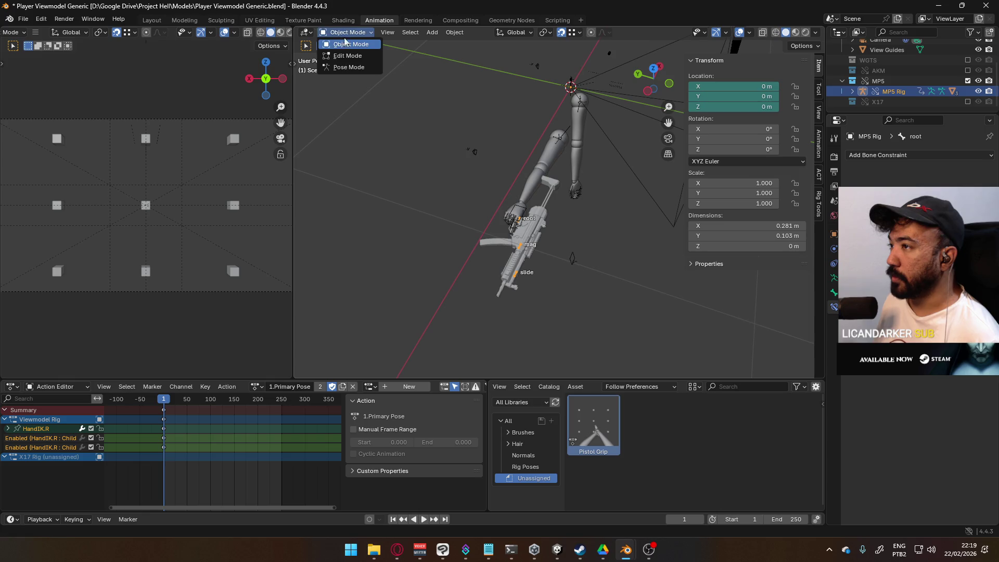
click(348, 67)
Select the gun's root bone, move it, turn snapping off and move it again.
click(525, 225)
key(g)
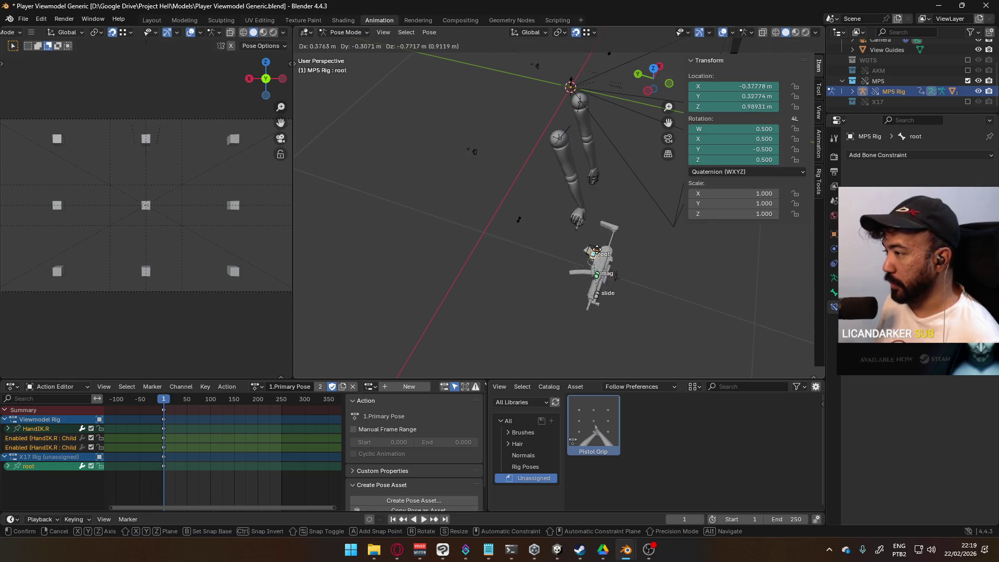
click(606, 221)
middle_drag(606, 221, 550, 167)
click(575, 32)
middle_drag(527, 88, 611, 205)
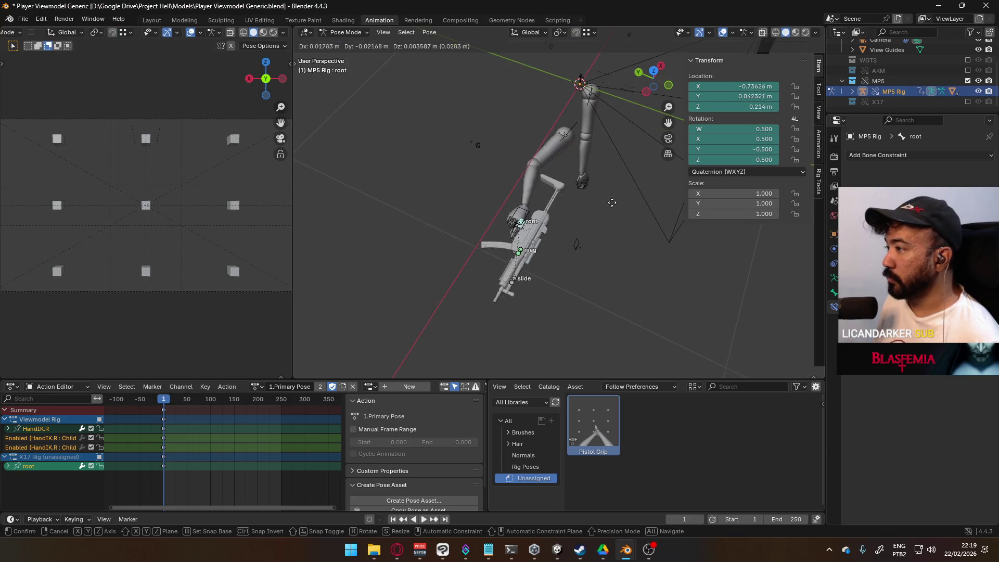
key(g)
click(678, 224)
Rotate the gun about global Z and then about global Y.
key(r)
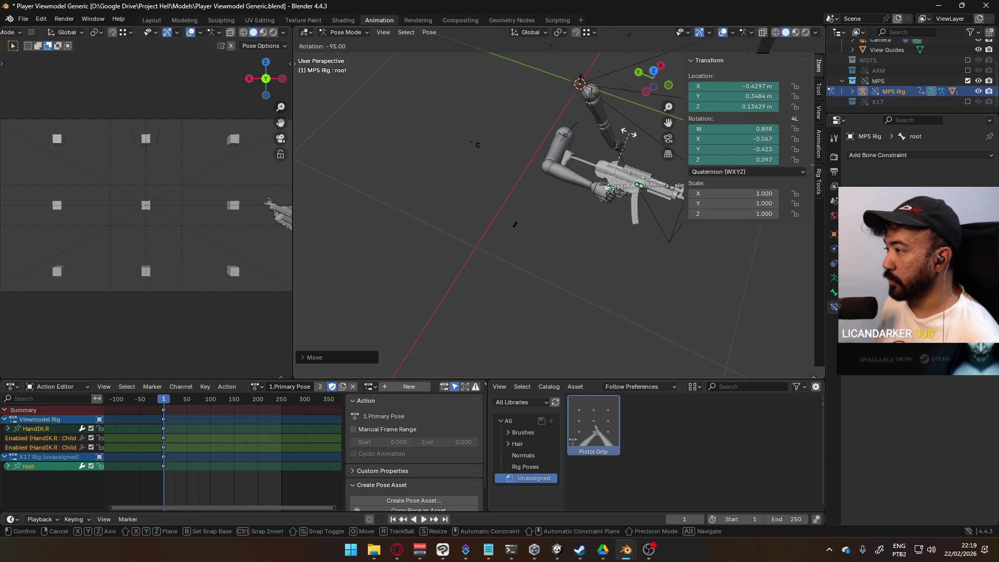
right_click(629, 135)
mouse_move(628, 135)
middle_down()
mouse_move(520, 171)
mouse_move(543, 192)
middle_up()
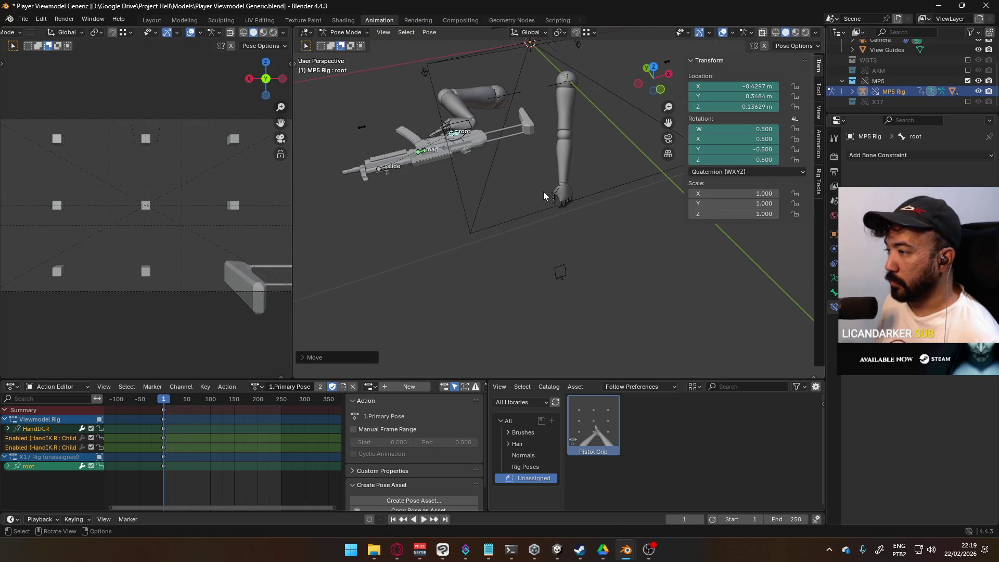
key(r)
key(z)
click(547, 126)
key(r)
key(y)
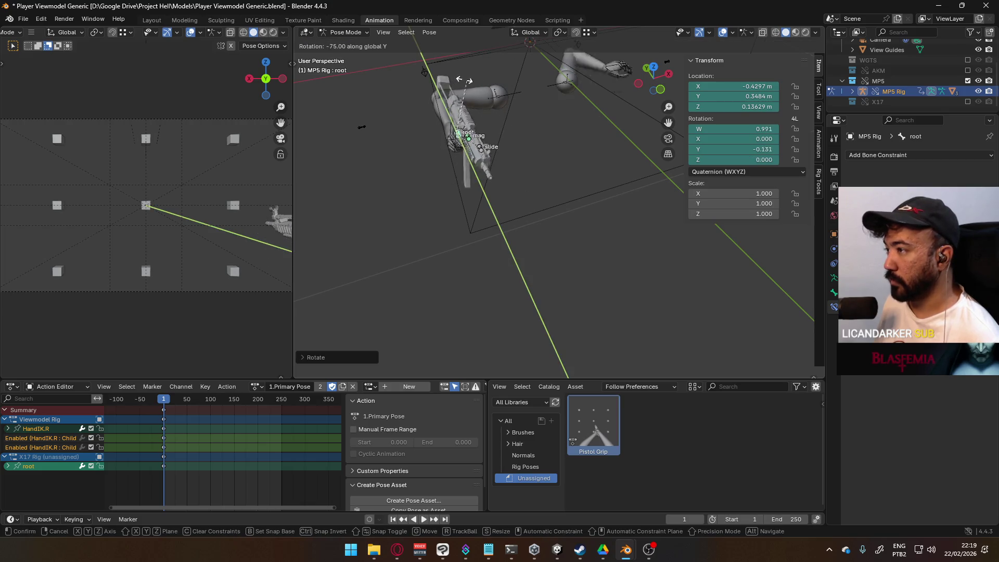
click(426, 95)
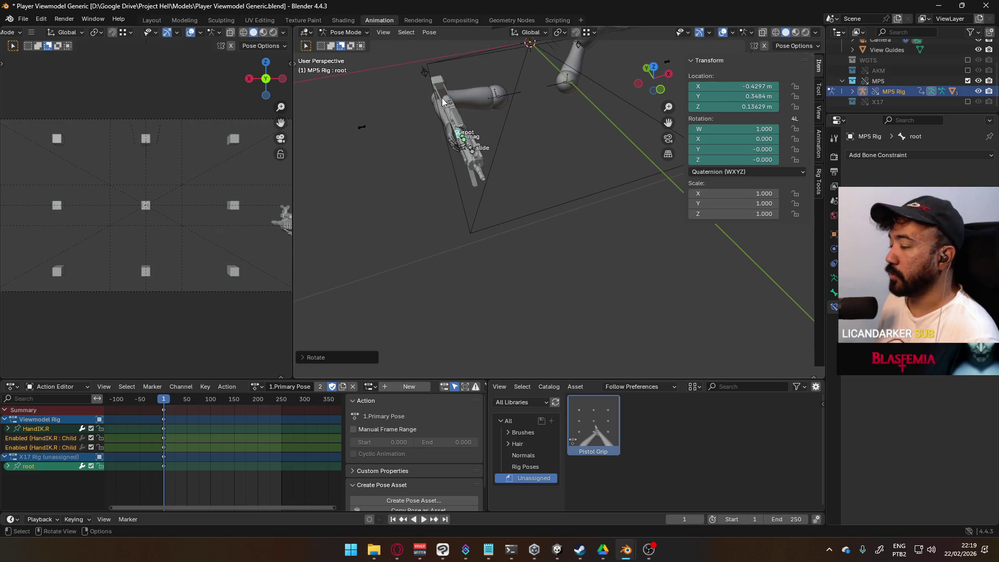
In front view, slide the gun sideways and adjust its height on Z, ending near X -0.11228, Y 0.3484, Z 0.17743 m.
key(KP_1)
key(g)
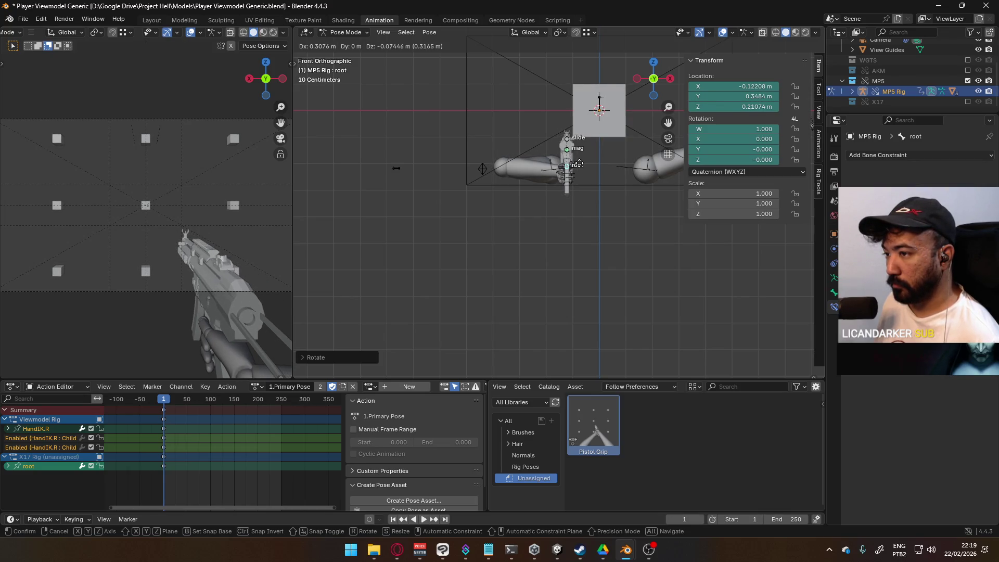
click(581, 163)
key(g)
key(z)
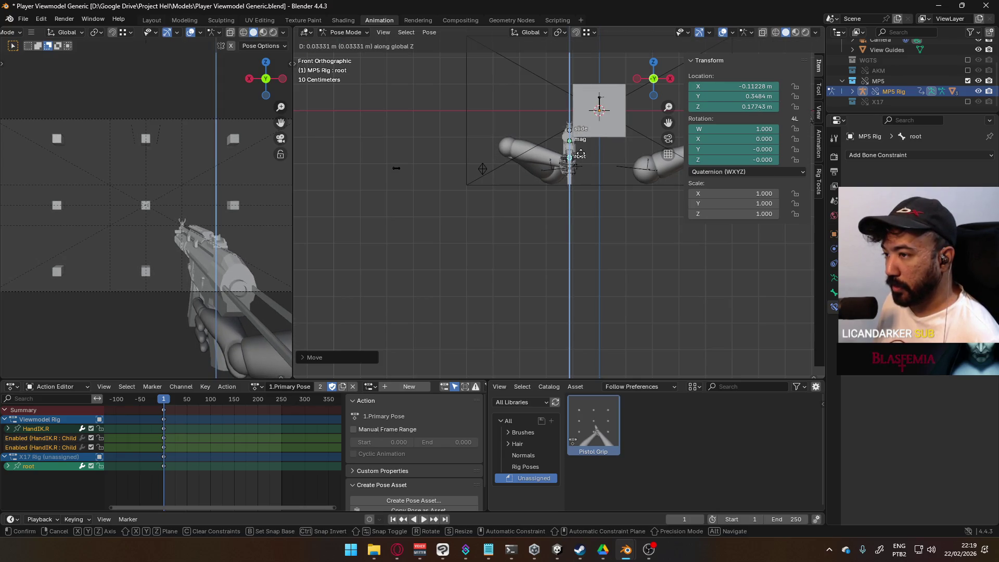
click(580, 156)
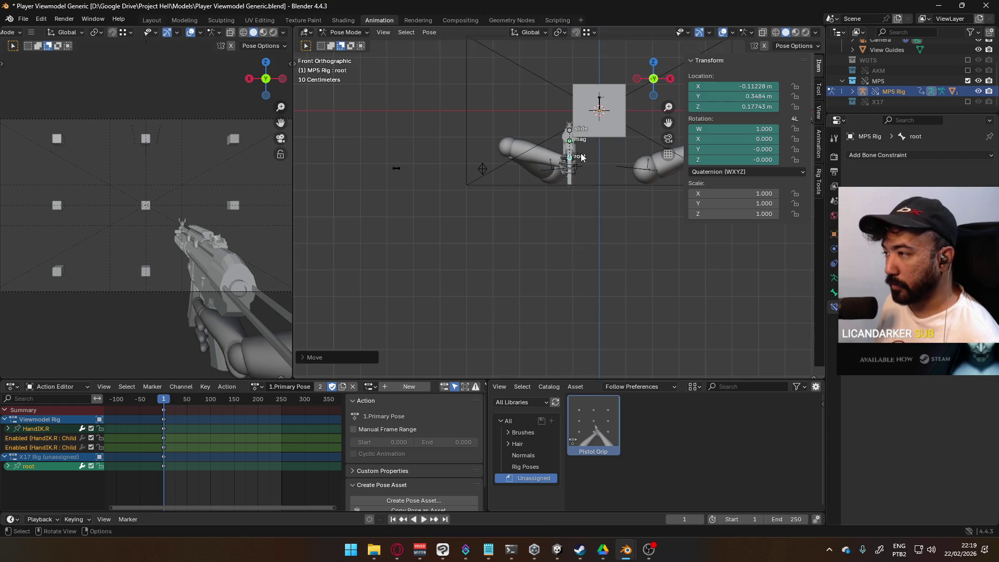
mouse_move(563, 166)
middle_down()
mouse_move(688, 177)
mouse_move(698, 210)
mouse_move(446, 175)
middle_up()
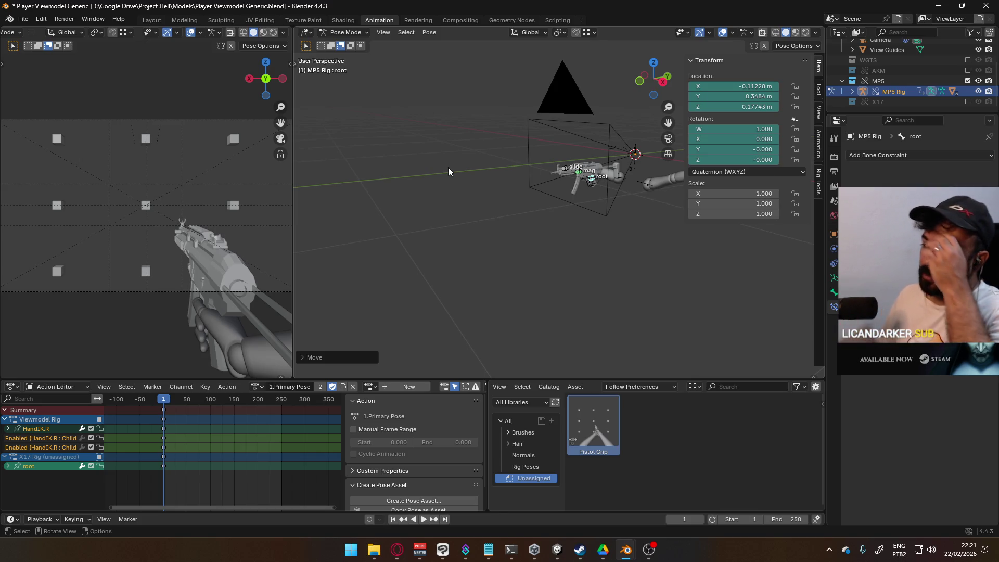
Check the MP5 placement up close and save the Player Viewmodel Generic .blend file.
mouse_move(495, 199)
middle_down()
mouse_move(588, 193)
mouse_move(457, 242)
mouse_move(427, 114)
middle_up()
key(ctrl+s)
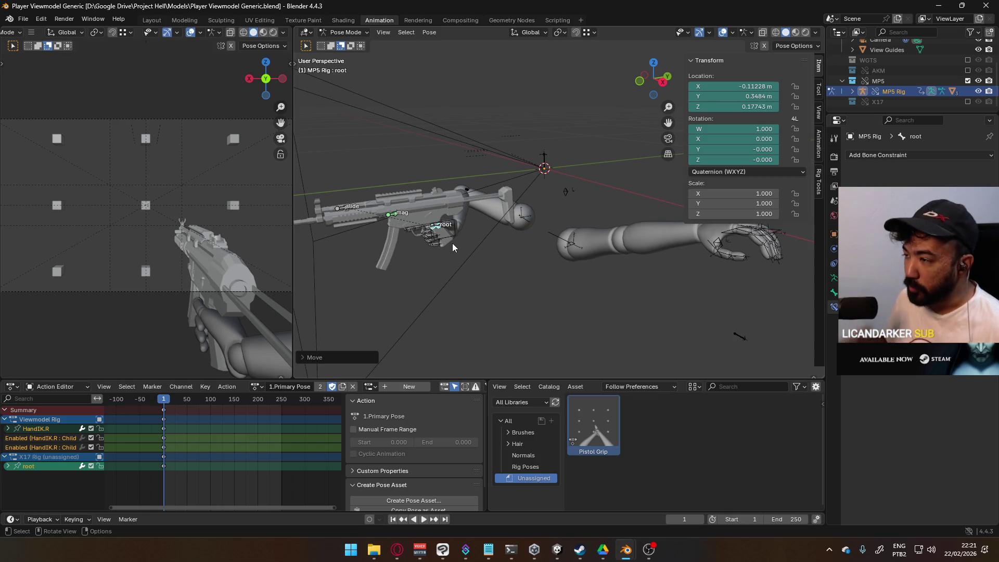
Grab the MP5 root bone to seat the gun in the right hand, check it, then return to Object Mode.
mouse_move(452, 242)
middle_down()
mouse_move(455, 232)
mouse_move(498, 243)
middle_up()
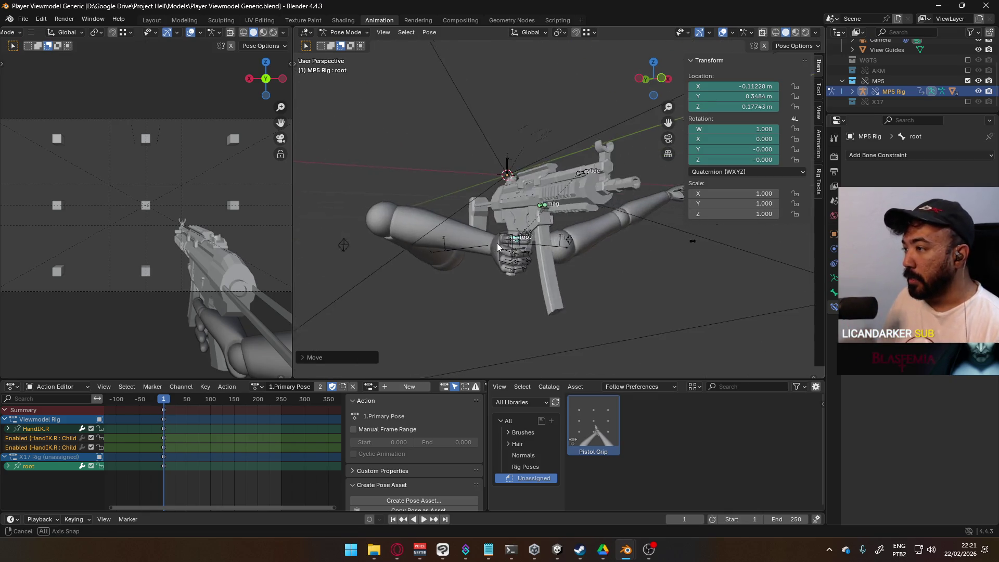
key(g)
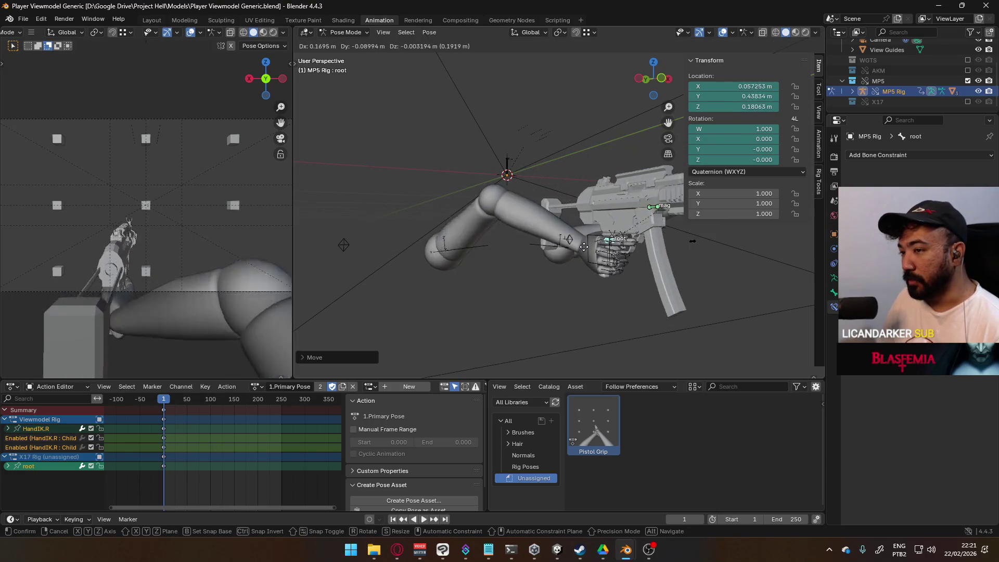
click(529, 241)
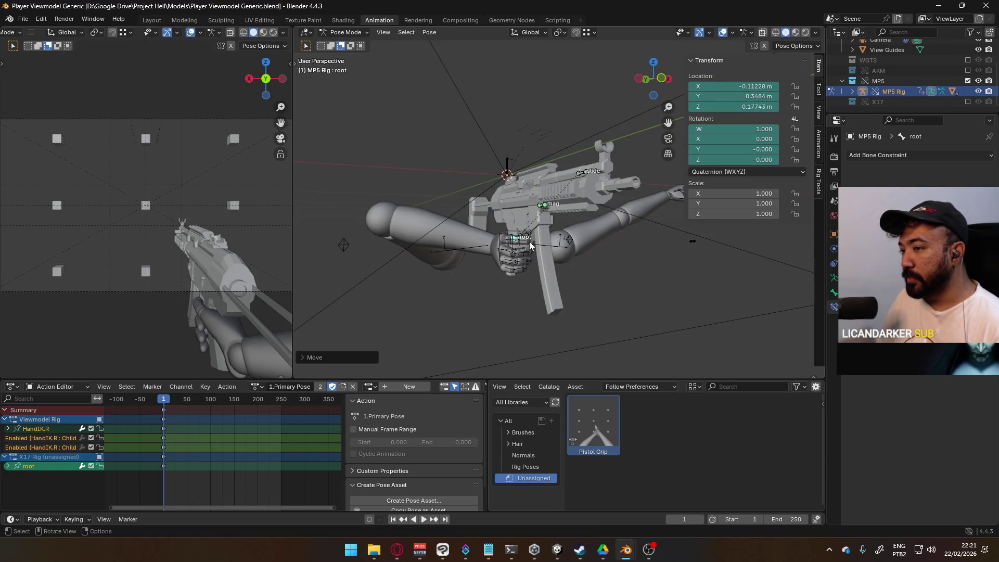
mouse_move(478, 241)
middle_down()
mouse_move(547, 263)
mouse_move(454, 254)
mouse_move(631, 252)
mouse_move(573, 248)
mouse_move(542, 226)
mouse_move(531, 247)
middle_up()
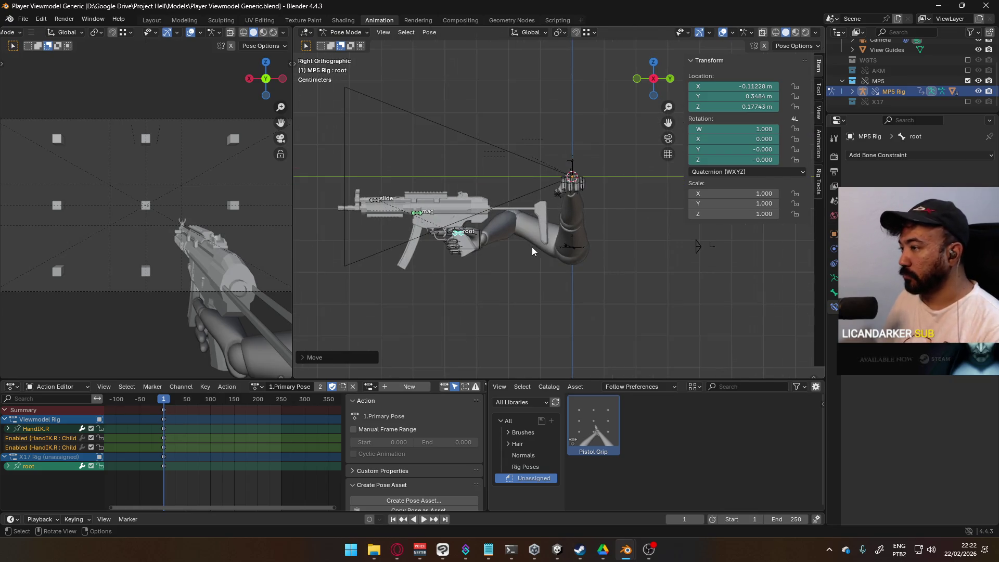
shift+middle_drag(468, 241, 523, 215)
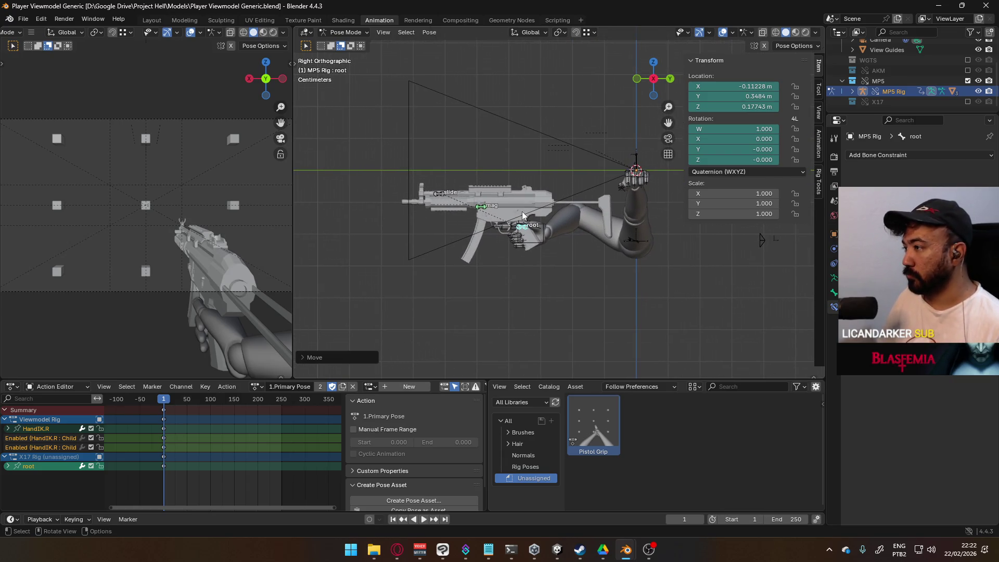
mouse_move(457, 197)
middle_down()
mouse_move(623, 201)
mouse_move(518, 209)
mouse_move(589, 199)
mouse_move(538, 216)
mouse_move(443, 207)
mouse_move(329, 61)
middle_up()
key(ctrl+Tab)
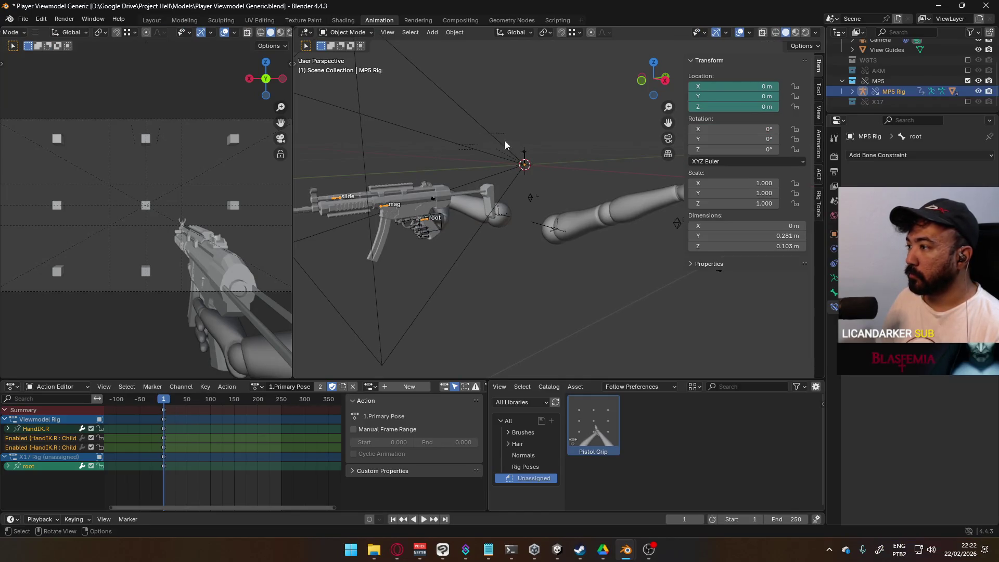
Put the arms rig into Pose Mode and select the left hand bone HandIK.L.
middle_drag(505, 140, 546, 211)
click(346, 32)
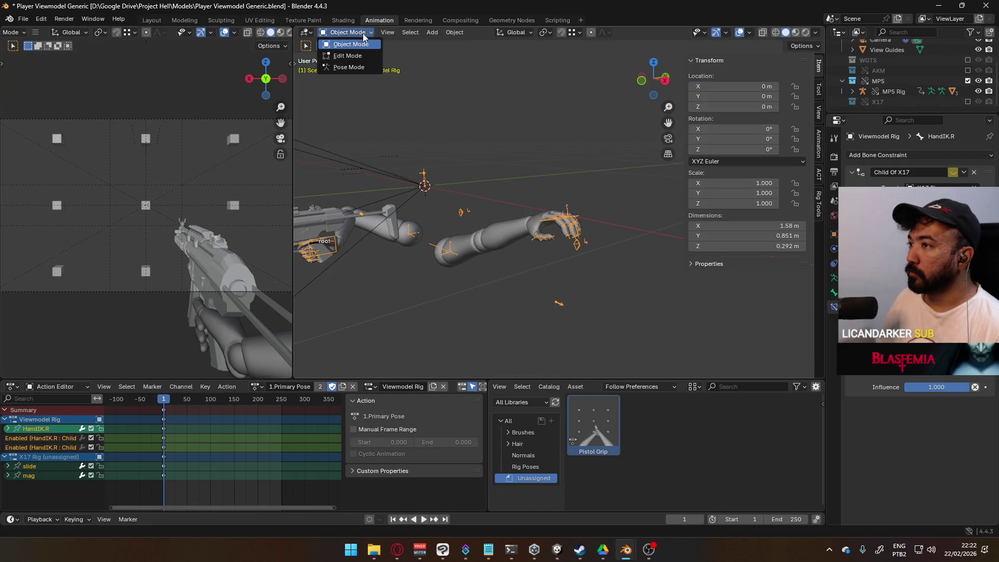
click(343, 65)
mouse_move(385, 130)
middle_down()
mouse_move(447, 199)
mouse_move(597, 193)
mouse_move(518, 199)
mouse_move(486, 230)
middle_up()
middle_drag(630, 282, 576, 249)
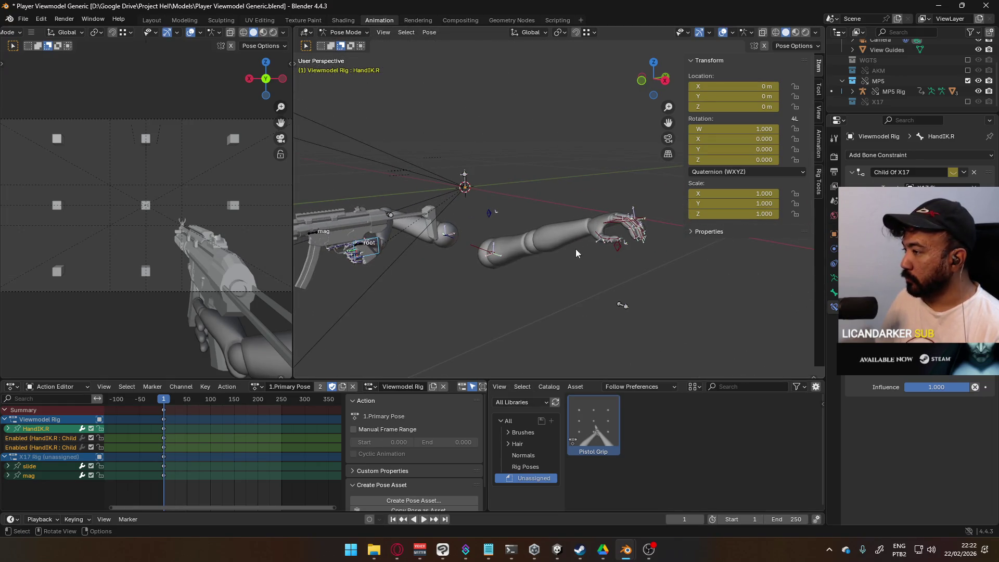
click(613, 223)
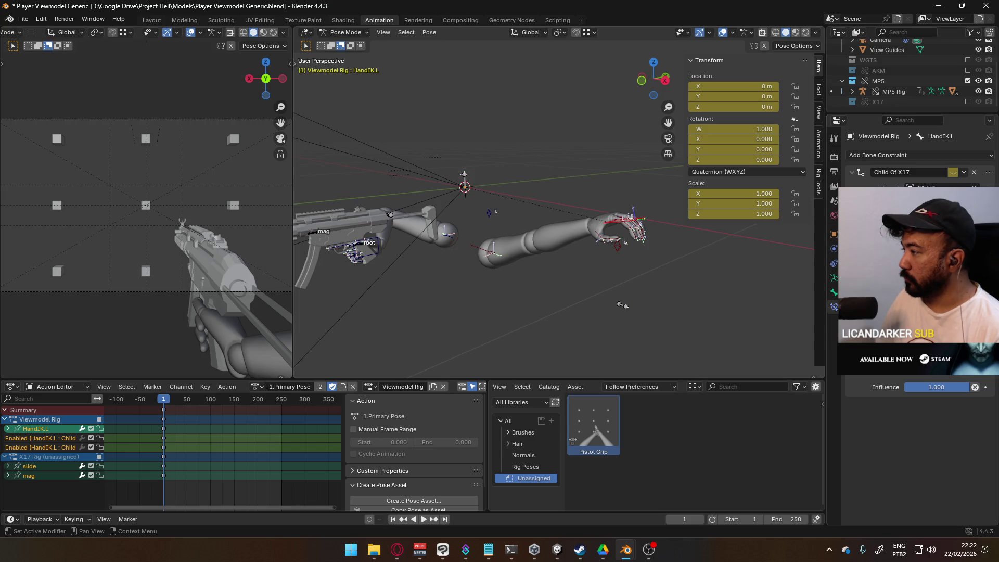
Move and rotate HandIK.L toward the front of the MP5.
middle_drag(510, 237, 556, 233)
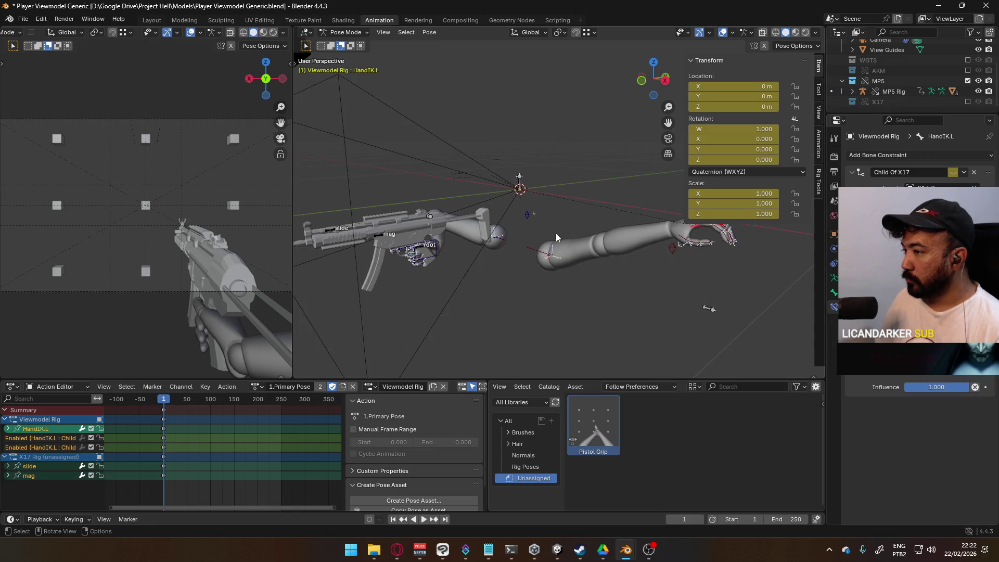
key(g)
click(440, 289)
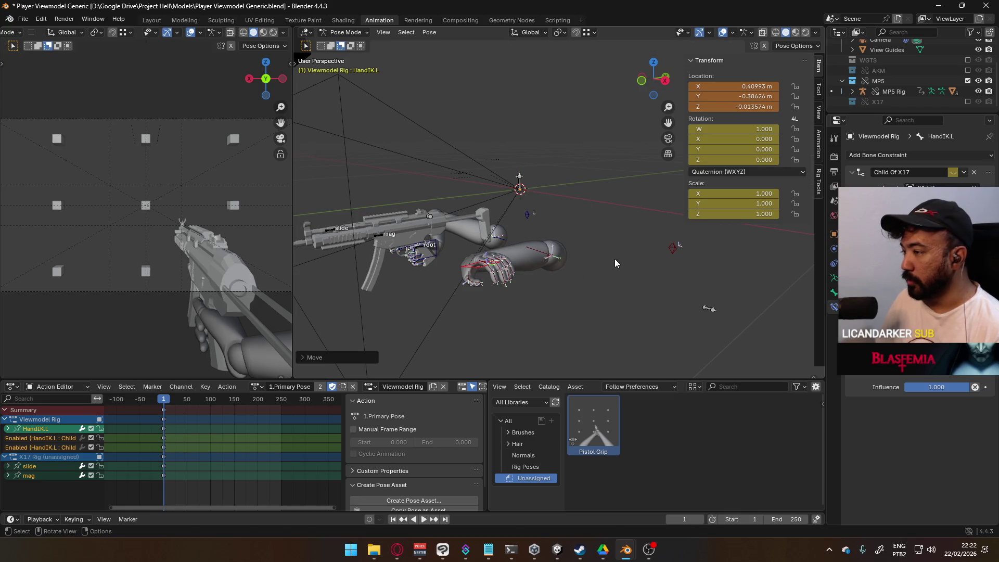
key(r)
click(397, 308)
mouse_move(494, 276)
middle_down()
mouse_move(522, 262)
mouse_move(526, 277)
mouse_move(589, 247)
mouse_move(585, 208)
mouse_move(540, 179)
mouse_move(579, 217)
mouse_move(573, 192)
mouse_move(564, 202)
mouse_move(581, 151)
mouse_move(565, 216)
middle_up()
key(g)
key(r)
click(499, 268)
Rotate HandIK.L about global Z and move it to X 0.44441, Y -0.76141, Z 0.076261 m.
scroll(585, 207, up, 4)
key(r)
key(z)
click(567, 218)
key(g)
click(509, 166)
scroll(578, 217, up, 3)
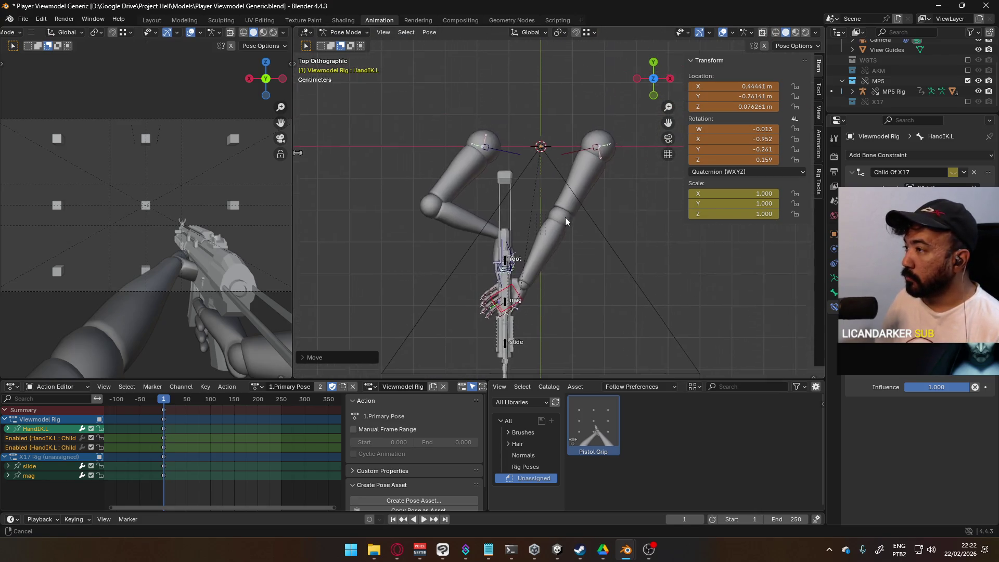
Move Shoulder.R, then rotate Shoulder.L and lower it.
scroll(565, 217, up, 1)
click(490, 149)
key(g)
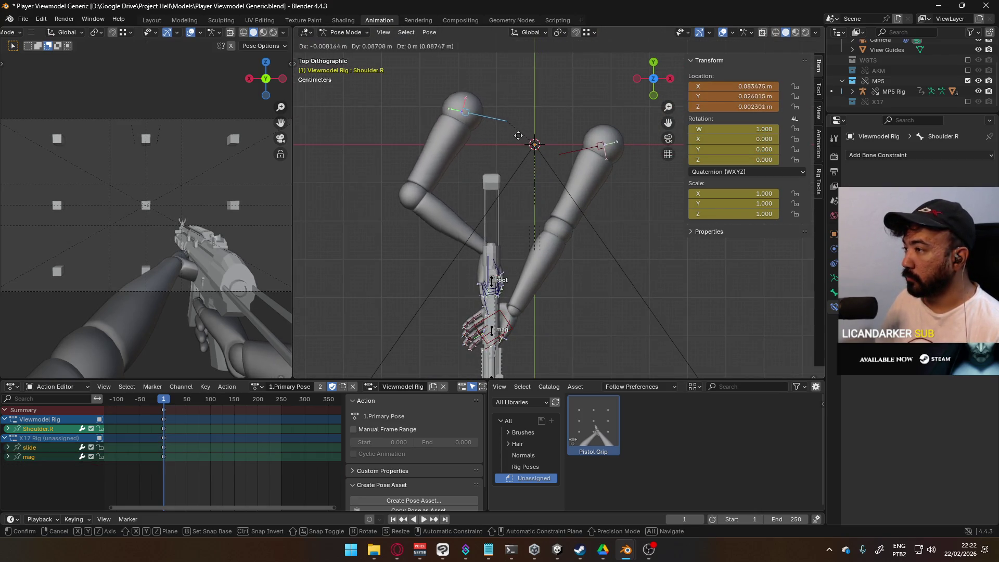
click(524, 116)
click(601, 145)
key(r)
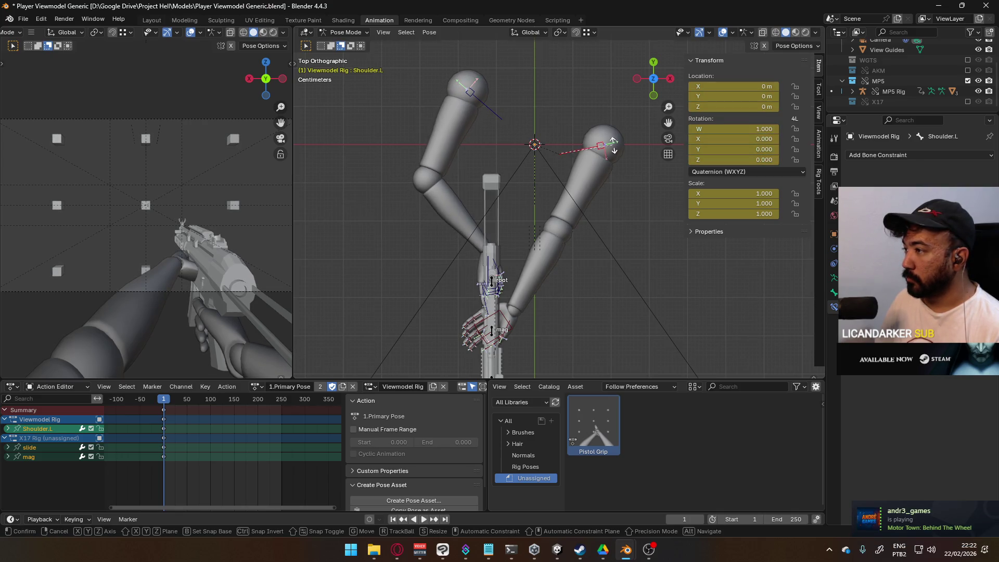
click(615, 183)
key(g)
click(630, 208)
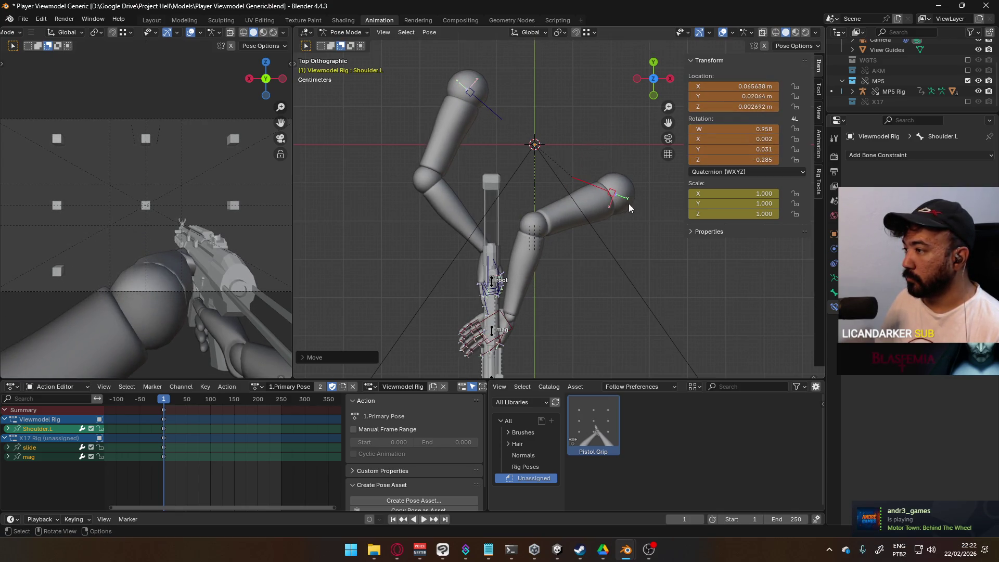
Shift the left hand bone HandIK.L to X 0.52877 m.
shift+scroll(528, 231, down, 3)
click(516, 232)
key(g)
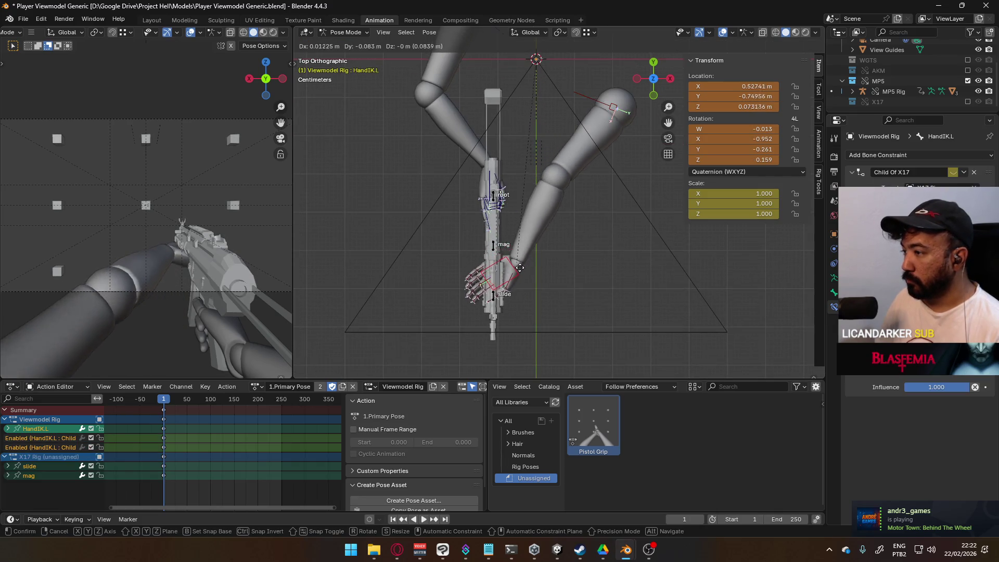
click(523, 235)
Reposition ElbowIK.R and ElbowIK.L so both elbows bend naturally.
mouse_move(522, 235)
middle_down()
mouse_move(470, 151)
mouse_move(511, 148)
mouse_move(432, 243)
mouse_move(511, 302)
mouse_move(583, 291)
mouse_move(622, 239)
mouse_move(595, 192)
middle_up()
click(471, 153)
key(g)
click(522, 299)
click(618, 222)
middle_drag(577, 281, 606, 294)
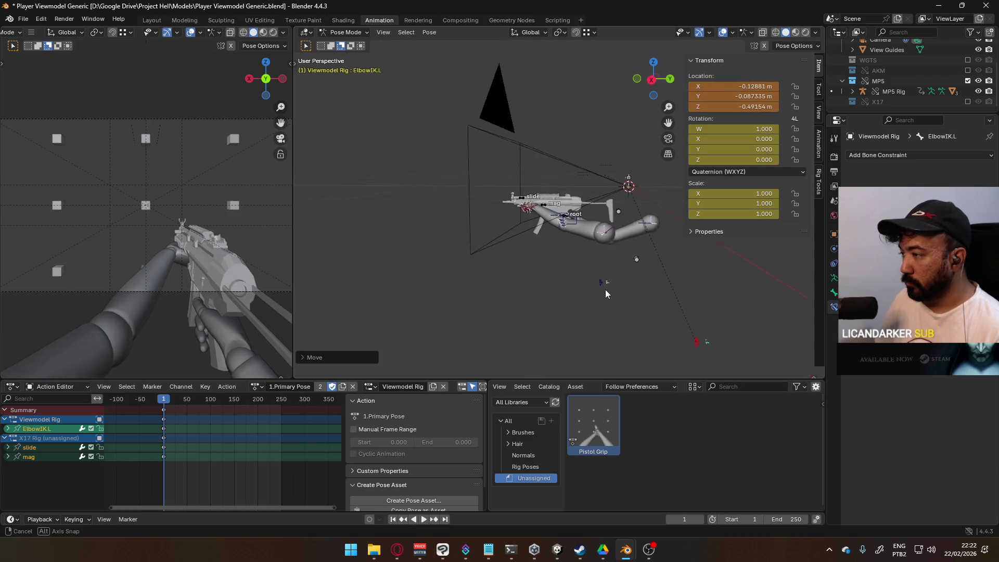
key(g)
click(546, 297)
mouse_move(547, 296)
middle_down()
mouse_move(622, 237)
mouse_move(609, 244)
middle_up()
Select HandIK.L again and begin rotating the left hand.
scroll(520, 267, up, 3)
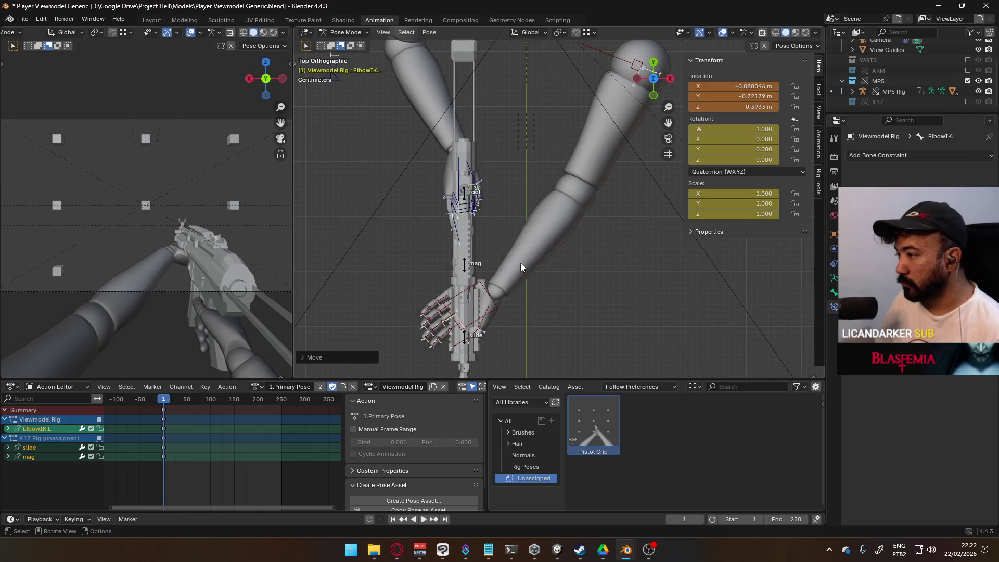
click(490, 290)
mouse_move(501, 303)
shift+middle_down()
mouse_move(537, 283)
mouse_move(556, 226)
shift+middle_up()
key(r)
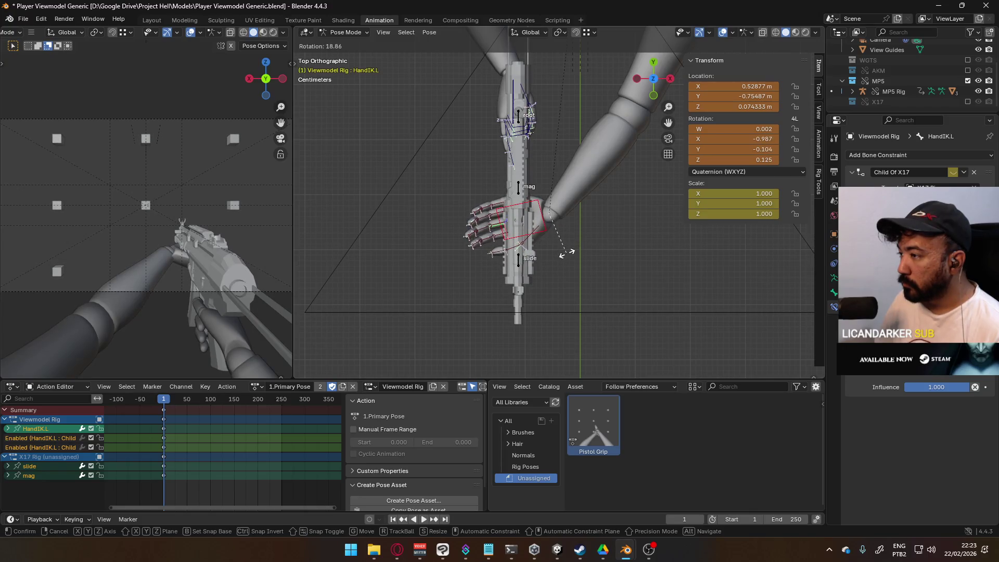
Rotate and shift HandIK.L in perspective view toward the MP5's front handguard.
click(569, 251)
key(g)
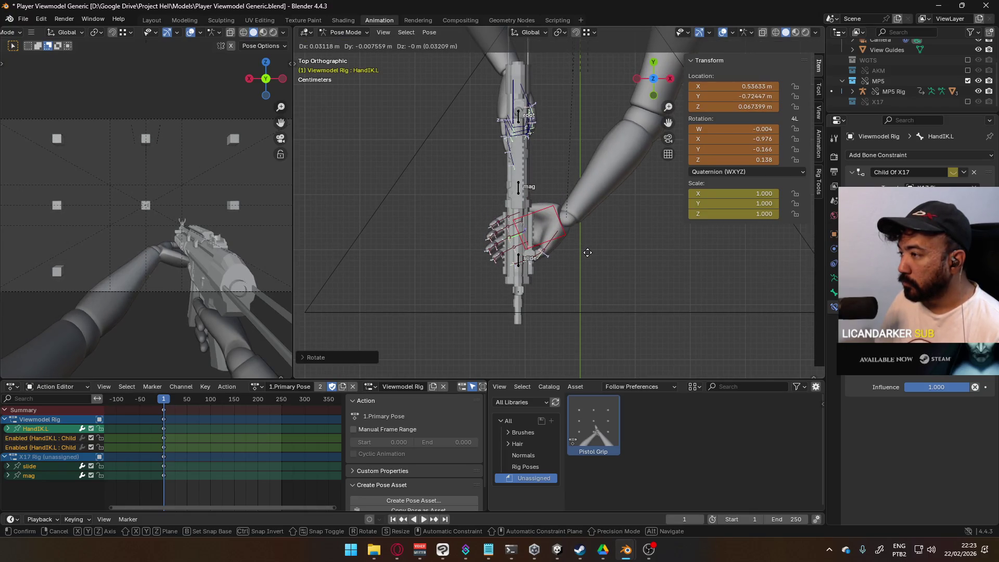
click(588, 254)
mouse_move(568, 271)
middle_down()
mouse_move(608, 285)
mouse_move(598, 202)
mouse_move(588, 203)
mouse_move(707, 208)
mouse_move(651, 211)
middle_up()
key(r)
click(572, 230)
key(r)
click(607, 231)
key(g)
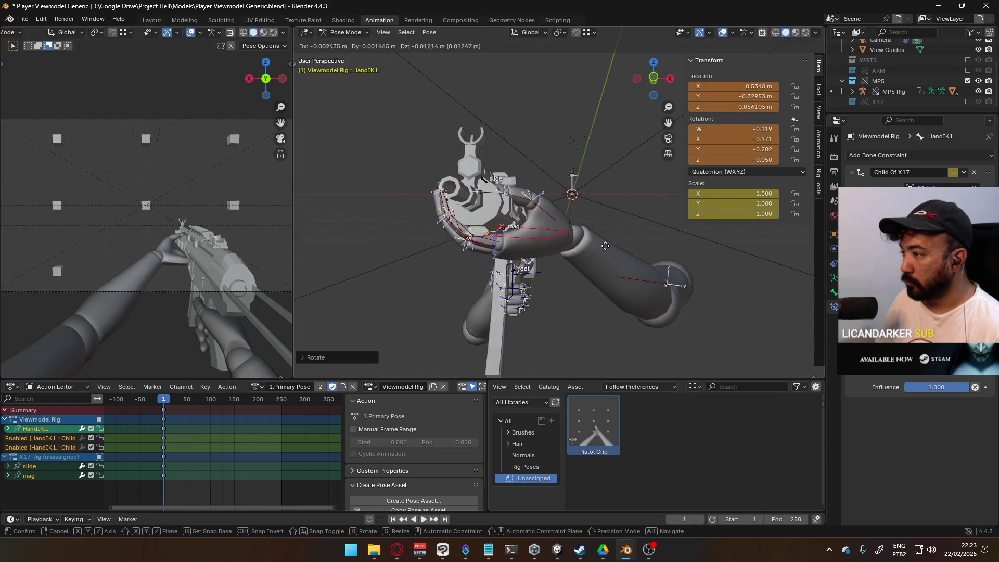
click(596, 248)
mouse_move(596, 248)
middle_down()
mouse_move(380, 263)
mouse_move(552, 243)
mouse_move(593, 227)
middle_up()
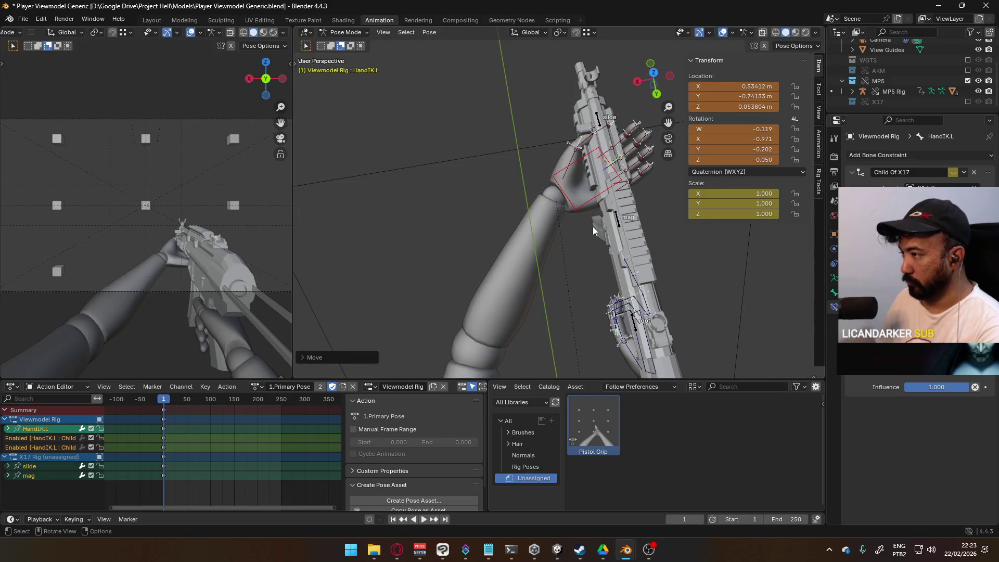
From top view, rotate and nudge the left hand along the handguard.
key(KP_7)
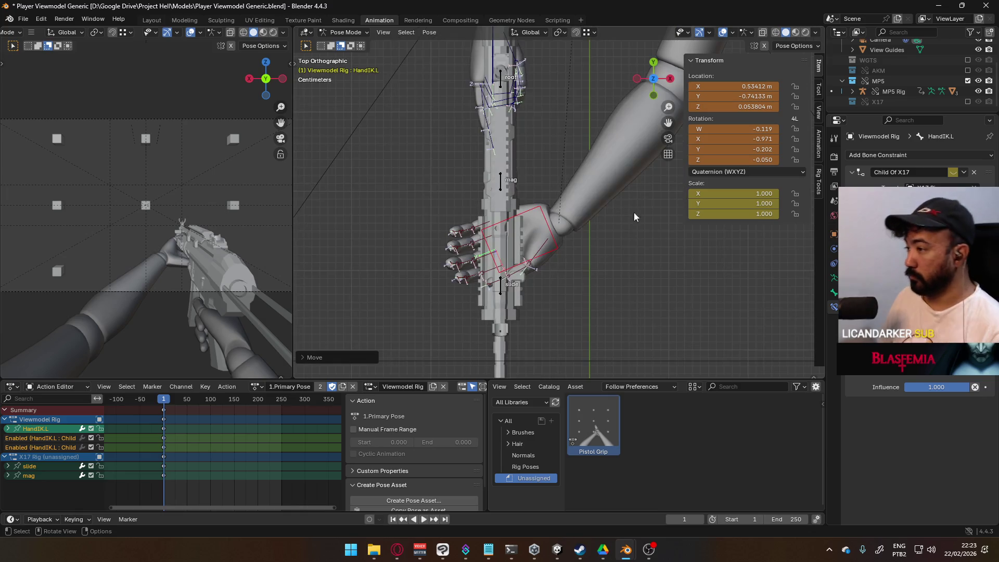
key(r)
click(597, 232)
key(g)
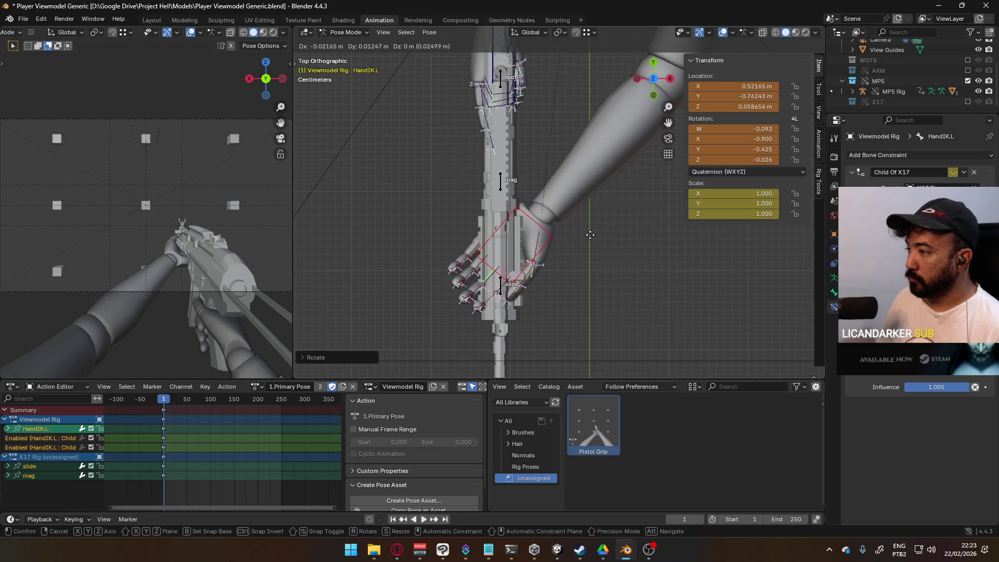
click(611, 292)
mouse_move(610, 292)
middle_down()
mouse_move(592, 177)
mouse_move(569, 136)
mouse_move(643, 163)
mouse_move(657, 237)
mouse_move(544, 332)
middle_up()
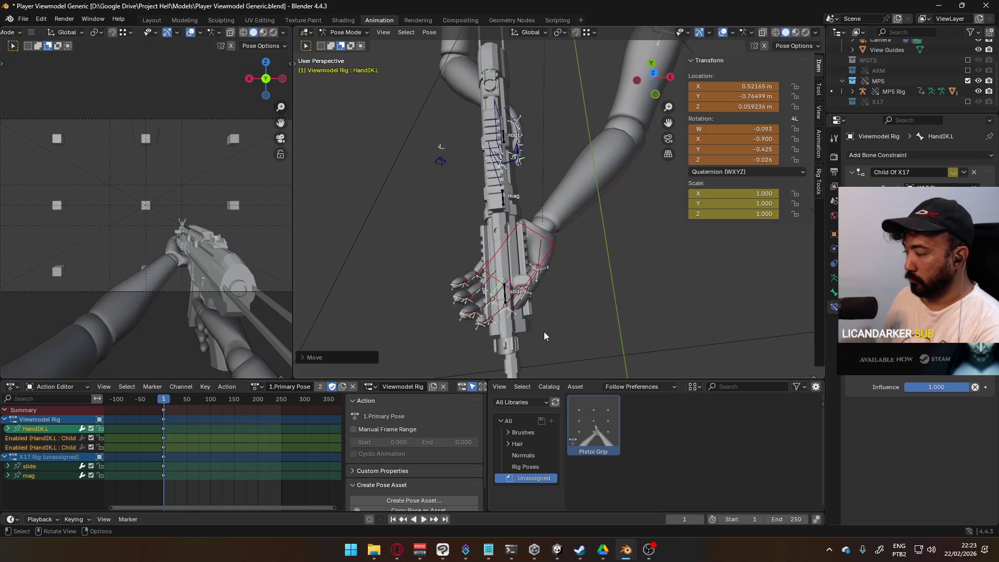
key(KP_7)
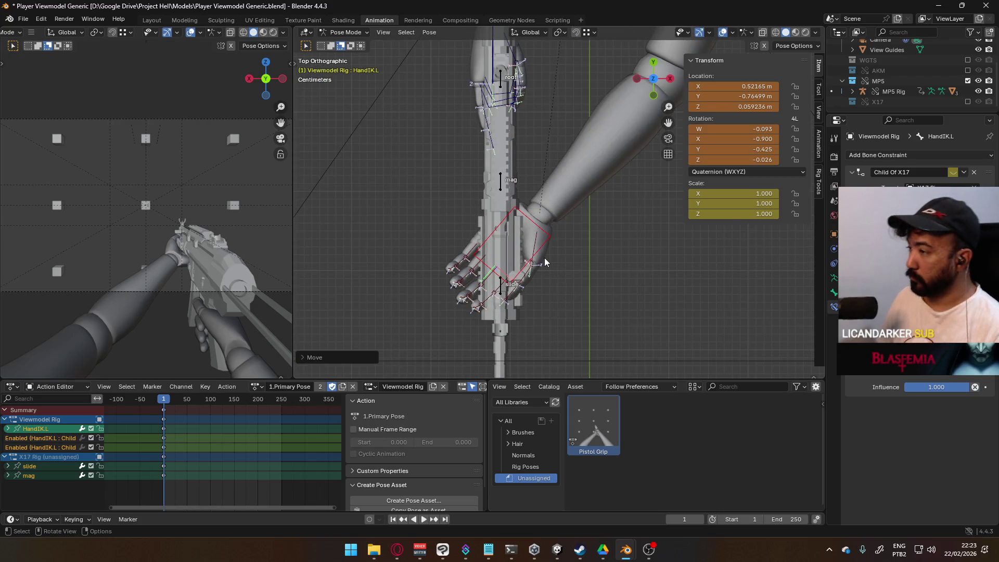
key(g)
click(549, 235)
Lower the left hand along Z to X 0.49239, Y -0.7592, Z 0.058054 m.
mouse_move(550, 236)
middle_down()
mouse_move(442, 152)
mouse_move(460, 161)
mouse_move(448, 192)
mouse_move(463, 223)
mouse_move(491, 223)
middle_up()
key(g)
key(y)
key(z)
click(495, 219)
mouse_move(495, 219)
middle_down()
mouse_move(596, 131)
mouse_move(602, 151)
mouse_move(561, 182)
mouse_move(536, 186)
middle_up()
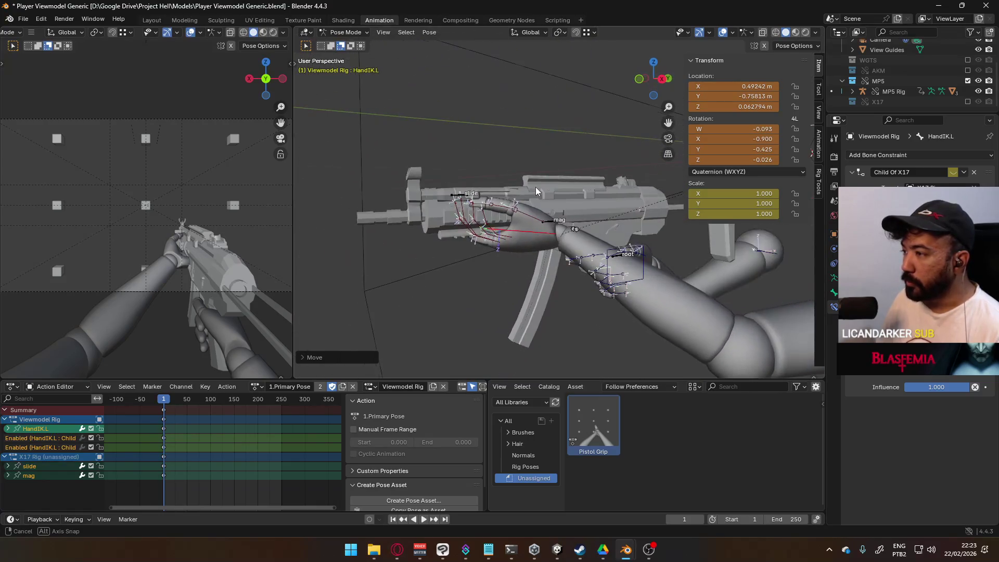
key(g)
key(z)
click(535, 191)
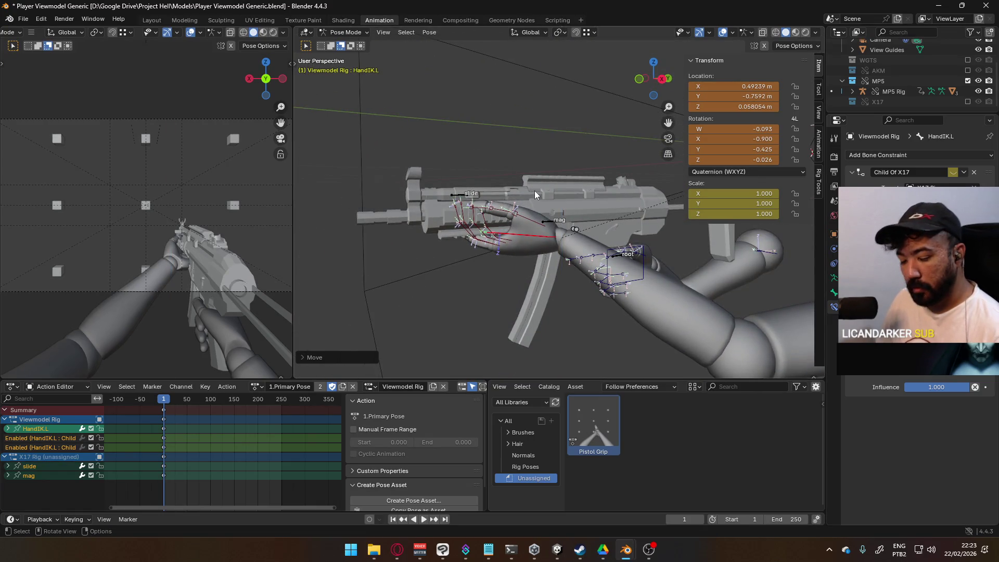
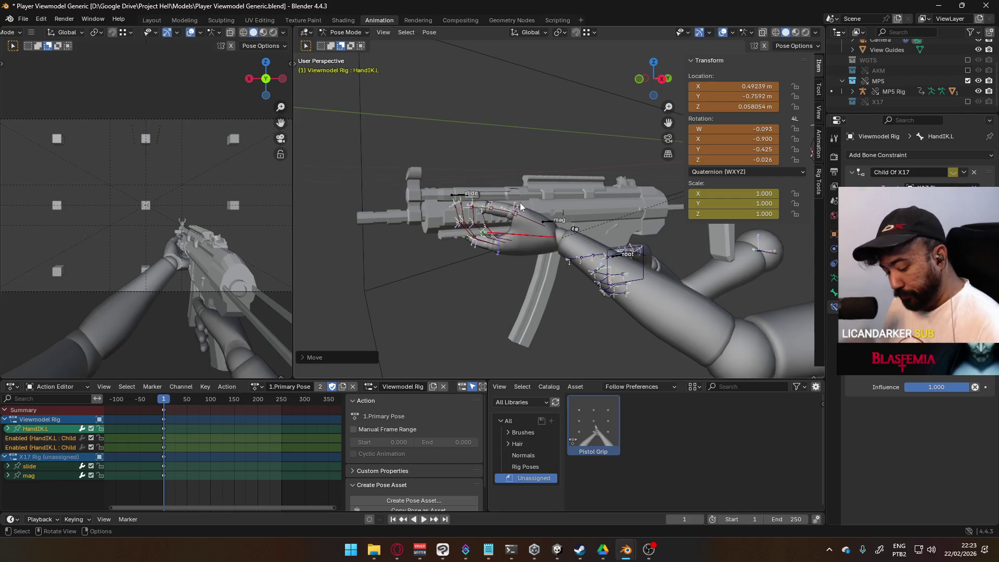
In Right Orthographic view, rotate HandIK.L about its X axis so it sits better on the foregrip.
key(KP_3)
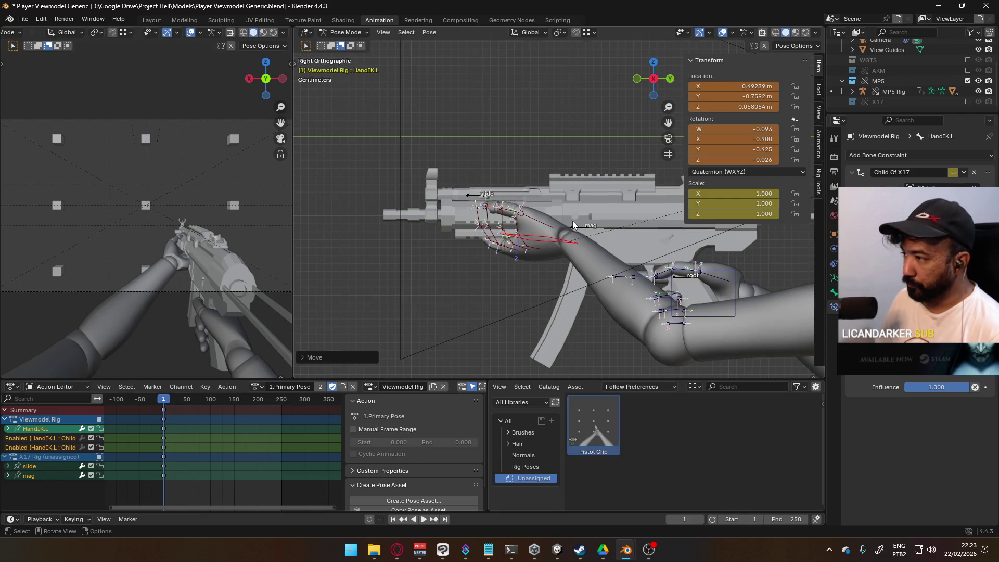
key(r)
key(x)
key(x)
key(x)
key(x)
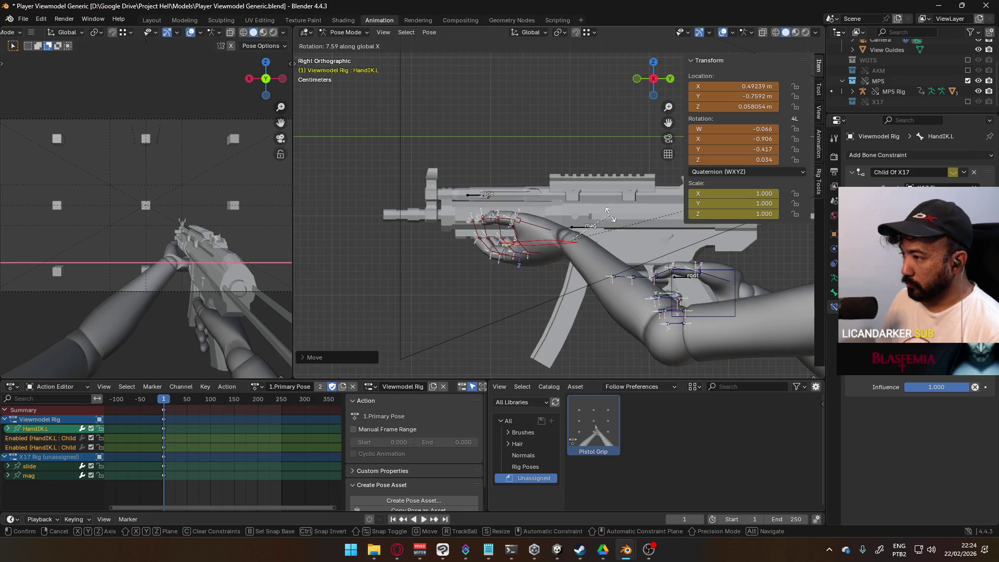
click(600, 221)
Zoom out to see the whole MP5, then switch to the Opera window with the AKM firing-position images.
scroll(599, 220, down, 3)
shift+middle_drag(599, 220, 785, 264)
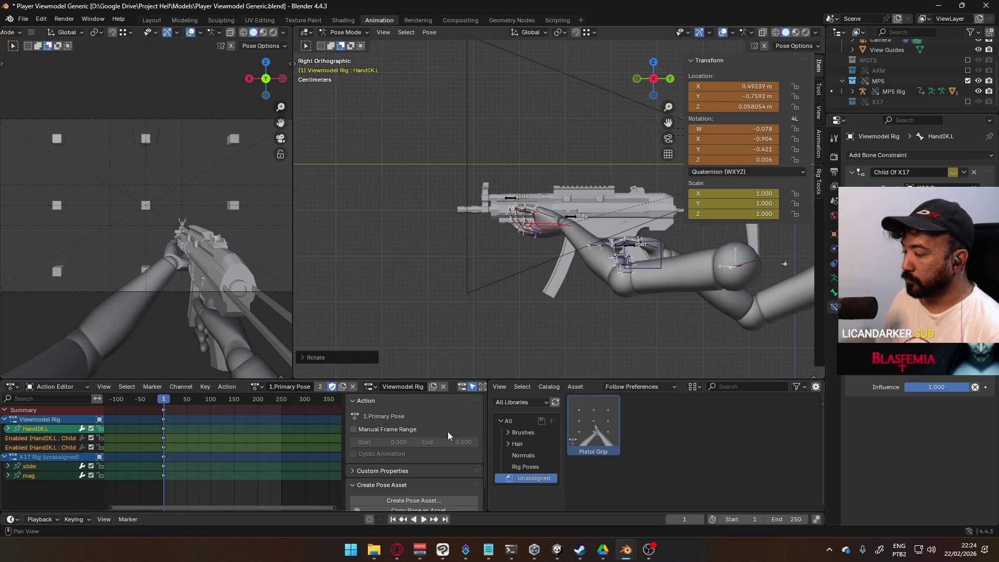
click(398, 550)
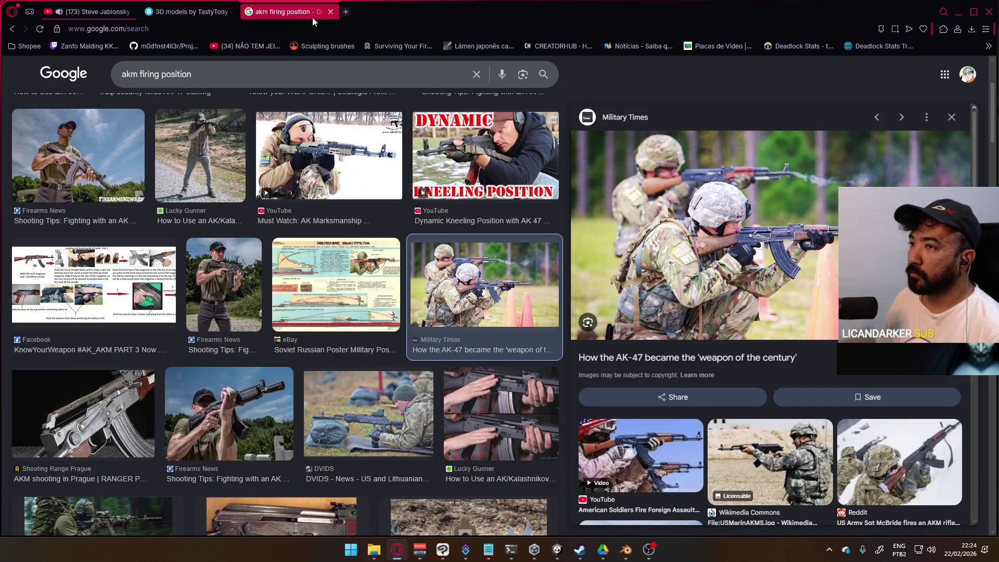
Close the AKM image tab, play 'hope runs deep' from a YouTube search, then minimize Opera.
click(329, 13)
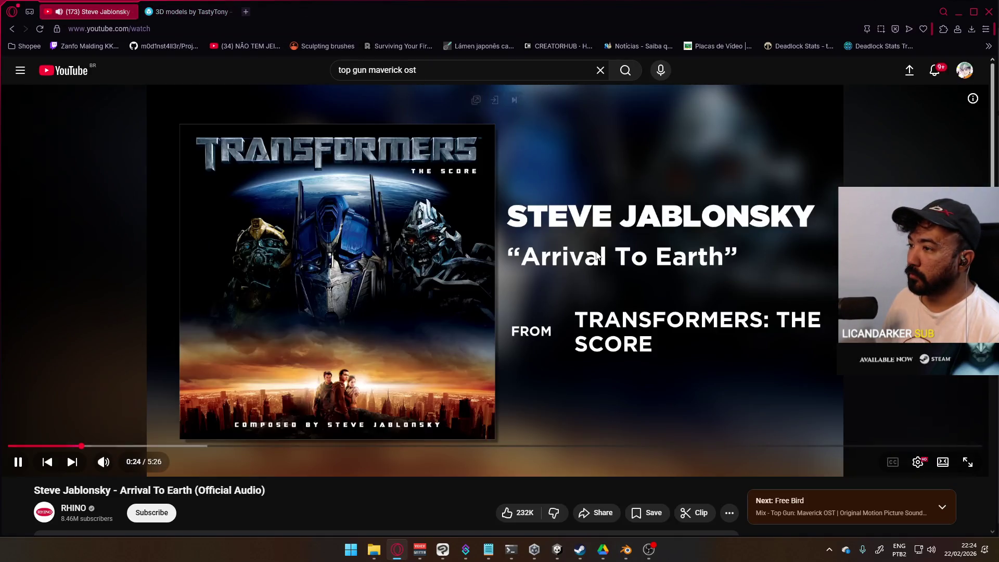
click(406, 71)
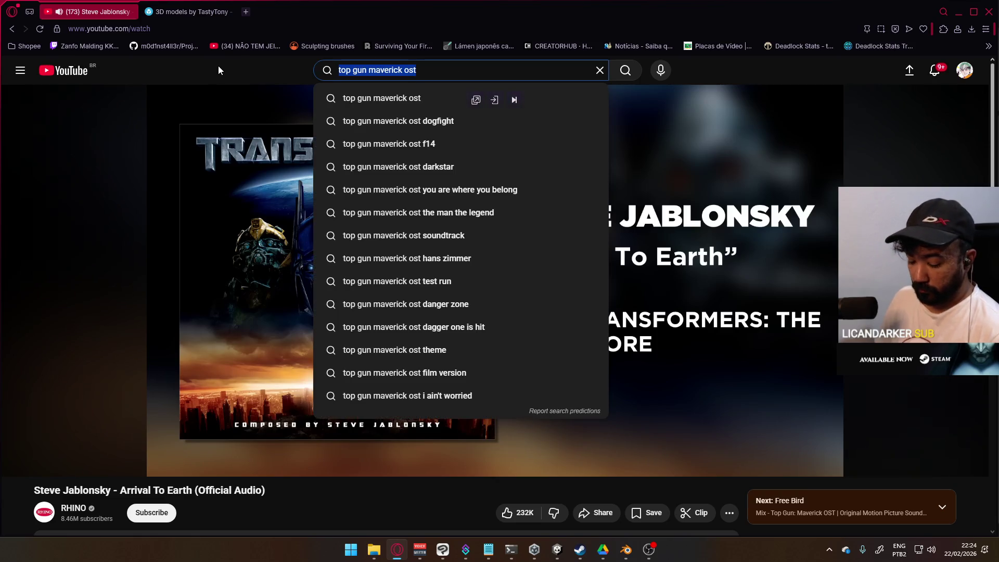
text(hope runs deep)
key(Return)
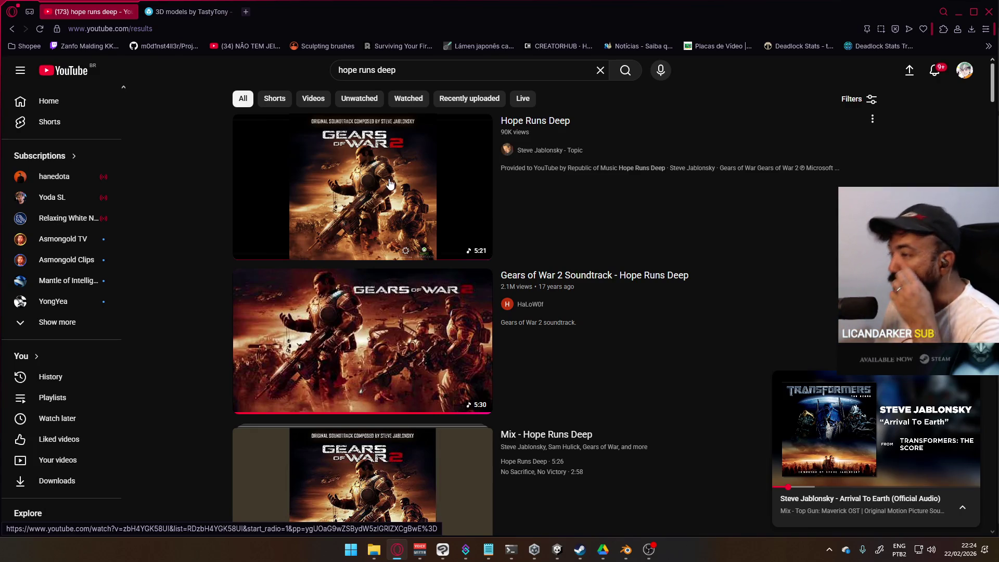
click(349, 183)
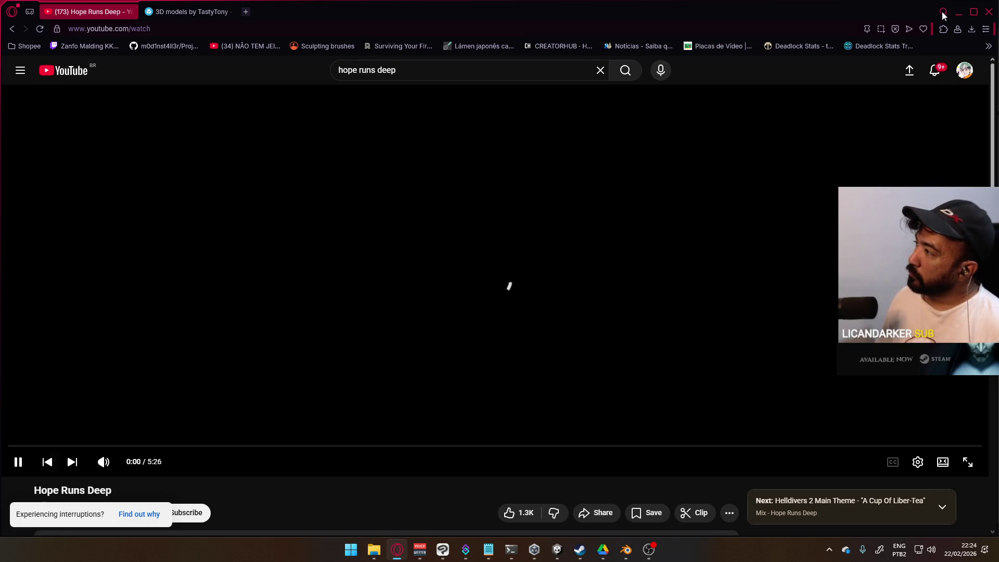
click(960, 14)
Orbit around the MP5 to inspect the right hand's grip from below and up close.
mouse_move(645, 229)
middle_down()
mouse_move(695, 298)
mouse_move(603, 267)
mouse_move(546, 289)
mouse_move(356, 258)
mouse_move(316, 204)
mouse_move(313, 163)
mouse_move(354, 186)
mouse_move(353, 241)
mouse_move(375, 281)
mouse_move(342, 259)
mouse_move(305, 254)
mouse_move(773, 233)
mouse_move(722, 224)
mouse_move(663, 270)
mouse_move(760, 277)
mouse_move(329, 257)
mouse_move(359, 279)
mouse_move(364, 311)
mouse_move(298, 199)
mouse_move(818, 163)
mouse_move(308, 171)
mouse_move(779, 199)
mouse_move(645, 292)
mouse_move(699, 136)
mouse_move(654, 242)
mouse_move(688, 267)
mouse_move(681, 308)
mouse_move(582, 233)
mouse_move(689, 187)
mouse_move(747, 139)
mouse_move(781, 138)
mouse_move(307, 172)
mouse_move(326, 195)
mouse_move(659, 198)
mouse_move(673, 267)
mouse_move(514, 254)
mouse_move(605, 247)
middle_up()
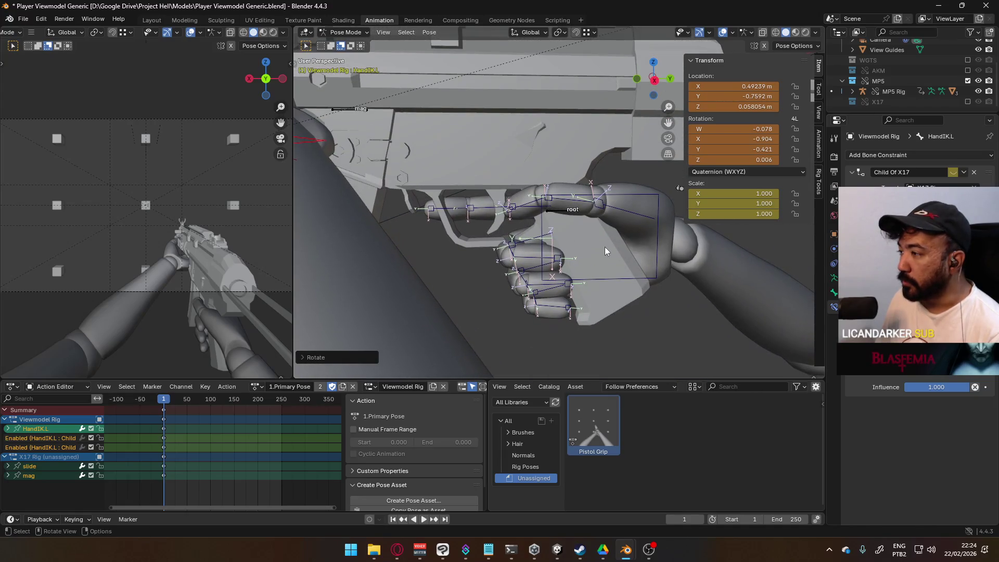
mouse_move(703, 227)
middle_down()
mouse_move(516, 233)
mouse_move(756, 217)
mouse_move(703, 236)
mouse_move(627, 242)
mouse_move(492, 227)
middle_up()
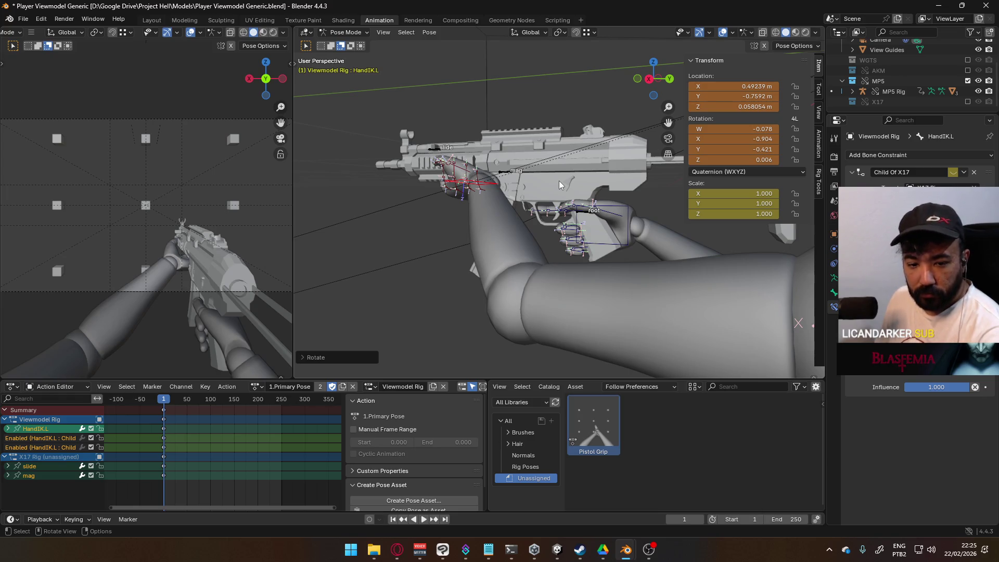
mouse_move(559, 180)
middle_down()
mouse_move(569, 192)
mouse_move(625, 173)
mouse_move(663, 197)
mouse_move(703, 176)
mouse_move(545, 171)
mouse_move(624, 212)
mouse_move(536, 205)
middle_up()
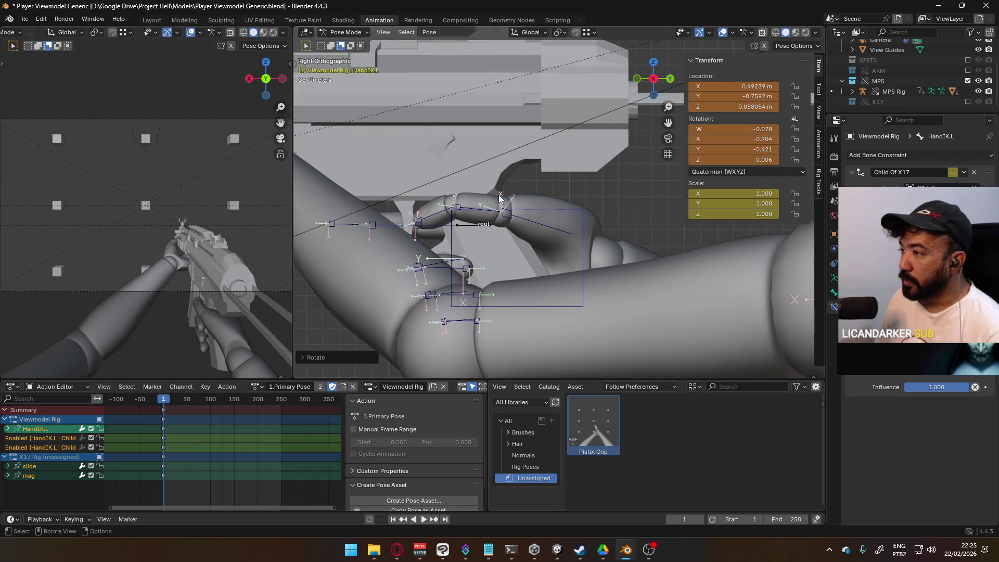
mouse_move(500, 198)
middle_down()
mouse_move(638, 167)
mouse_move(735, 179)
mouse_move(708, 195)
mouse_move(595, 208)
middle_up()
Save Player Viewmodel Generic.blend and switch to the Weapon Library file.
key(ctrl+s)
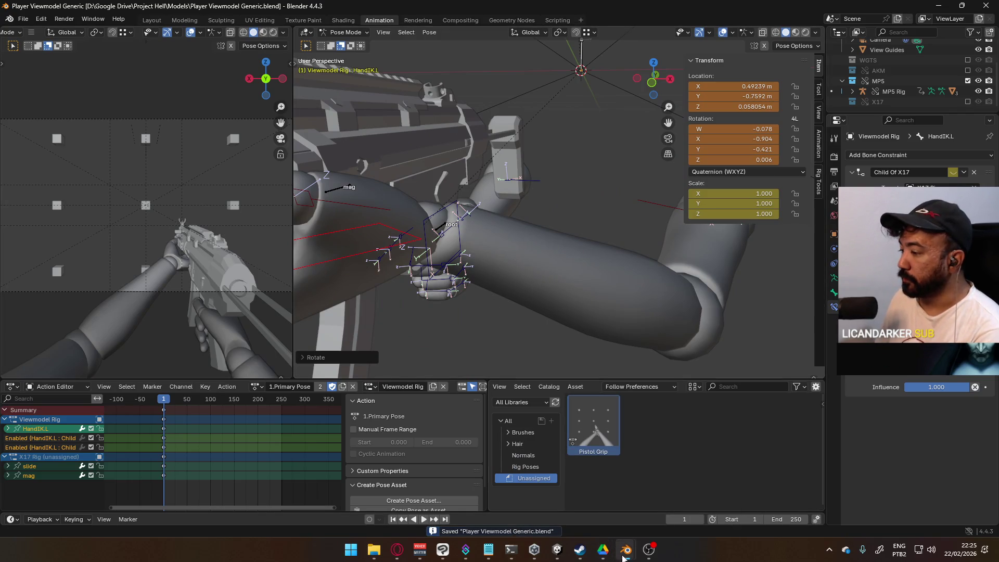
mouse_move(624, 558)
click(682, 491)
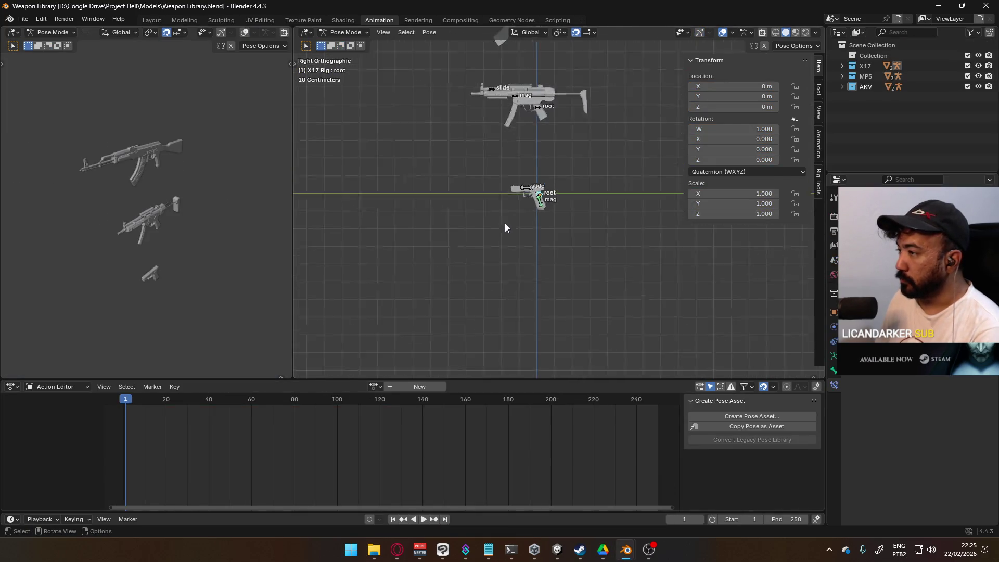
In Weapon Library, make the MP5 Rig active and put it into Edit Mode.
scroll(505, 228, down, 1)
click(345, 32)
click(344, 42)
click(539, 123)
shift+middle_drag(539, 124, 491, 245)
click(347, 32)
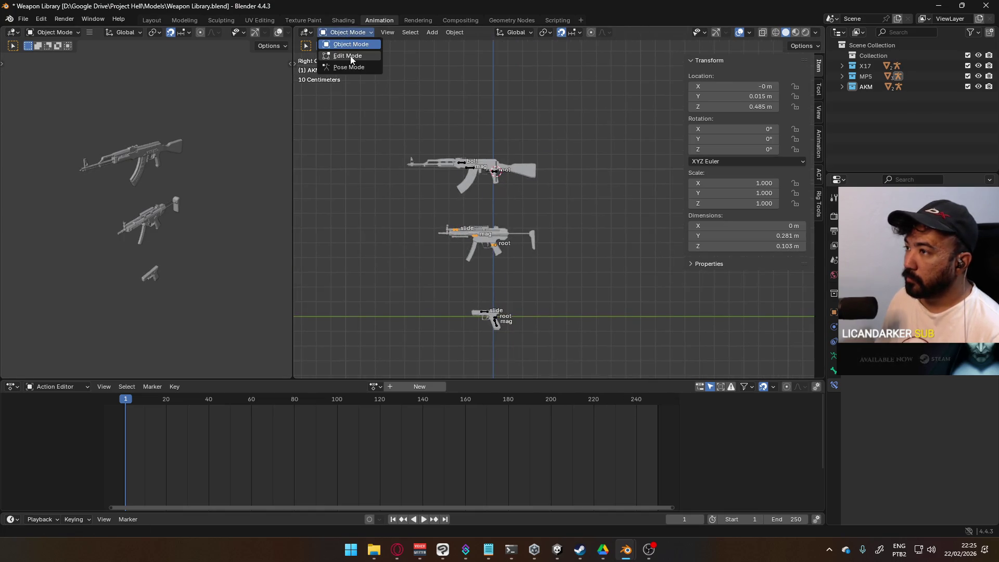
click(351, 55)
scroll(487, 246, up, 8)
scroll(557, 237, up, 2)
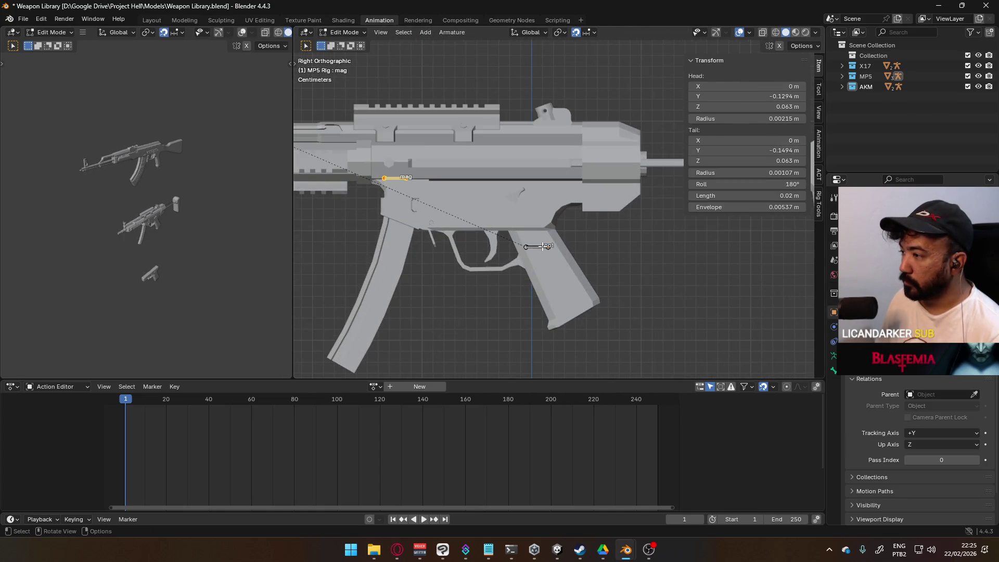
Move the MP5 rig's root bone up along Z.
click(541, 246)
scroll(544, 249, up, 3)
key(g)
alt+scroll(572, 265, up, 5)
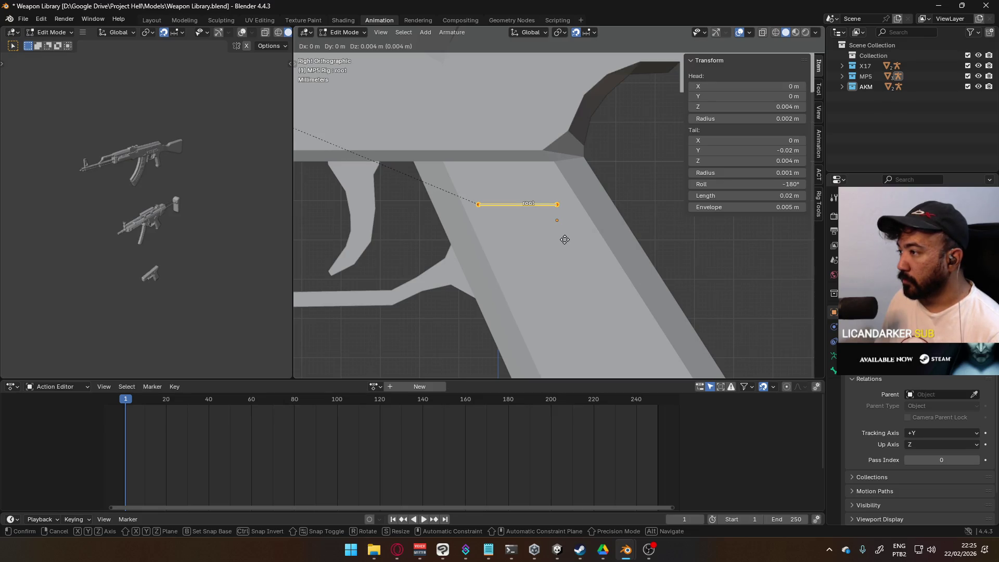
click(564, 239)
Snap the 3D cursor to the root bone and set the MP5 Body origin to the 3D cursor.
key(q)
key(Escape)
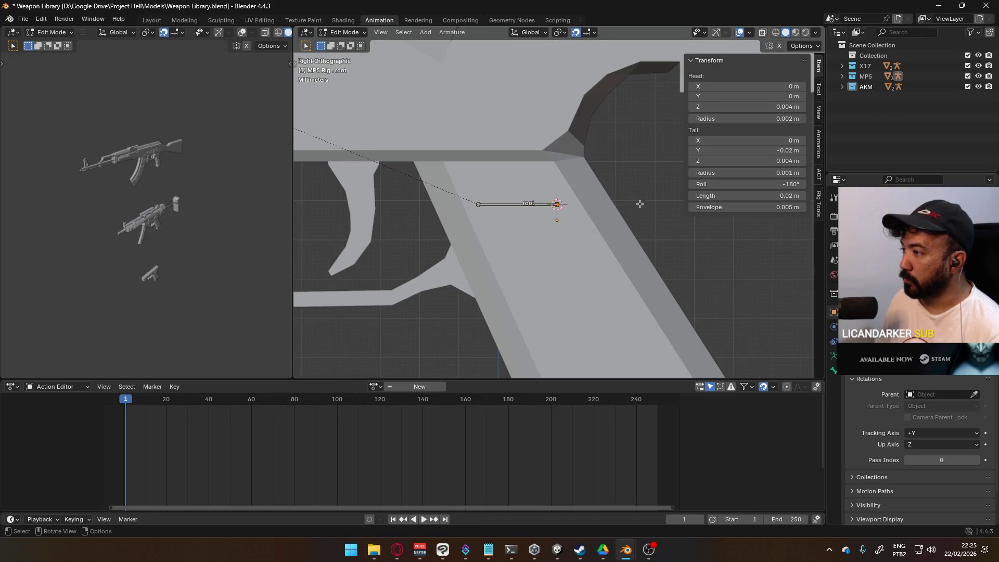
key(Tab)
key(q)
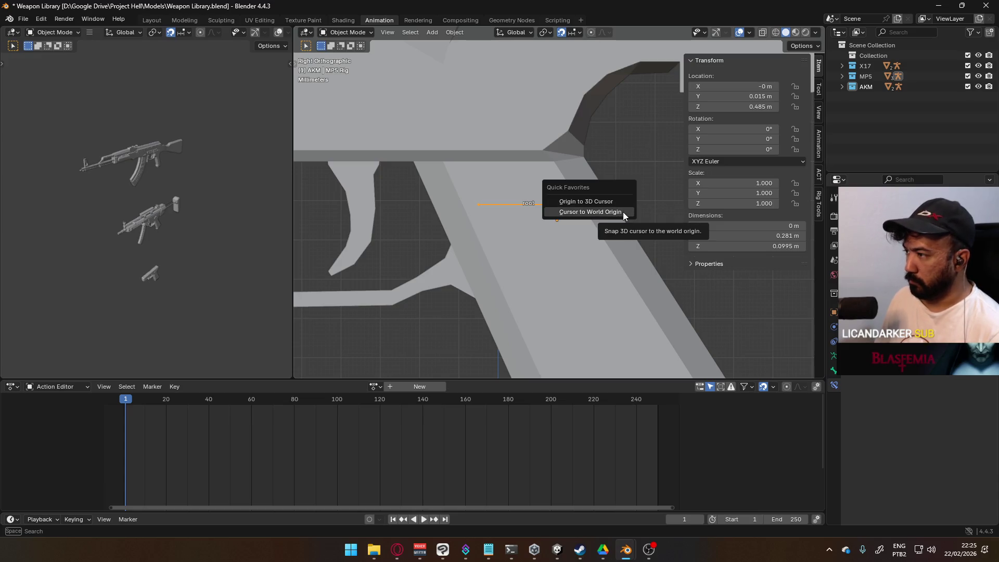
click(613, 207)
scroll(591, 242, down, 3)
click(584, 241)
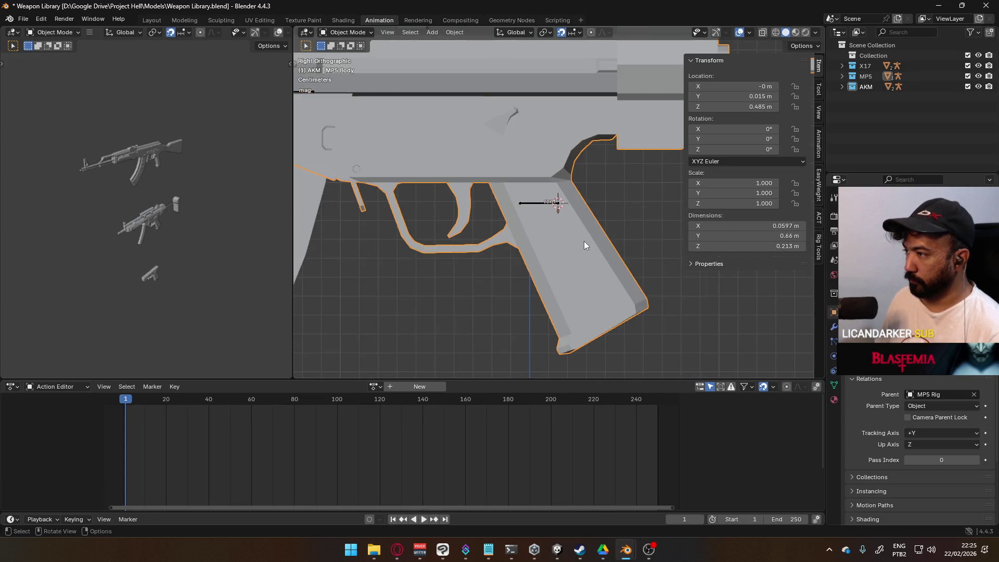
key(q)
click(584, 241)
Put the MP5 Rig into Pose Mode and select its mag bone.
scroll(516, 200, down, 3)
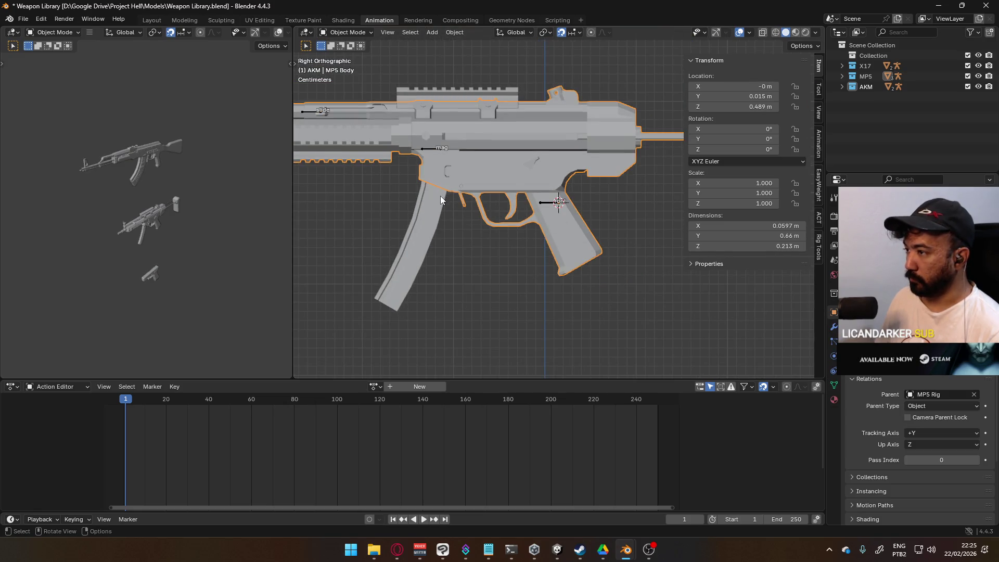
click(435, 154)
click(349, 33)
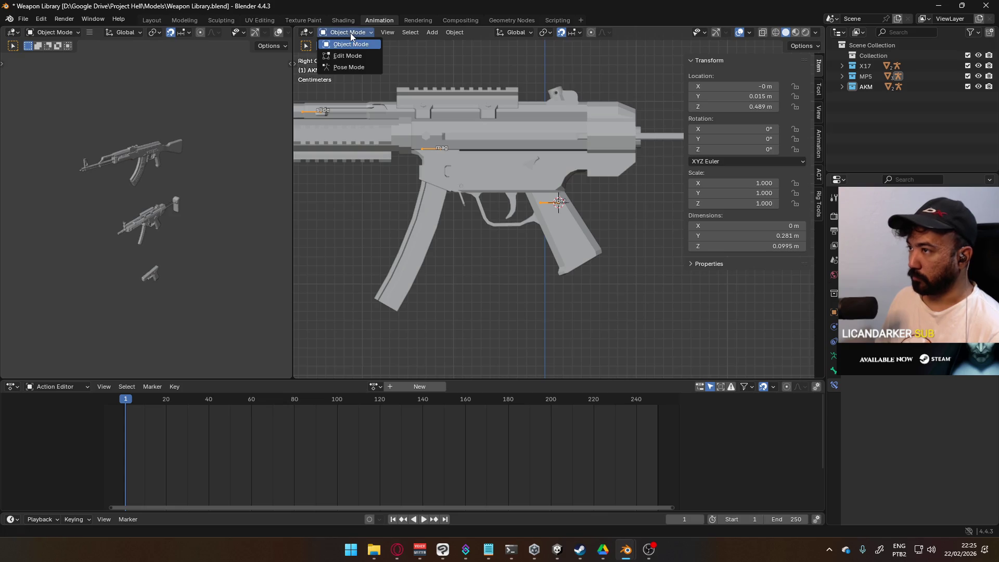
click(350, 67)
click(438, 155)
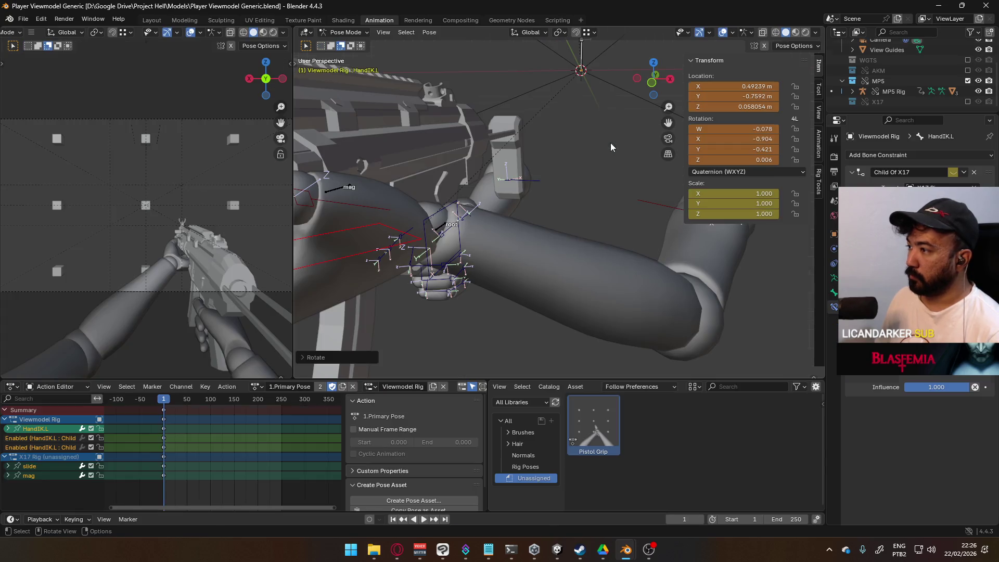
mouse_move(610, 143)
middle_down()
mouse_move(495, 237)
mouse_move(434, 230)
mouse_move(596, 180)
mouse_move(592, 205)
mouse_move(469, 235)
mouse_move(494, 217)
mouse_move(459, 239)
middle_up()
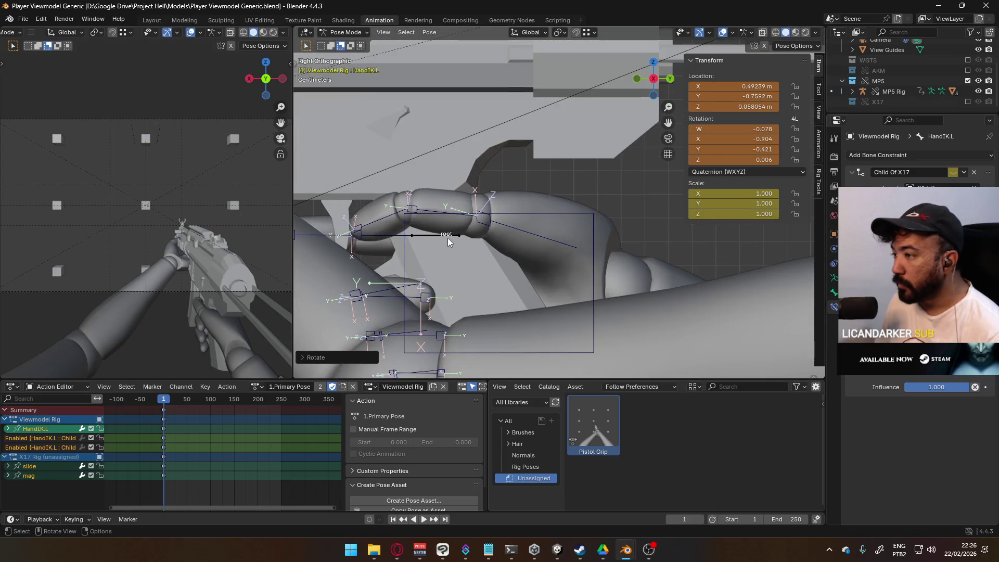
Remove the HandIK.L channels from the action, then revert to the last saved file.
click(448, 240)
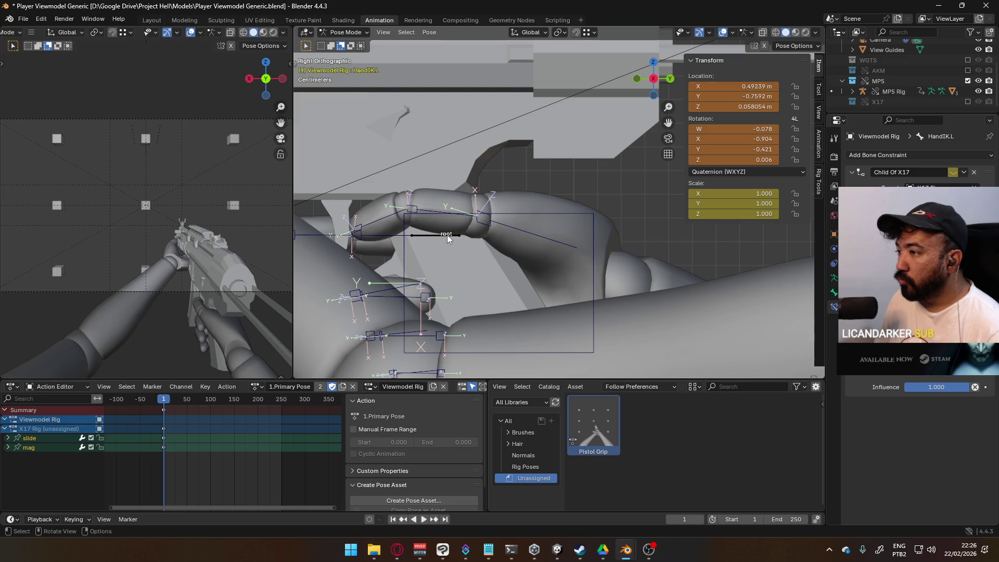
scroll(435, 236, down, 5)
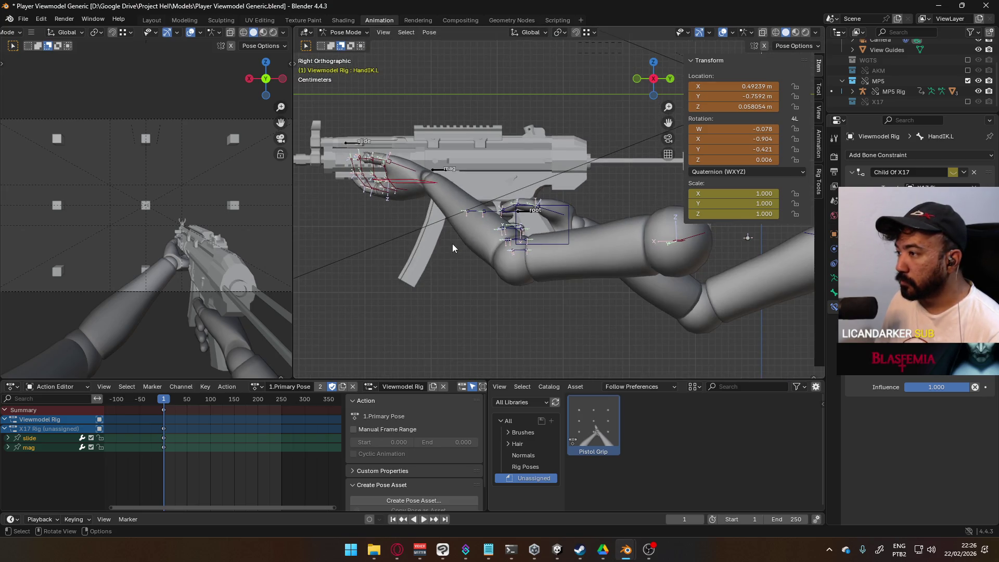
click(33, 20)
click(42, 63)
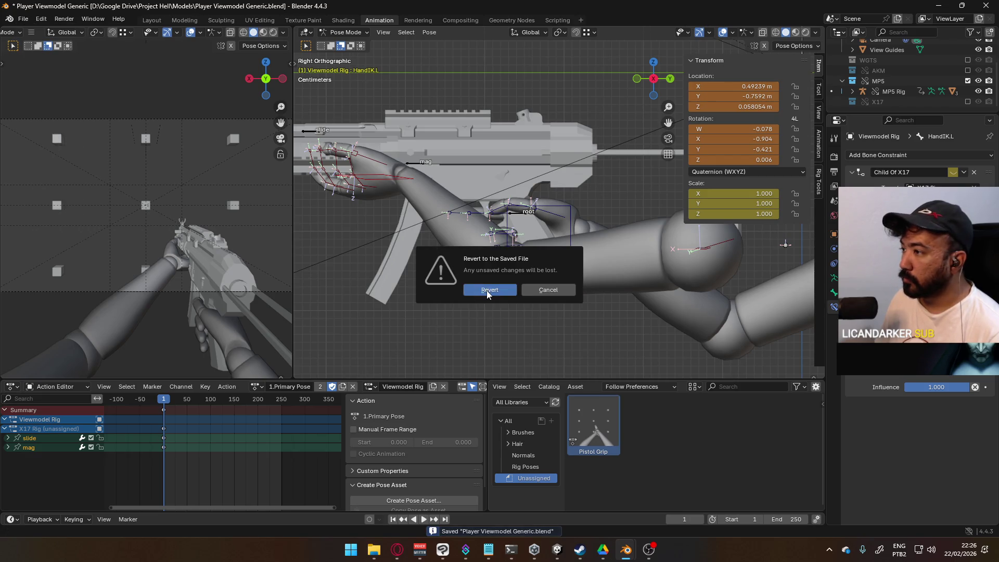
click(487, 292)
scroll(497, 266, down, 4)
scroll(535, 245, up, 8)
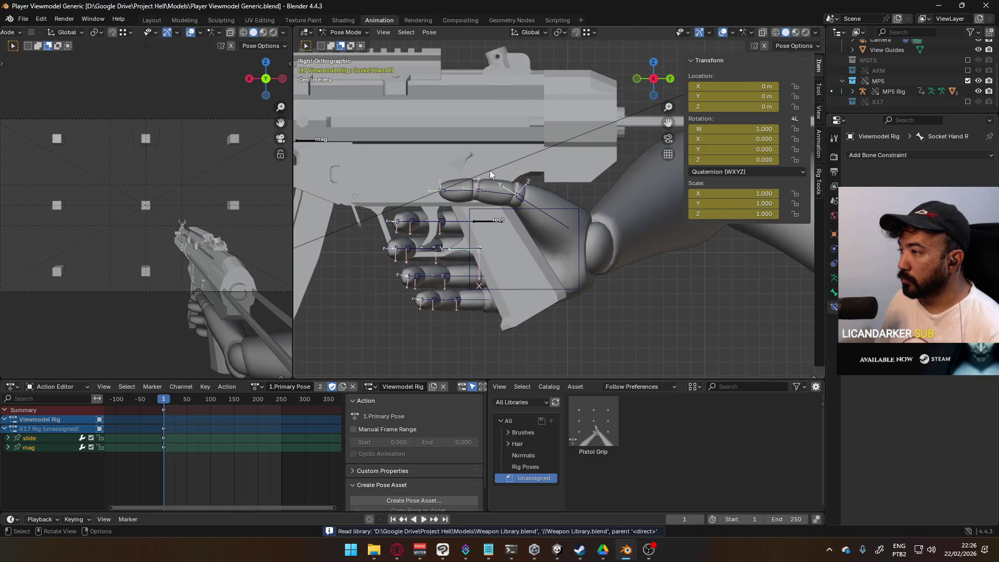
Select HandIK.R and change the snapping target before moving it.
click(501, 207)
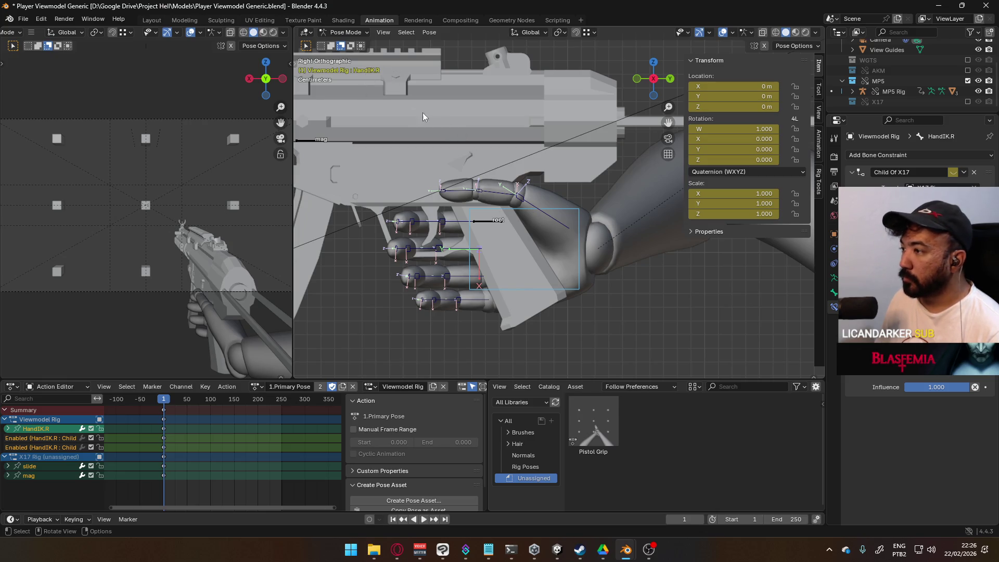
key(g)
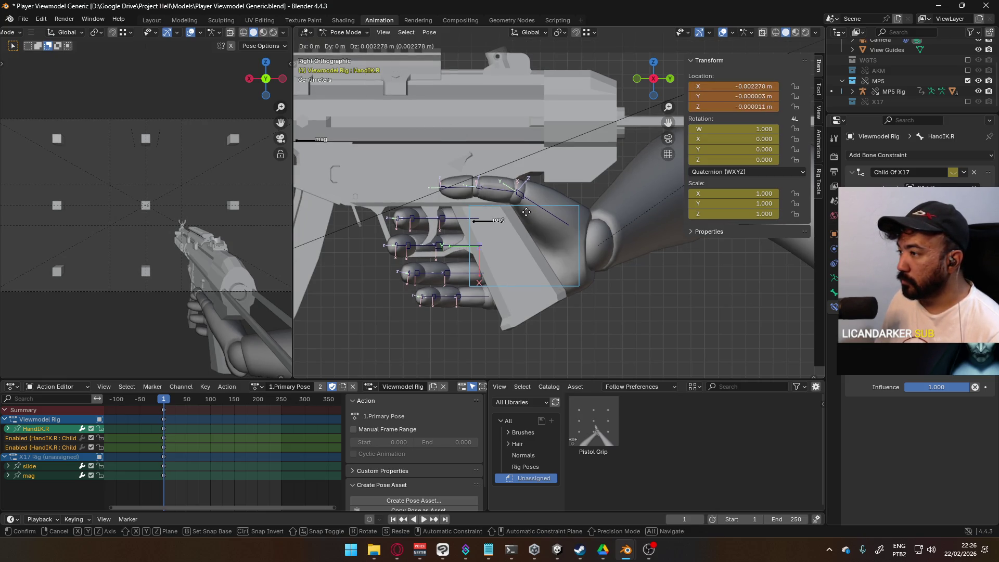
key(Escape)
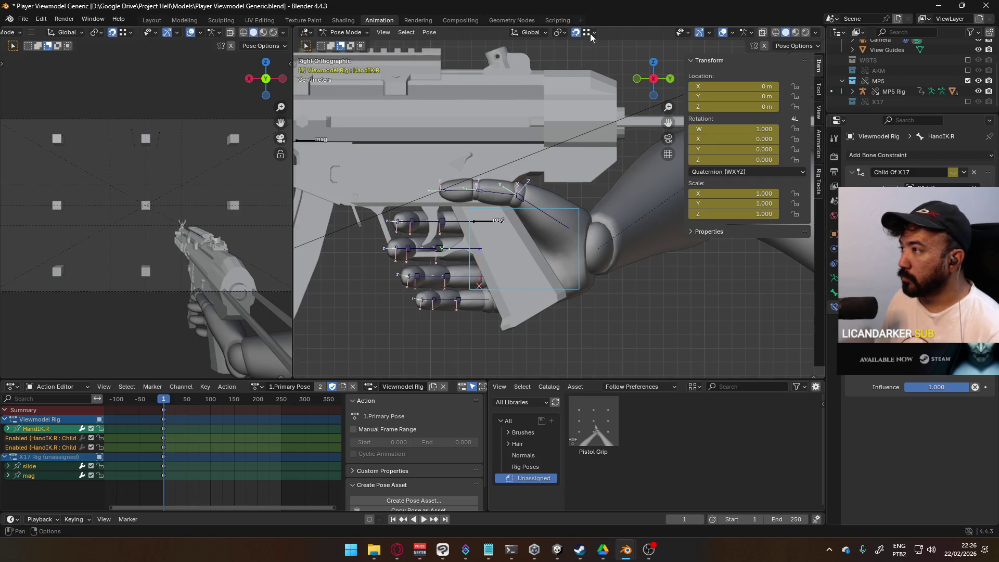
click(591, 32)
click(573, 87)
scroll(476, 285, up, 2)
Move HandIK.R slightly closer to the pistol grip and check it from an angle.
key(g)
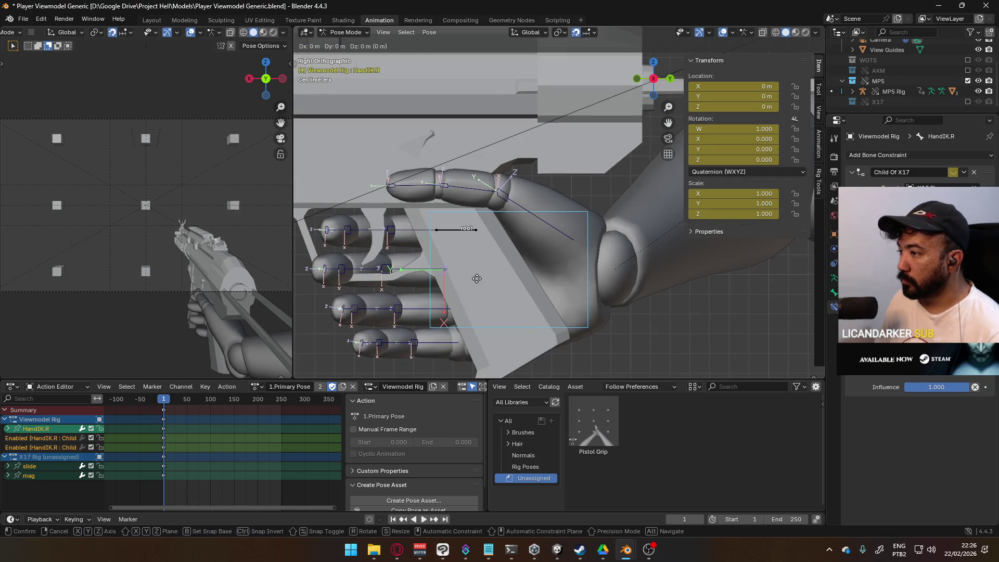
alt+scroll(484, 334, up, 4)
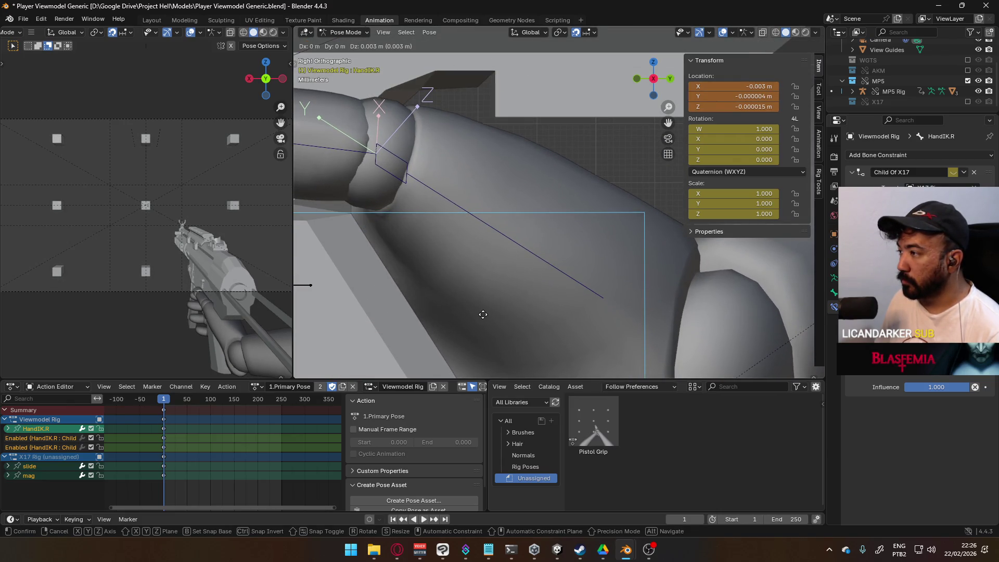
click(484, 314)
scroll(483, 309, down, 6)
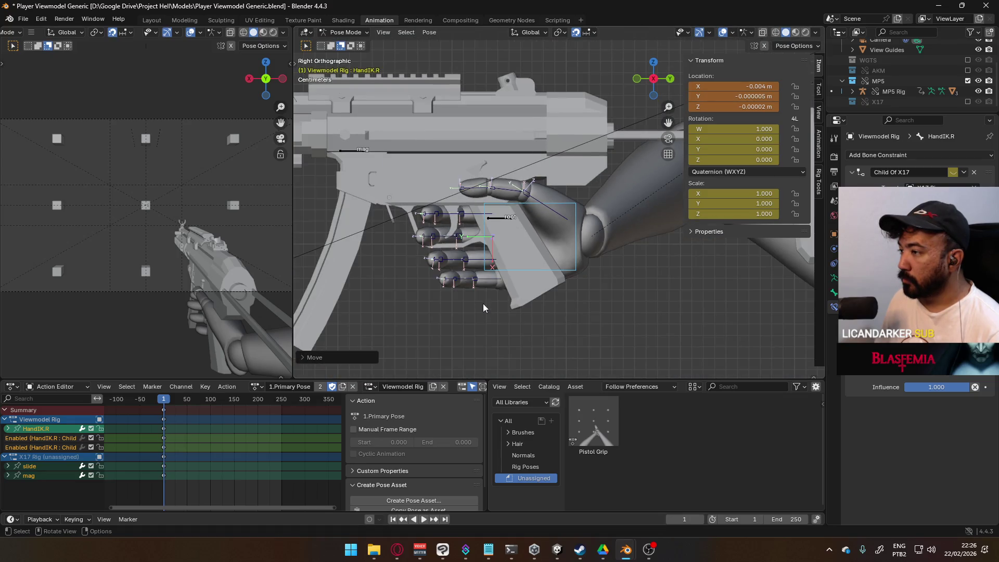
mouse_move(483, 304)
middle_down()
mouse_move(491, 255)
mouse_move(645, 262)
mouse_move(485, 256)
mouse_move(495, 249)
middle_up()
Nudge HandIK.R again to about X -0.002 m, then select it and the Pointer1.R finger bone.
key(g)
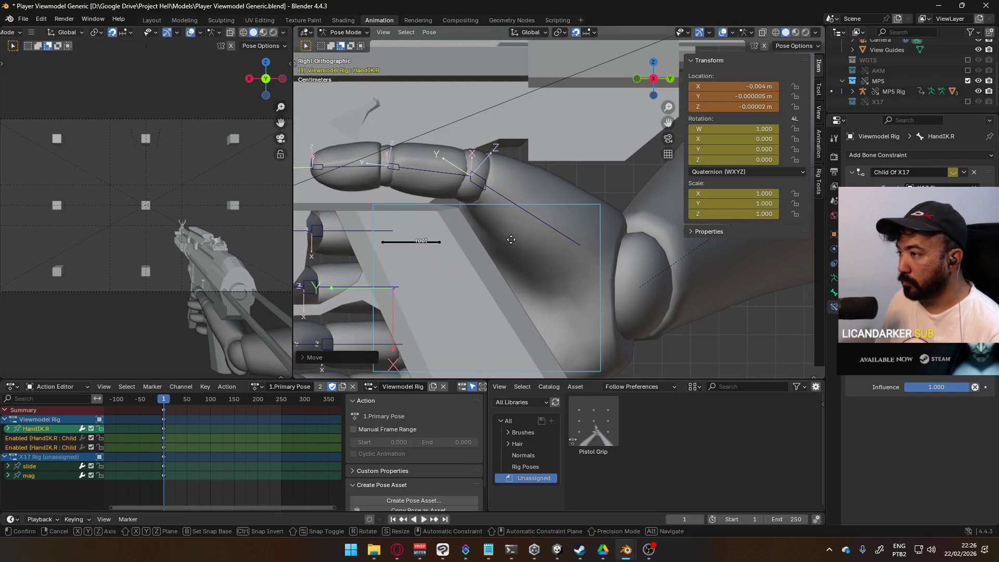
alt+scroll(614, 249, up, 2)
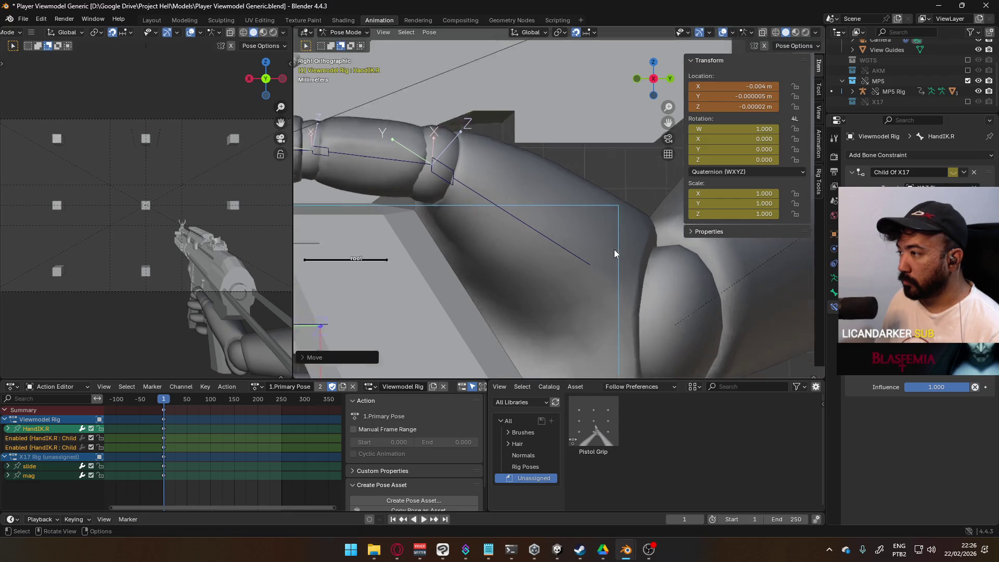
alt+scroll(615, 253, up, 1)
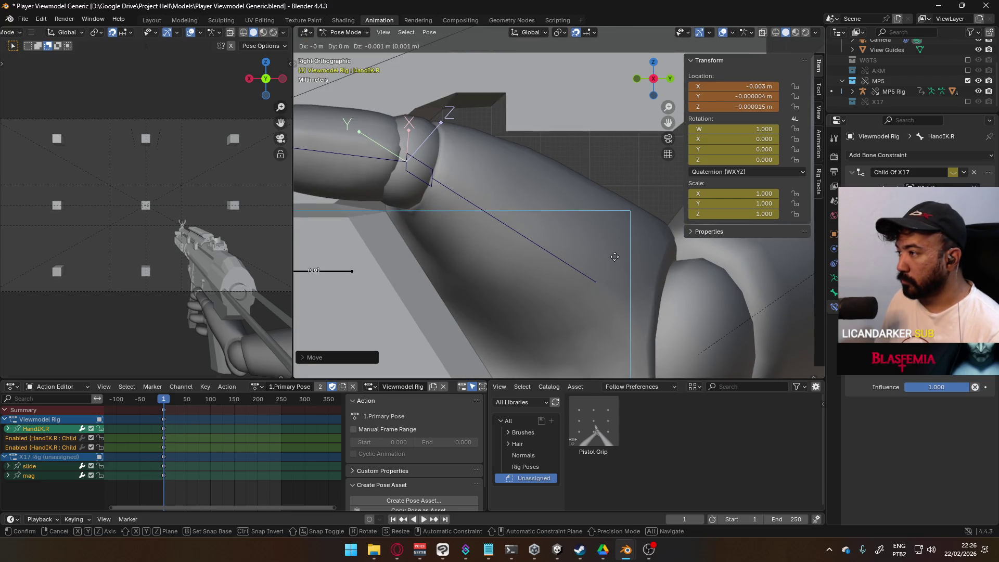
click(614, 256)
scroll(611, 257, down, 4)
mouse_move(441, 225)
middle_down()
mouse_move(602, 229)
mouse_move(666, 217)
mouse_move(673, 228)
mouse_move(527, 214)
middle_up()
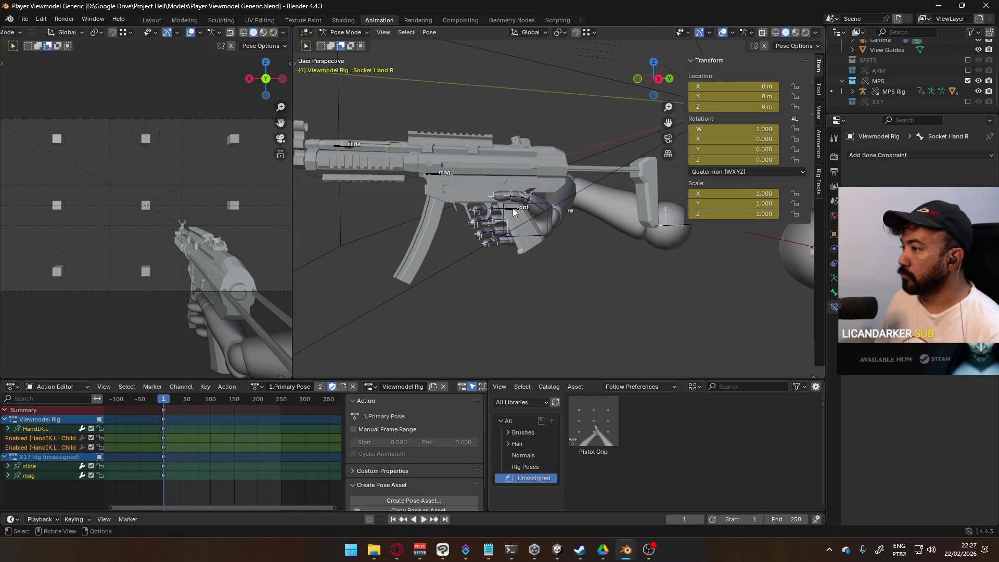
click(513, 208)
click(503, 199)
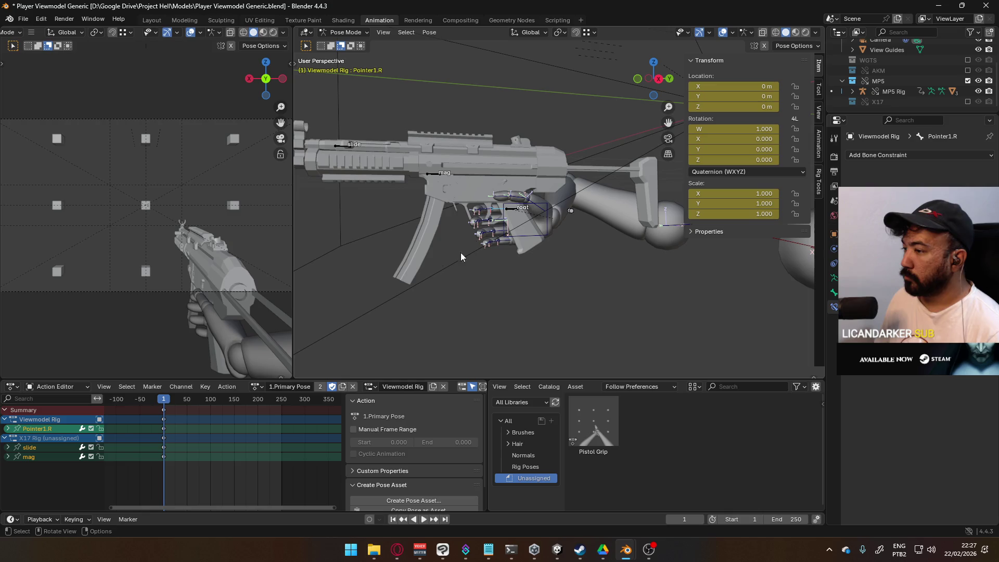
Load the 0.T-Pose action, switch to Object Mode, and make the MP5 Rig active.
click(260, 385)
click(284, 408)
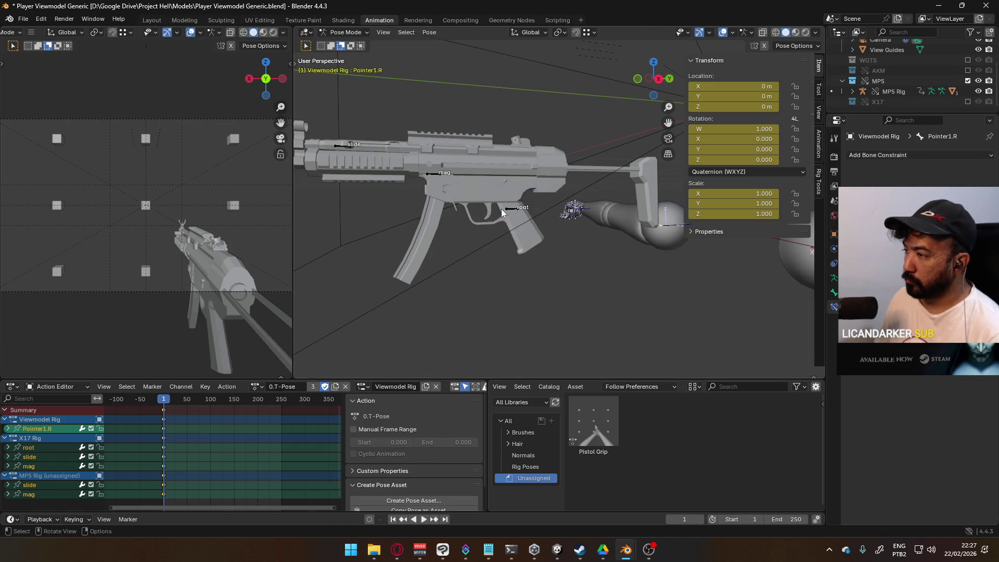
click(345, 32)
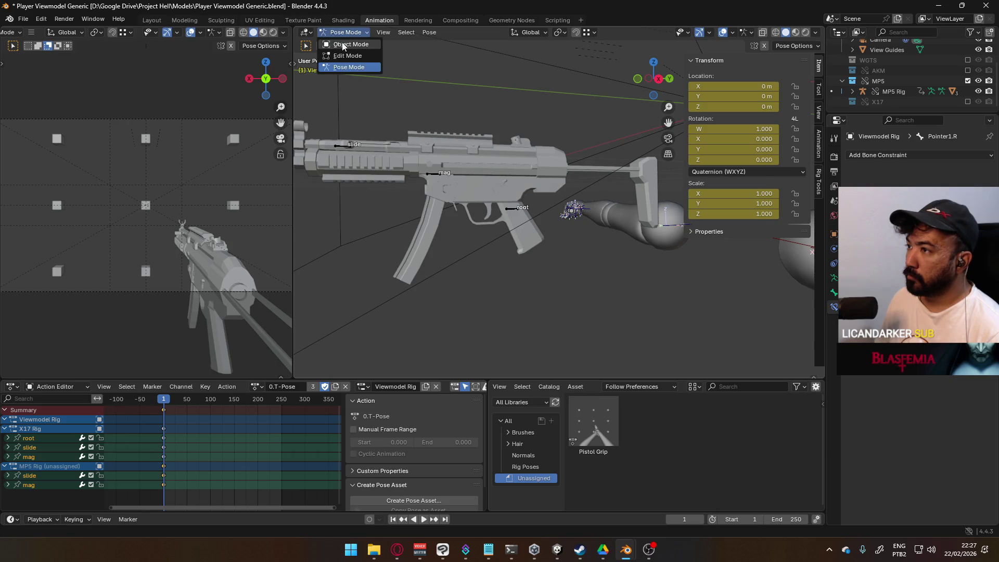
click(343, 41)
click(513, 210)
Apply 0.T-Pose again and inspect the T-posed arms and gun from the top view.
click(261, 389)
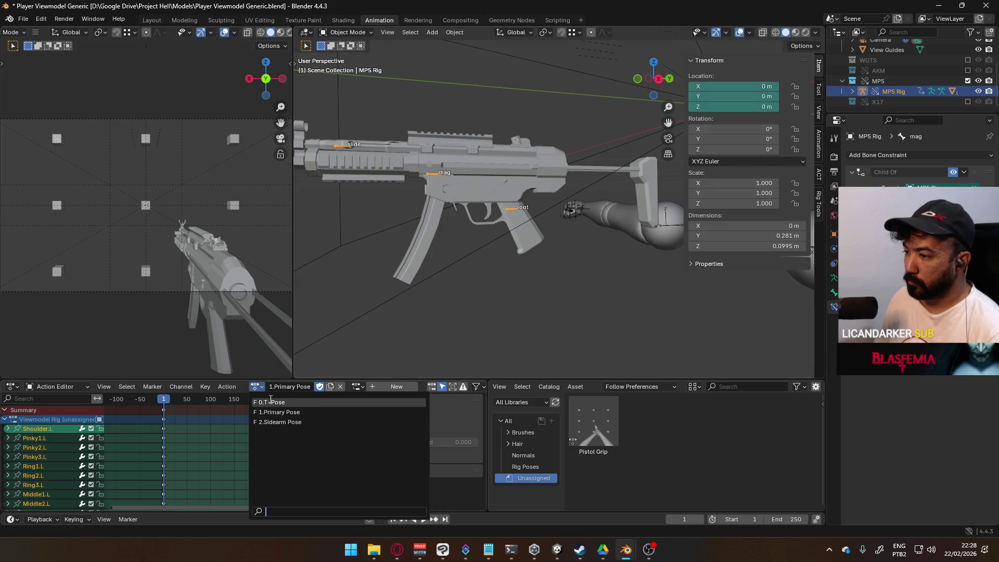
click(284, 408)
mouse_move(479, 279)
middle_down()
mouse_move(513, 218)
mouse_move(525, 221)
middle_up()
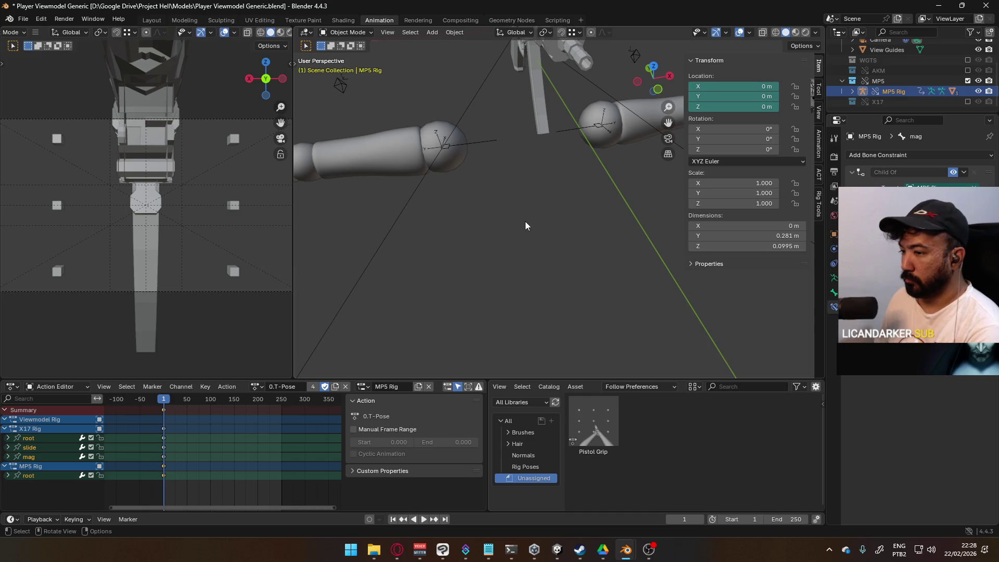
key(KP_7)
scroll(538, 225, down, 3)
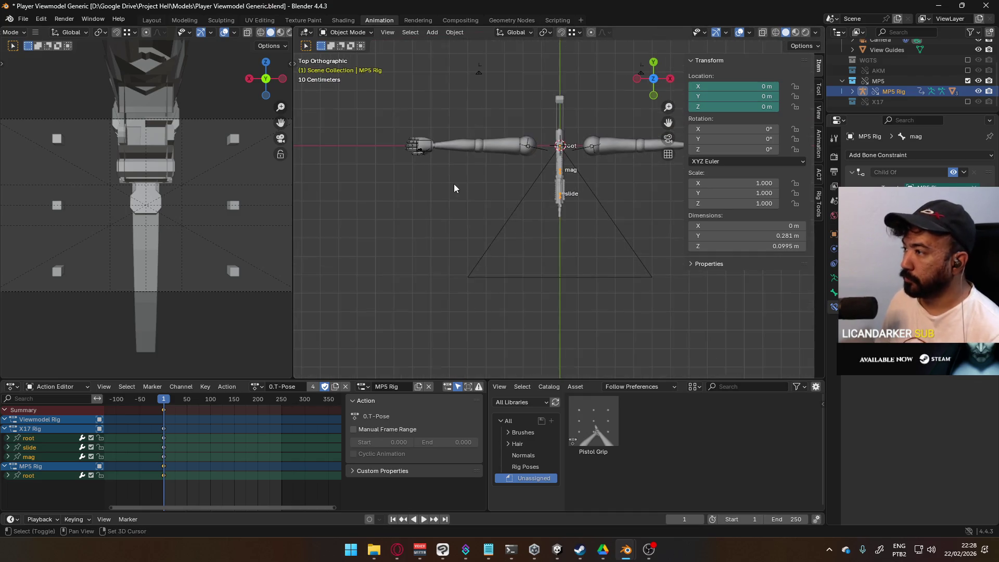
scroll(453, 189, up, 2)
shift+middle_drag(454, 188, 449, 314)
Restore the 1.Primary Pose action and put the MP5 Rig into Pose Mode.
click(259, 389)
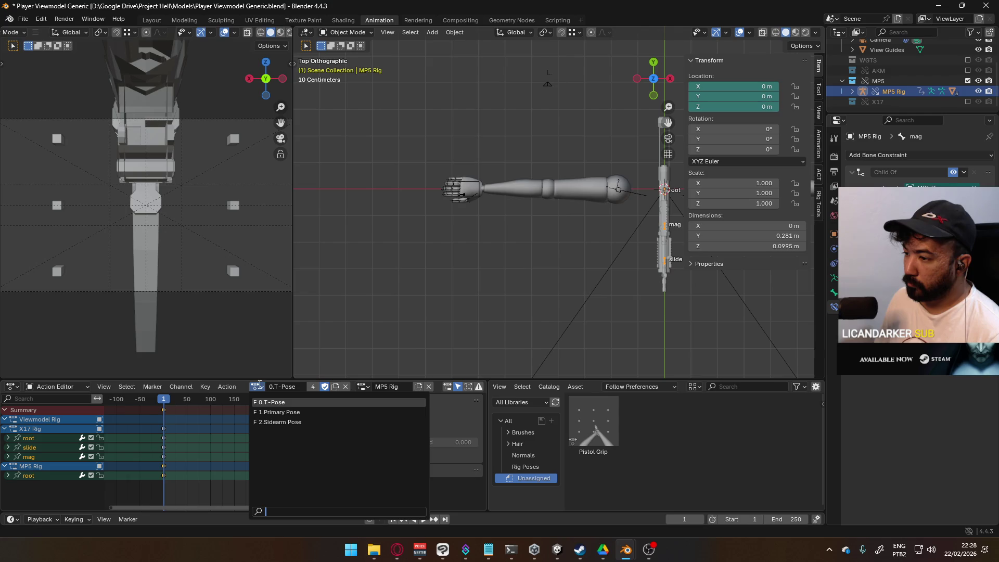
click(283, 415)
mouse_move(392, 351)
middle_down()
mouse_move(583, 194)
mouse_move(567, 177)
middle_up()
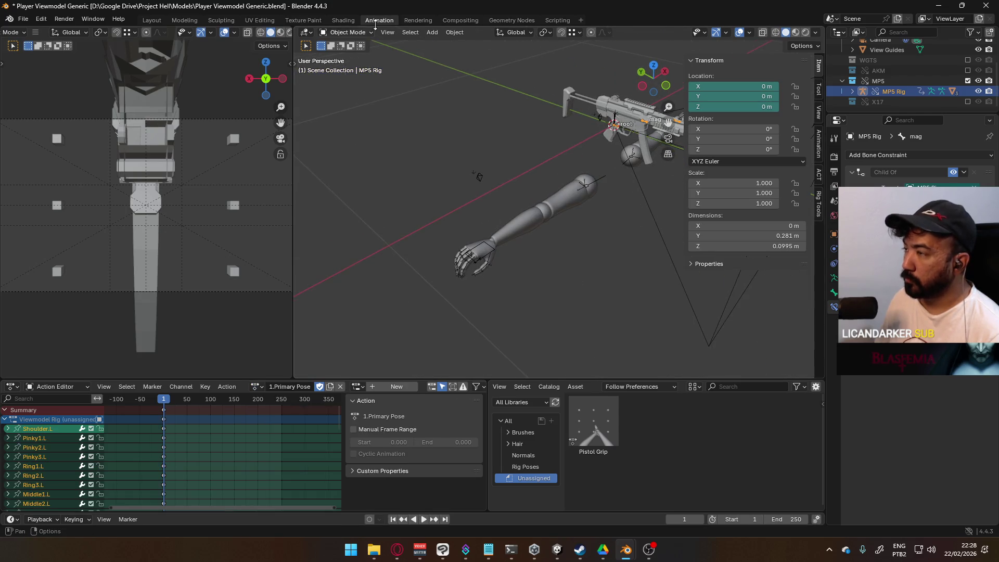
click(347, 35)
click(347, 57)
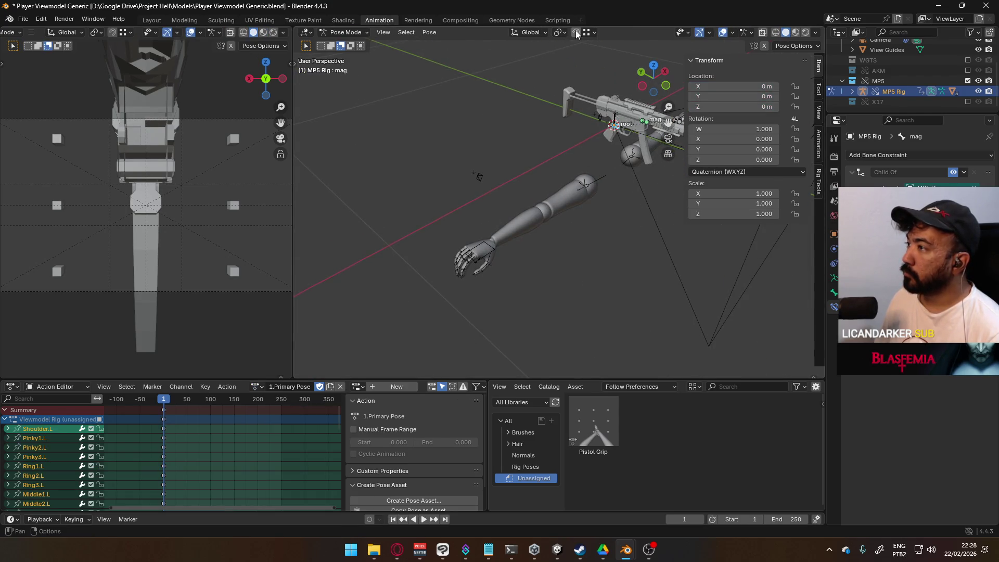
Move the MP5 root into the right hand and rotate it 90 degrees about X.
mouse_move(538, 268)
middle_down()
mouse_move(569, 208)
mouse_move(468, 252)
middle_up()
key(g)
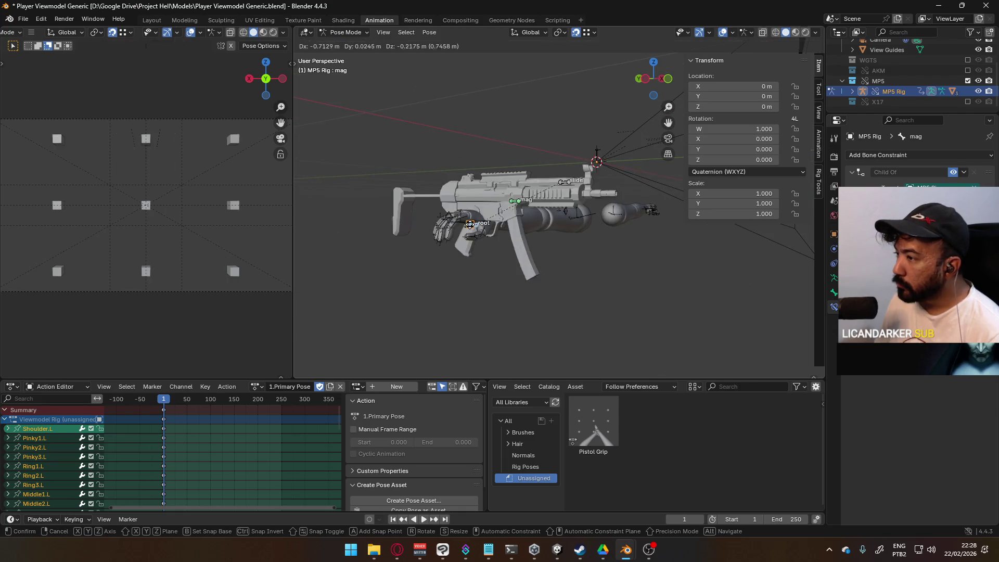
click(468, 225)
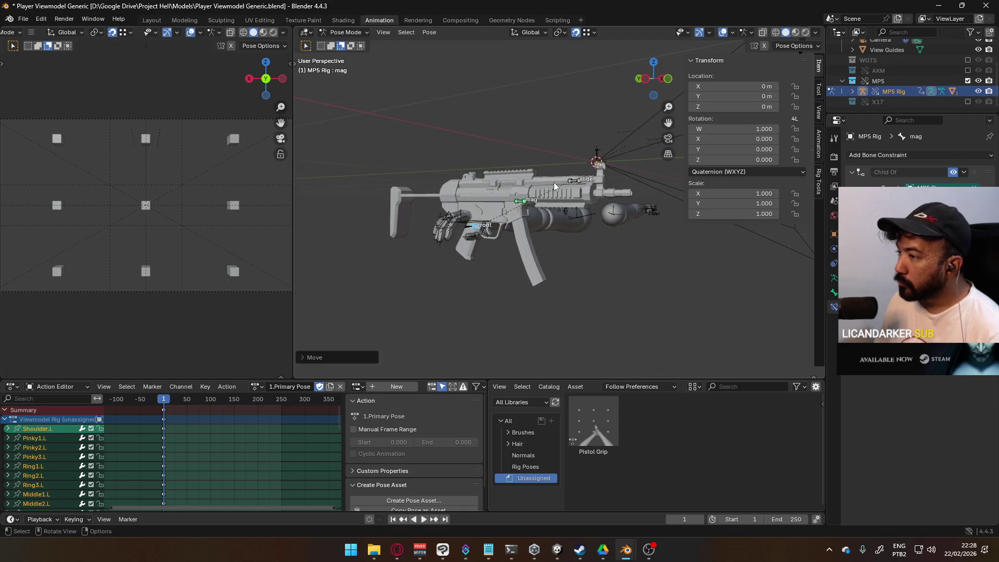
text(r9)
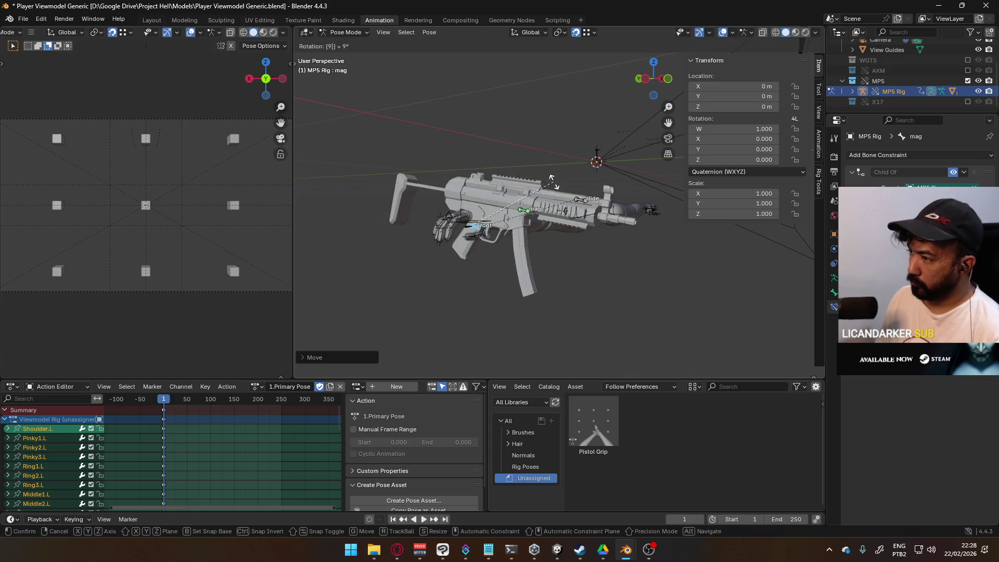
key(BackSpace)
text(x)
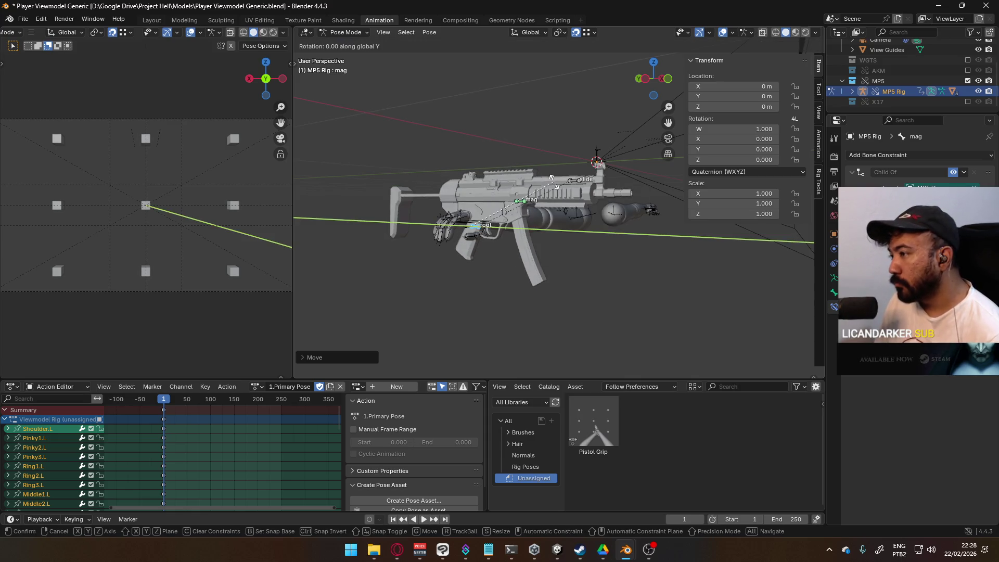
text(90)
key(Return)
key(r)
text(0)
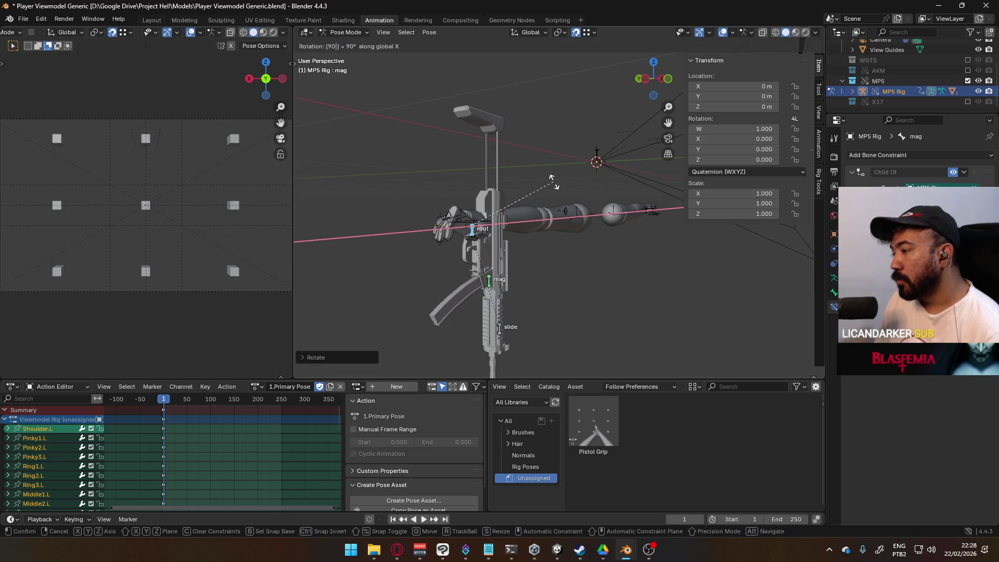
text(z)
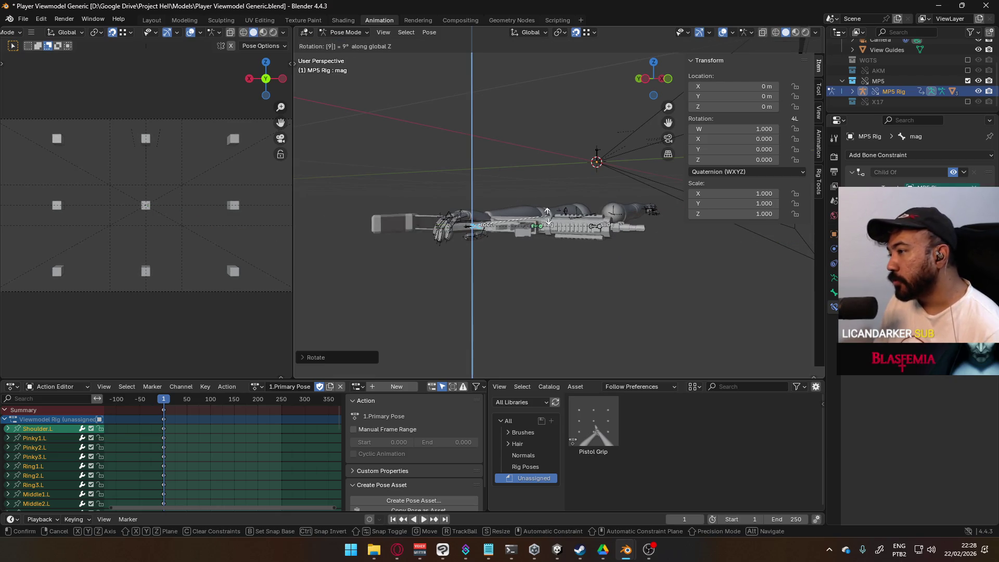
key(BackSpace)
key(BackSpace)
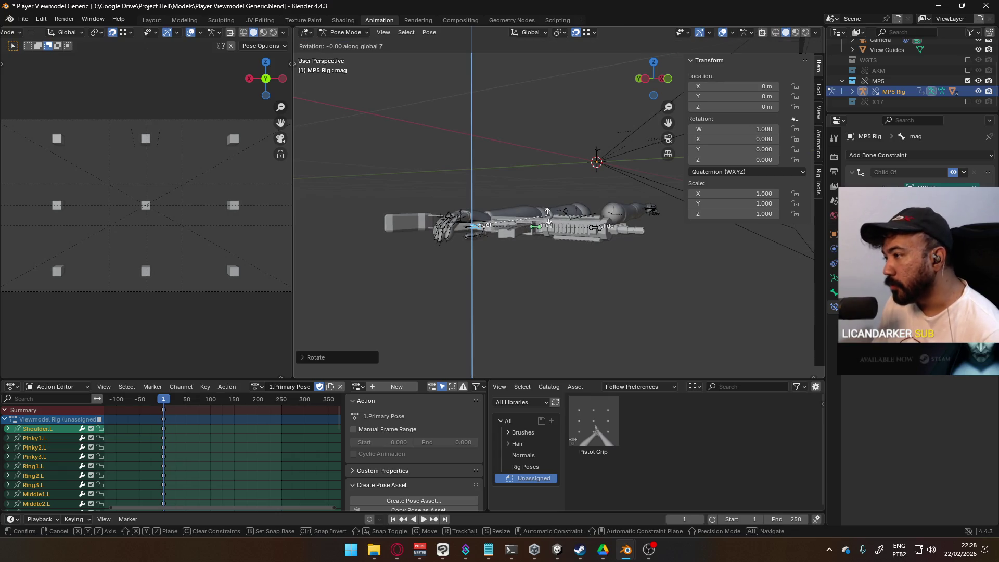
key(Escape)
Change the snap target from vertices to Increment.
mouse_move(548, 218)
middle_down()
mouse_move(415, 220)
mouse_move(423, 280)
mouse_move(453, 287)
middle_up()
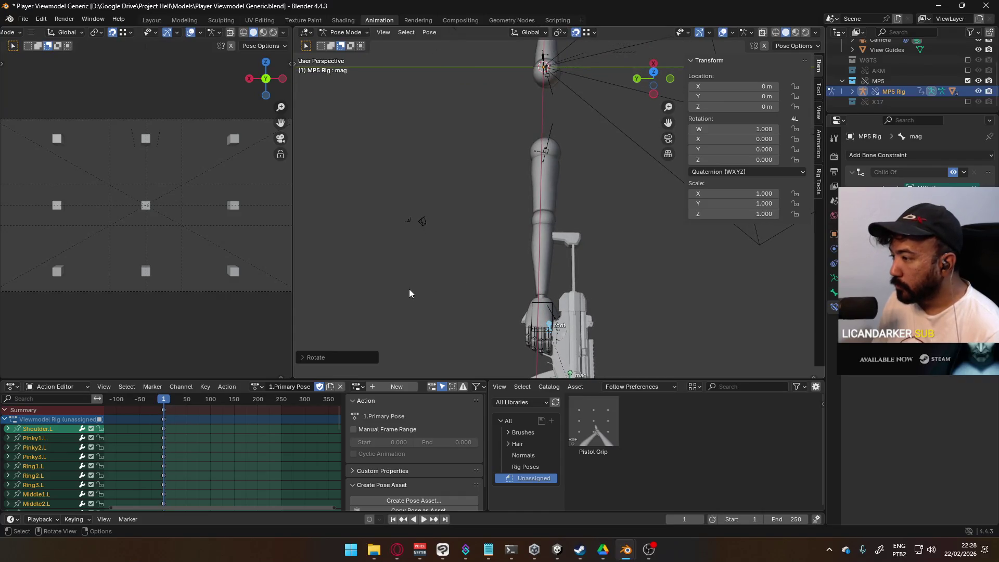
key(KP_7)
scroll(457, 282, up, 4)
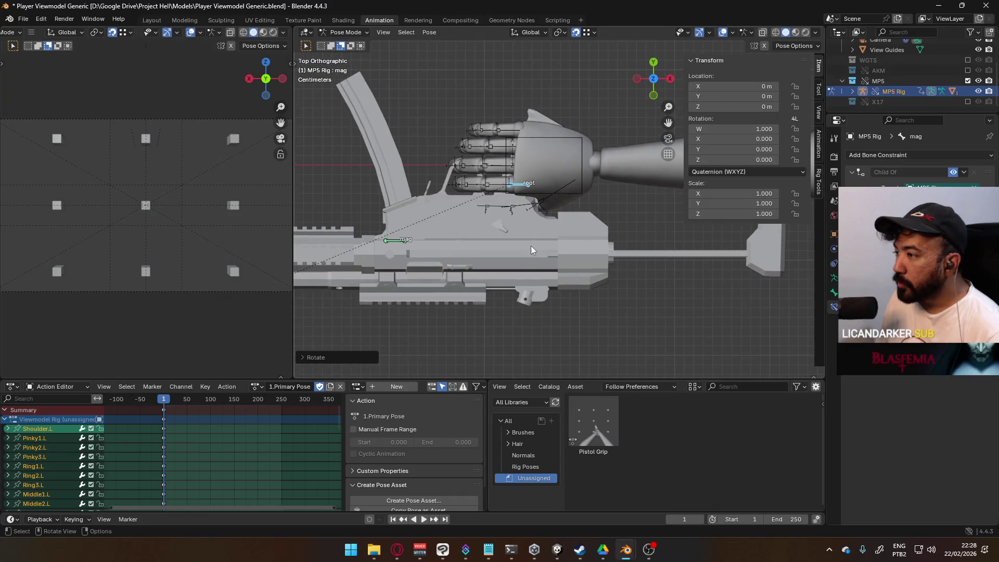
scroll(531, 246, up, 4)
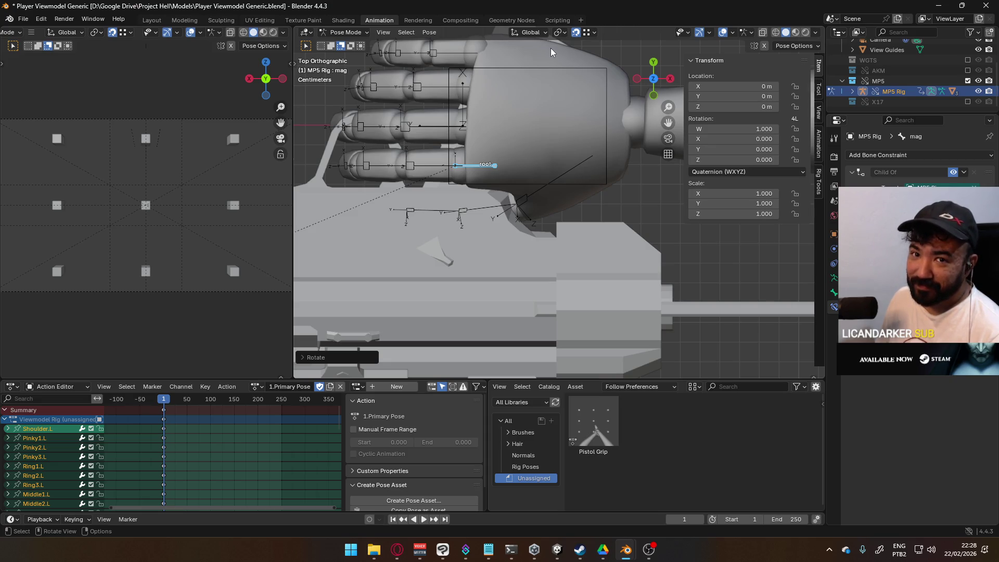
click(589, 34)
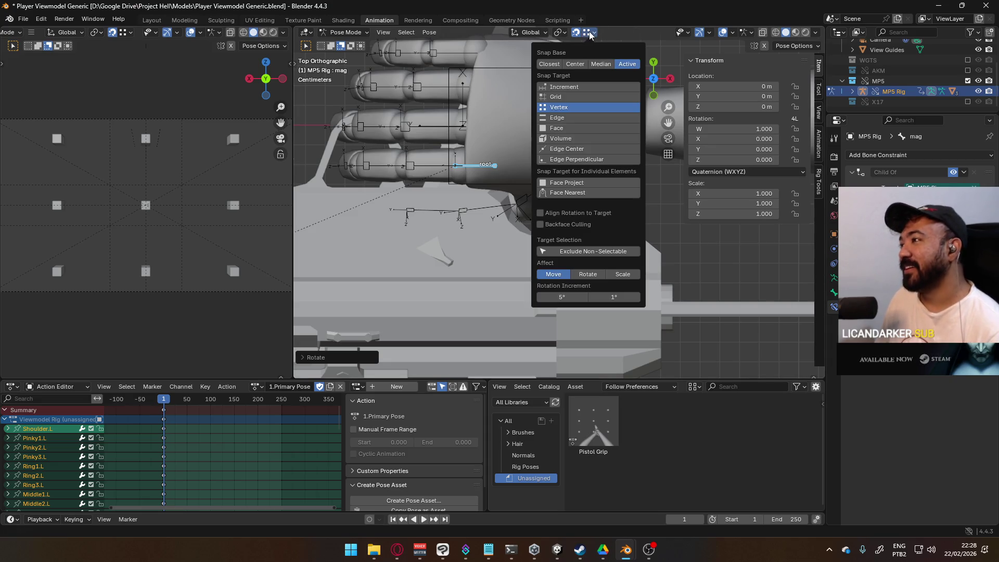
click(579, 85)
Save Player Viewmodel Generic.blend, keyframe the mag bone, and return to Object Mode.
mouse_move(483, 257)
middle_down()
mouse_move(598, 151)
mouse_move(657, 185)
mouse_move(559, 190)
middle_up()
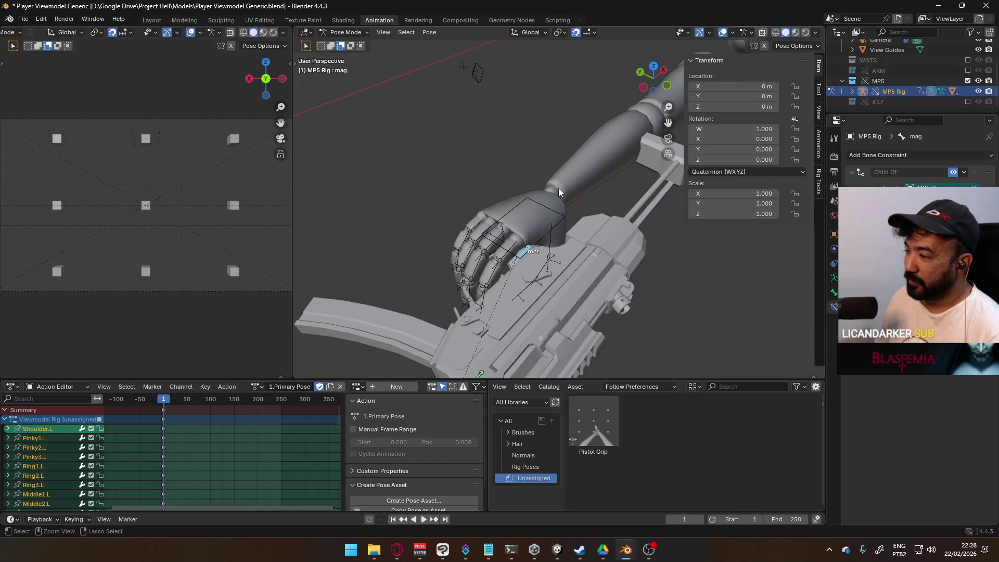
key(ctrl+s)
mouse_move(554, 255)
middle_down()
mouse_move(567, 239)
mouse_move(544, 198)
middle_up()
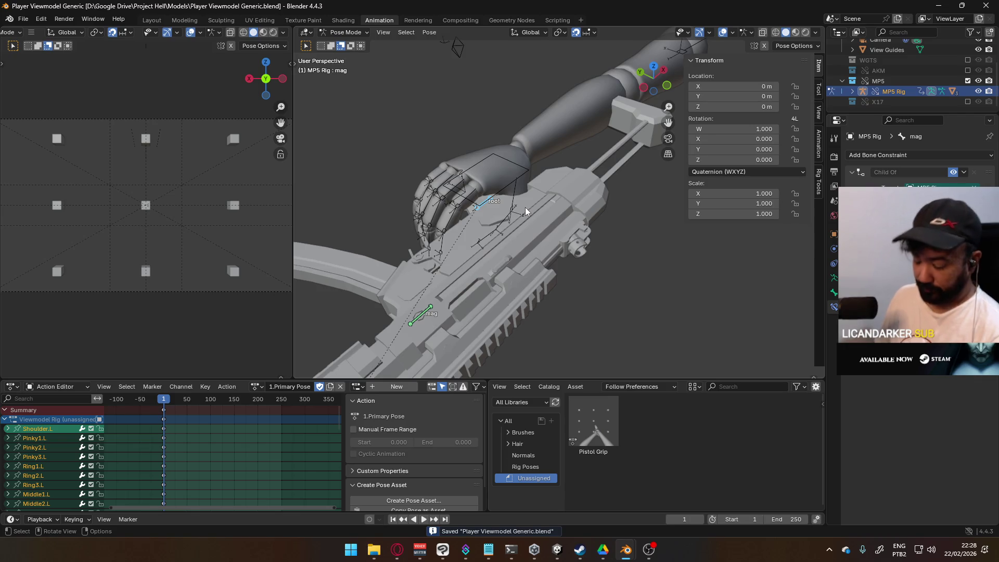
key(i)
key(ctrl+Tab)
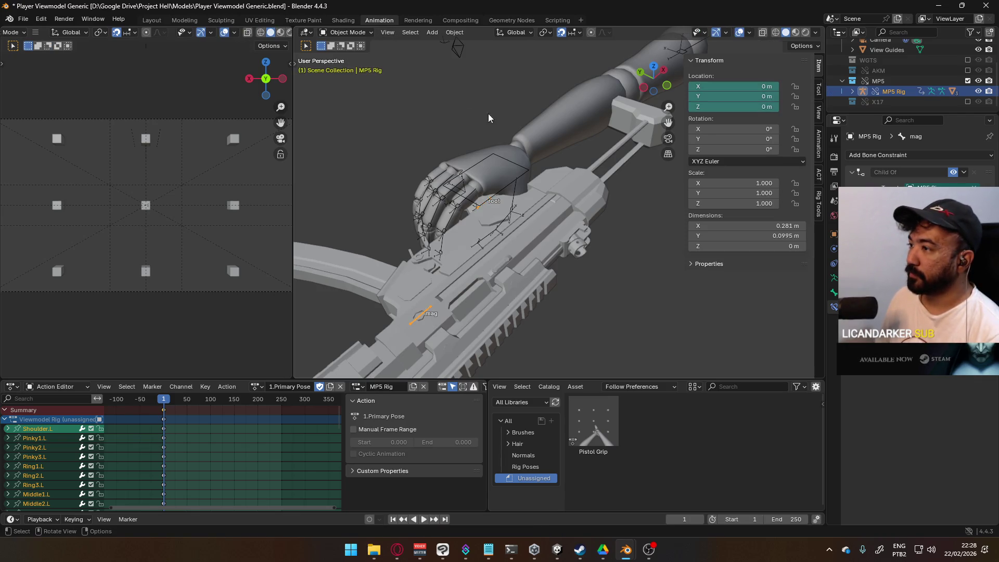
Select the Viewmodel Rig and assign it the 1.Primary Pose action.
click(517, 159)
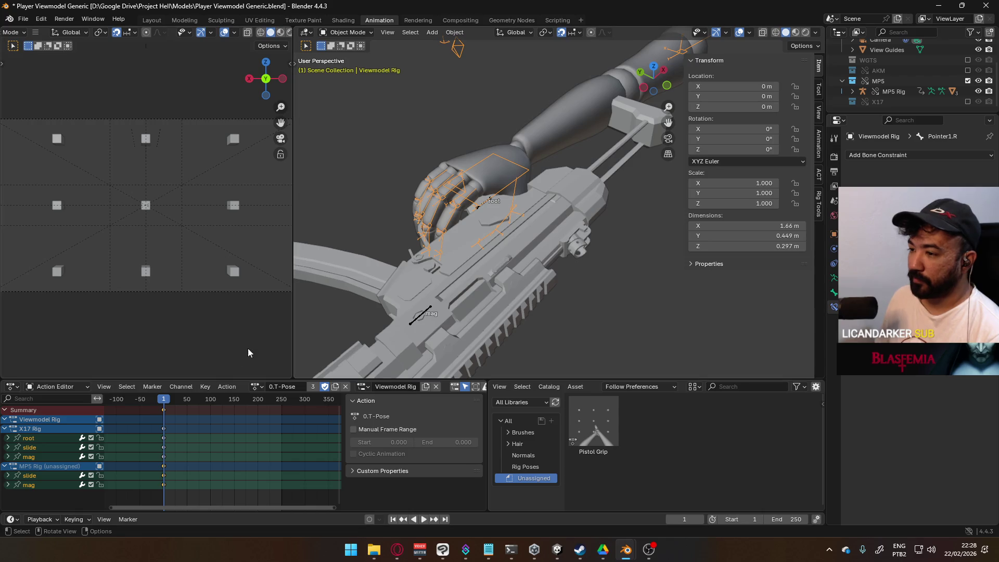
click(255, 387)
click(296, 412)
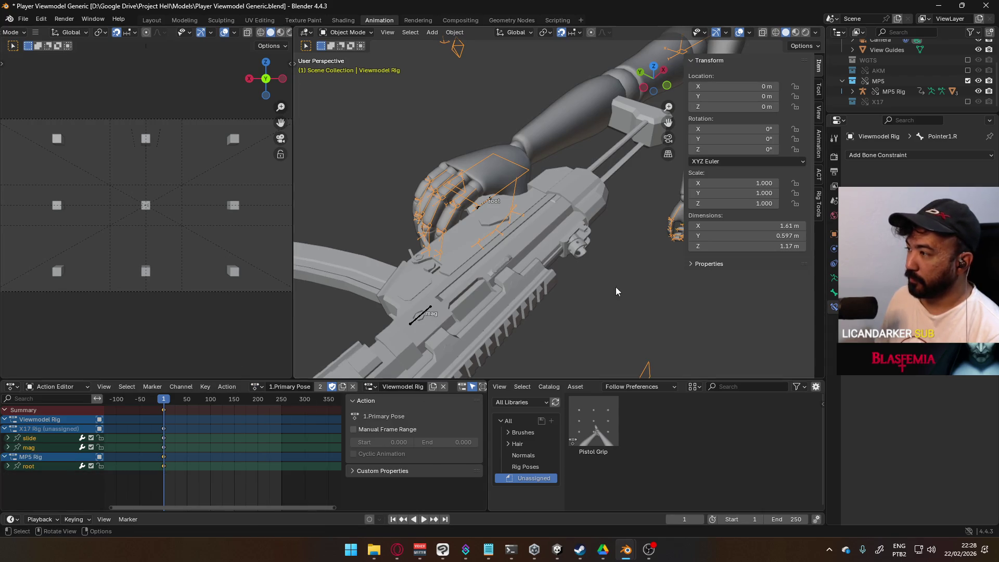
click(347, 33)
click(355, 67)
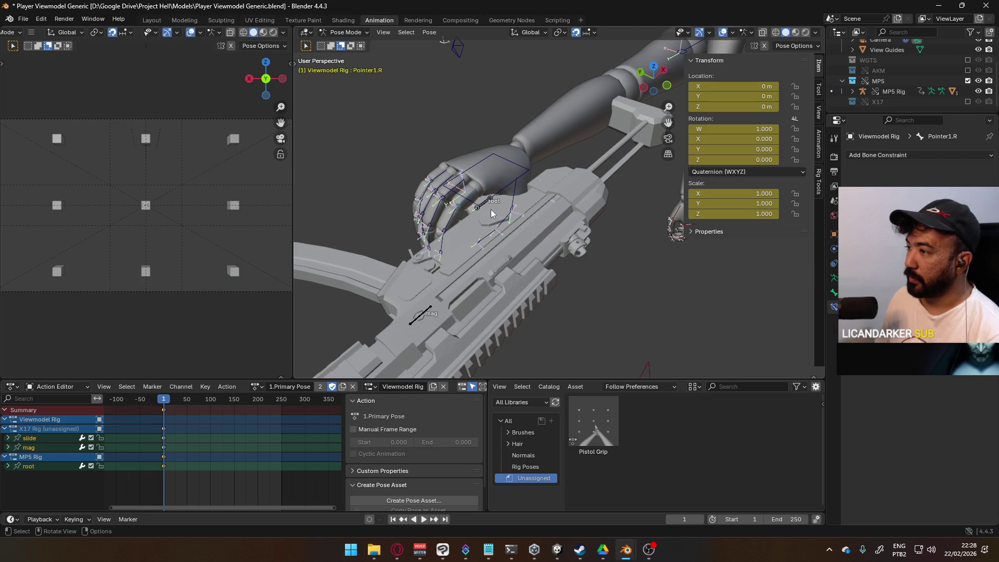
click(348, 32)
click(348, 44)
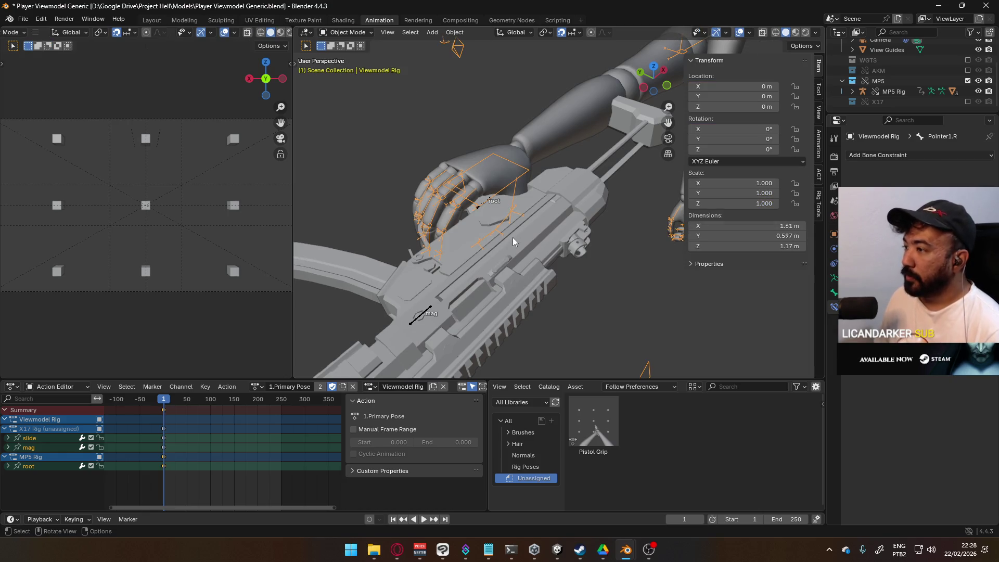
Select MP5 Rig and Viewmodel Rig together, enter Pose Mode, and select the MP5 root bone.
click(424, 315)
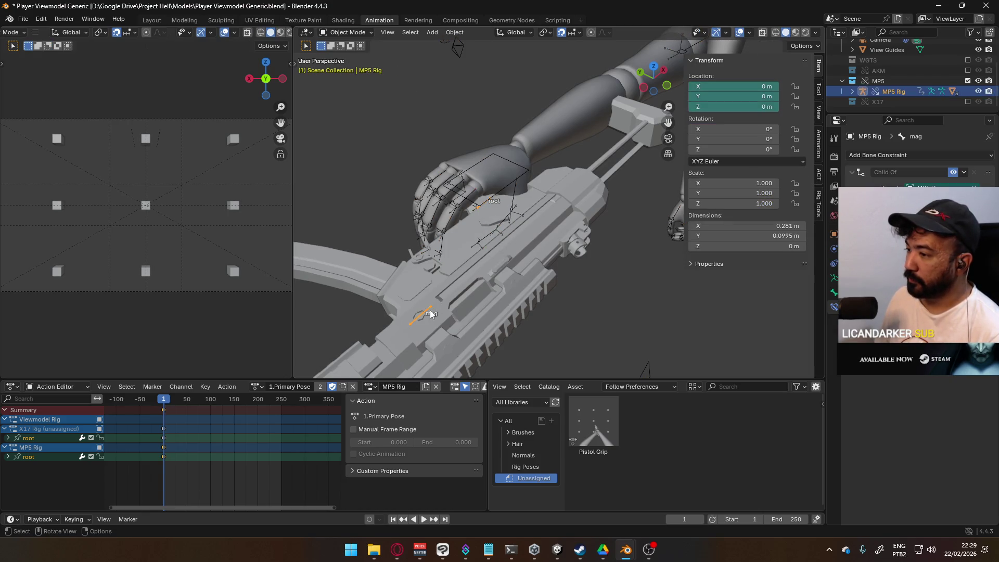
shift+click(484, 202)
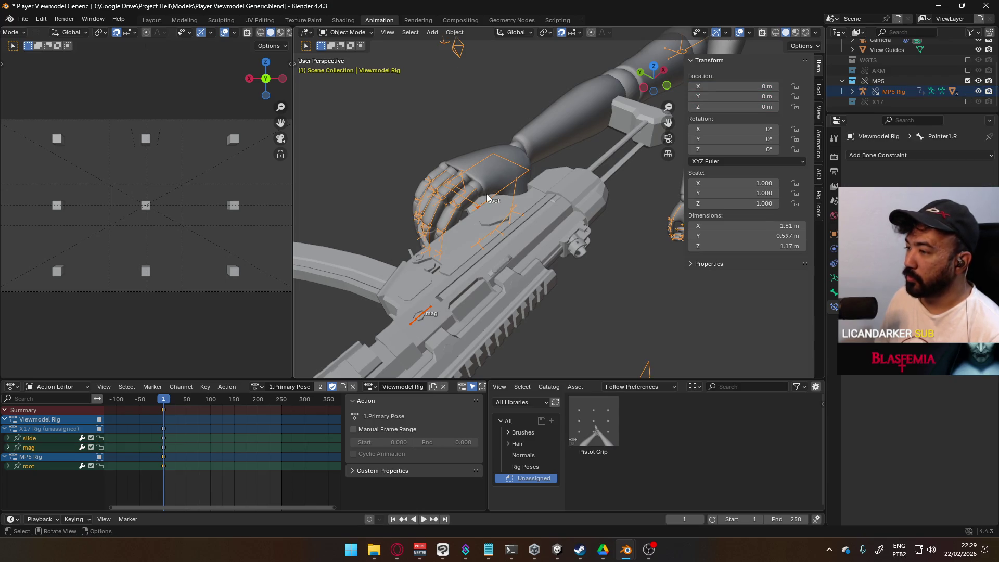
click(364, 35)
click(343, 67)
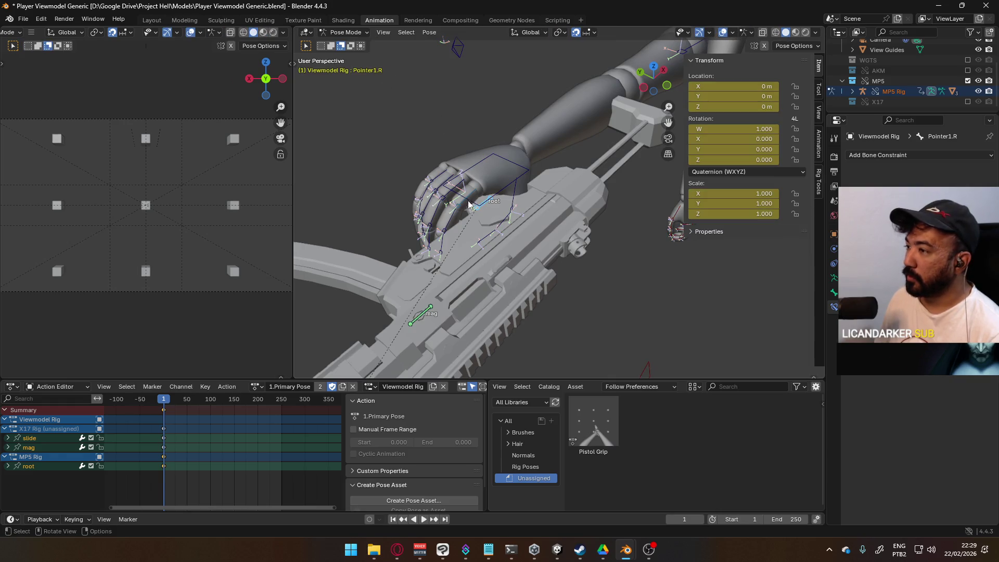
click(477, 213)
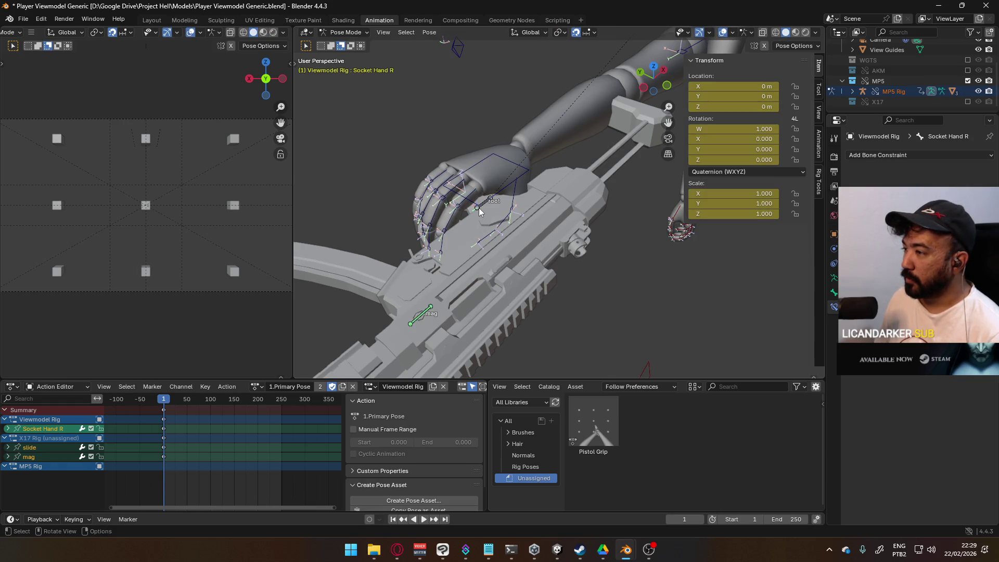
click(479, 210)
scroll(536, 248, down, 5)
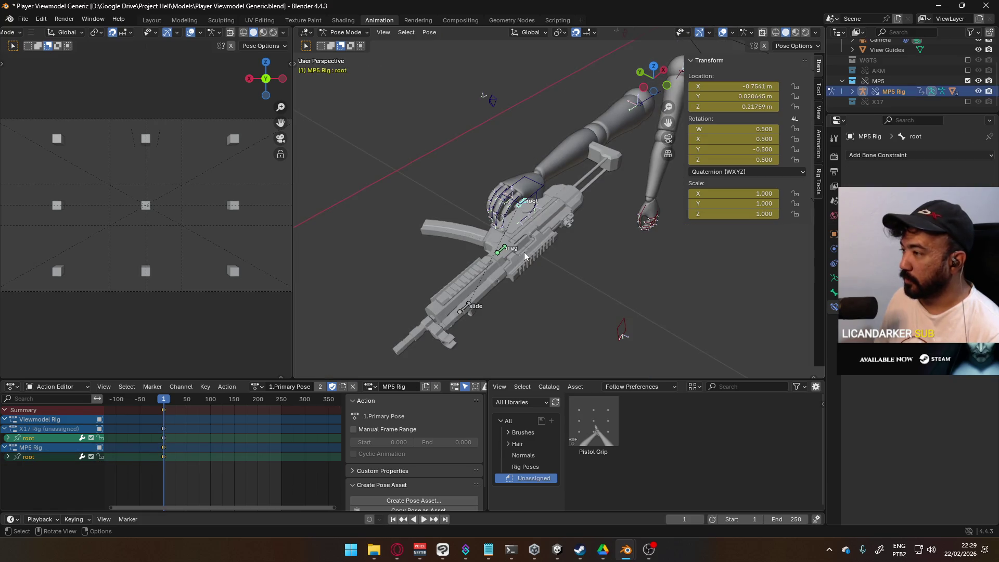
Turn off snapping and move the MP5 root bone roughly into place.
click(574, 34)
key(g)
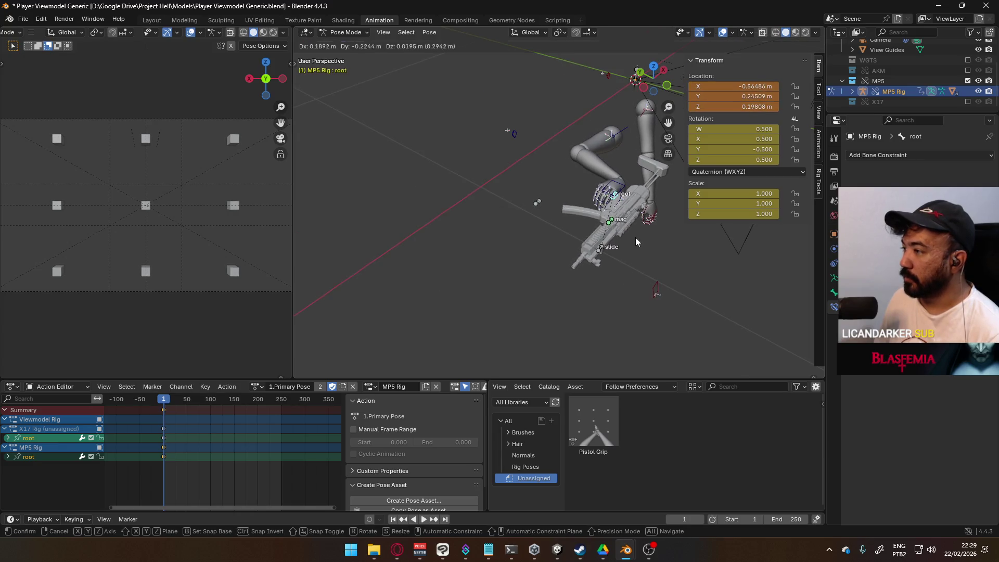
click(643, 249)
middle_drag(644, 253, 536, 297)
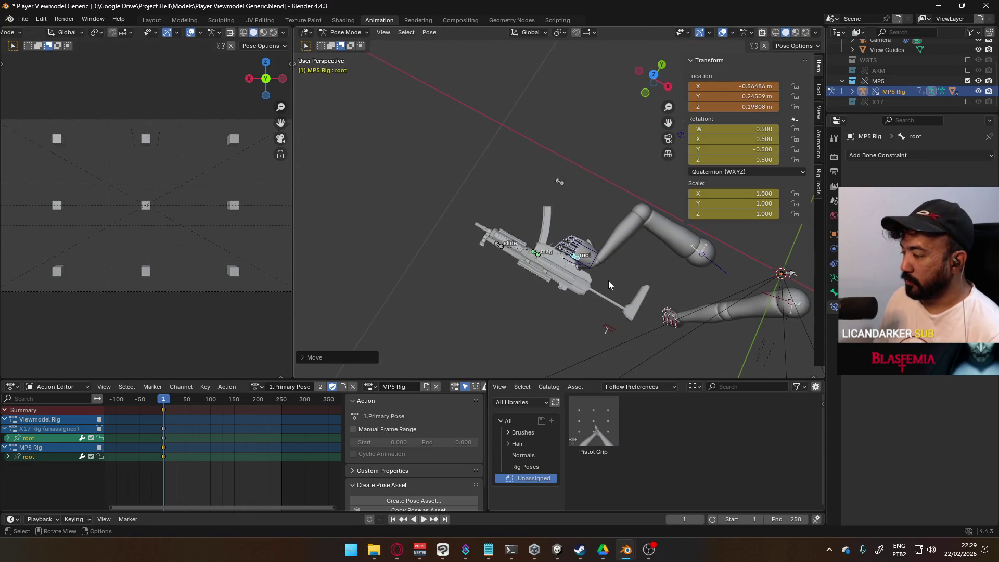
Rotate the MP5 root -90 degrees in top view, then -90 degrees around global Y.
key(KP_1)
key(KP_7)
key(r)
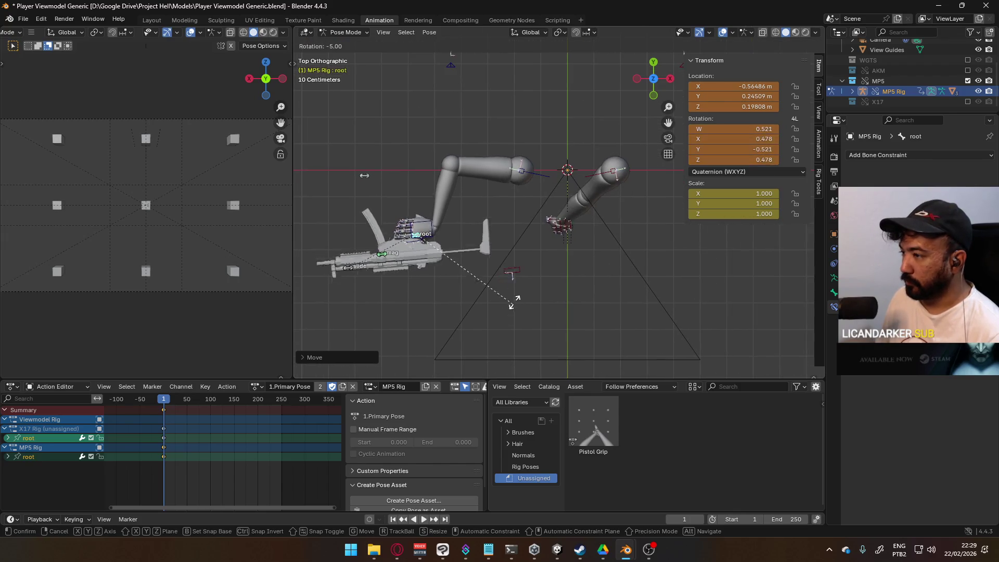
click(456, 196)
key(r)
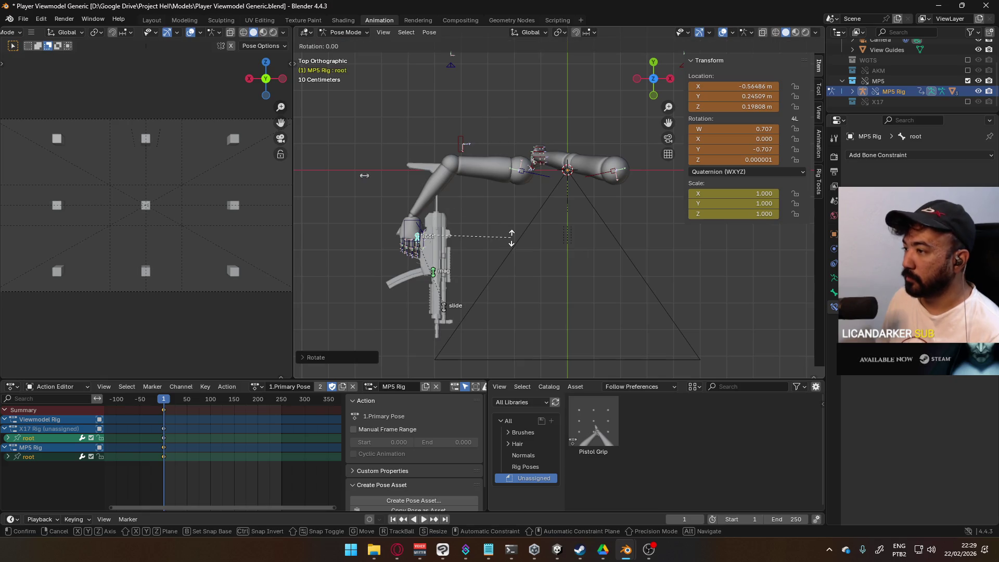
key(y)
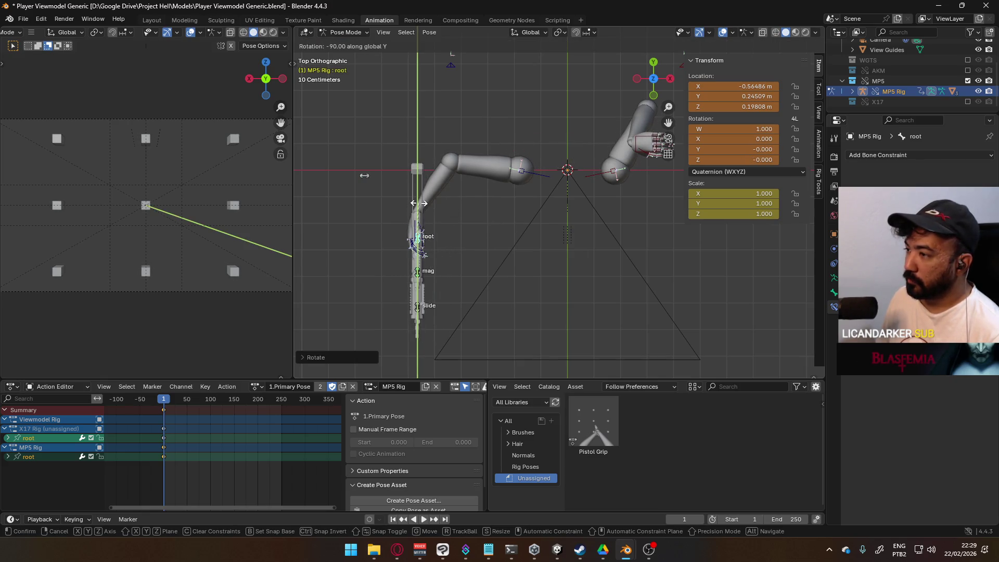
click(419, 203)
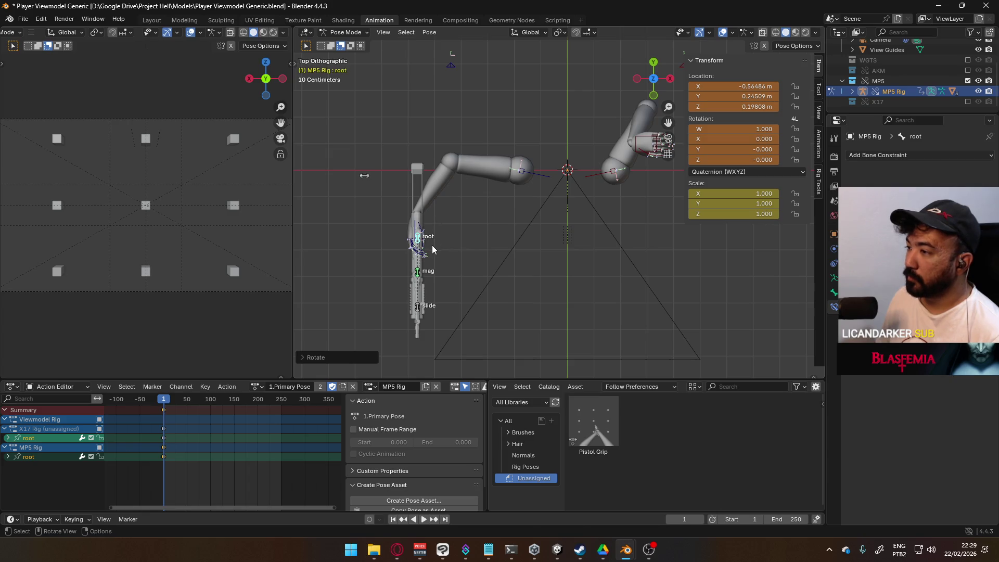
Place the MP5 between the arms at X -0.1083, Y 0.3294, Z 0.1723 m.
key(g)
click(552, 263)
key(g)
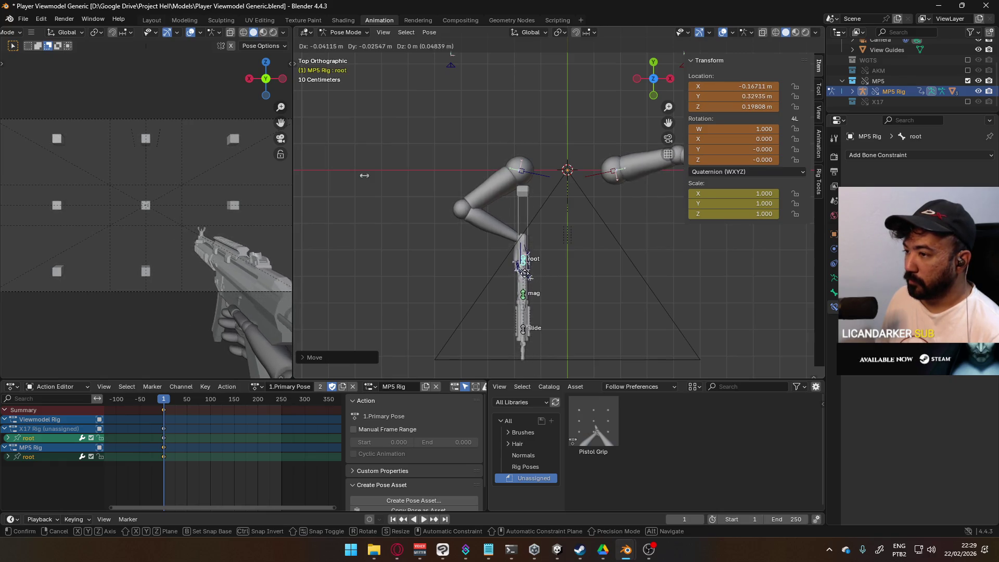
key(x)
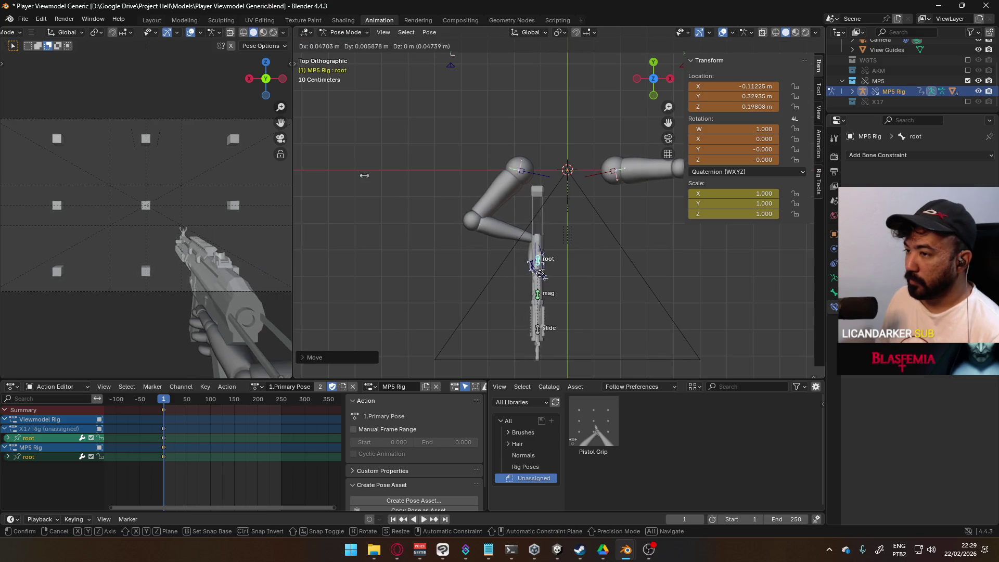
click(541, 276)
key(g)
key(z)
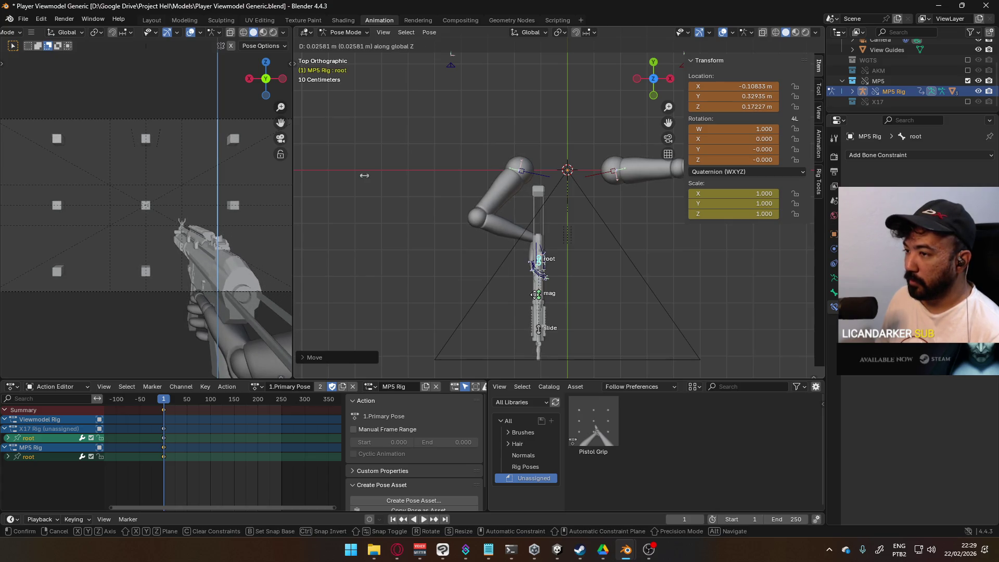
click(535, 294)
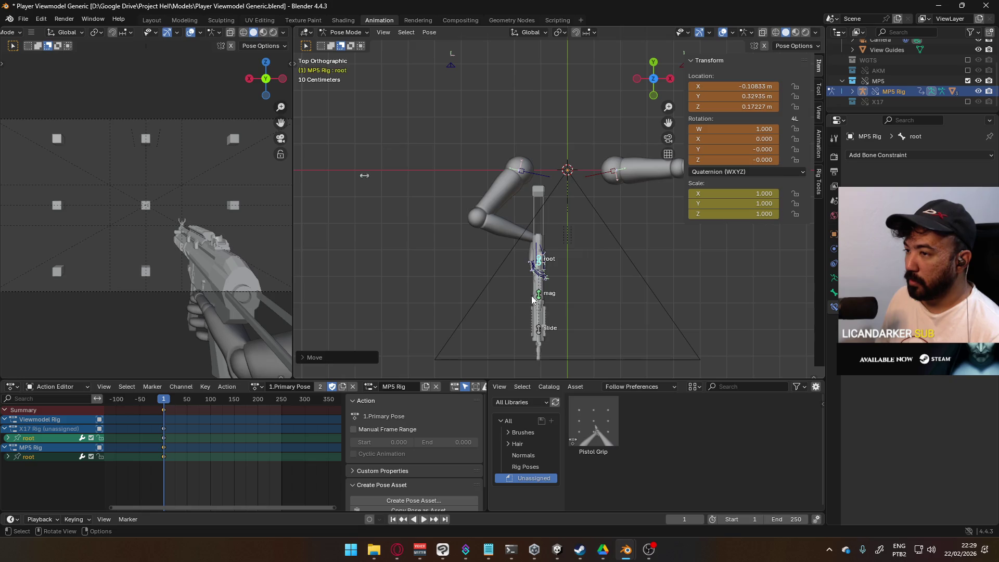
Select the right elbow target ElbowIK.R.
middle_drag(517, 311, 559, 210)
scroll(560, 211, down, 6)
click(501, 245)
mouse_move(587, 272)
middle_down()
mouse_move(480, 248)
mouse_move(499, 274)
middle_up()
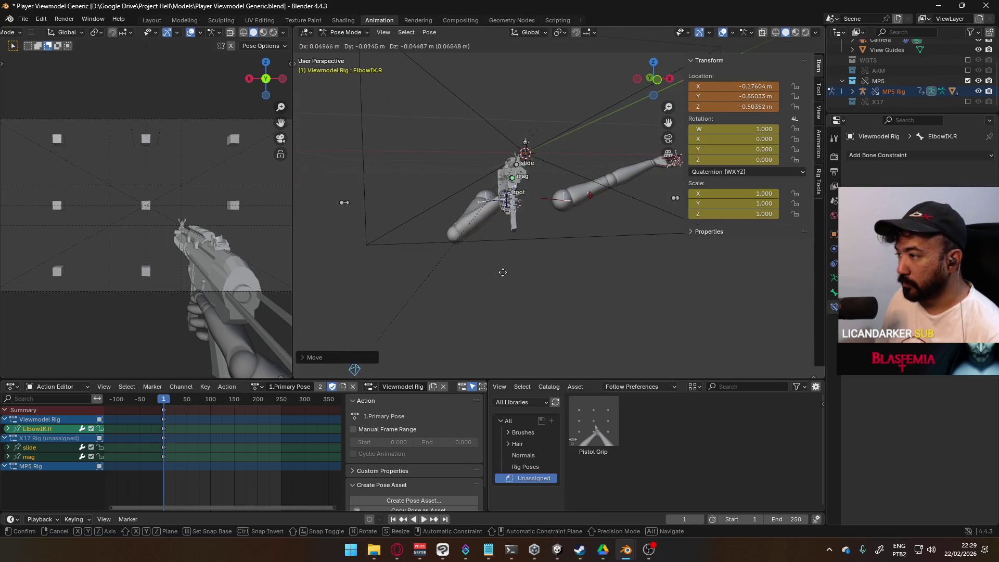
Reposition the right elbow target ElbowIK.R.
key(g)
click(572, 285)
mouse_move(570, 283)
middle_down()
mouse_move(497, 255)
mouse_move(487, 234)
mouse_move(497, 225)
middle_up()
Move and rotate Shoulder.R in top view so the right arm angles toward the gun.
click(485, 231)
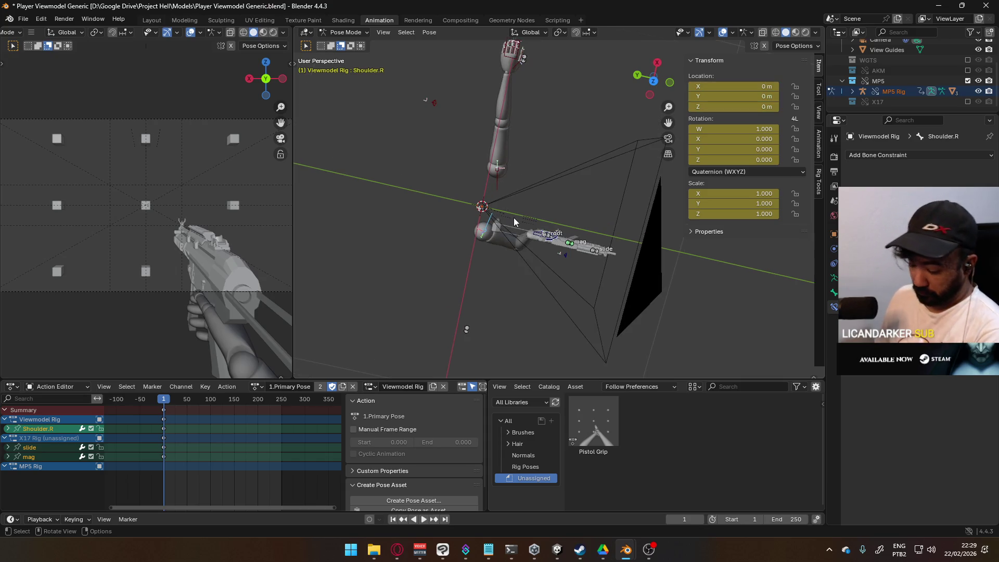
key(KP_7)
key(KP_Decimal)
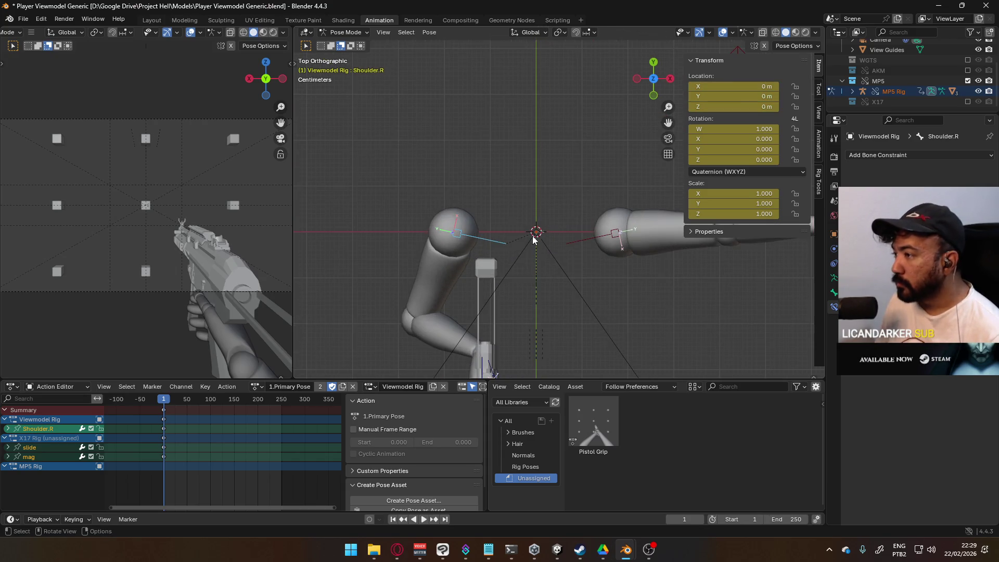
key(g)
click(529, 195)
key(r)
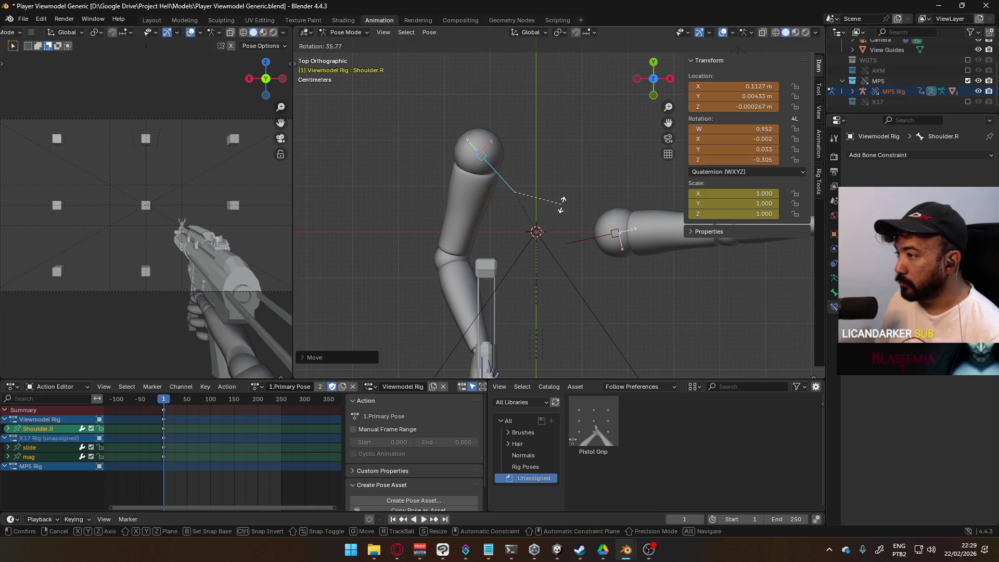
click(562, 204)
scroll(562, 204, down, 3)
Rotate and move Shoulder.L so the left arm angles toward the gun.
click(590, 224)
key(r)
click(614, 255)
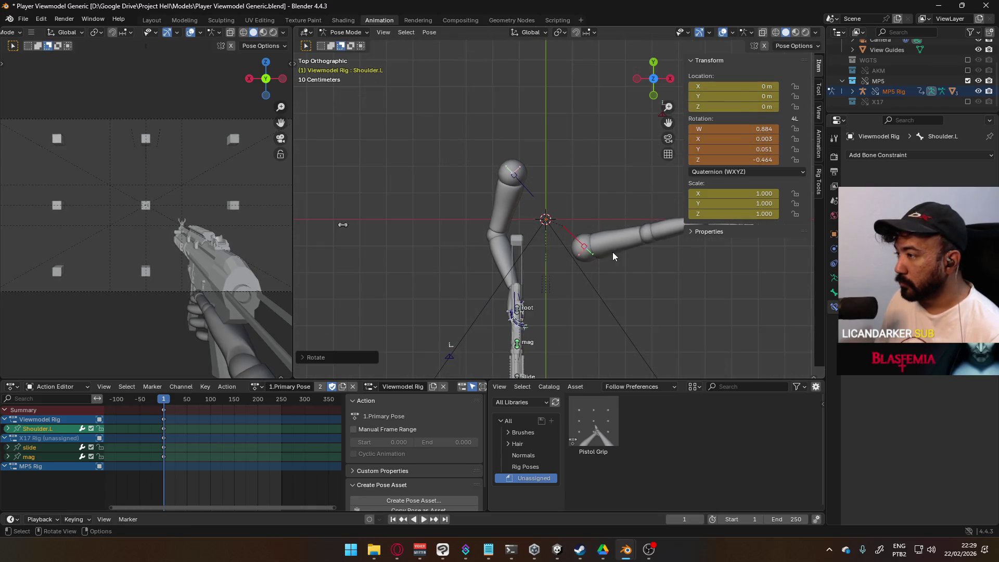
key(g)
click(627, 259)
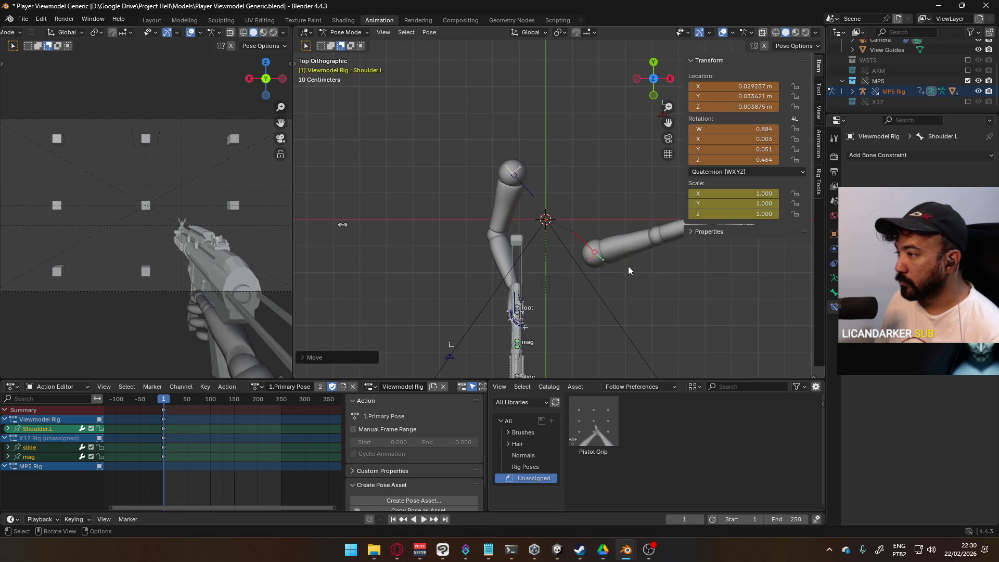
Rotate Shoulder.R a bit further, then select the left hand target HandIK.L.
click(522, 183)
key(r)
click(595, 177)
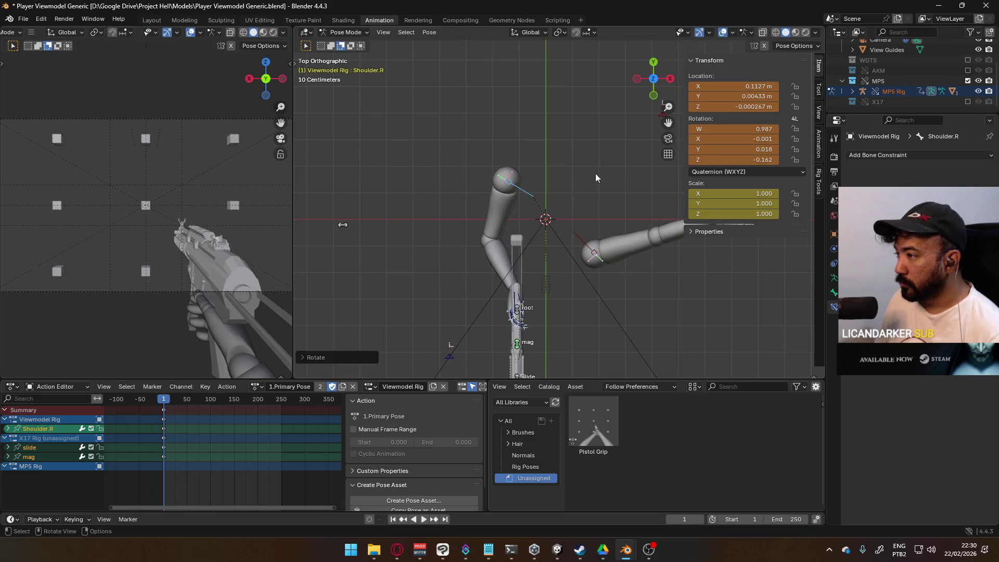
scroll(573, 177, right, 5)
scroll(573, 177, down, 4)
scroll(578, 176, down, 2)
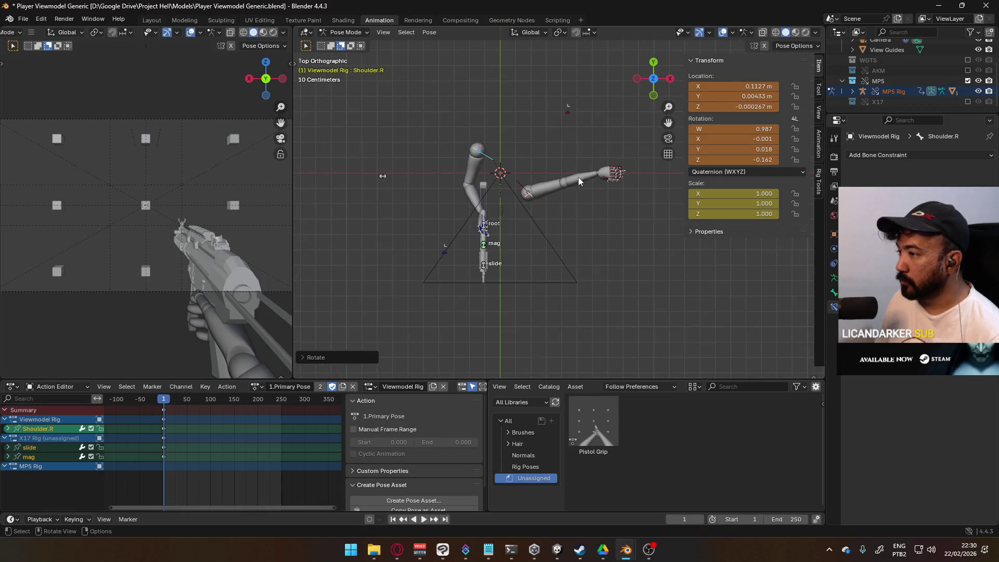
click(621, 164)
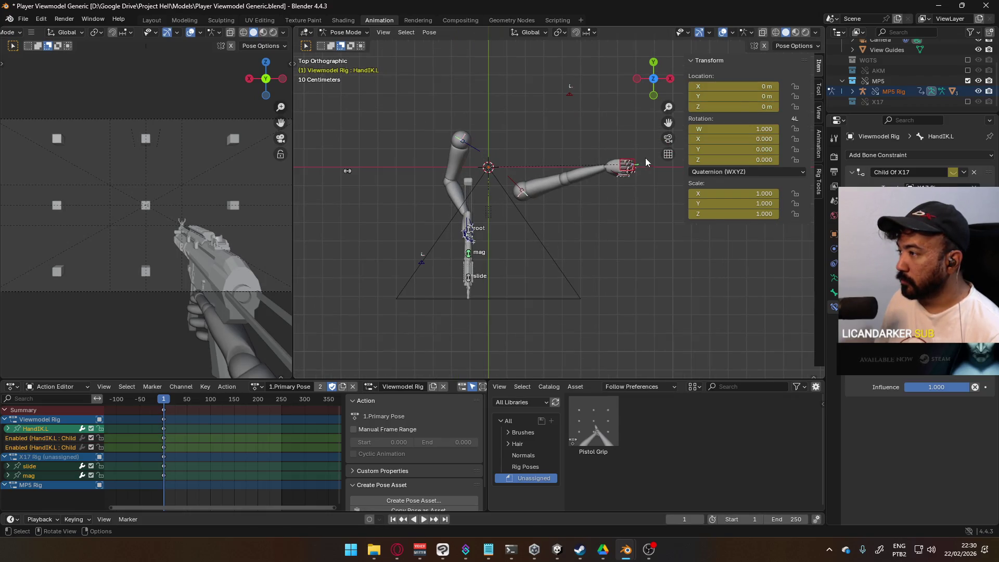
Move HandIK.L roughly and reposition the left elbow target ElbowIK.L.
key(g)
click(552, 245)
mouse_move(552, 245)
middle_down()
mouse_move(541, 238)
mouse_move(560, 179)
mouse_move(585, 236)
mouse_move(523, 167)
middle_up()
click(524, 167)
key(g)
click(668, 197)
mouse_move(668, 197)
middle_down()
mouse_move(522, 163)
mouse_move(553, 93)
middle_up()
key(g)
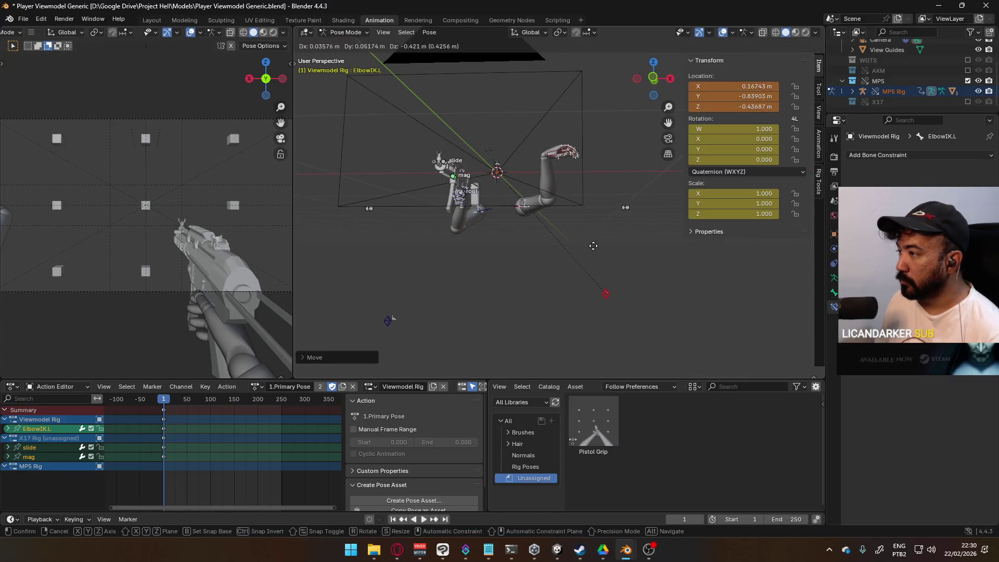
click(593, 246)
Move HandIK.L toward the gun and rotate it around the Z axis.
click(565, 152)
middle_drag(593, 157, 595, 204)
key(g)
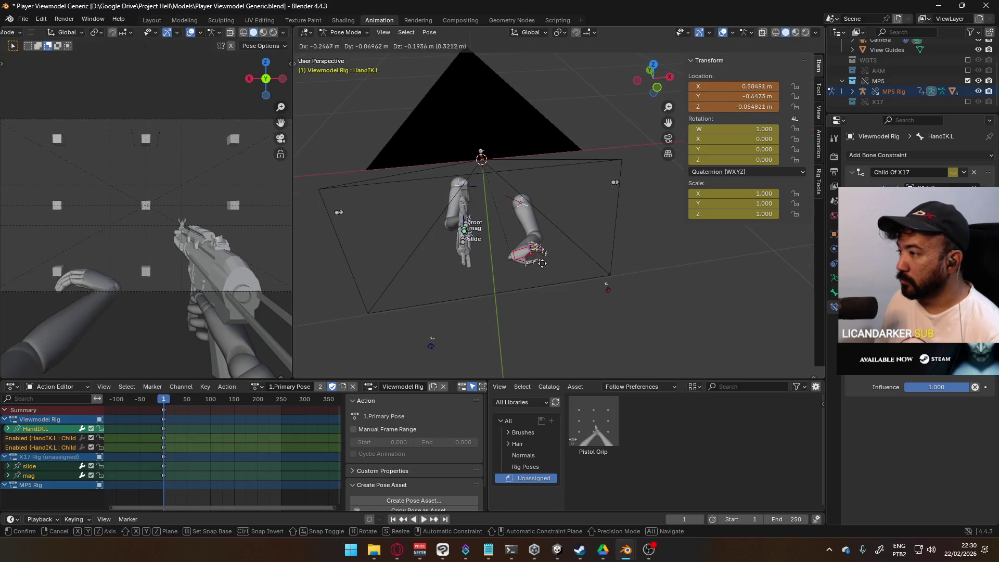
click(542, 263)
key(r)
key(z)
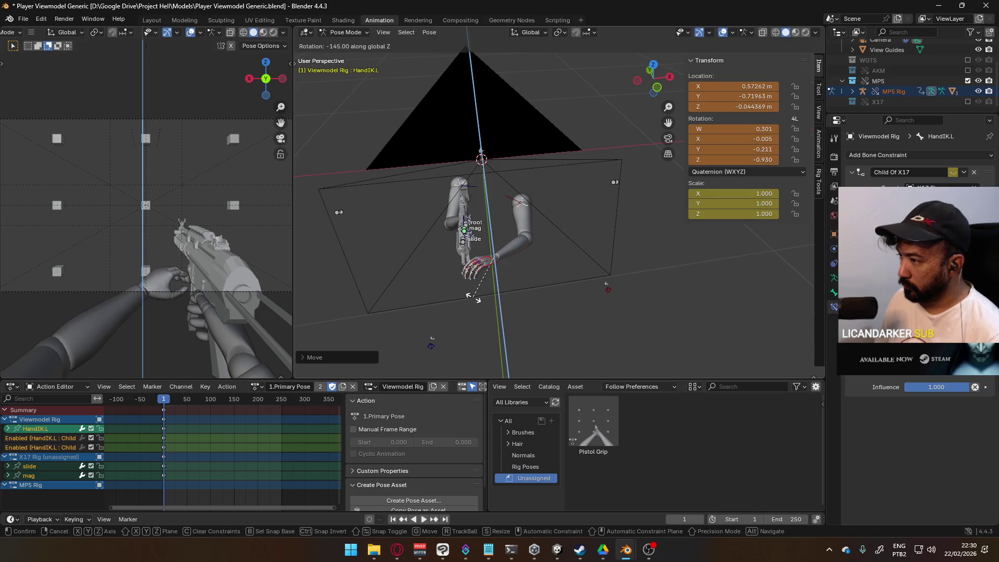
click(504, 273)
middle_drag(505, 273, 580, 233)
key(r)
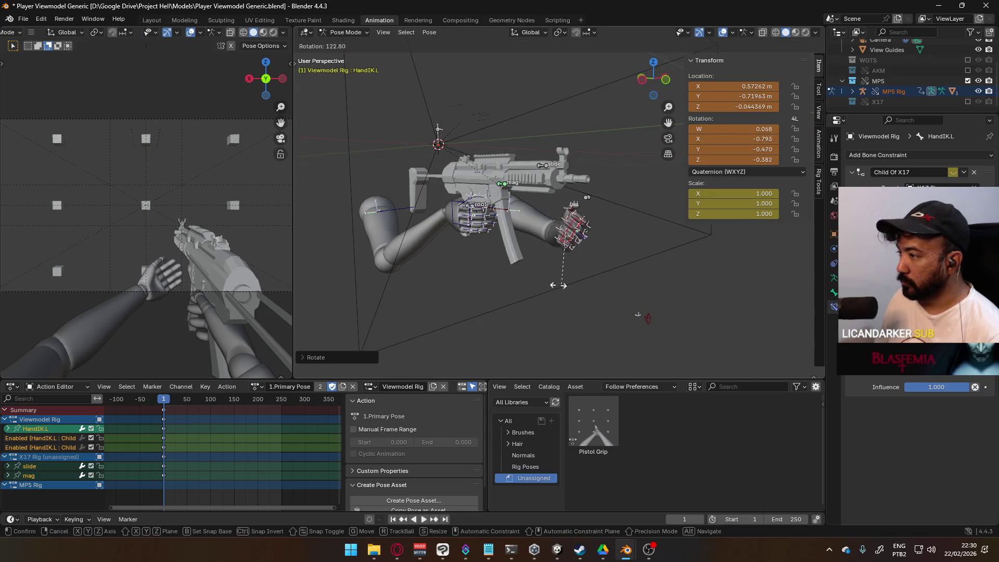
click(529, 285)
mouse_move(528, 285)
middle_down()
mouse_move(589, 277)
mouse_move(472, 223)
middle_up()
Rotate and lift the left hand onto the foregrip using side and top views.
key(KP_3)
scroll(474, 219, up, 5)
key(r)
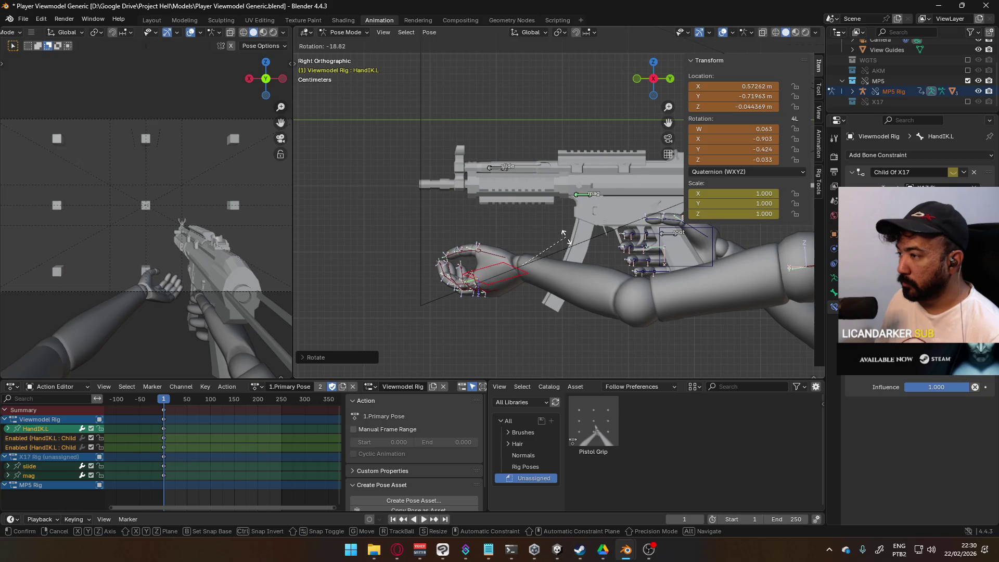
click(565, 242)
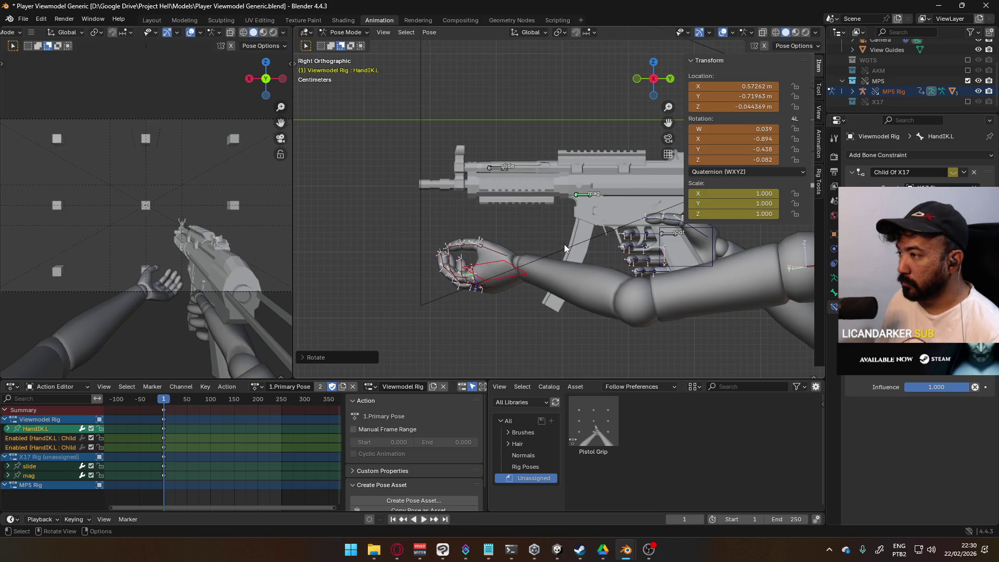
key(g)
click(594, 180)
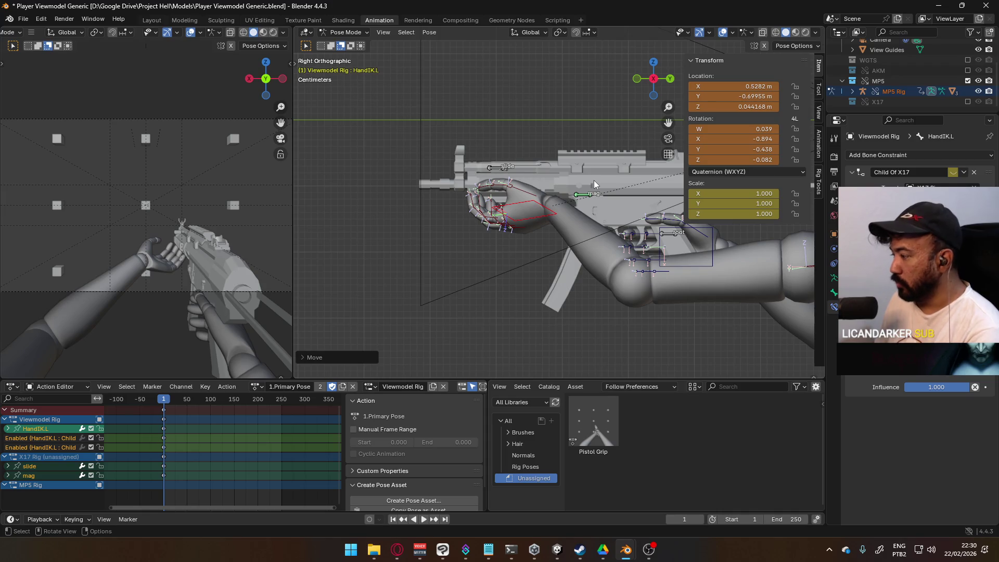
key(KP_7)
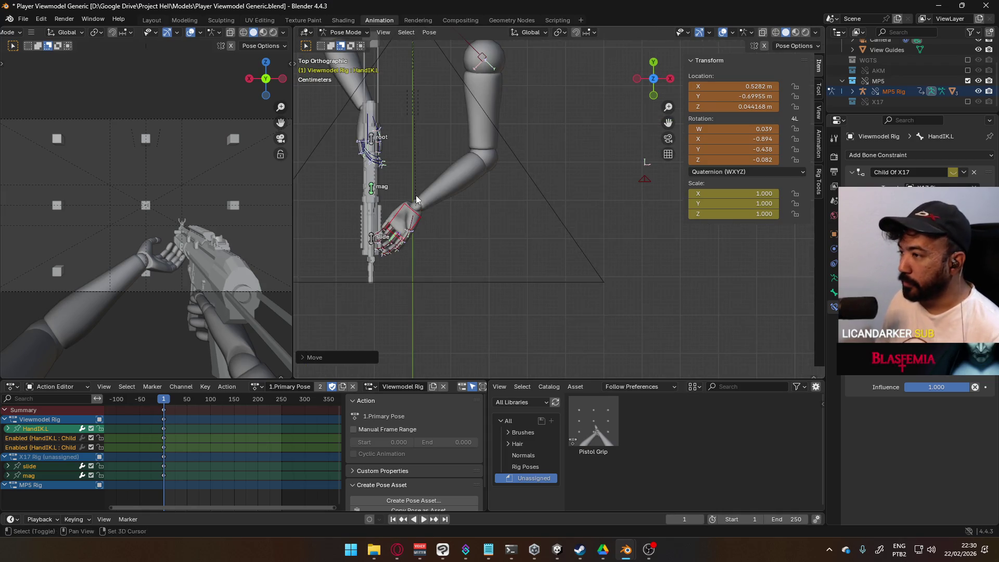
scroll(557, 201, up, 1)
key(r)
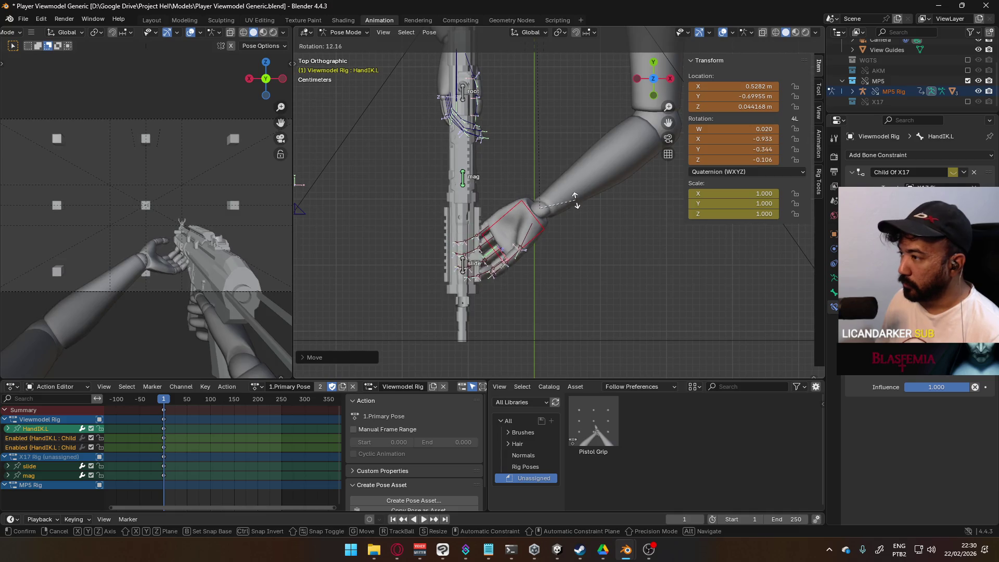
click(576, 198)
key(g)
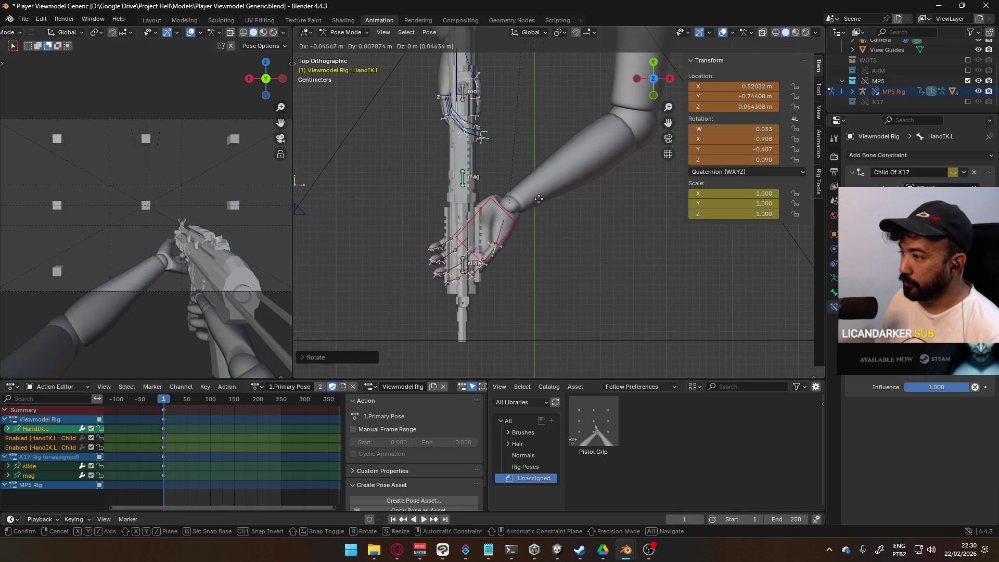
click(526, 237)
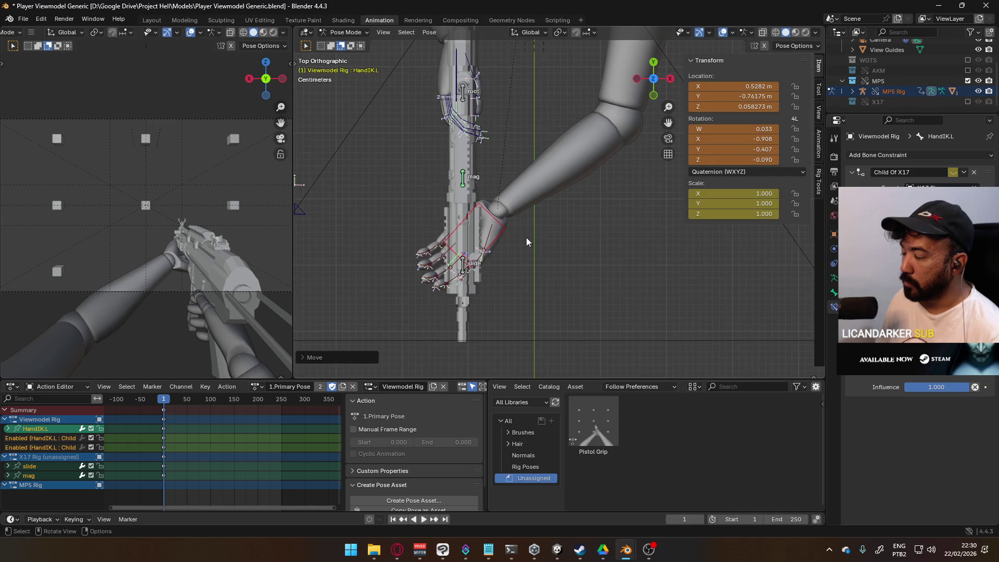
Fine-tune the left hand's position on the foregrip from side and front views.
middle_drag(526, 238, 486, 159)
key(KP_3)
scroll(467, 203, up, 3)
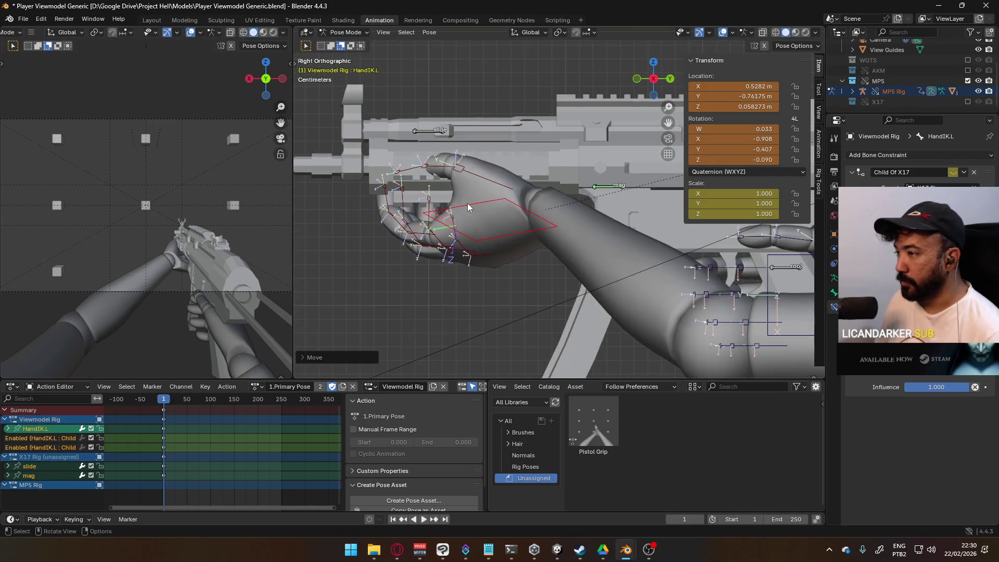
key(g)
click(536, 220)
mouse_move(536, 220)
middle_down()
mouse_move(673, 213)
mouse_move(461, 194)
middle_up()
key(KP_1)
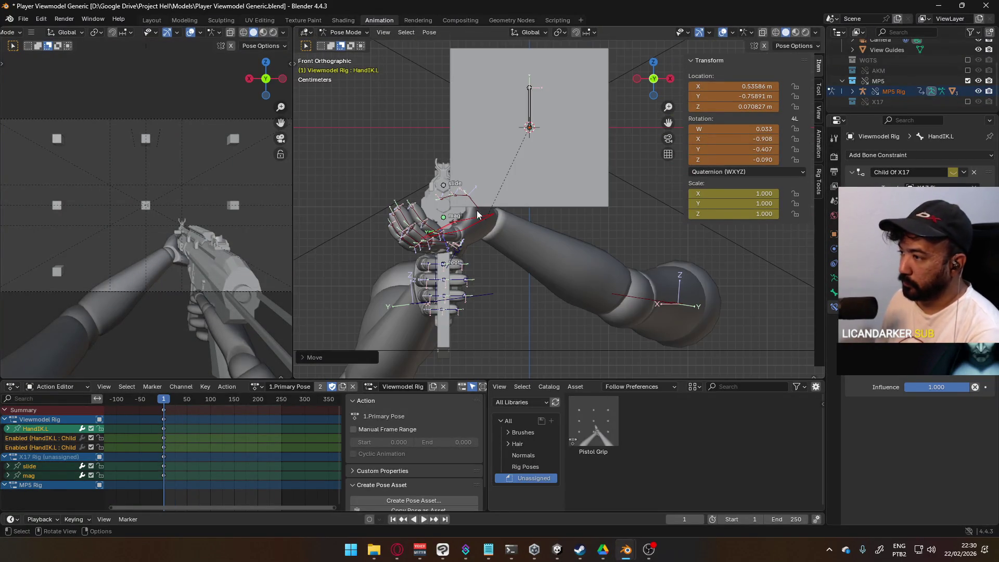
scroll(477, 214, up, 3)
key(g)
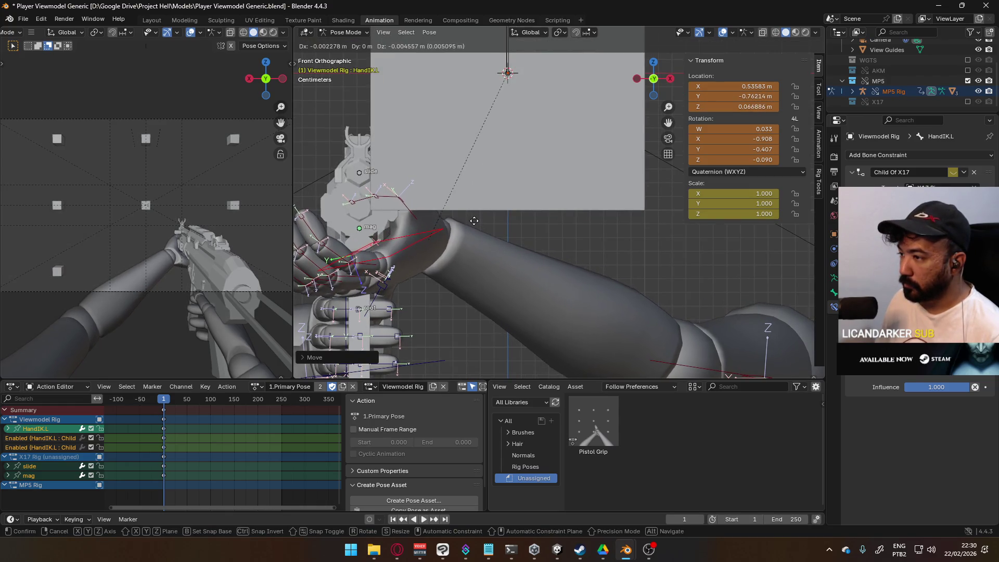
click(476, 219)
mouse_move(488, 212)
middle_down()
mouse_move(448, 219)
mouse_move(541, 207)
mouse_move(510, 195)
mouse_move(511, 206)
middle_up()
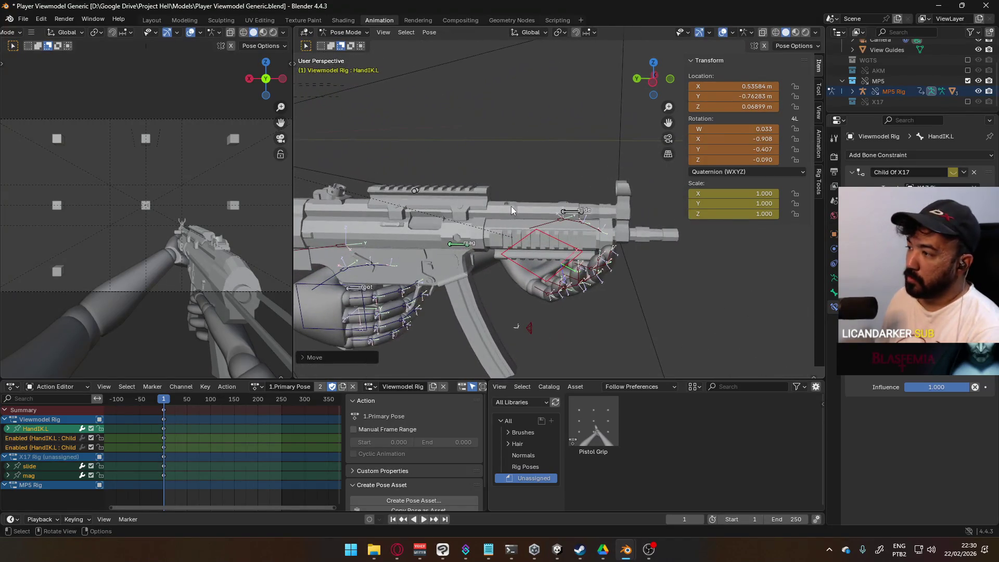
Slide the left hand along Y and set its final turn (quaternion W 0.018, X -0.937).
key(KP_3)
scroll(521, 218, up, 2)
key(g)
key(y)
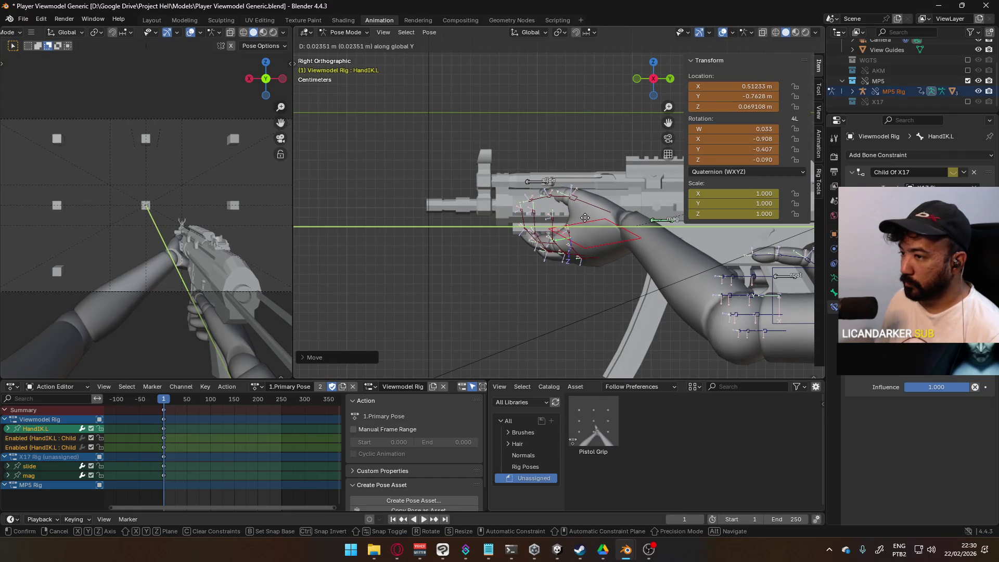
click(591, 221)
mouse_move(591, 220)
middle_down()
mouse_move(559, 262)
mouse_move(505, 250)
mouse_move(519, 208)
mouse_move(654, 248)
mouse_move(594, 215)
mouse_move(717, 254)
mouse_move(782, 262)
mouse_move(673, 269)
middle_up()
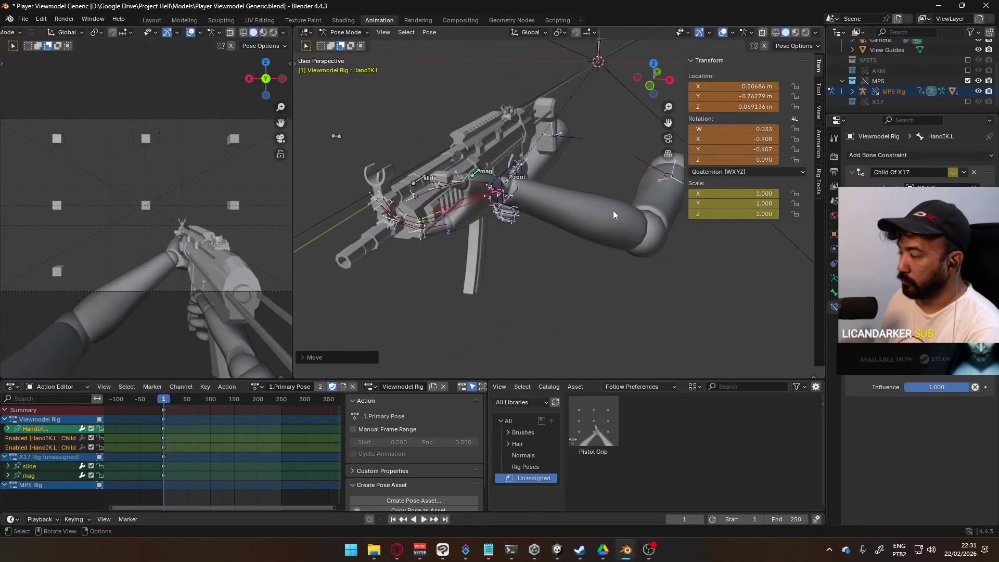
key(KP_7)
key(r)
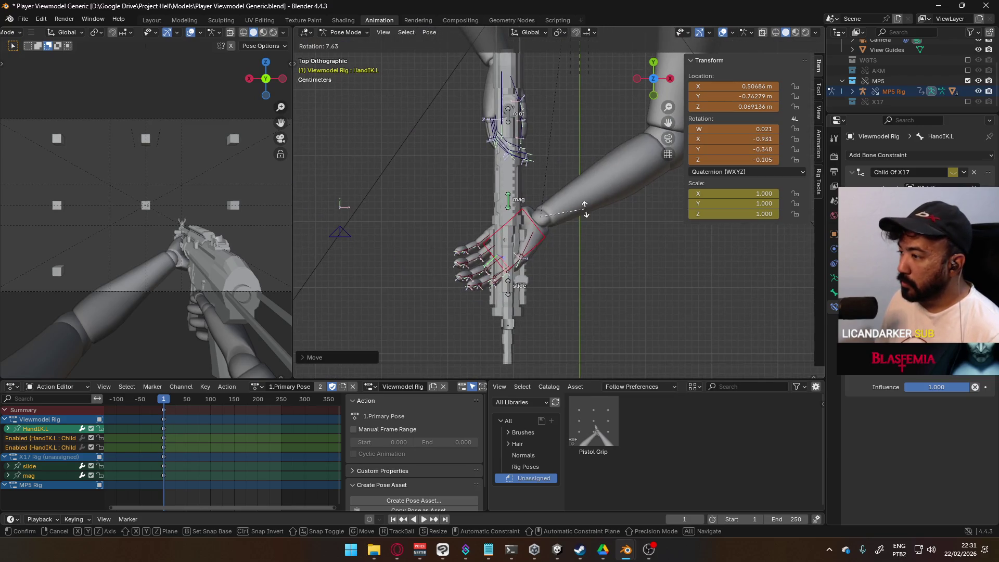
click(585, 211)
key(g)
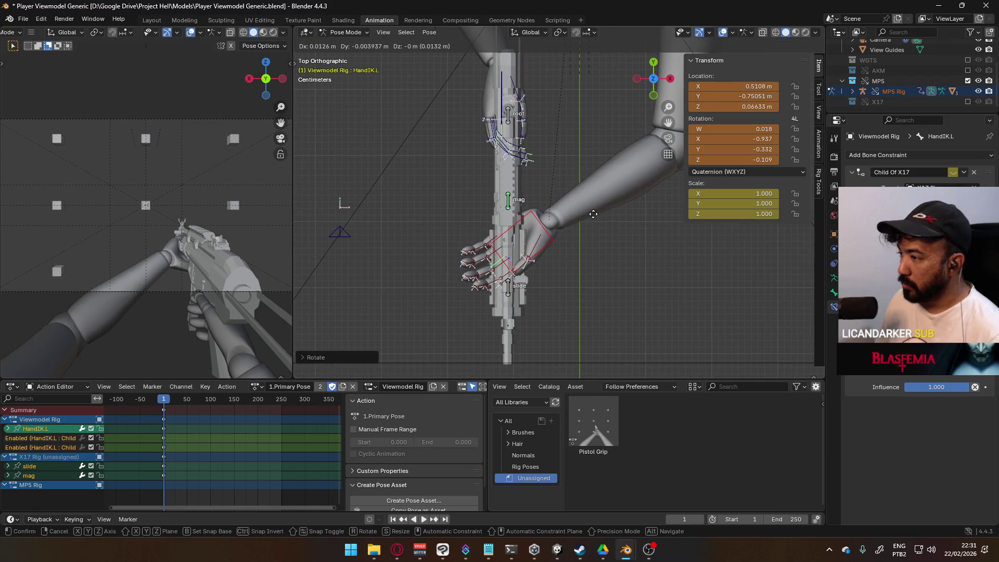
click(593, 213)
mouse_move(526, 254)
middle_down()
mouse_move(685, 149)
mouse_move(586, 190)
middle_up()
Keyframe the whole rig's current pose on frame 1.
key(a)
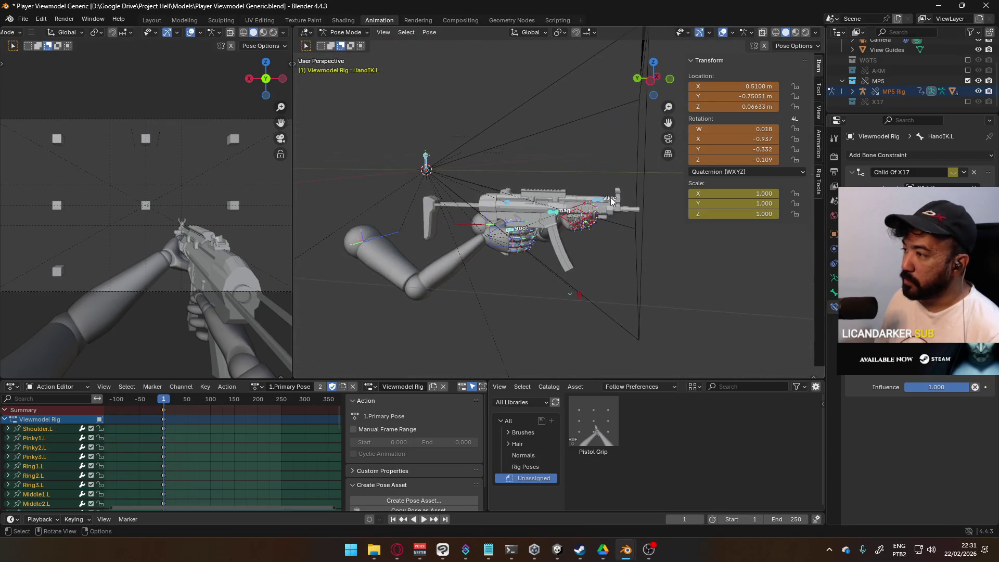
key(i)
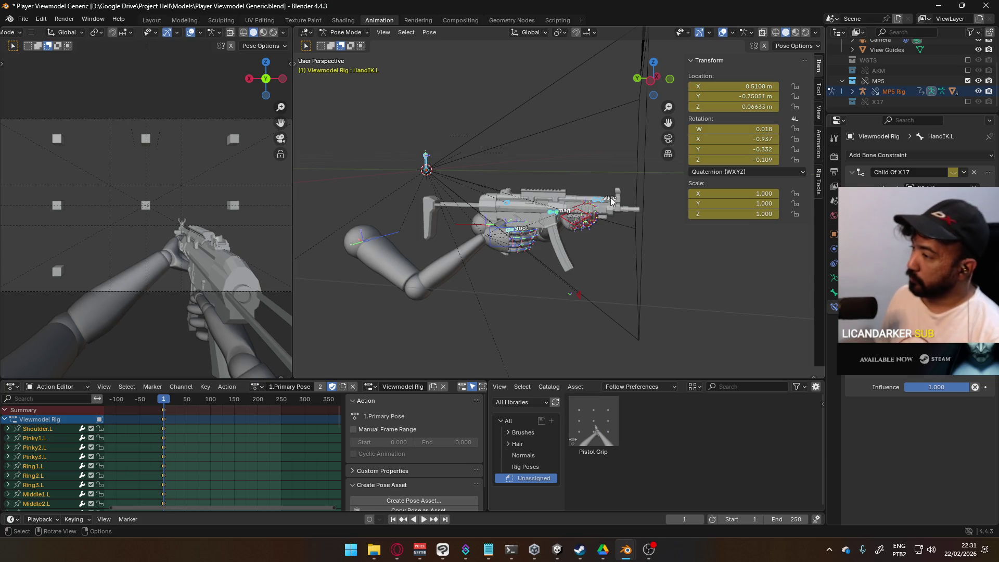
mouse_move(467, 244)
middle_down()
mouse_move(508, 245)
mouse_move(416, 254)
mouse_move(394, 245)
mouse_move(458, 235)
mouse_move(479, 245)
mouse_move(463, 255)
middle_up()
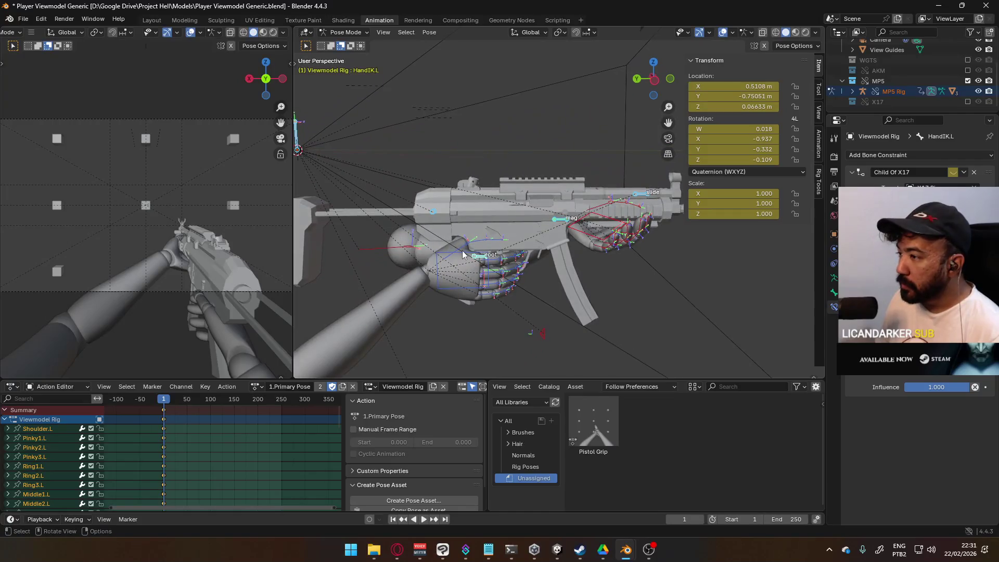
Apply the Pistol Grip pose to the right hand's thumb and finger bones.
click(474, 244)
shift+click(494, 244)
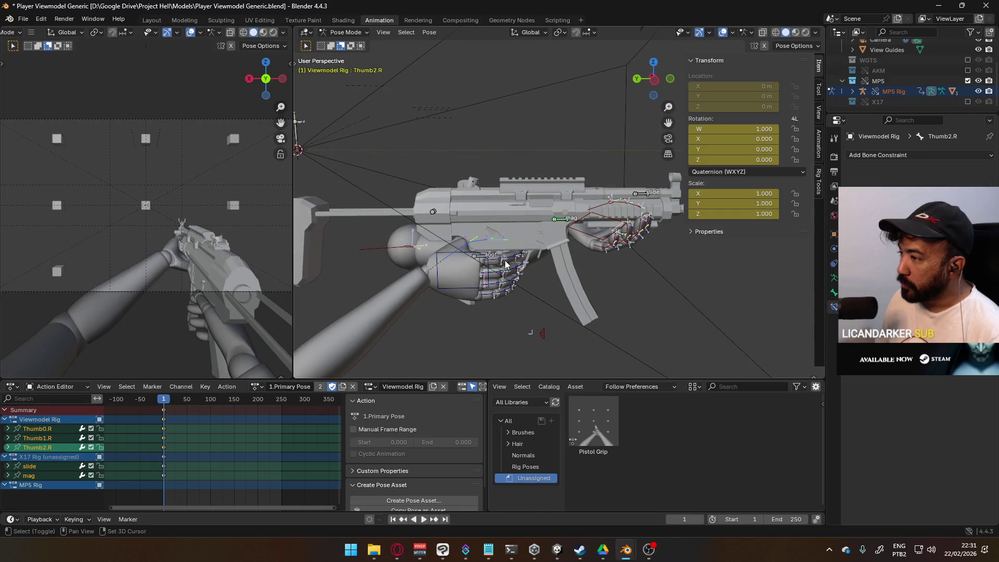
drag(525, 298, 526, 298)
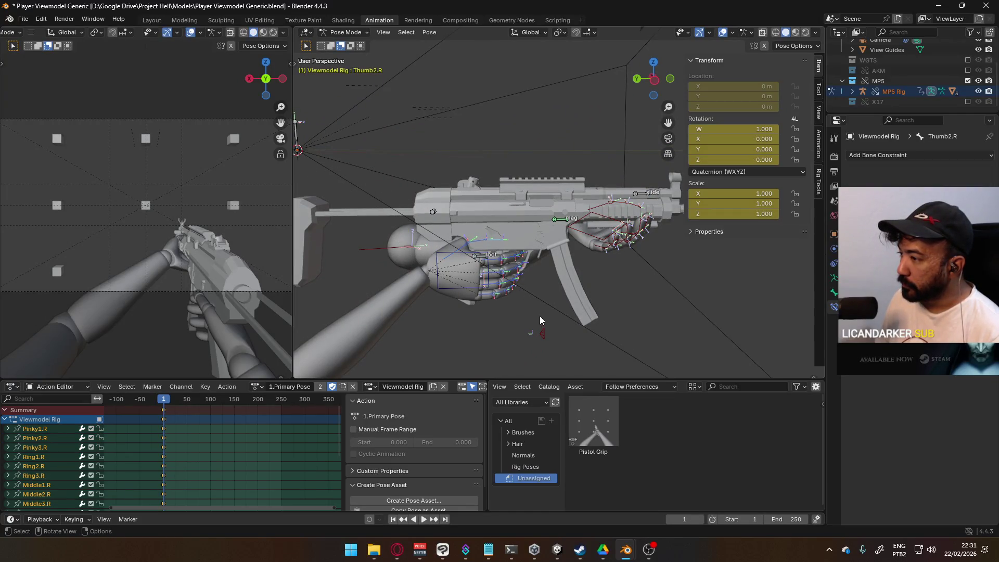
right_click(594, 417)
click(568, 342)
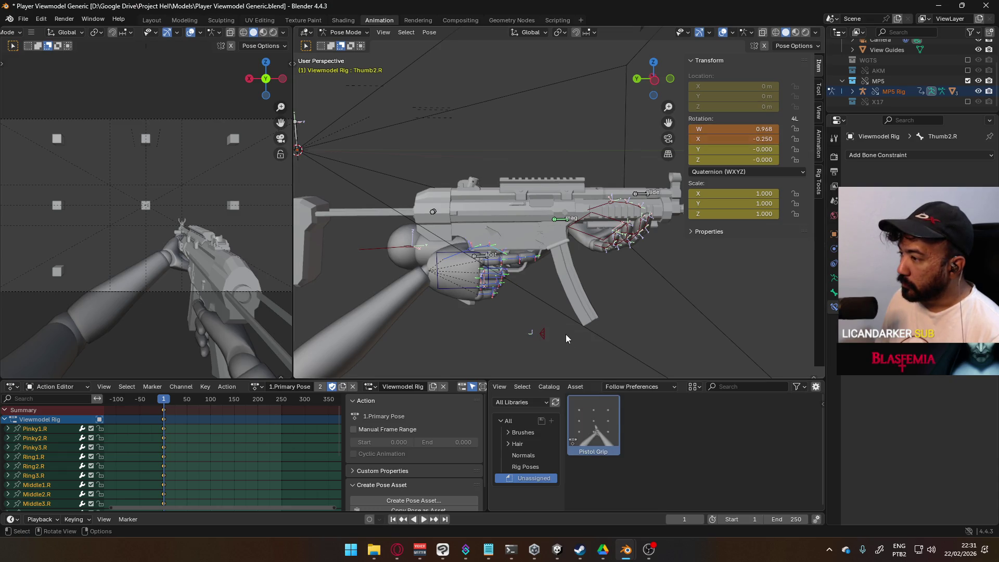
mouse_move(520, 290)
middle_down()
mouse_move(522, 234)
mouse_move(496, 189)
mouse_move(383, 236)
mouse_move(555, 317)
mouse_move(537, 167)
mouse_move(463, 241)
mouse_move(634, 270)
middle_up()
scroll(633, 271, up, 10)
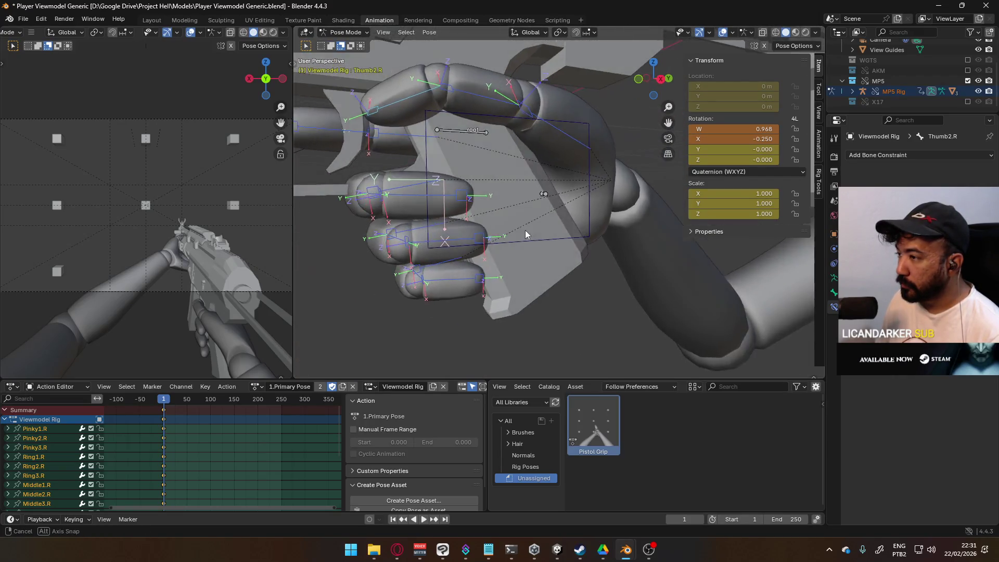
scroll(554, 217, down, 8)
mouse_move(554, 217)
middle_down()
mouse_move(563, 209)
mouse_move(581, 236)
middle_up()
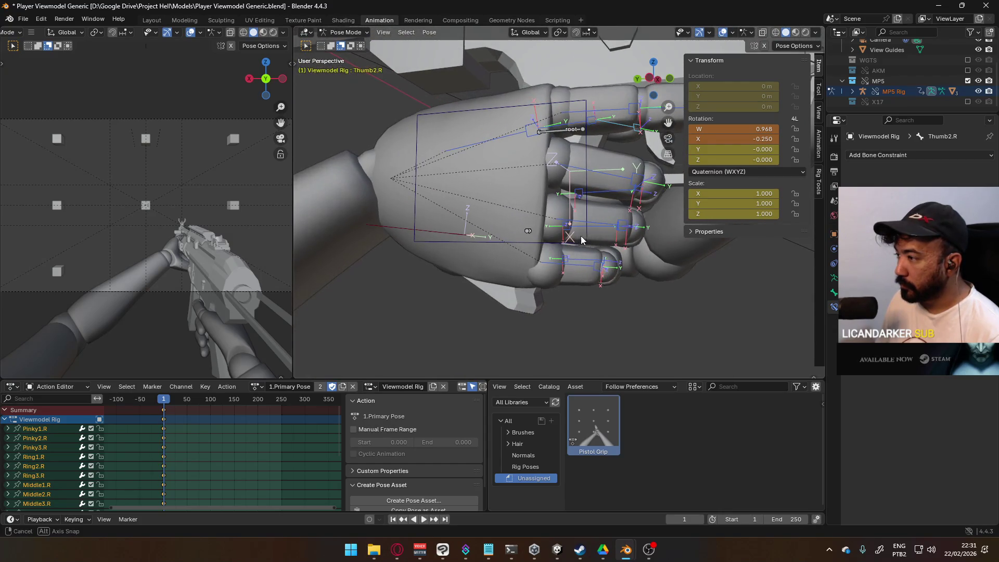
Curl the right pinky, ring and middle finger base bones around the median point.
click(582, 253)
shift+click(575, 223)
shift+click(618, 185)
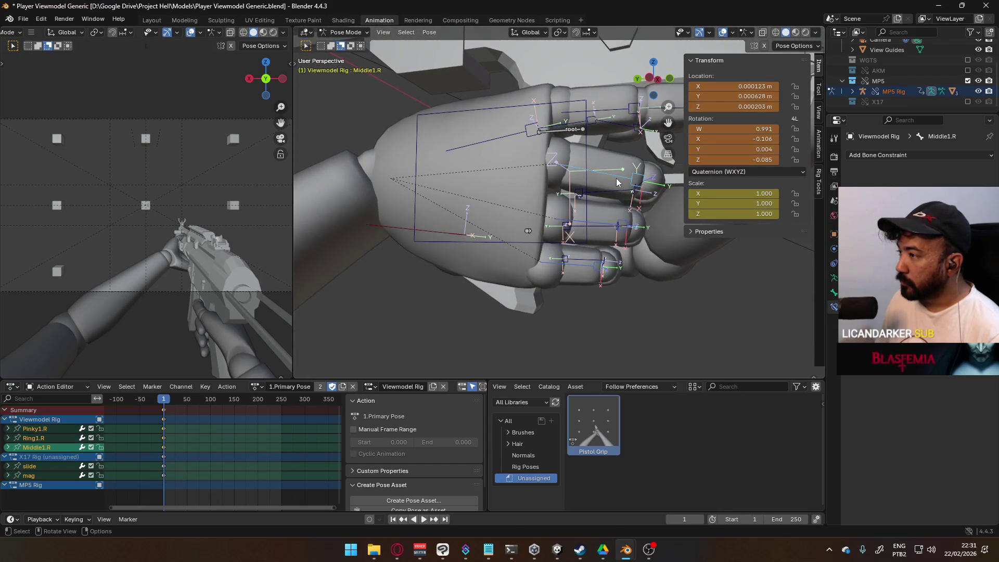
key(r)
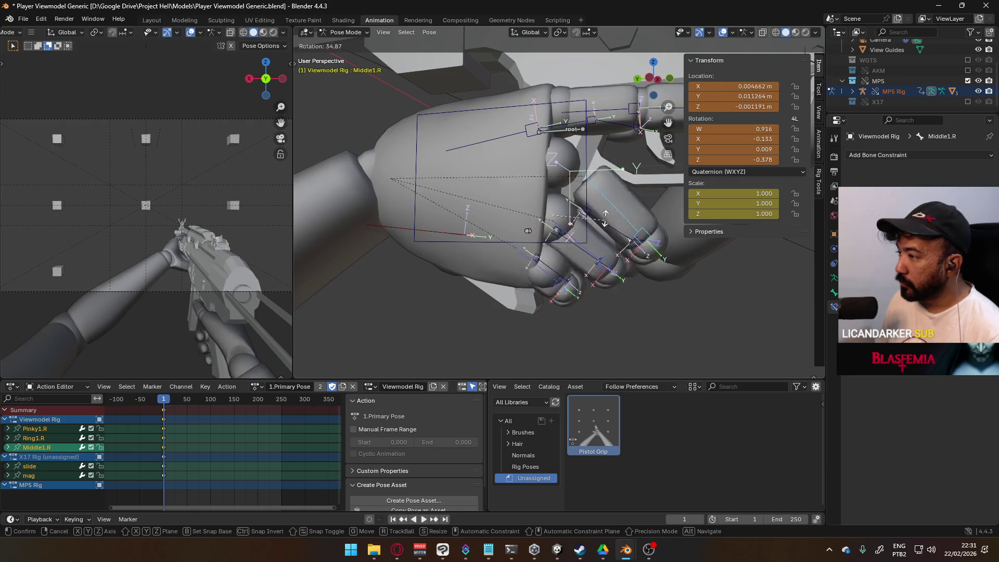
click(552, 150)
click(561, 33)
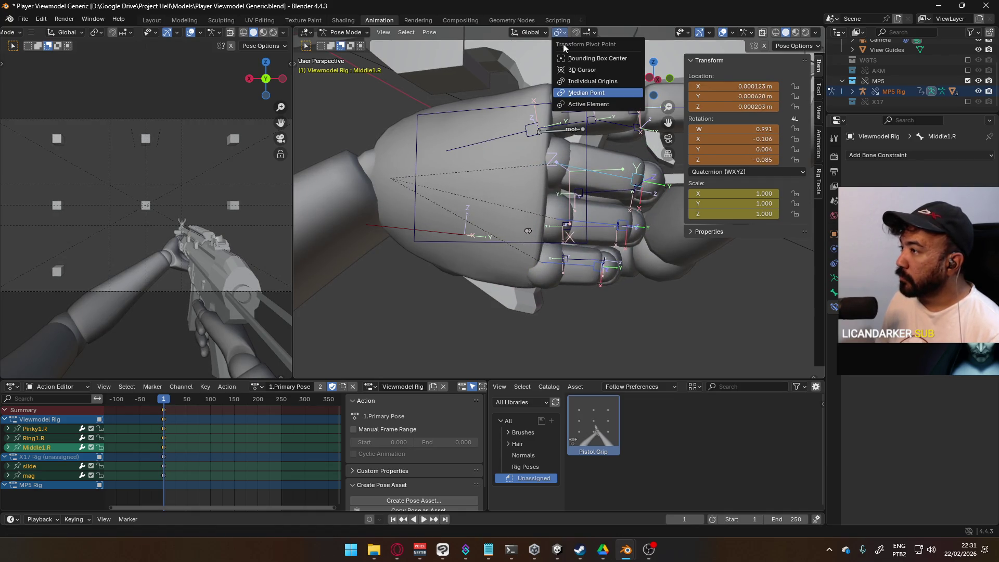
click(596, 97)
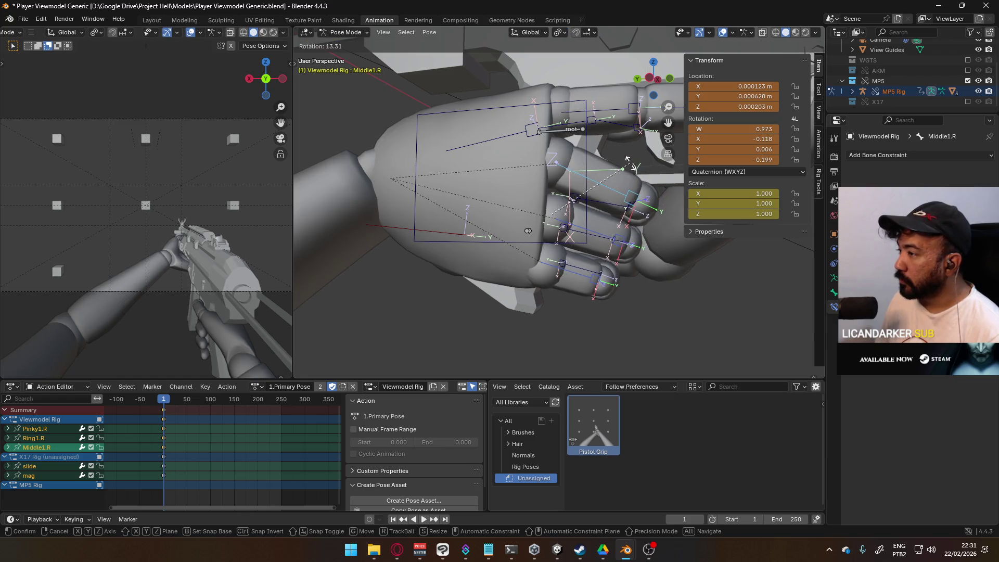
click(631, 167)
mouse_move(631, 168)
middle_down()
mouse_move(563, 161)
mouse_move(604, 167)
mouse_move(623, 183)
mouse_move(417, 183)
mouse_move(432, 184)
middle_up()
Tilt HandIK.R slightly to quaternion Z -0.032 so the fingers wrap the grip.
click(589, 164)
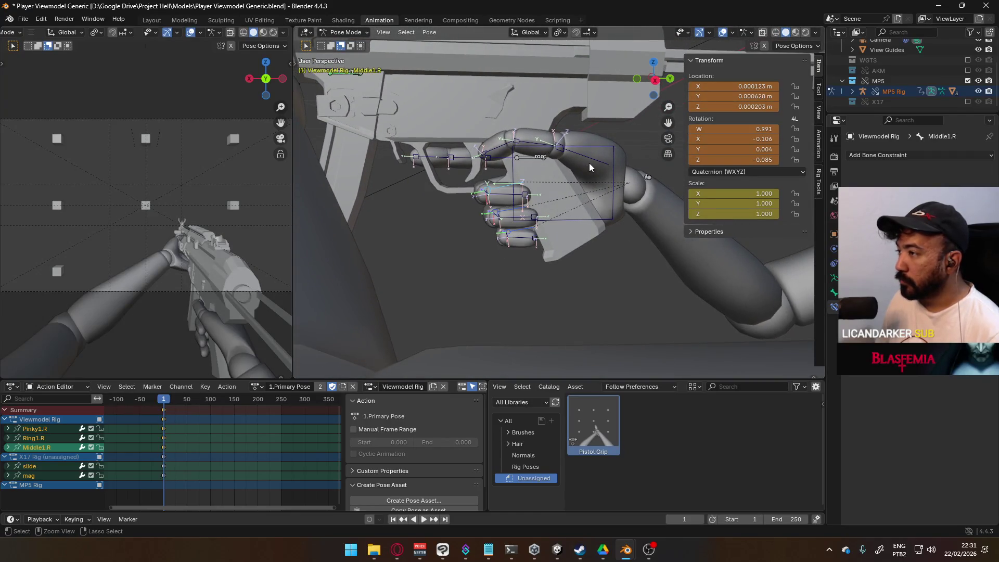
click(602, 147)
middle_drag(602, 142, 589, 191)
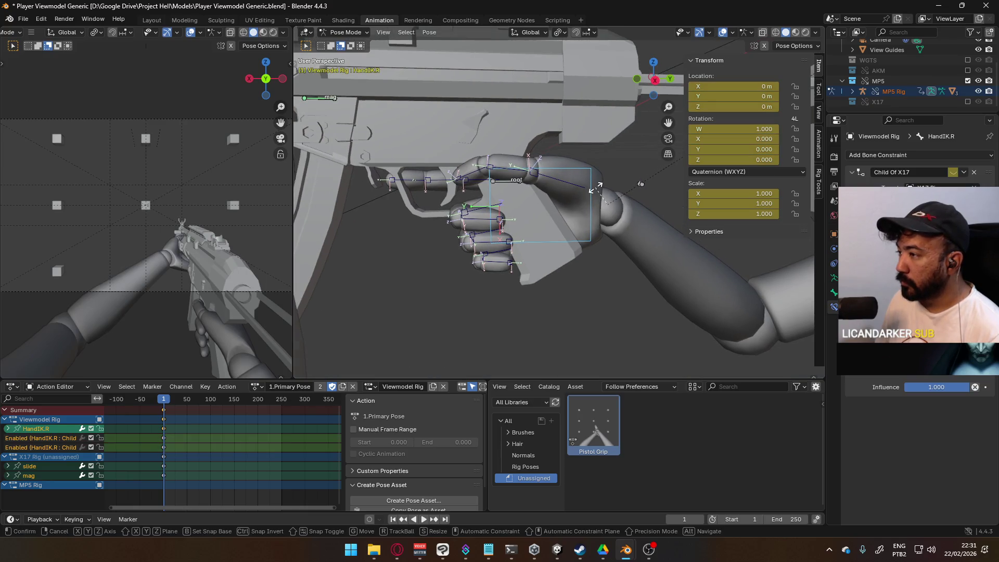
click(614, 134)
mouse_move(614, 133)
middle_down()
mouse_move(573, 170)
mouse_move(582, 168)
middle_up()
Rotate the Thumb0.R bone so the thumb wraps toward the pistol grip.
click(582, 168)
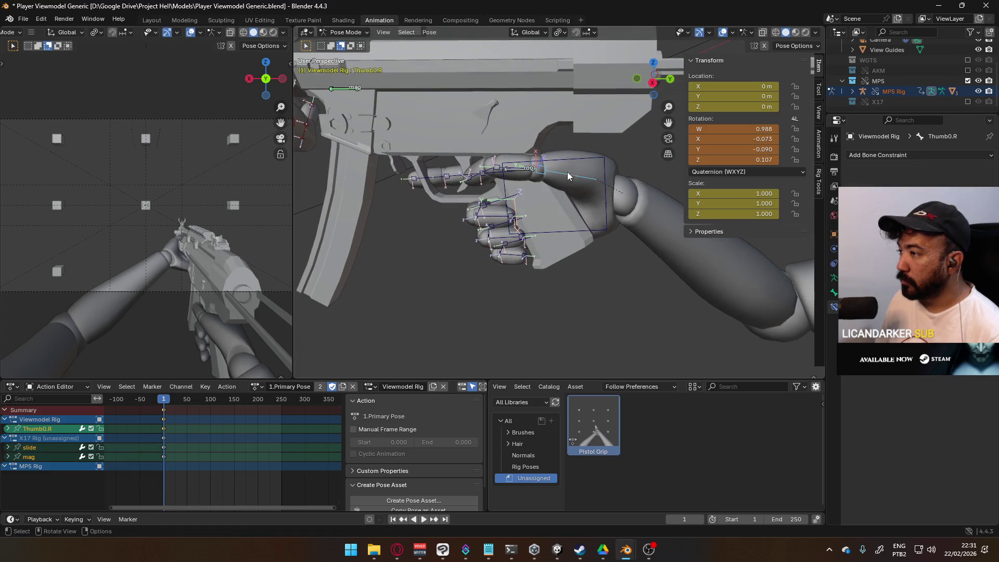
key(r)
click(631, 142)
middle_drag(540, 205, 730, 176)
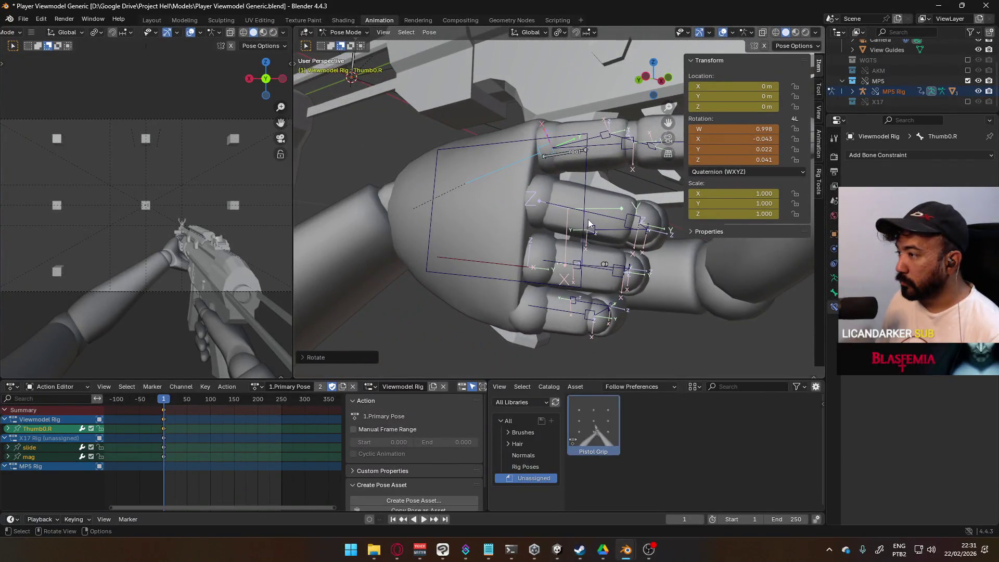
Curl the middle finger's base bone Middle1.R around the grip.
click(566, 268)
key(r)
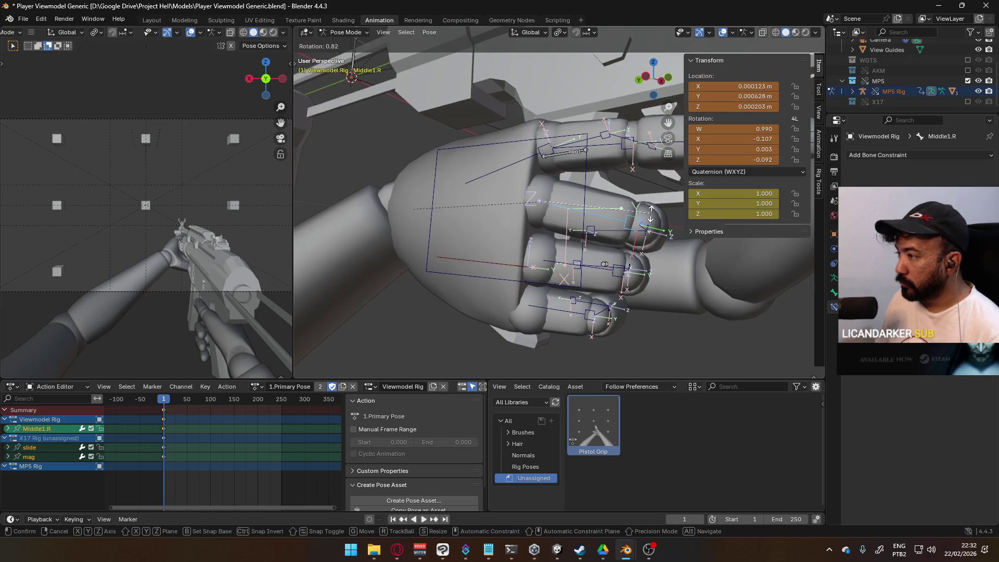
click(604, 263)
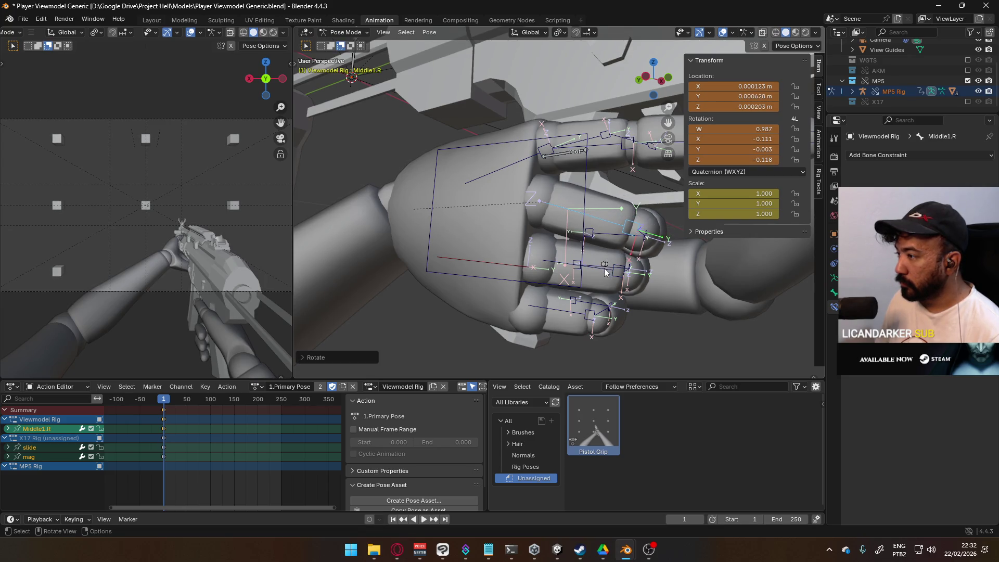
click(627, 263)
mouse_move(626, 262)
middle_down()
mouse_move(505, 251)
mouse_move(468, 296)
mouse_move(596, 256)
mouse_move(542, 181)
middle_up()
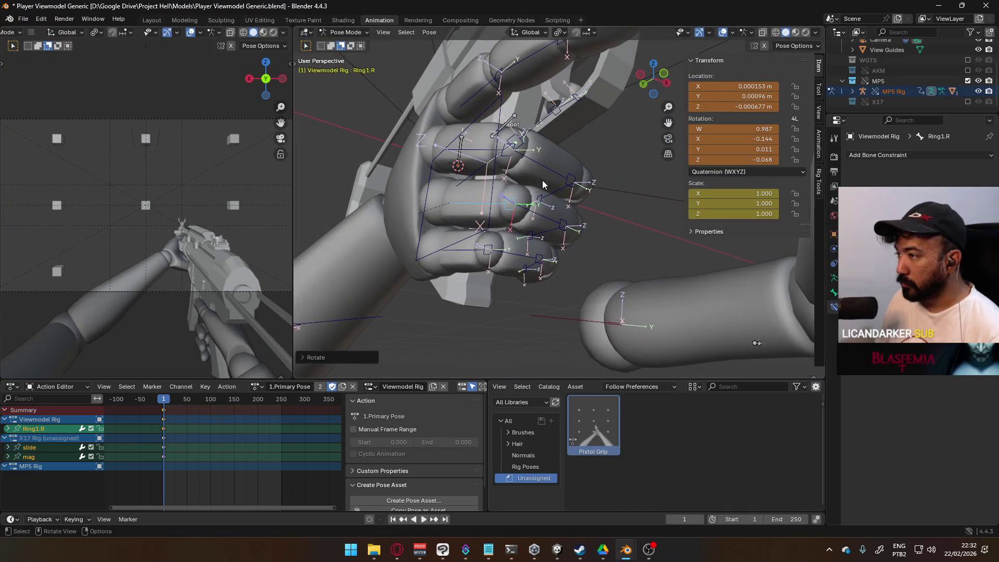
Curl Ring1.R and Pinky1.R together along their local X axis.
shift+click(475, 211)
shift+click(478, 247)
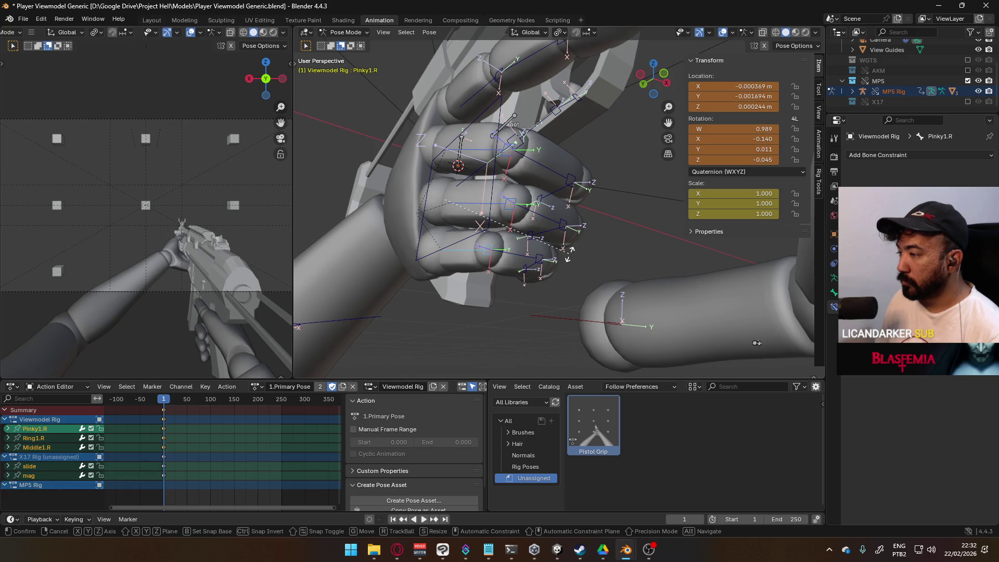
key(r)
key(x)
key(x)
mouse_move(525, 300)
click(557, 255)
middle_drag(557, 258, 551, 228)
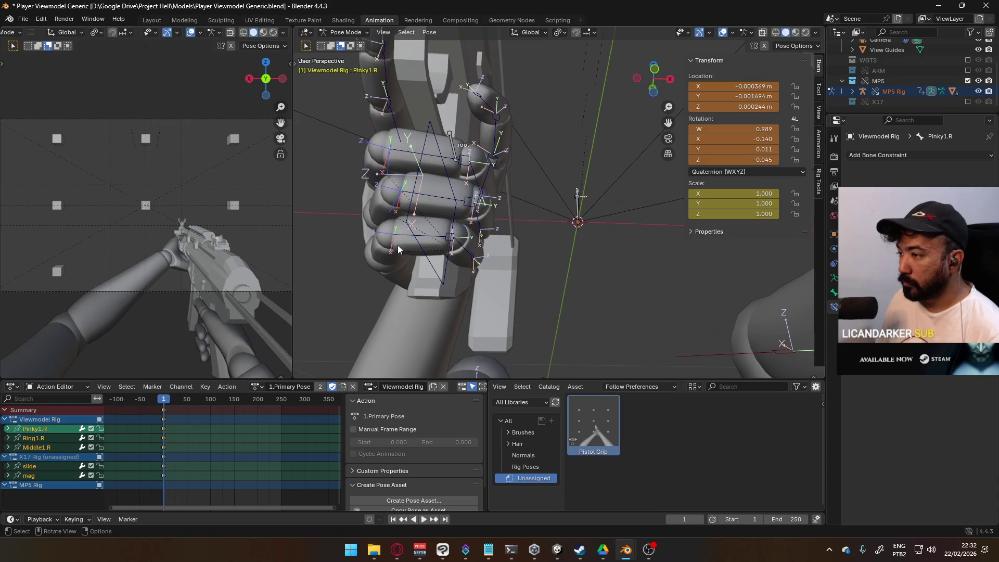
Clear the position offsets of Pinky1.R and Ring1.R with Alt+G.
click(389, 254)
key(alt+g)
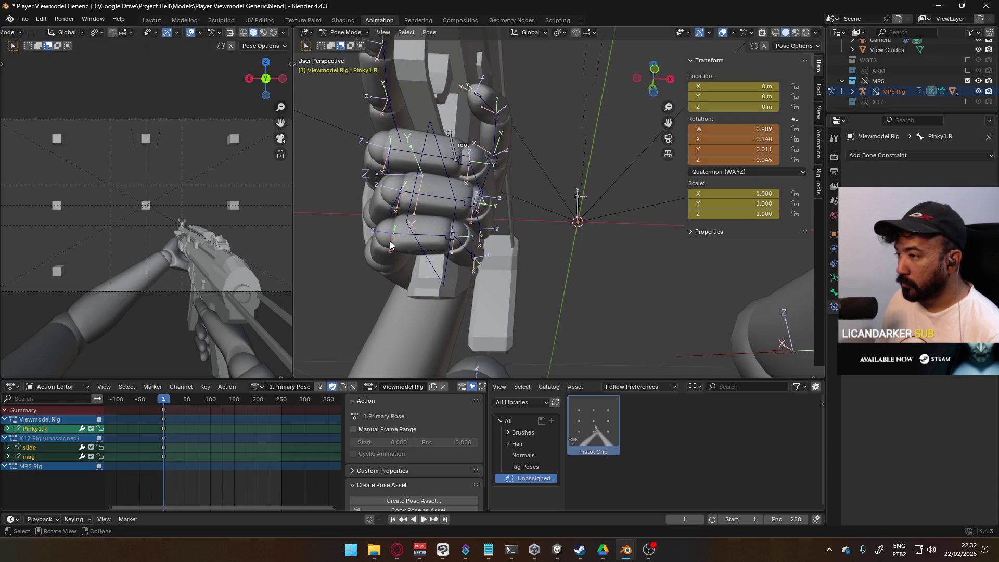
key(alt+g)
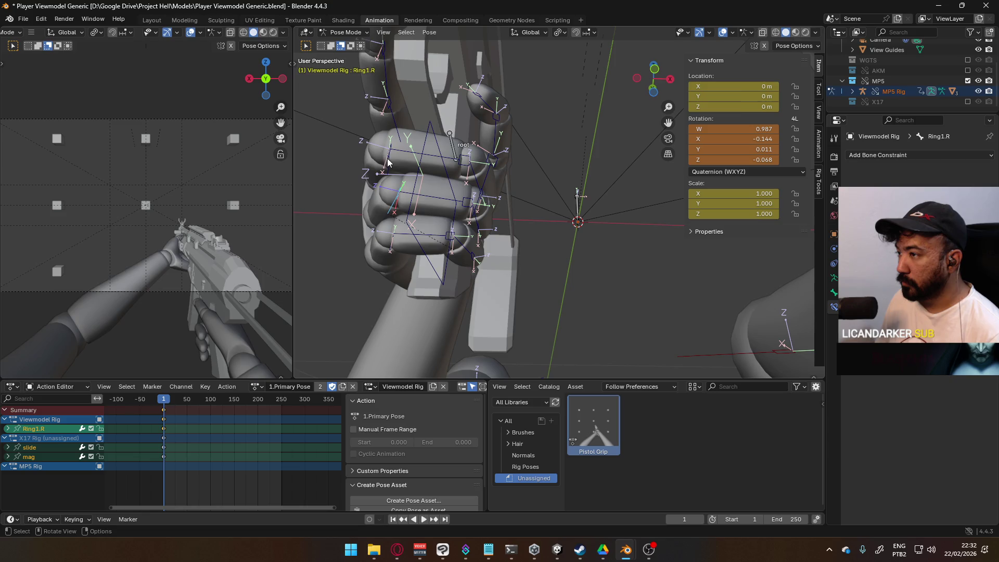
middle_drag(400, 243, 463, 137)
alt+middle_click(463, 137)
Rotate Pinky1.R further on its local X axis to tighten the pinky.
key(r)
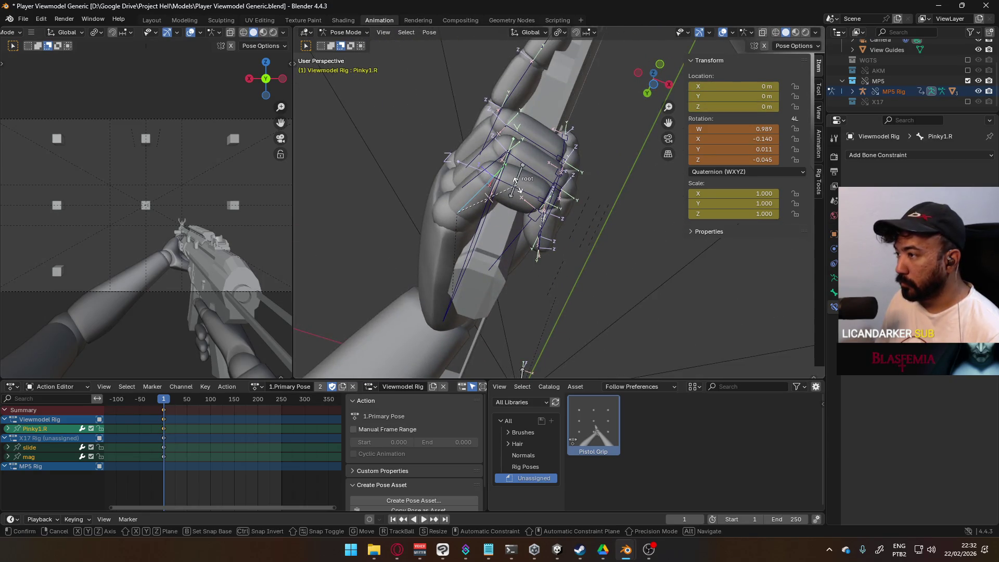
key(x)
key(x)
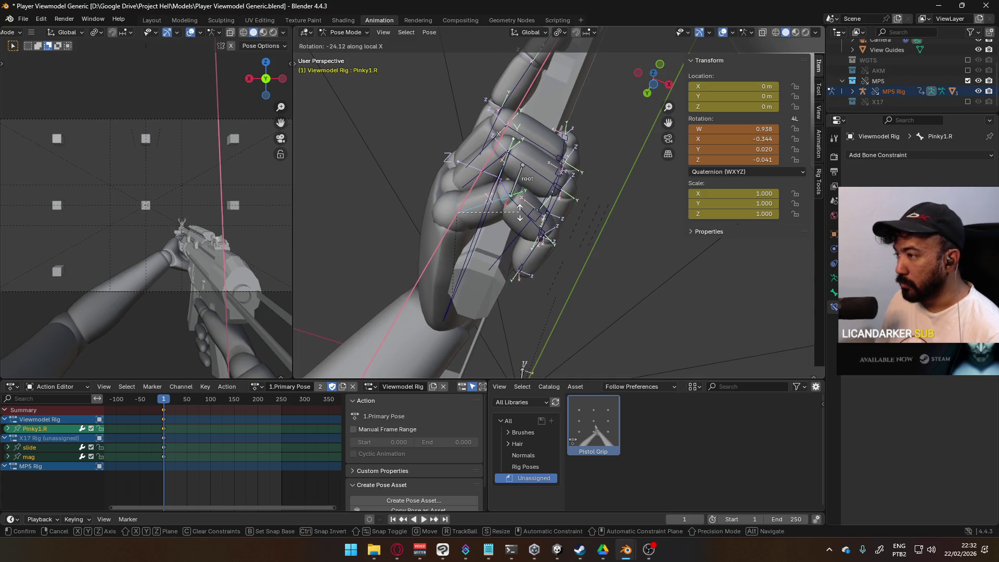
click(526, 217)
click(526, 218)
mouse_move(526, 217)
middle_down()
mouse_move(415, 271)
mouse_move(435, 180)
middle_up()
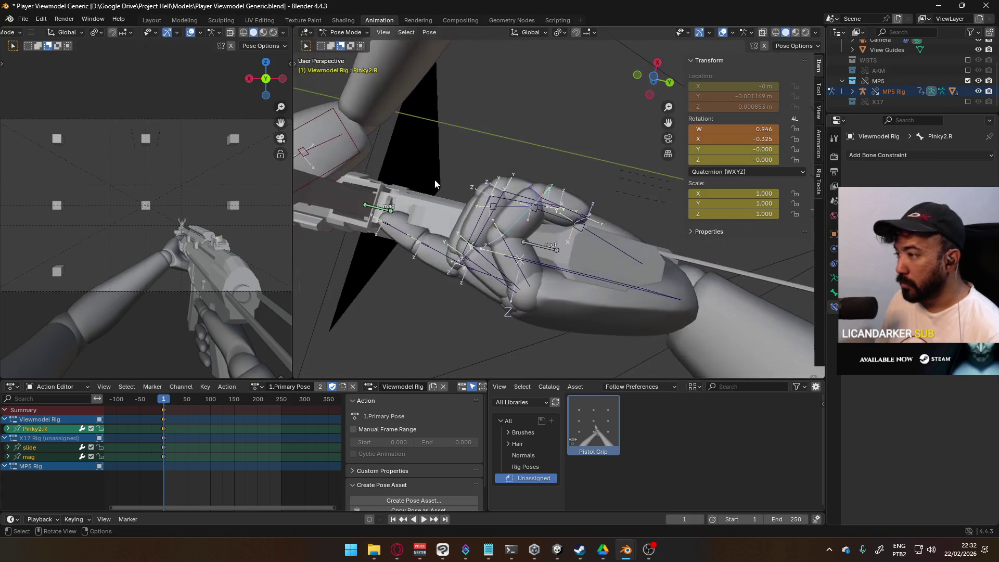
Curl Pinky1.R and the Pinky3.R fingertip further along local X.
click(606, 206)
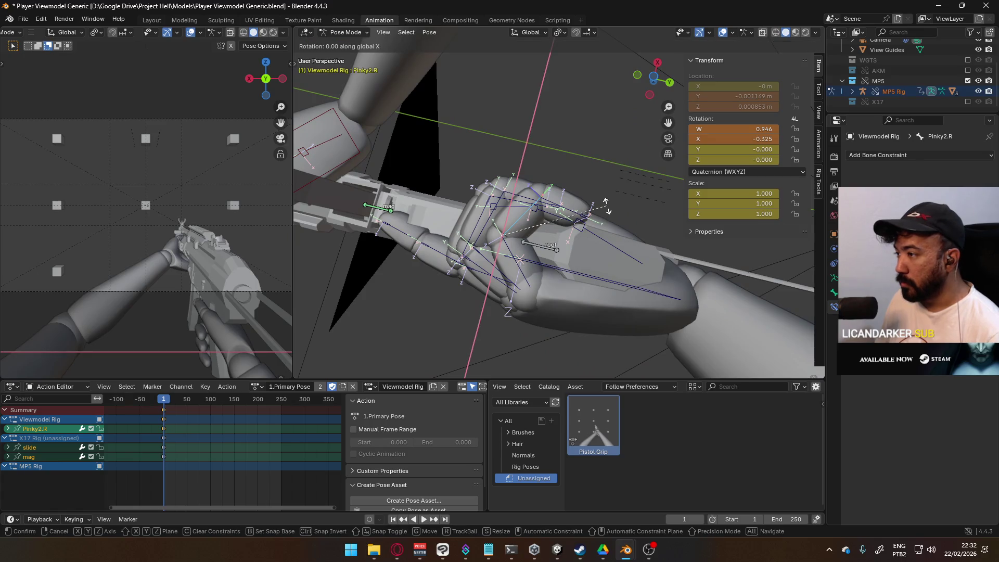
click(513, 260)
key(r)
key(x)
key(x)
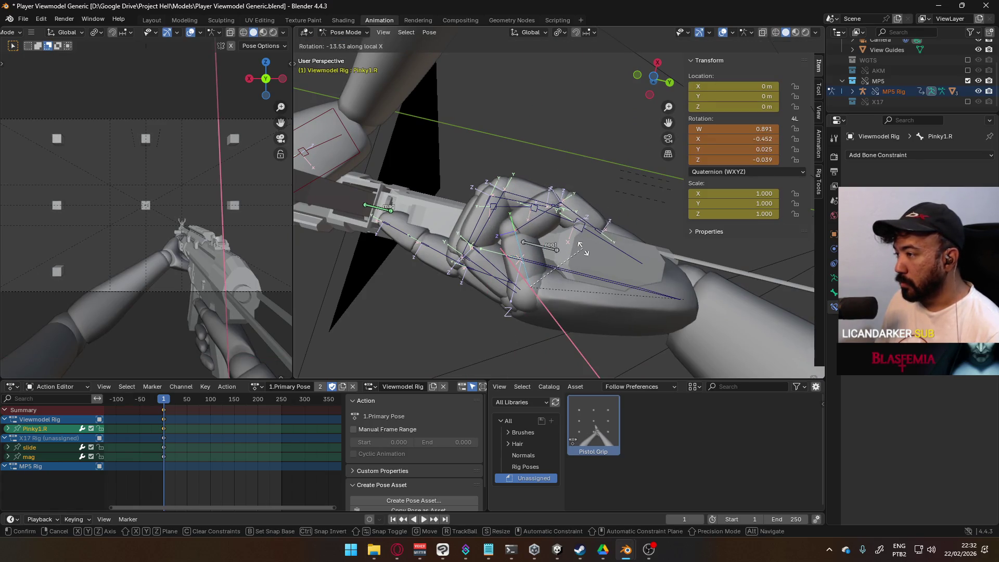
click(582, 249)
click(592, 204)
click(588, 221)
key(r)
key(x)
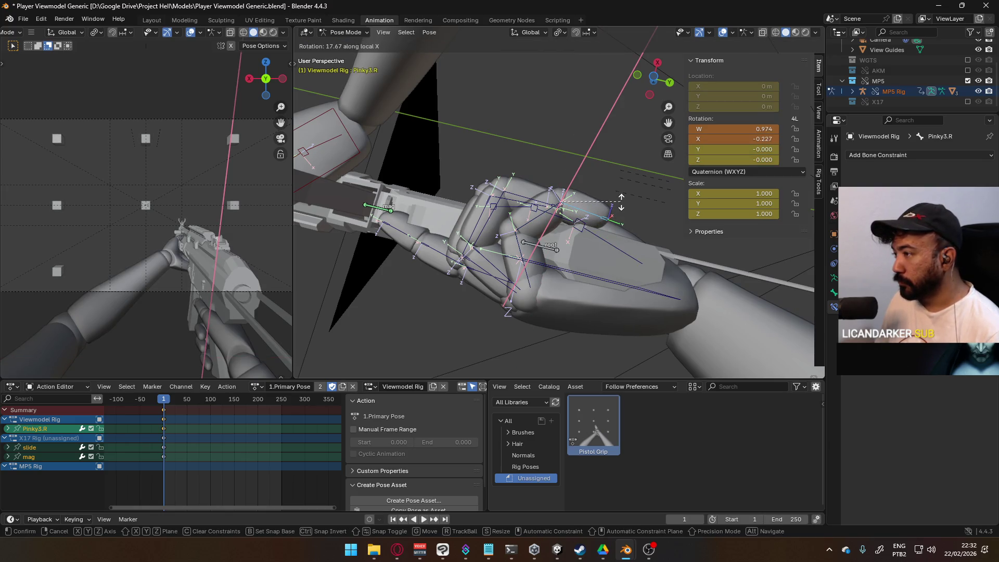
click(622, 198)
mouse_move(623, 197)
middle_down()
mouse_move(610, 233)
mouse_move(579, 257)
mouse_move(626, 189)
middle_up()
Curl the ring finger's base bone Ring1.R along its local X axis.
click(491, 271)
key(r)
key(x)
key(x)
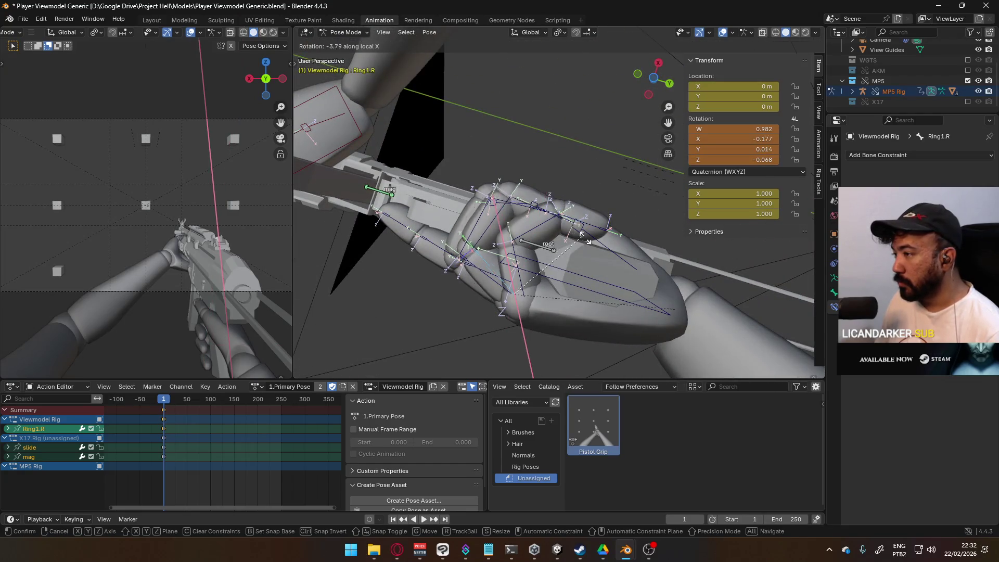
click(639, 252)
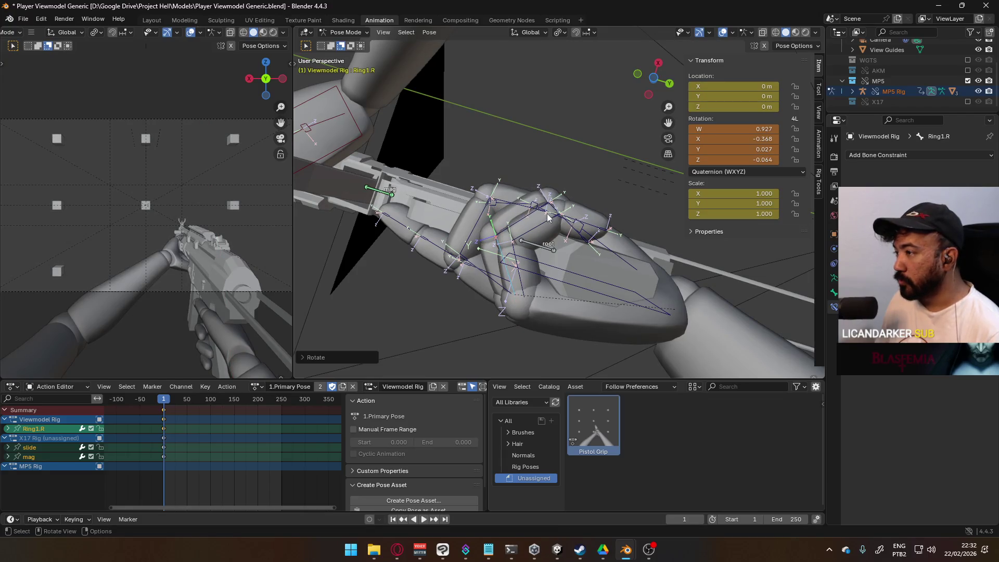
click(527, 217)
mouse_move(527, 218)
middle_down()
mouse_move(517, 281)
mouse_move(641, 280)
mouse_move(553, 237)
mouse_move(580, 184)
middle_up()
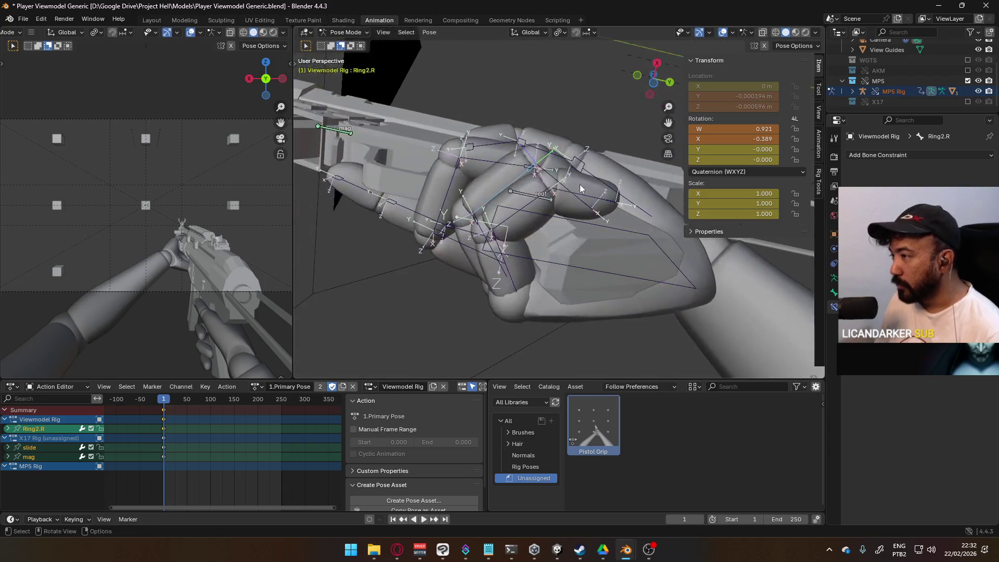
Bend Ring2.R and the Ring3.R fingertip along local X around the grip.
key(r)
key(x)
key(x)
click(603, 204)
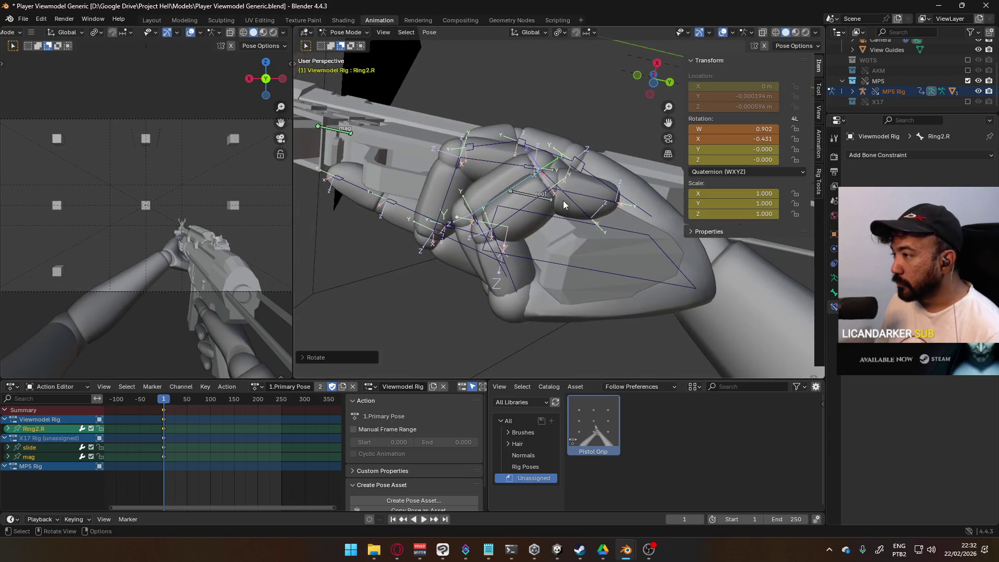
click(564, 201)
key(r)
key(x)
key(x)
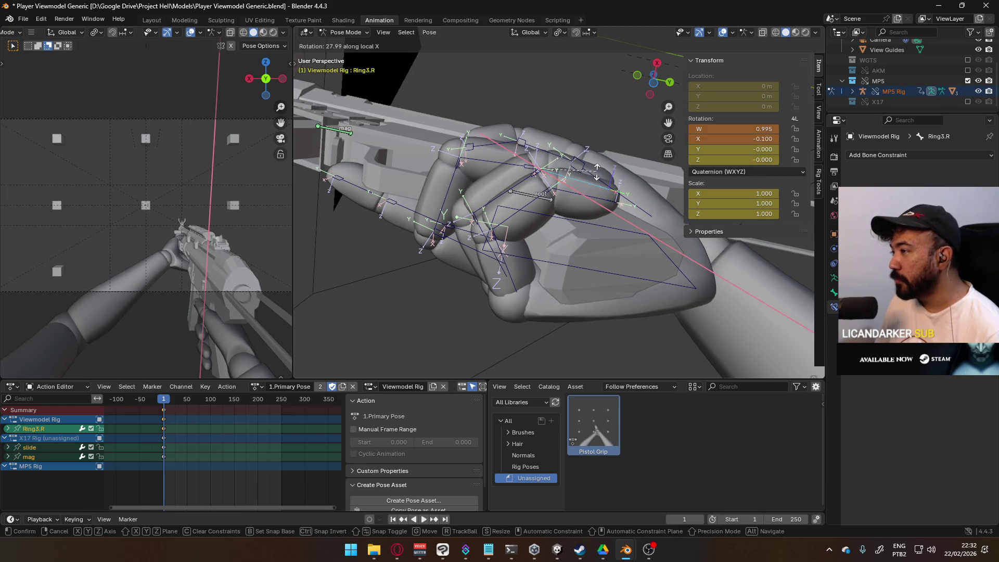
click(599, 177)
mouse_move(600, 177)
middle_down()
mouse_move(558, 172)
mouse_move(568, 224)
mouse_move(576, 214)
mouse_move(579, 232)
mouse_move(541, 250)
middle_up()
Tighten Ring2.R and Ring3.R further, rotating the ring fingertip twice.
click(520, 259)
key(r)
key(x)
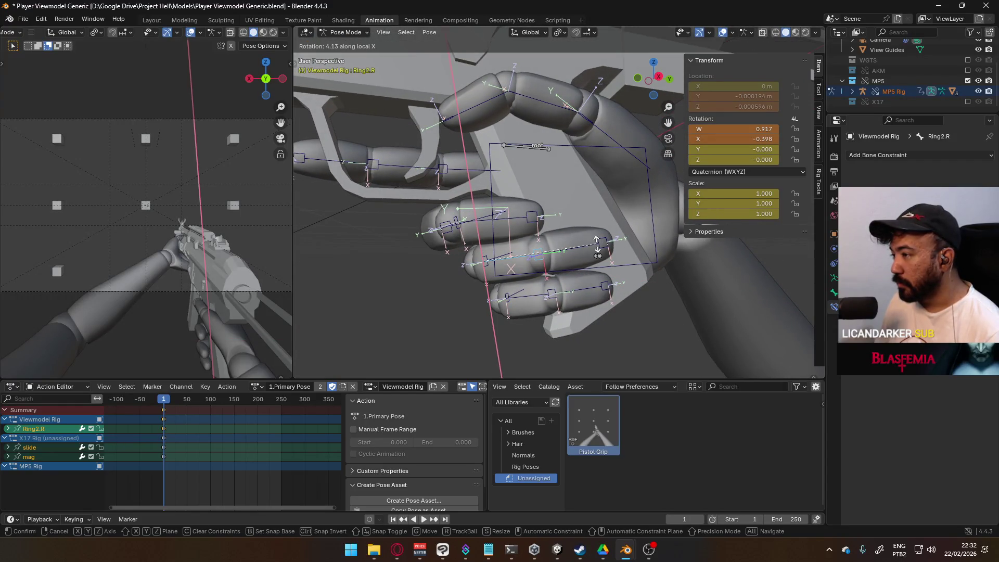
click(596, 248)
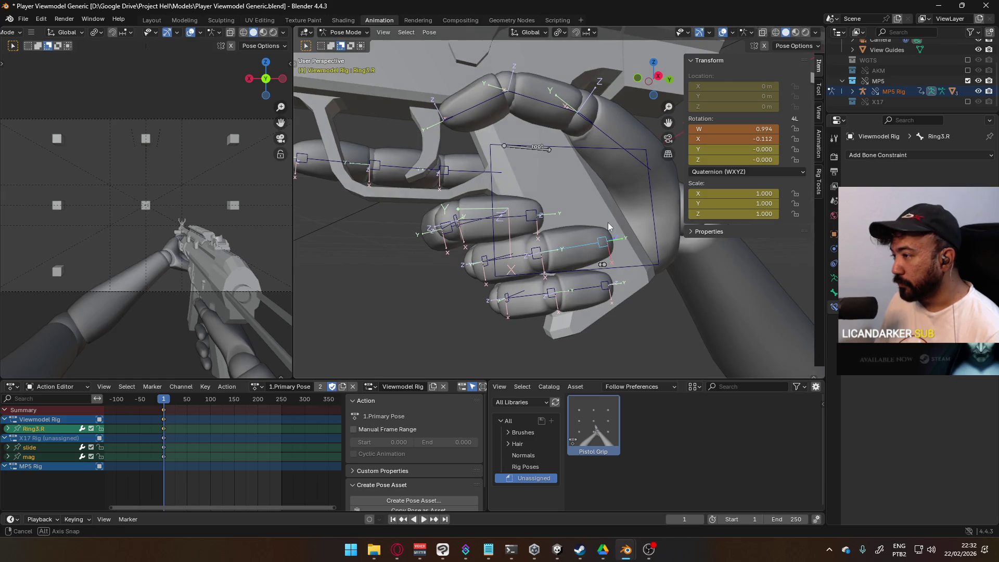
click(537, 251)
key(r)
key(x)
click(597, 246)
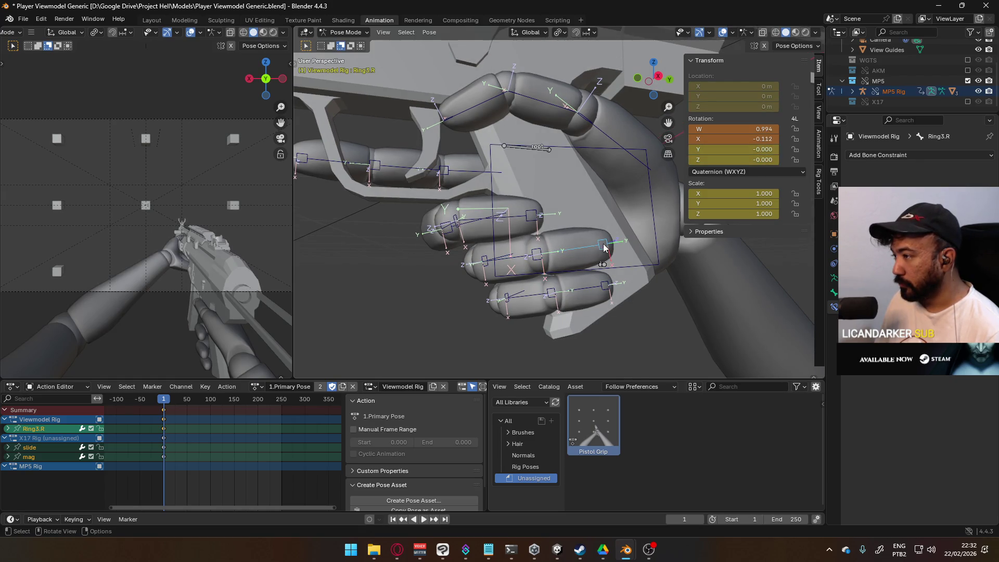
key(r)
click(611, 235)
mouse_move(611, 236)
middle_down()
mouse_move(482, 249)
mouse_move(501, 282)
mouse_move(534, 295)
mouse_move(552, 280)
mouse_move(520, 287)
mouse_move(504, 263)
middle_up()
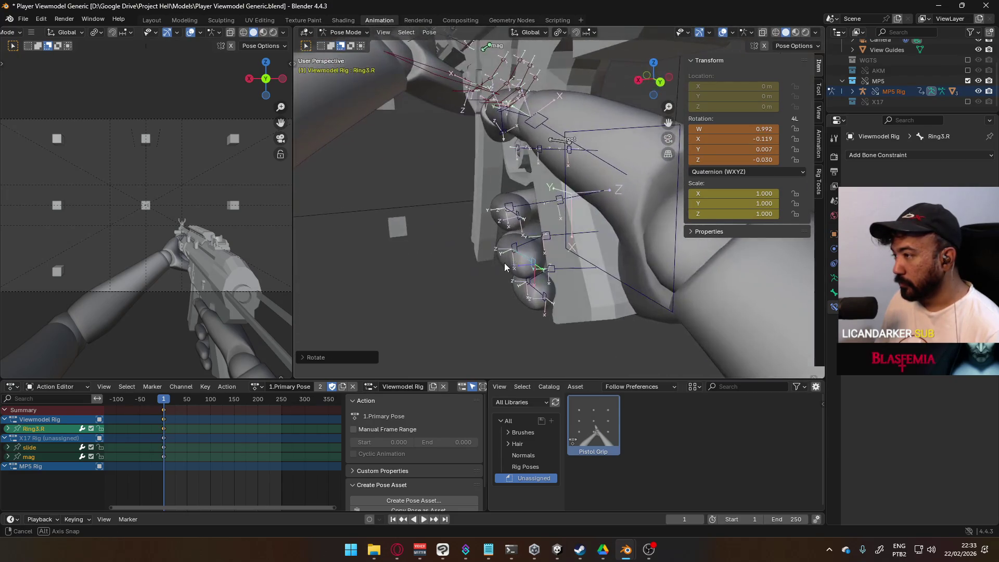
Bend the pinky's middle joint Pinky2.R along local X.
click(546, 277)
key(r)
key(x)
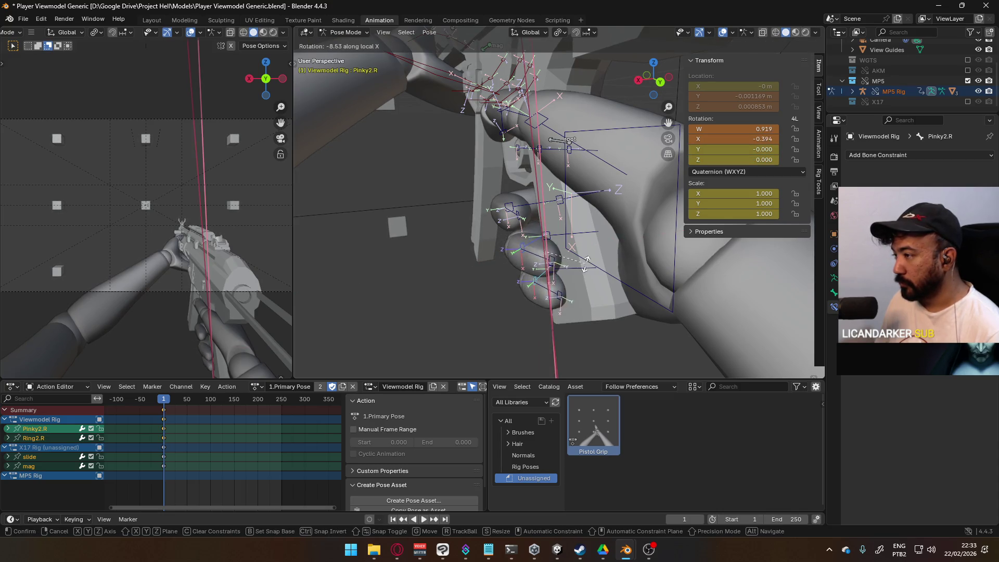
click(590, 261)
mouse_move(590, 262)
middle_down()
mouse_move(575, 236)
mouse_move(640, 190)
mouse_move(673, 217)
mouse_move(494, 235)
mouse_move(573, 120)
middle_up()
Curl Middle1.R and Middle2.R, then rotate the Middle3.R fingertip on local X.
click(457, 225)
key(r)
key(x)
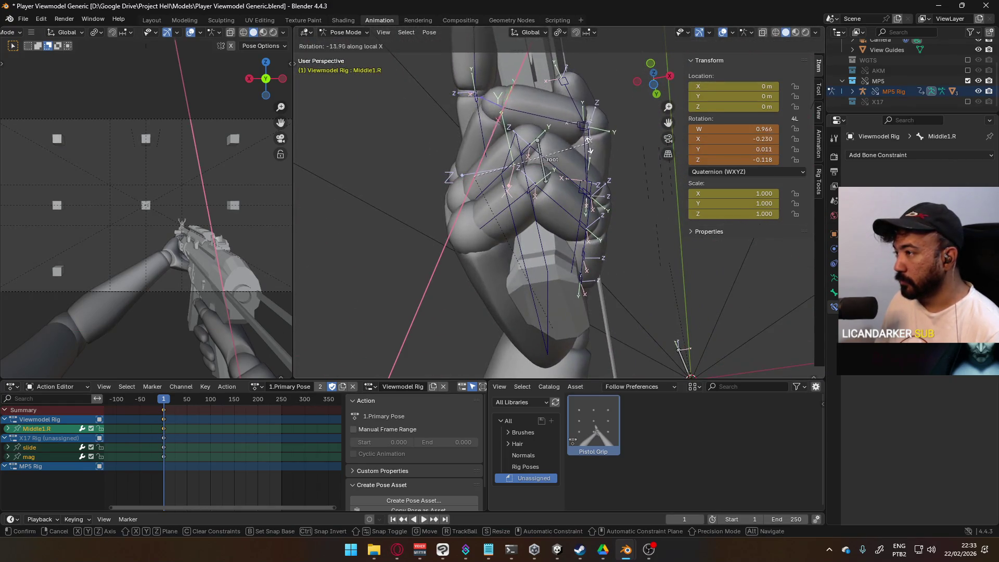
click(590, 153)
click(589, 142)
mouse_move(588, 142)
middle_down()
mouse_move(432, 283)
mouse_move(501, 313)
mouse_move(485, 248)
middle_up()
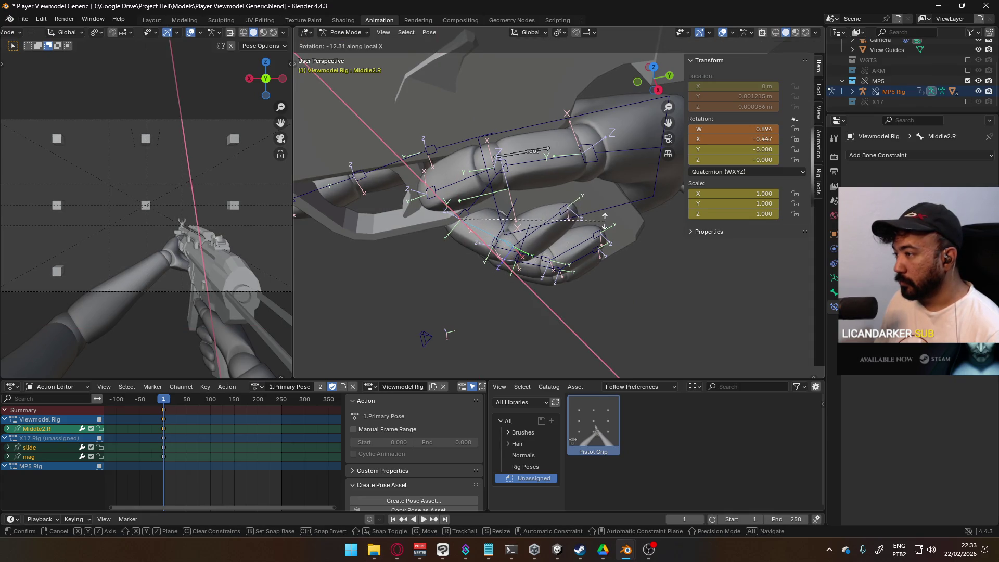
click(548, 228)
key(r)
key(x)
key(x)
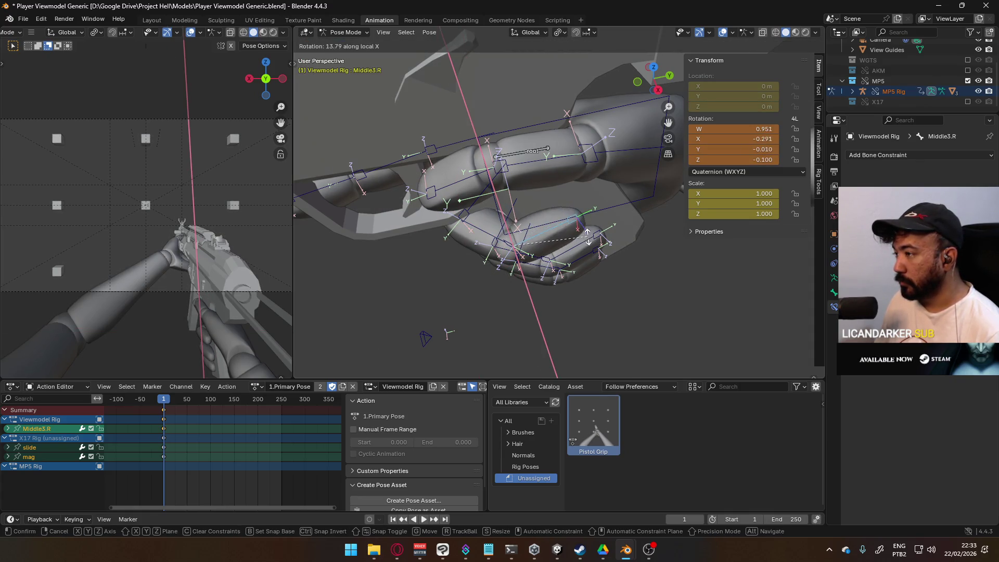